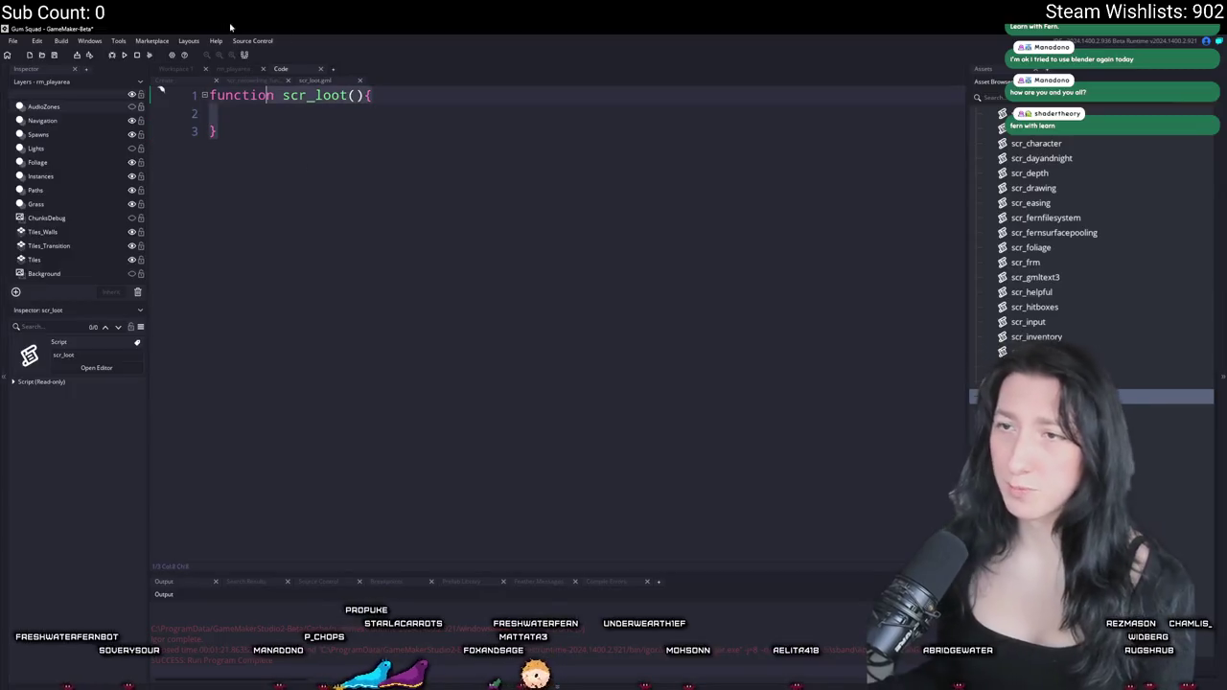
- Replace the old scr_loot function code with an opening /* block comment
key(ctrl+a)
text(/*)
key(Return)
text(*/)
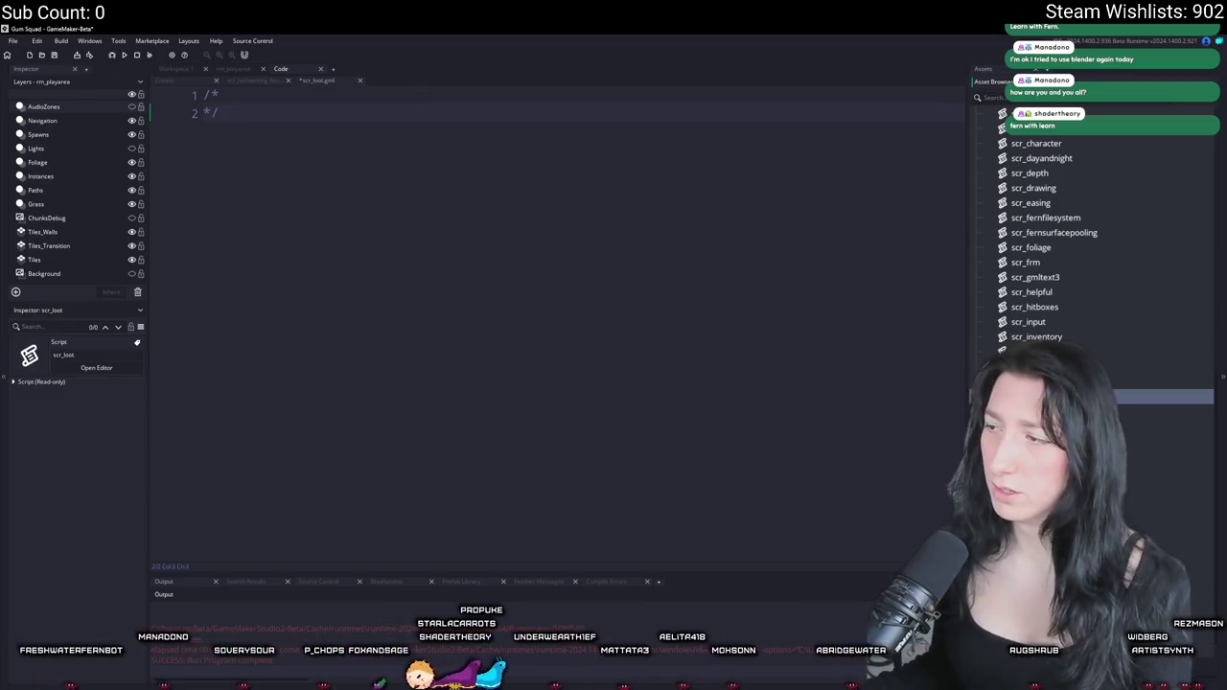
- Rename the script to scr_fernloot
key(Return)
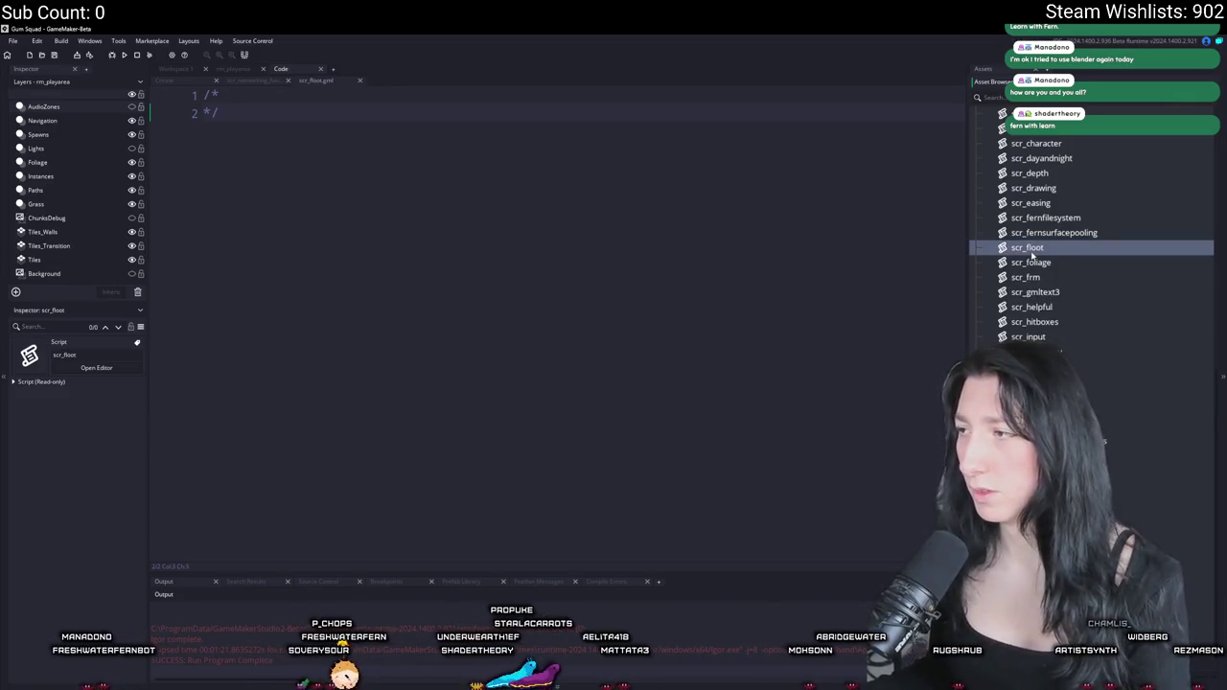
text(scr_fernloot)
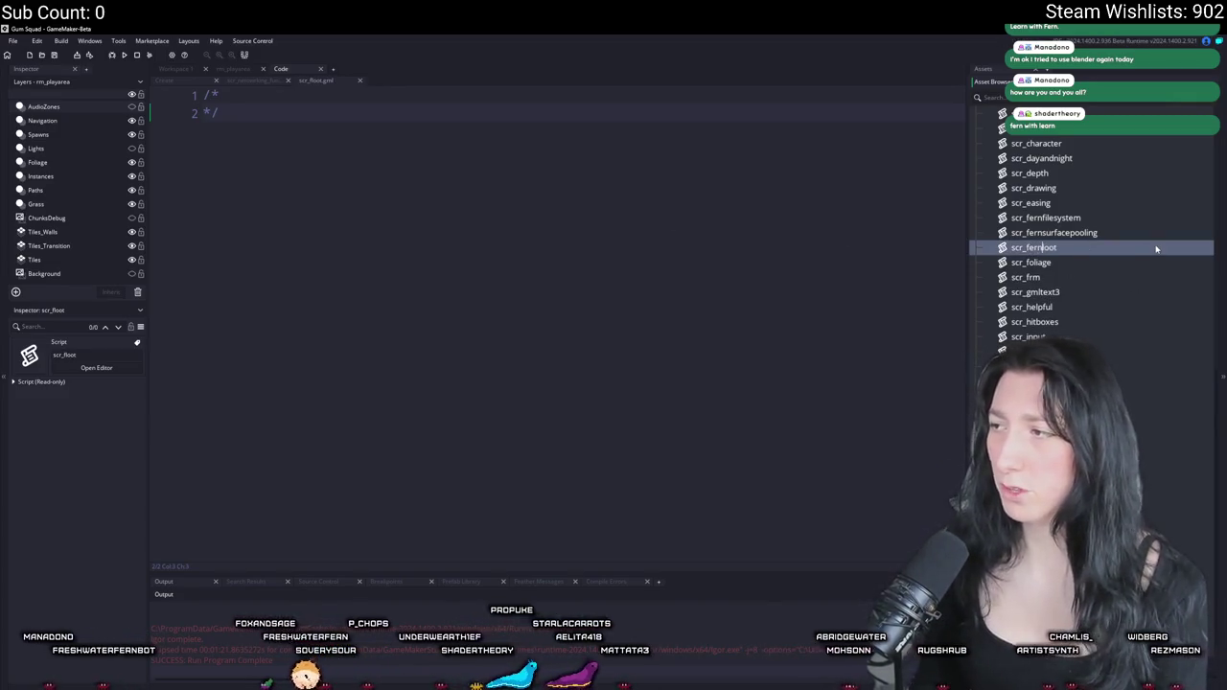
key(Return)
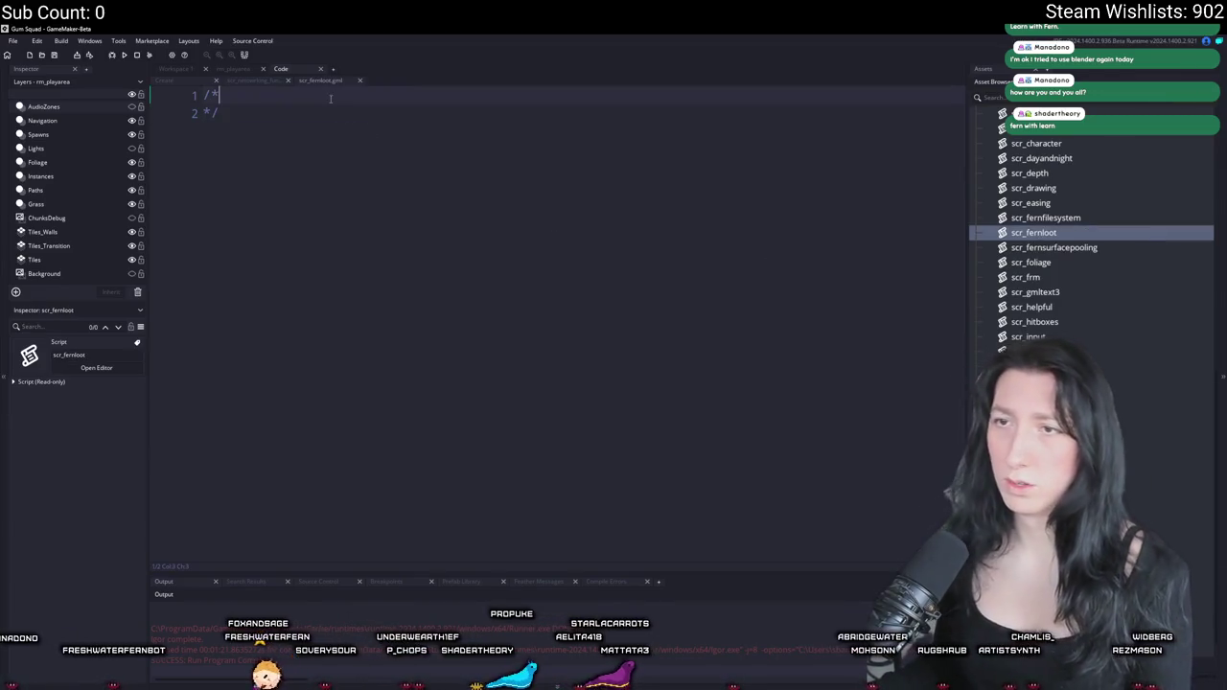
- Add an indented 'Fernloot' title line inside the comment
click(331, 99)
key(Return)
key(Tab)
text(Fernloot)
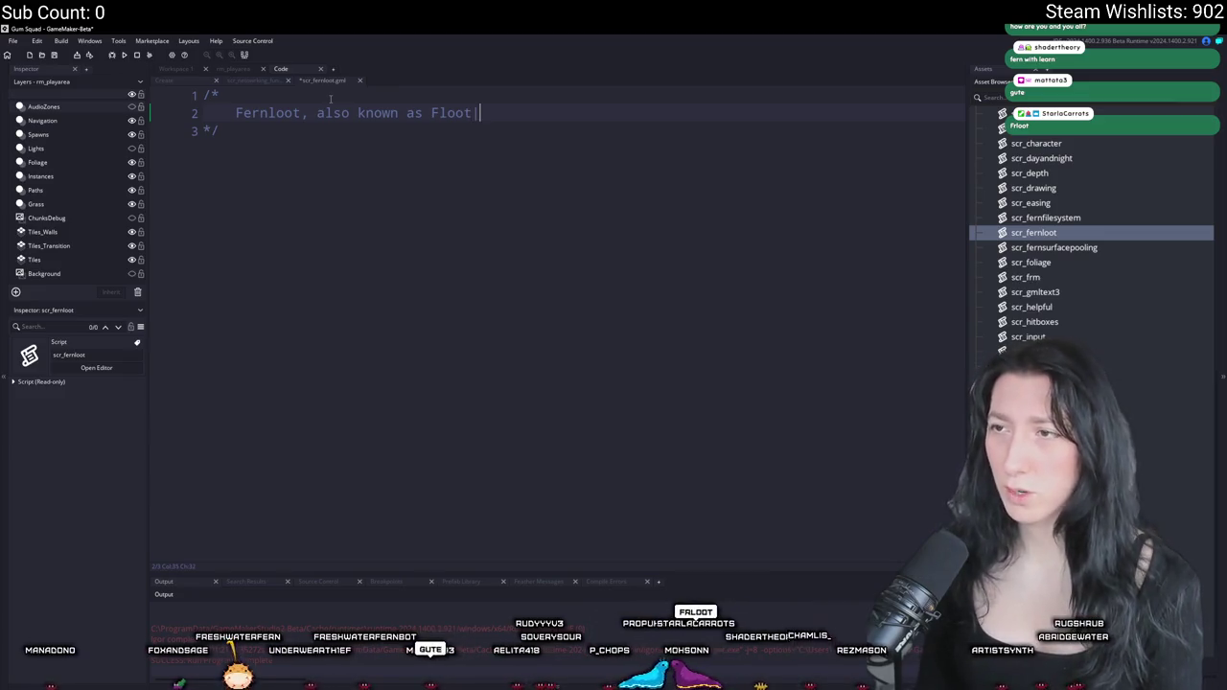
key(BackSpace)
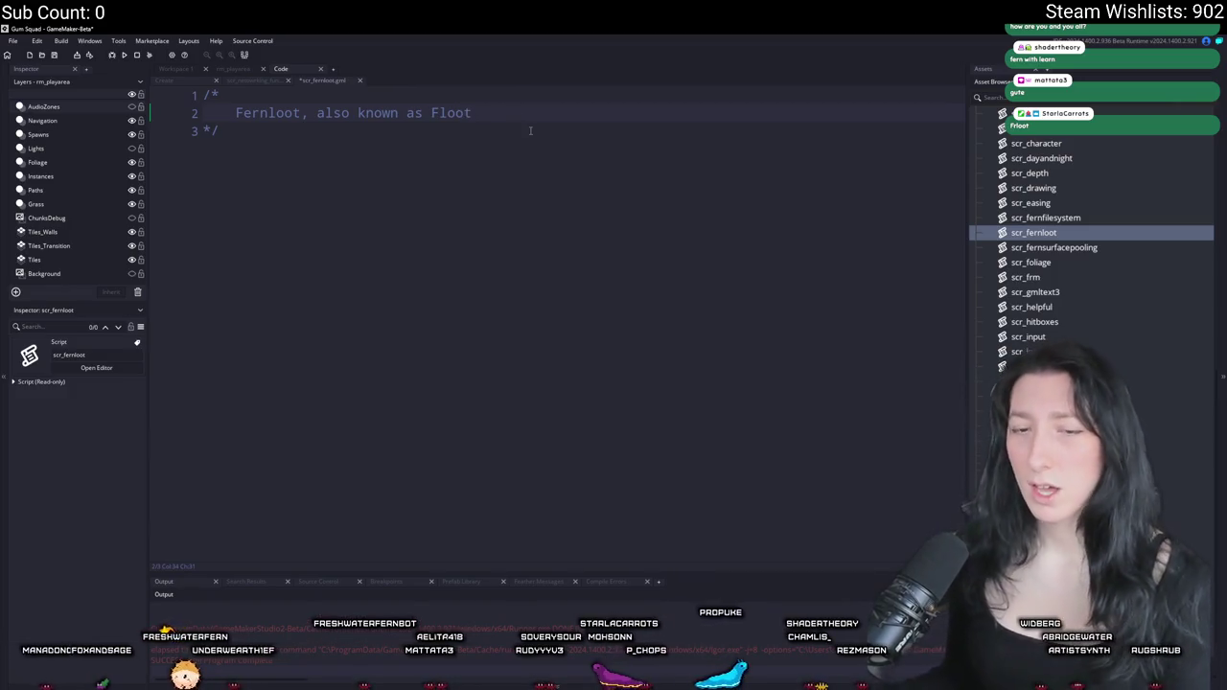
key(Return)
key(Return)
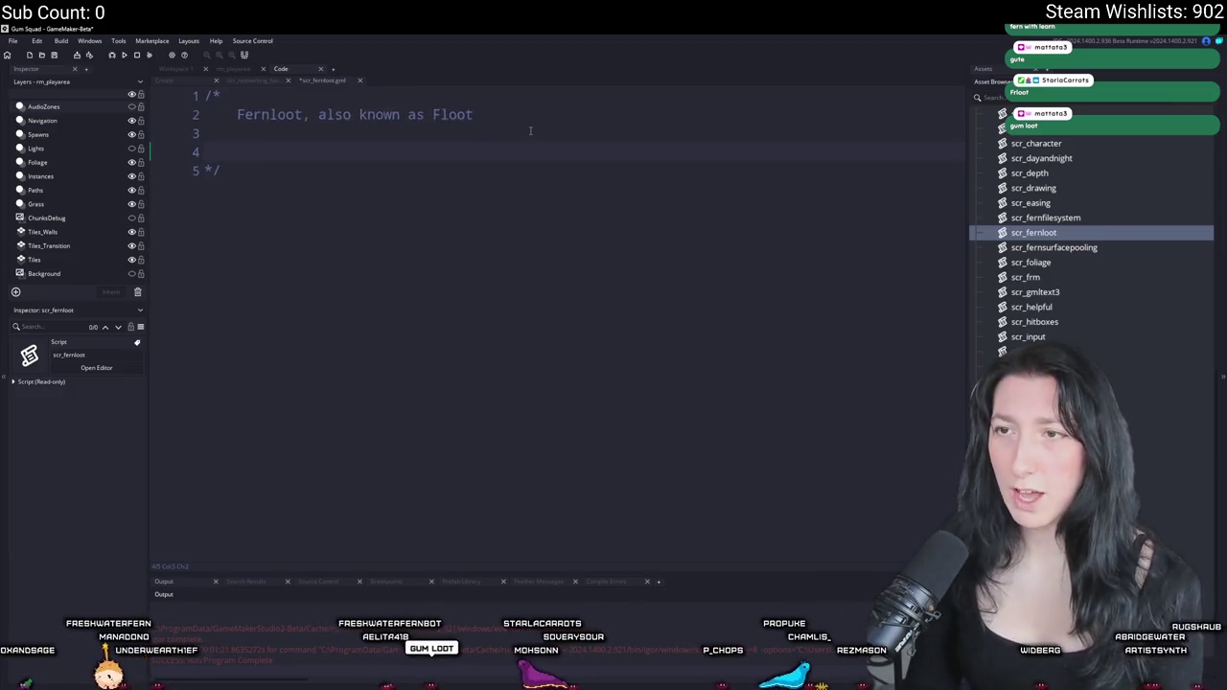
- Write the note 'Multiple pools of items, a pool is selected and items taken from there'
scroll(530, 130, up, 1)
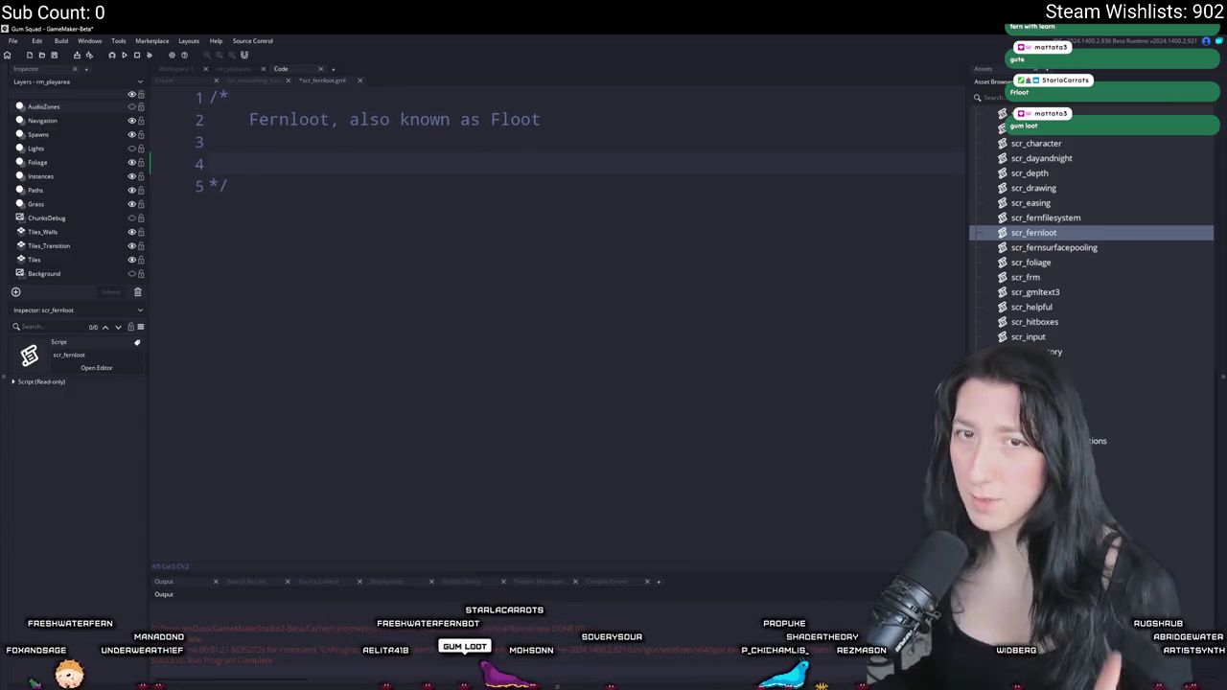
click(281, 149)
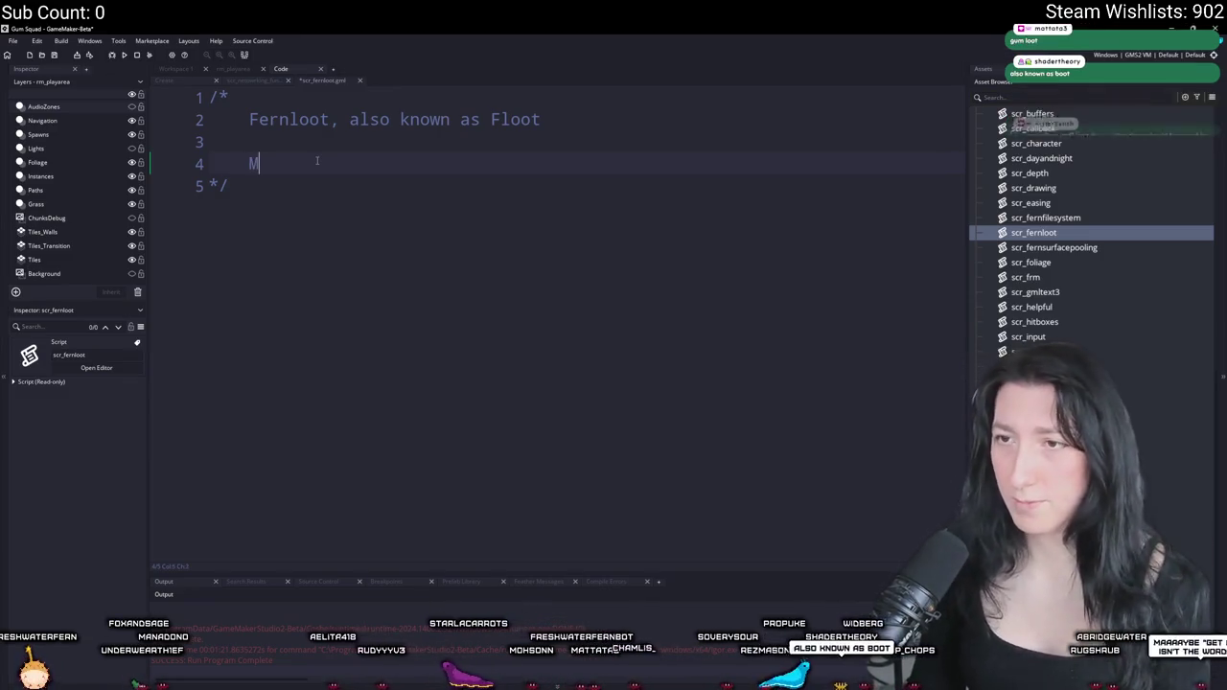
text(Multiple poolsi)
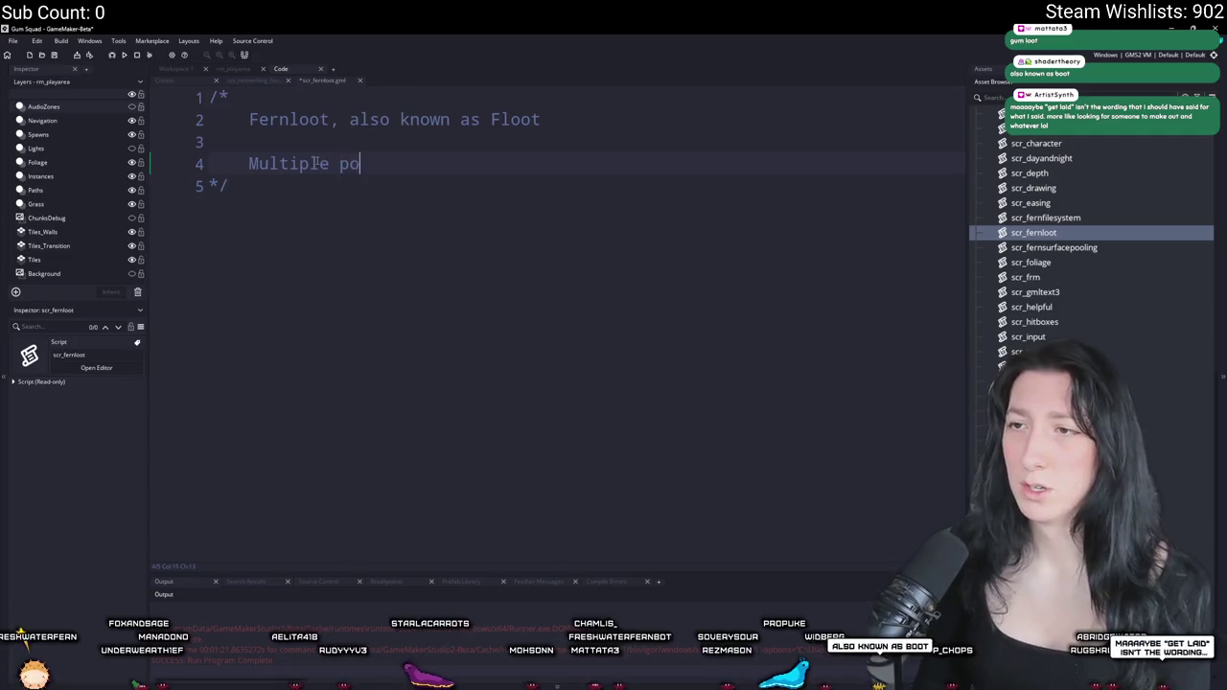
key(BackSpace)
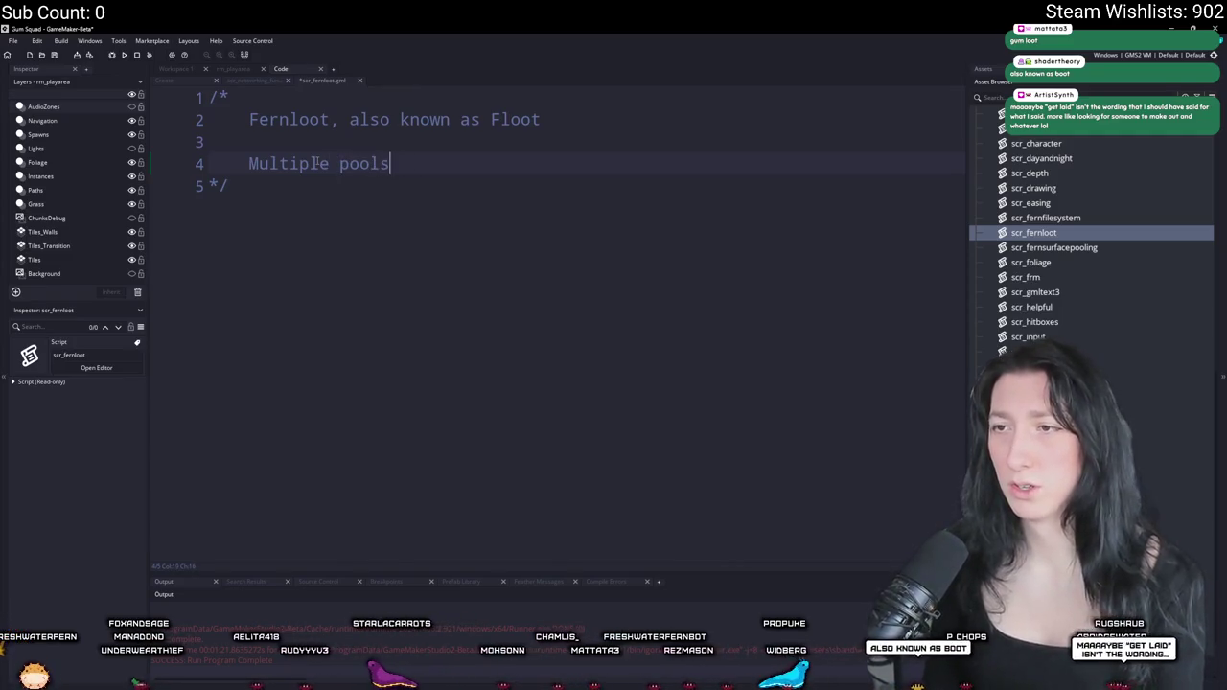
text(of item)
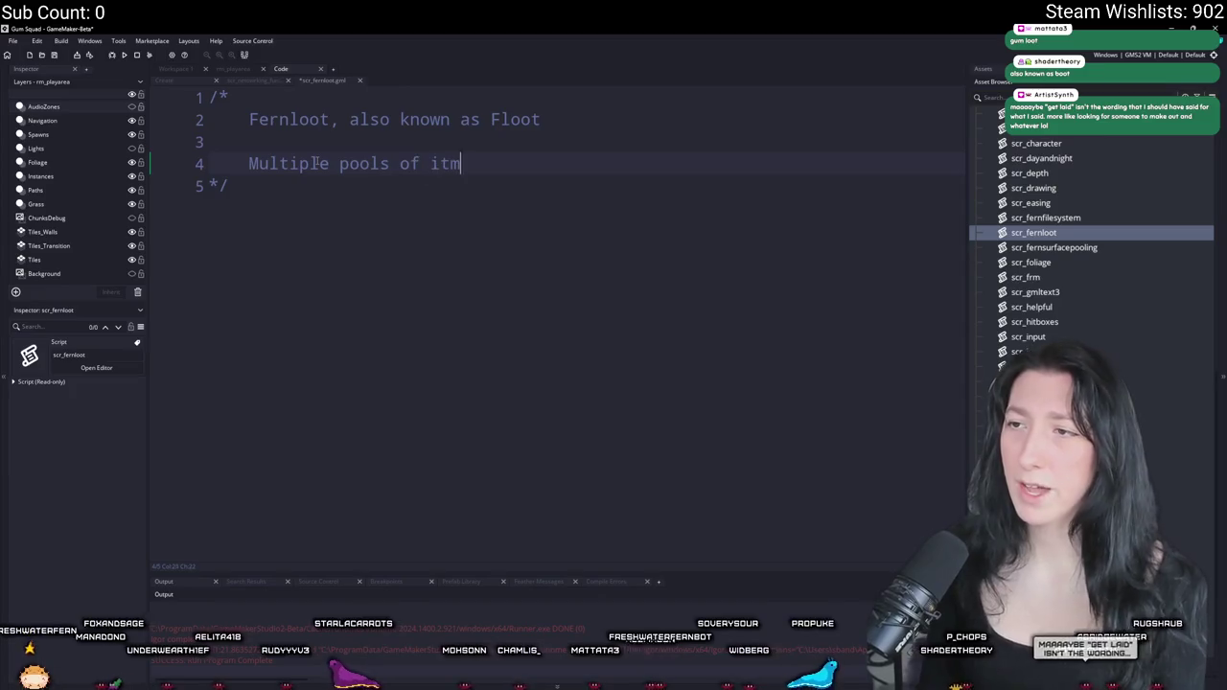
key(BackSpace)
text(ms, a p)
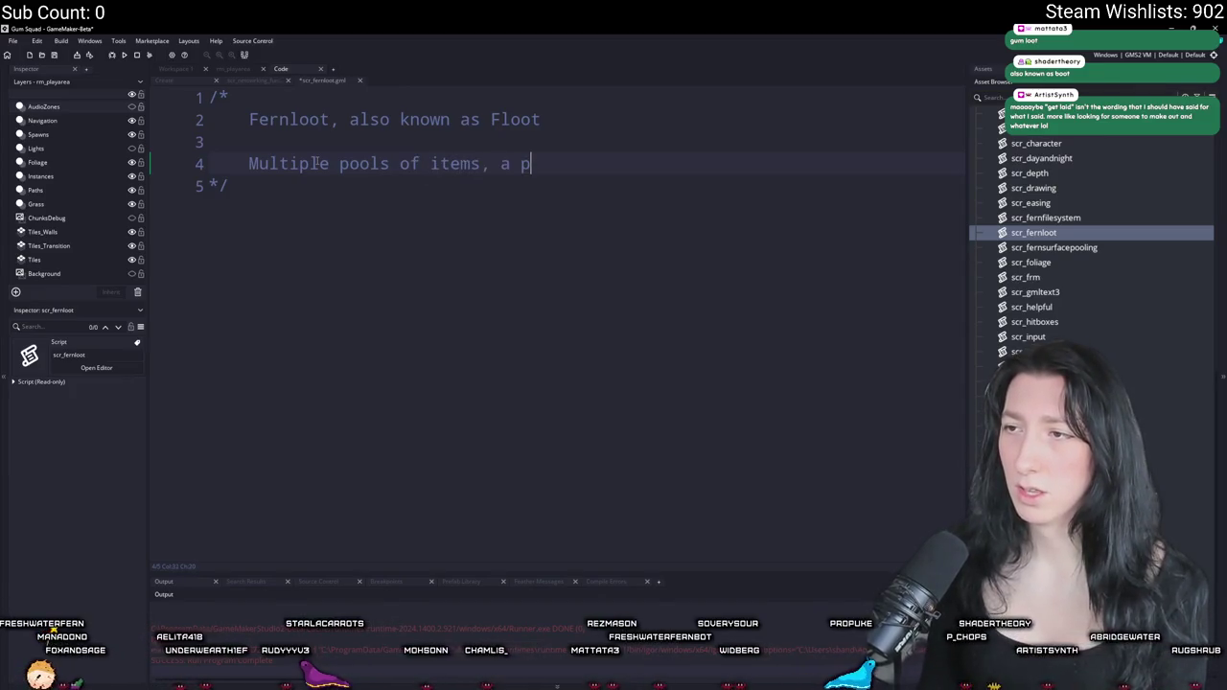
text(ool is selected)
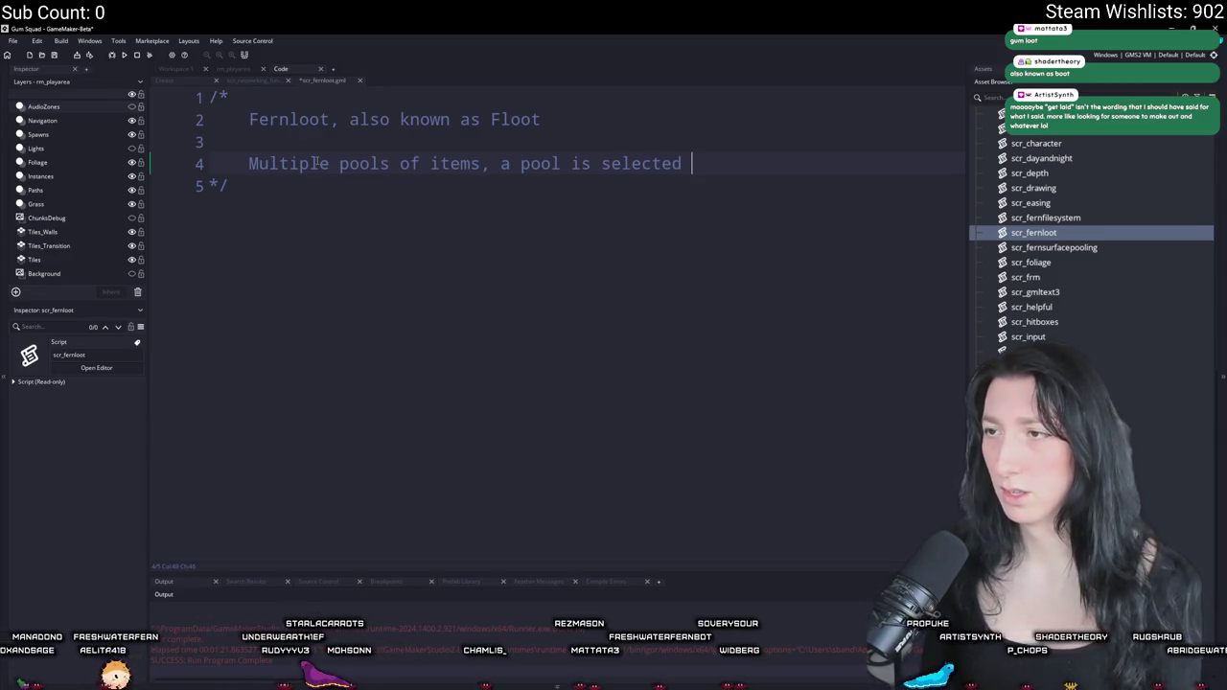
text( and items taken from there)
- Add the note that items have weights for chance to pull and value attached to them
key(Return)
key(Return)
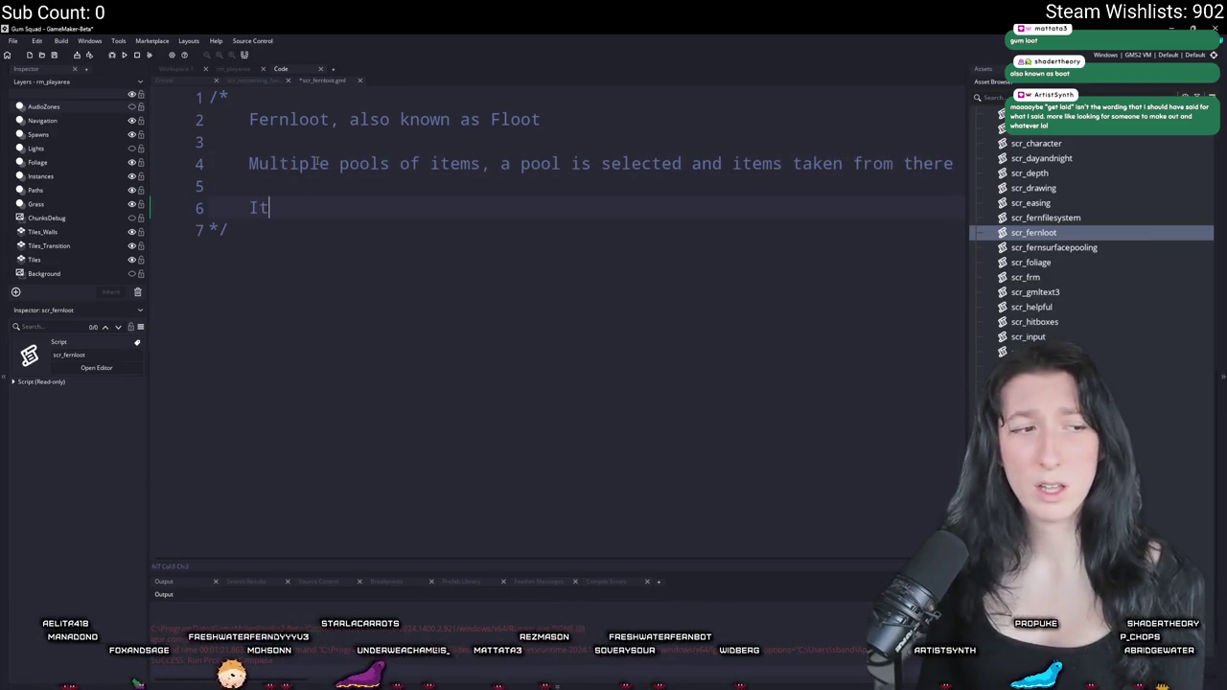
text(tems have )
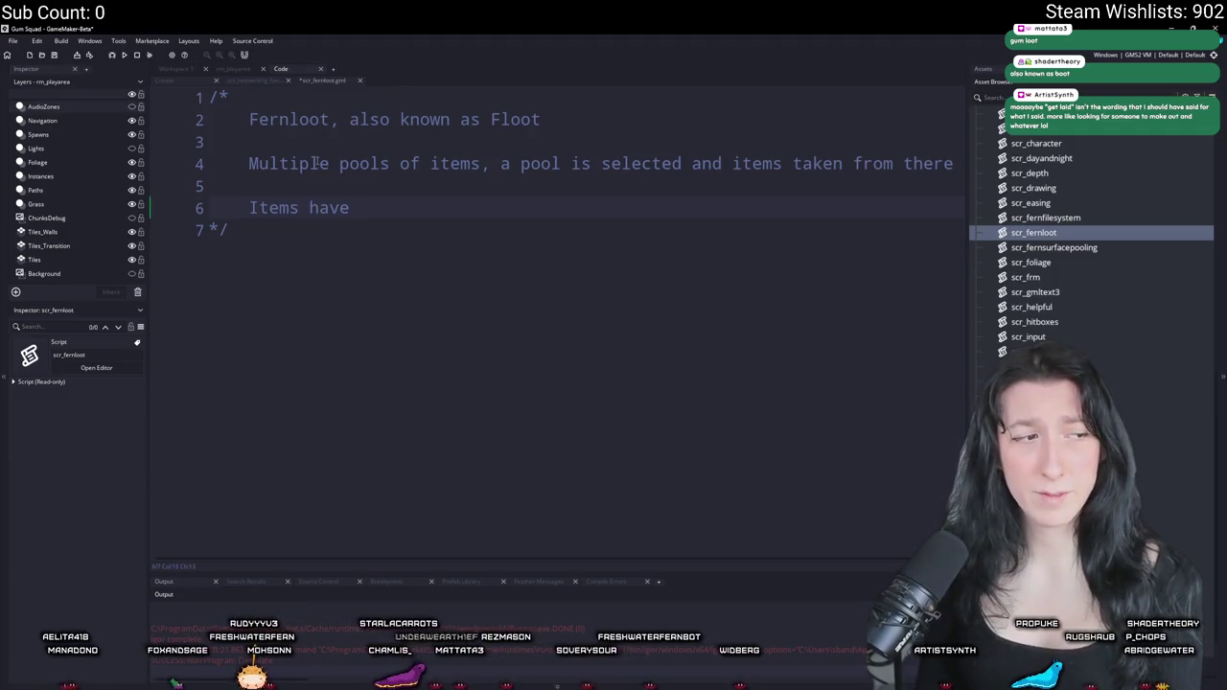
text(w)
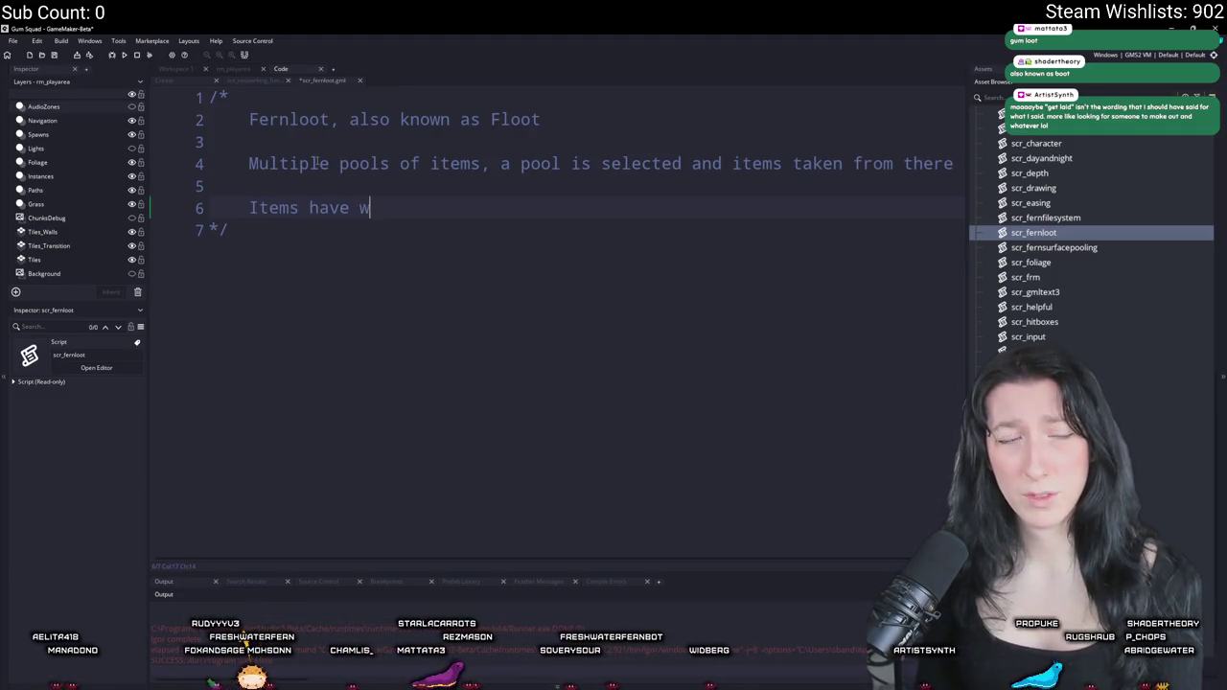
text(eights f)
key(BackSpace)
text(chance to pullow)
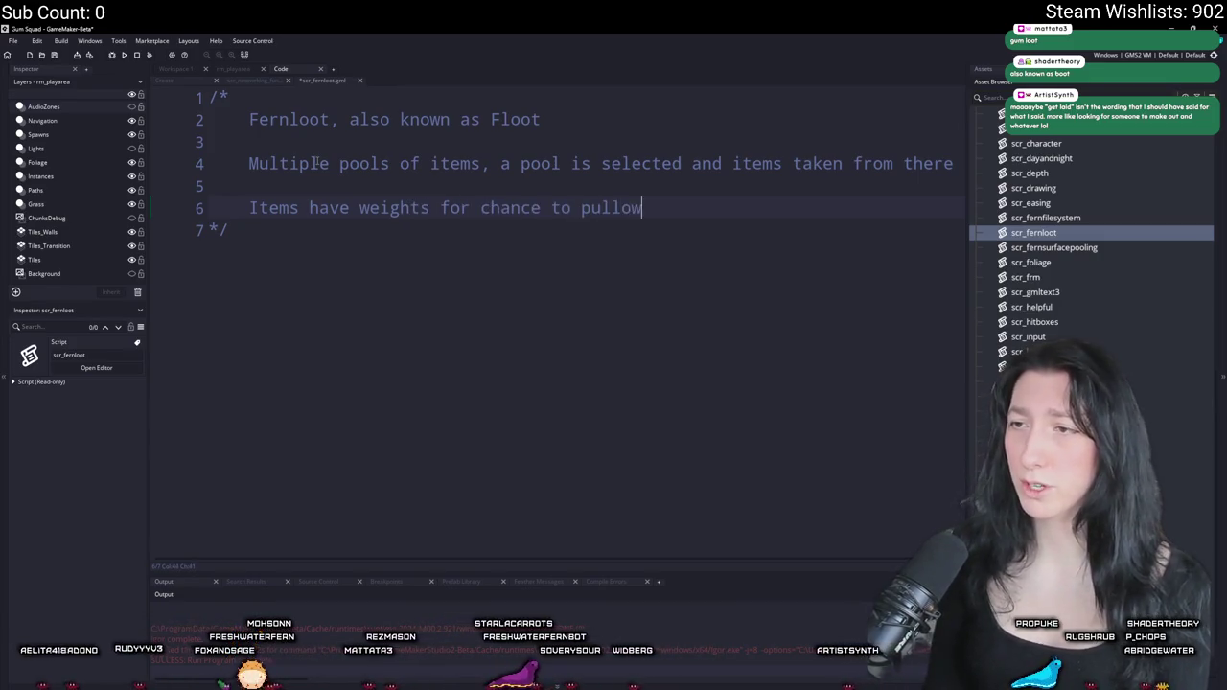
key(BackSpace)
key(BackSpace)
text(and valueow)
key(BackSpace)
key(BackSpace)
text(atta)
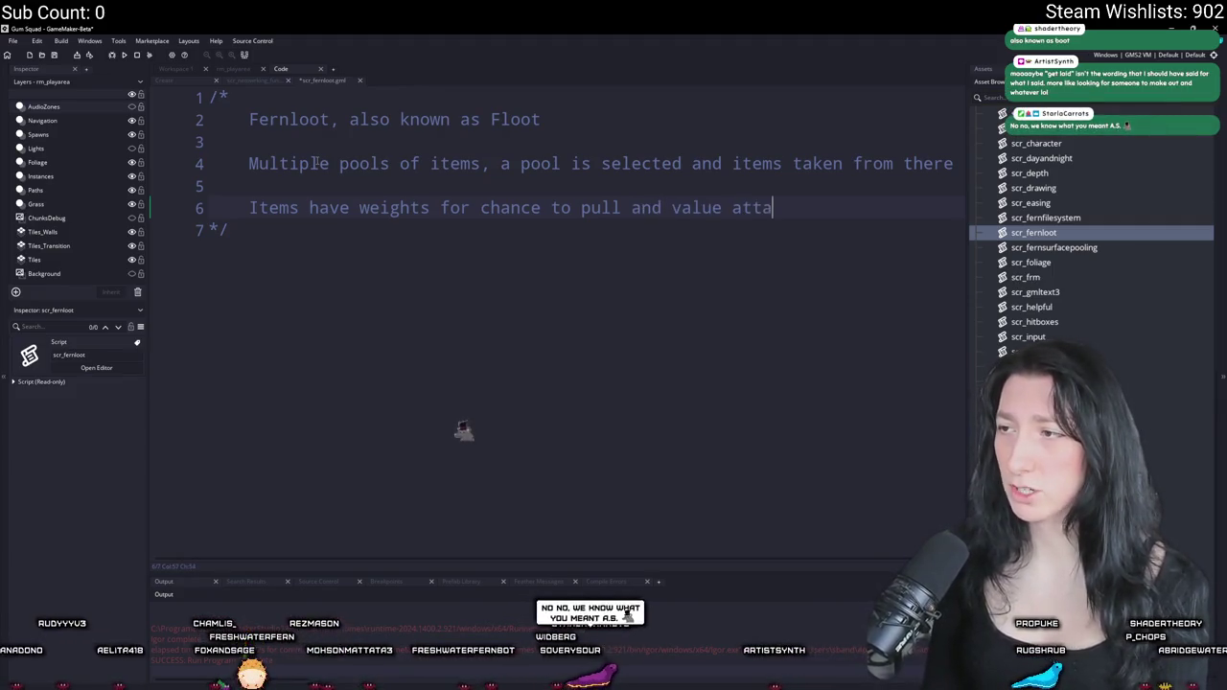
text(ched to them)
key(Down)
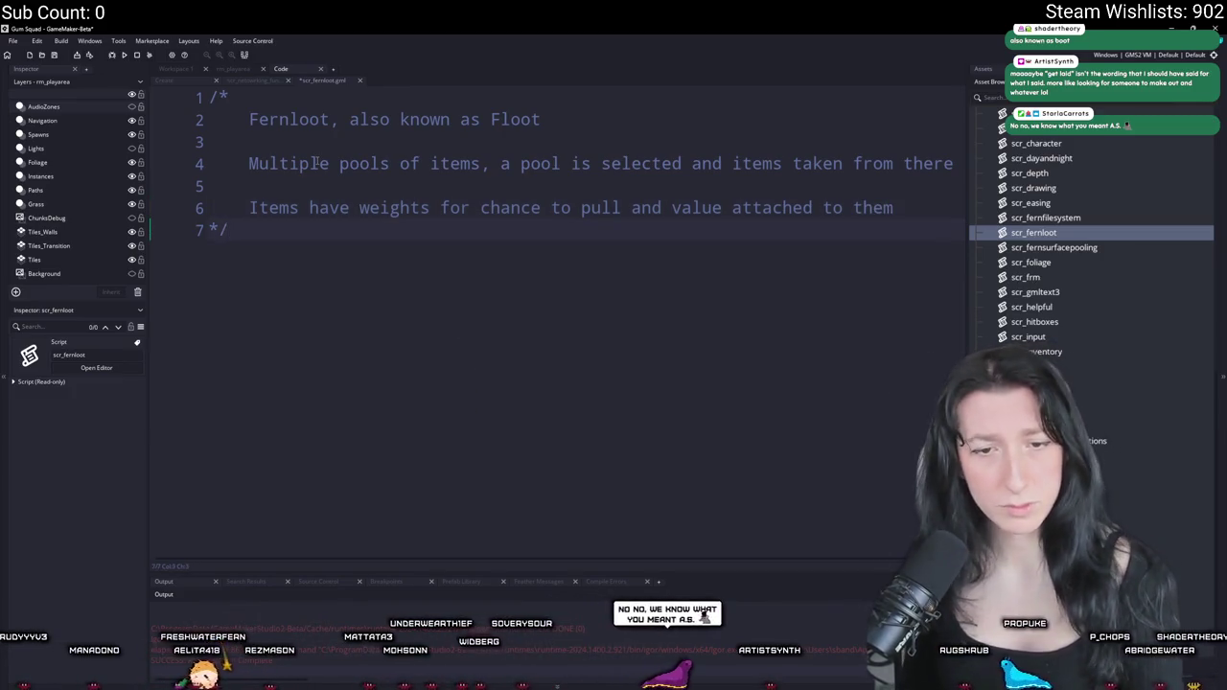
key(Return)
key(Return)
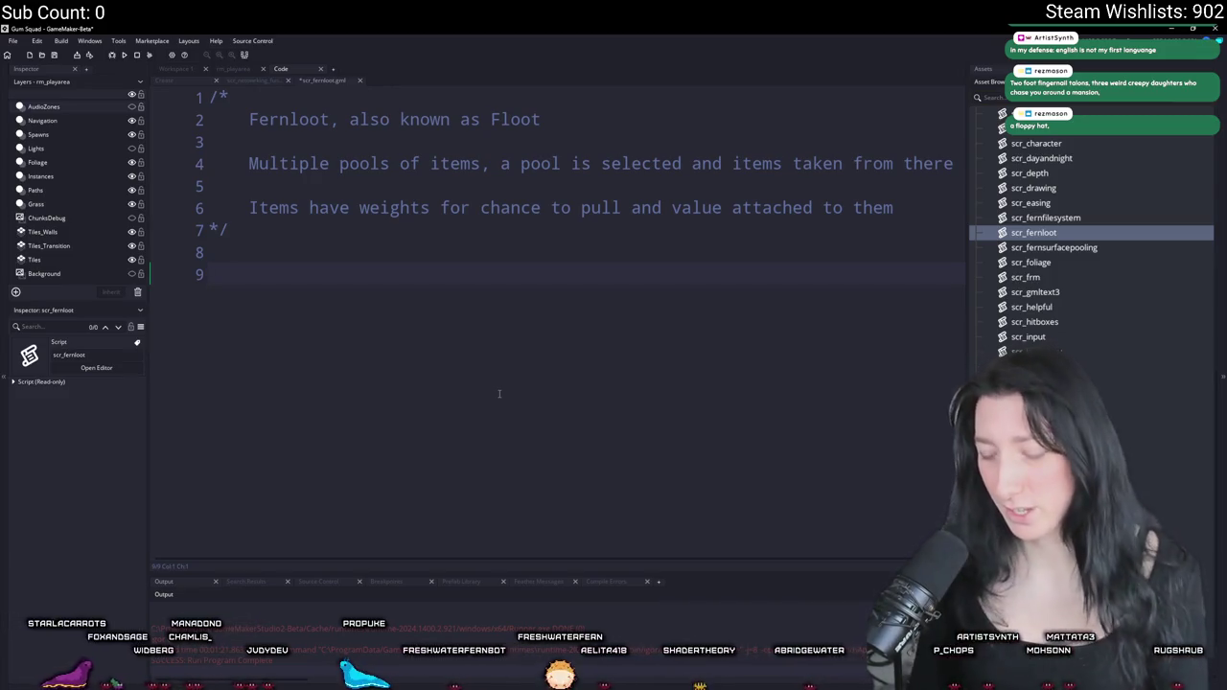
- Type the example loot list with quantities 4x diamond, 10x obsidian and 4x gold
text([])
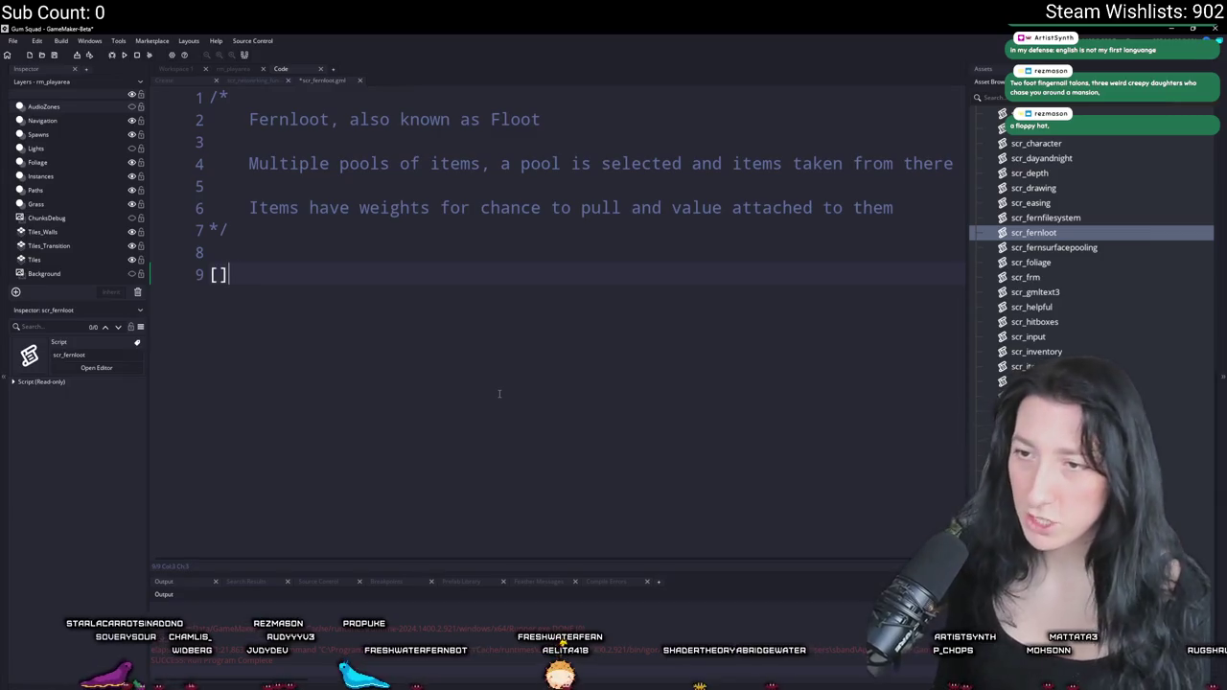
key(BackSpace)
key(BackSpace)
key(BackSpace)
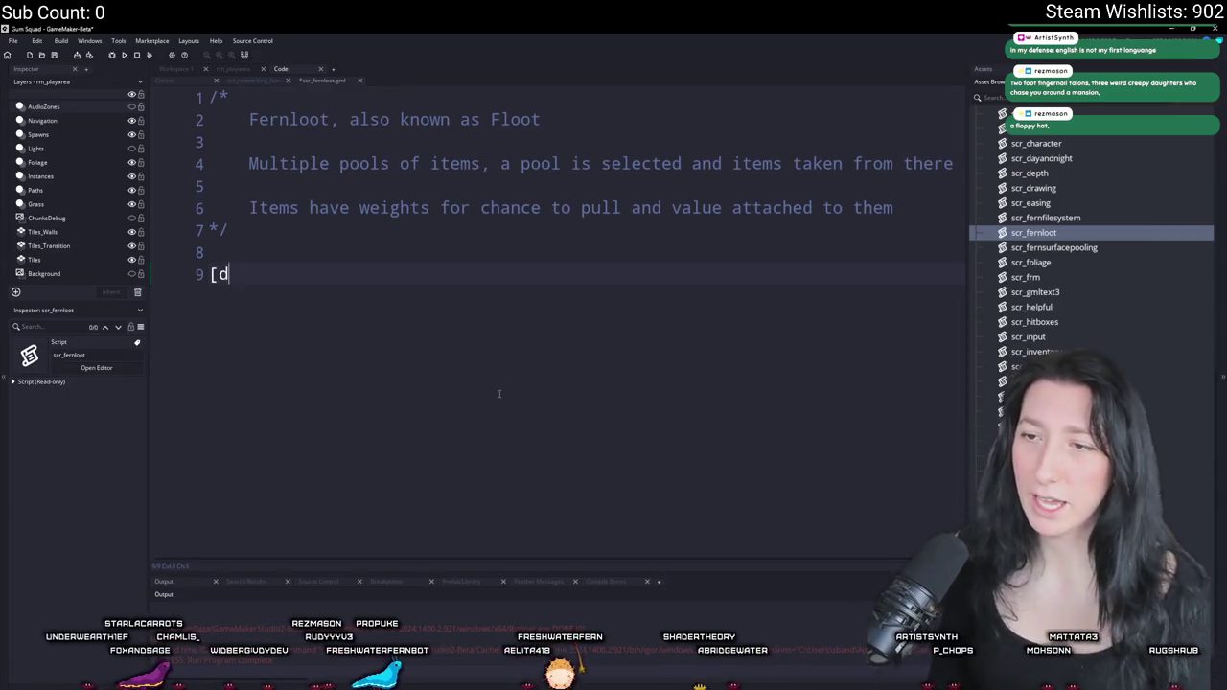
text(iamondki)
key(BackSpace)
key(BackSpace)
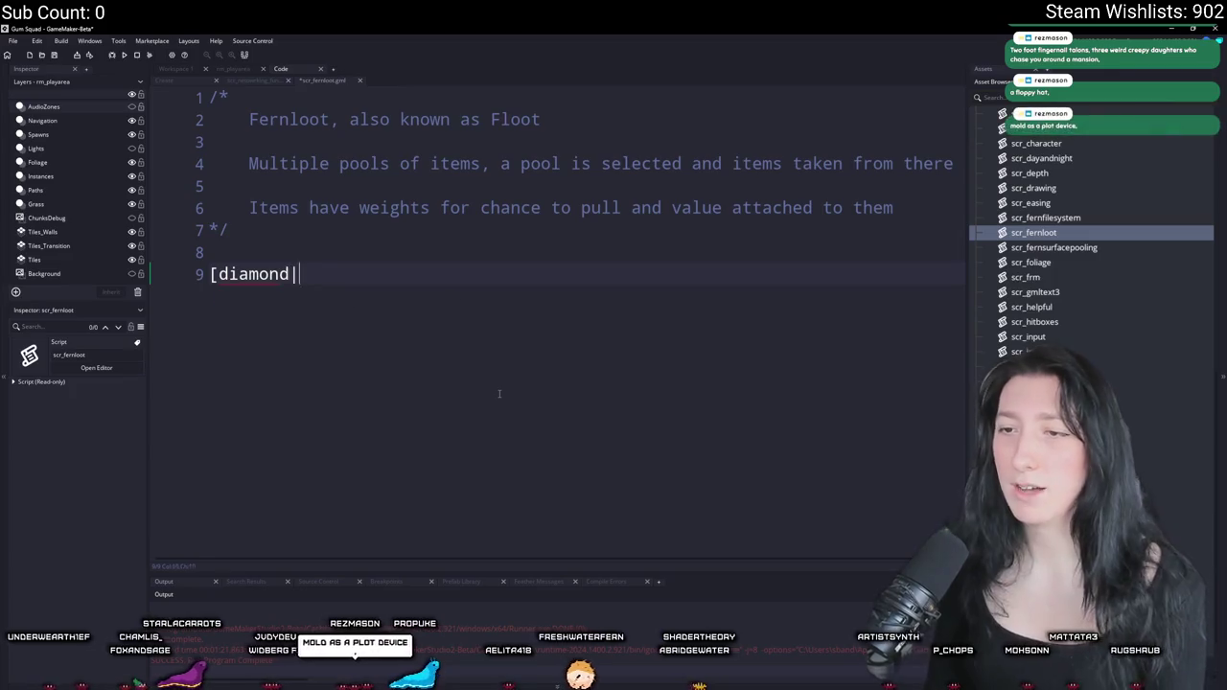
text(4x, ie0 obsidian)
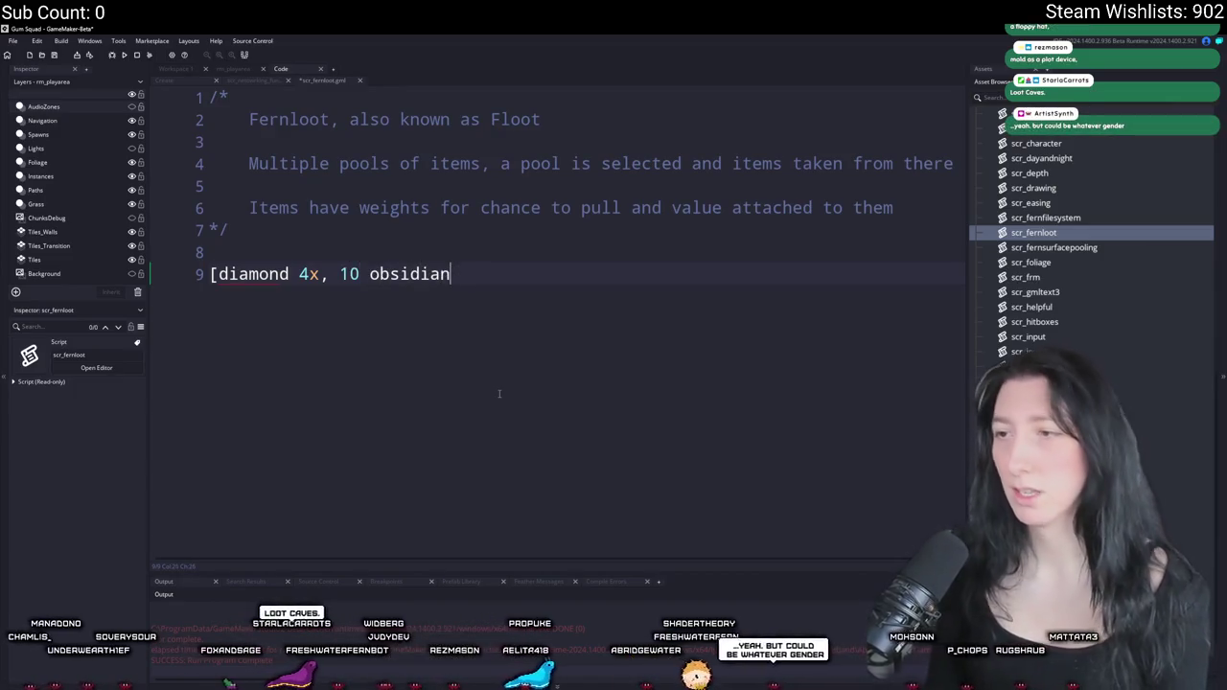
text(, 3 )
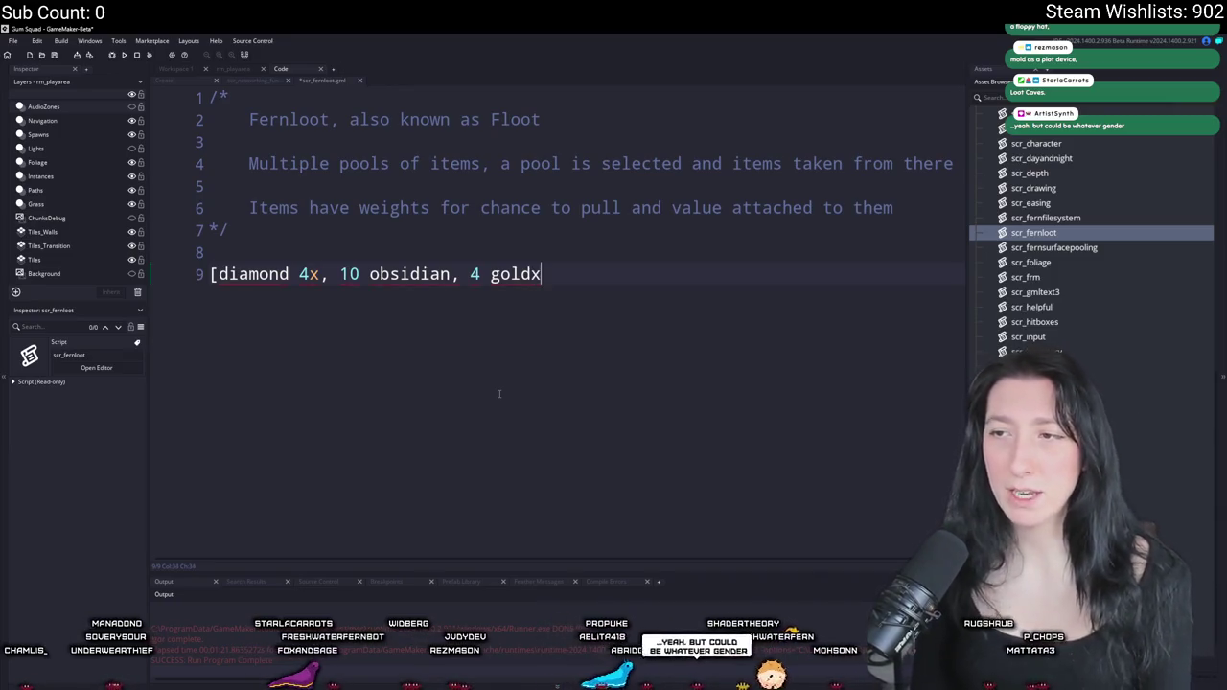
text(])
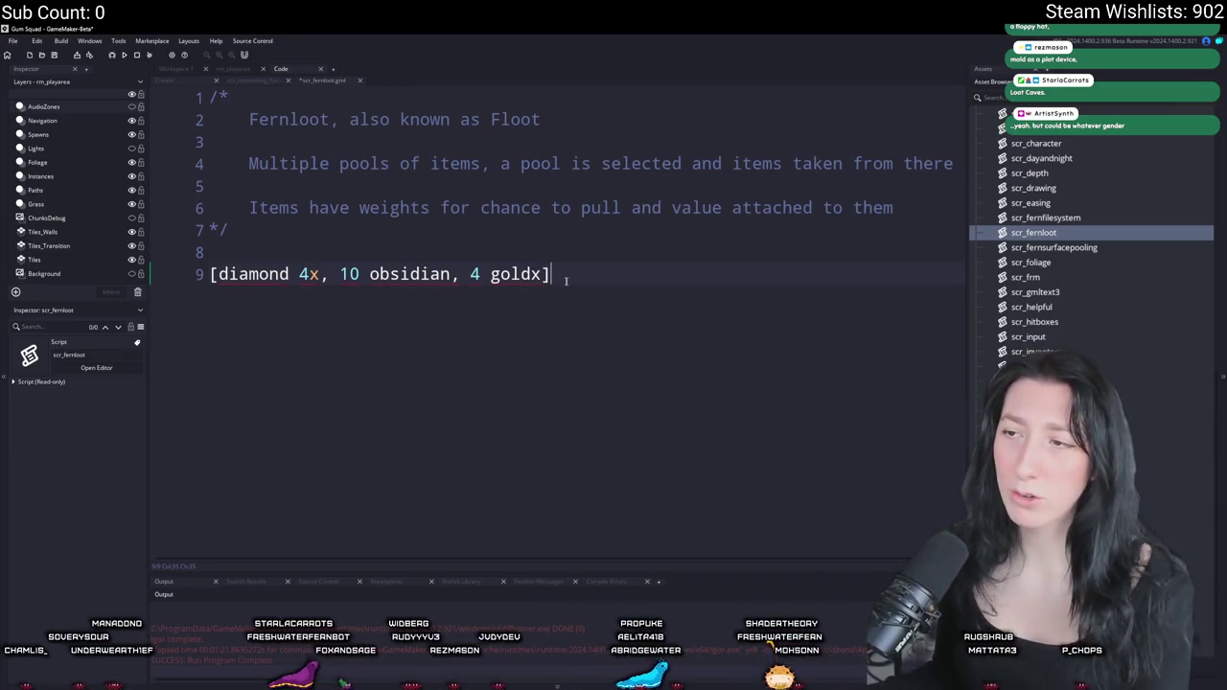
key(Left)
key(BackSpace)
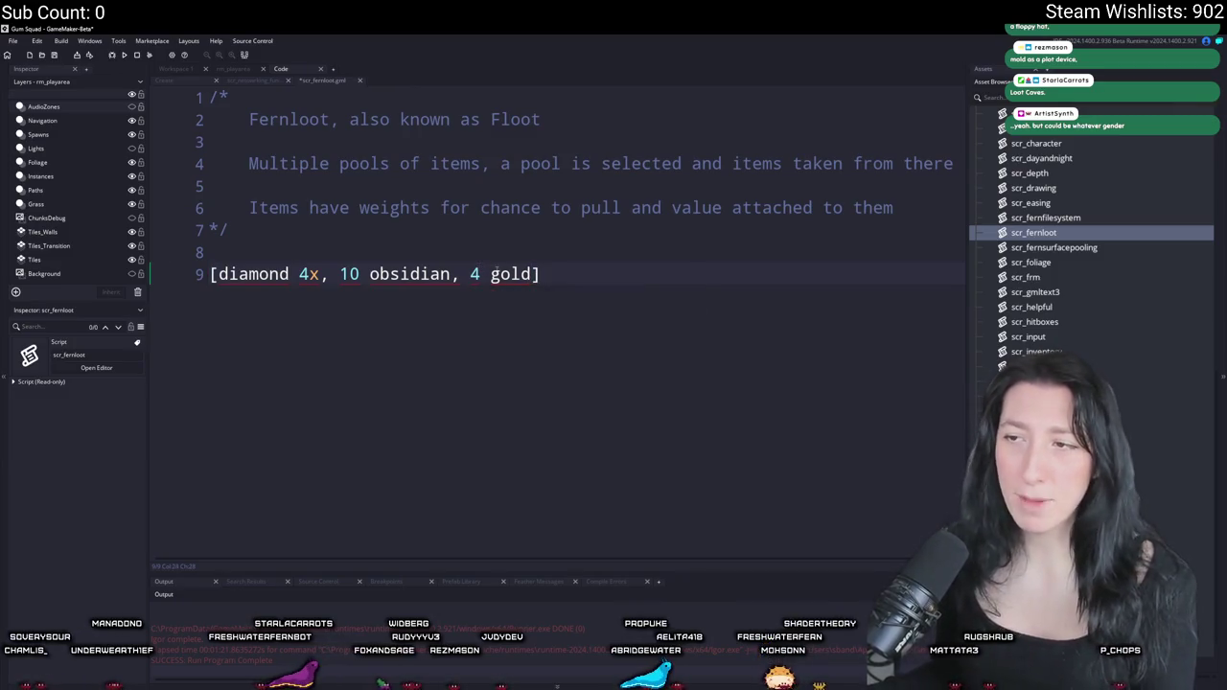
text(x)
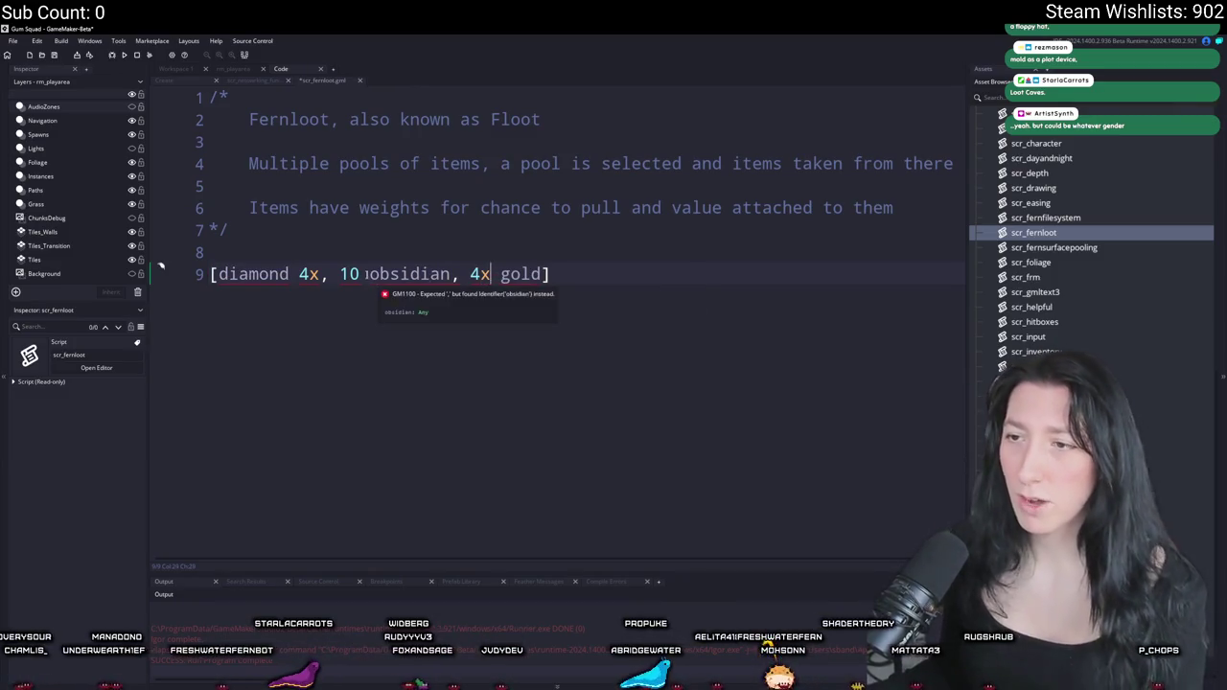
click(360, 274)
text(x)
- Comment out the list line as //[4x diamond , 10x obsidian, 4x gold]
click(286, 275)
double_click(254, 274)
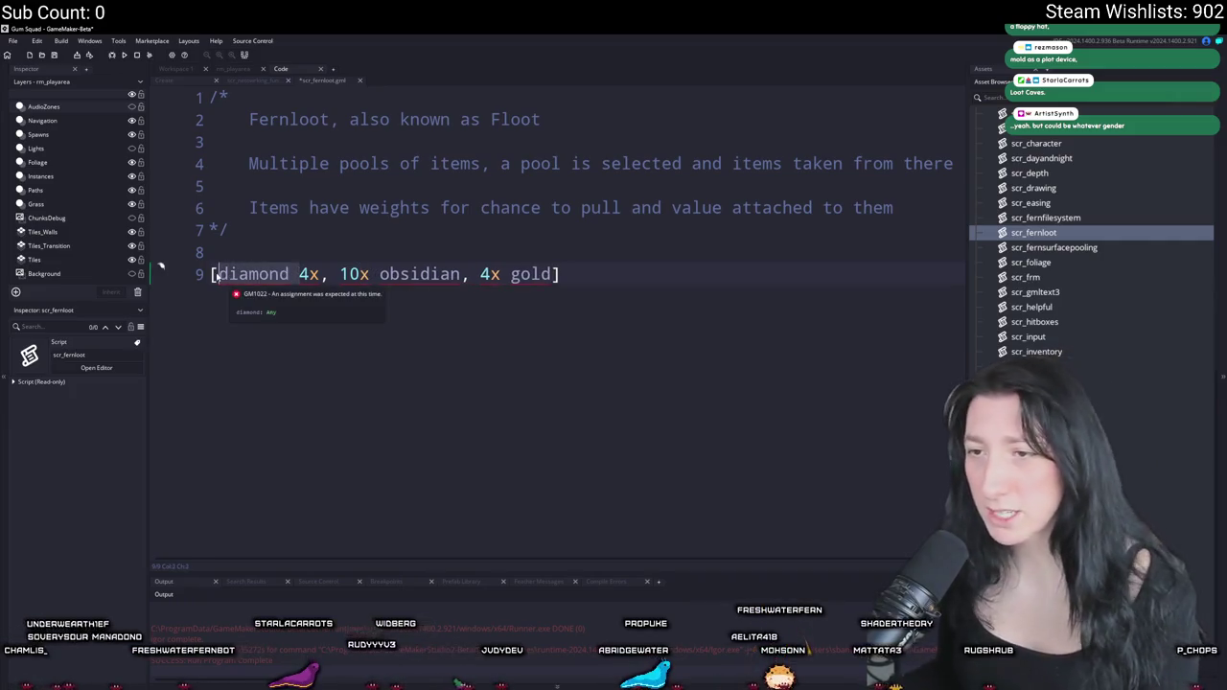
key(BackSpace)
key(ctrl+z)
key(Home)
text(//)
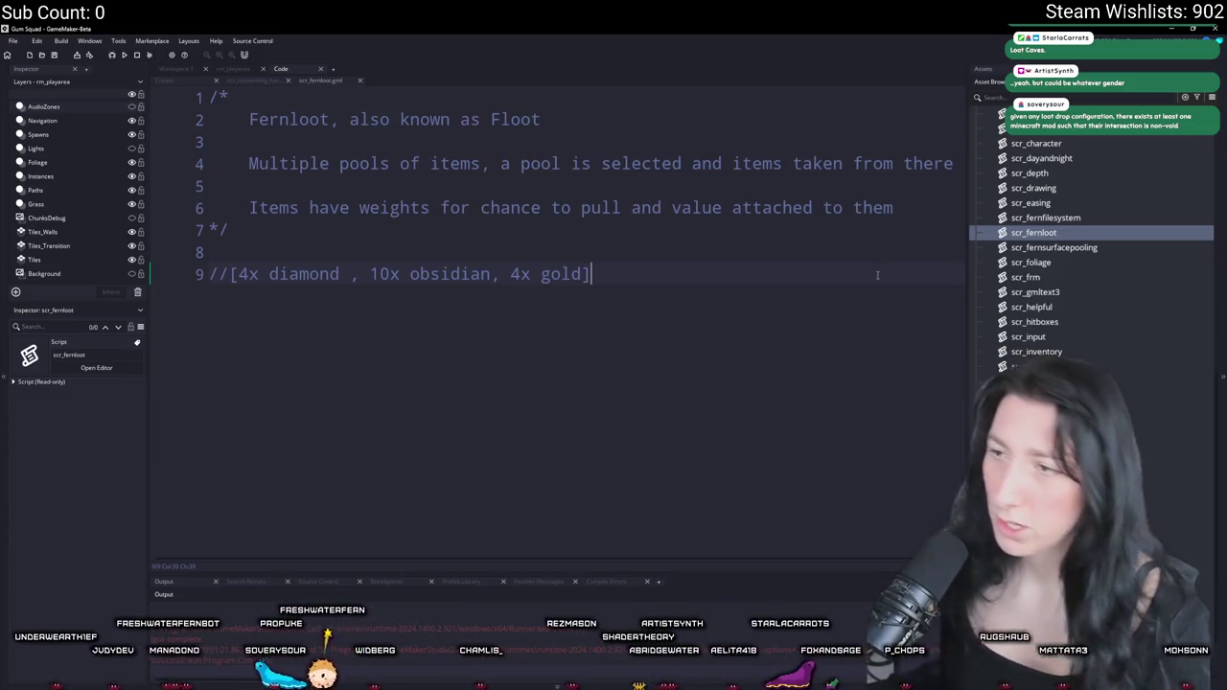
key(ctrl+t)
- Open the scr_items script and browse its code with the side panels hidden
text(scr_item)
key(Return)
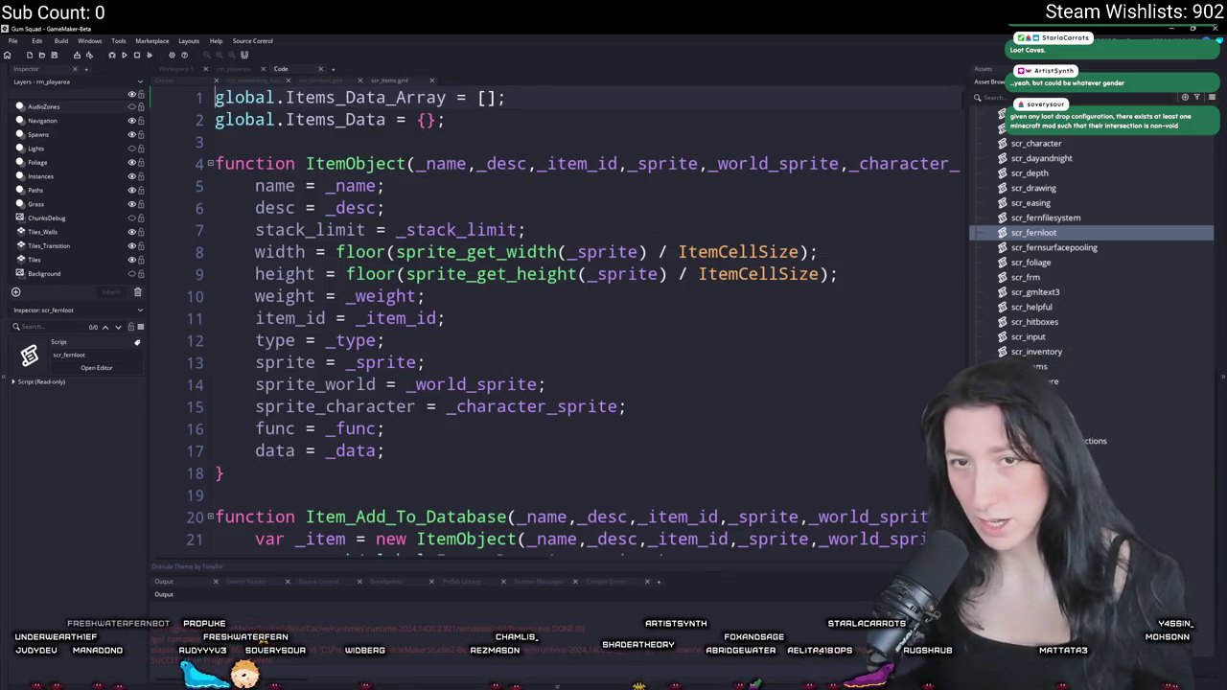
scroll(531, 319, down, 5)
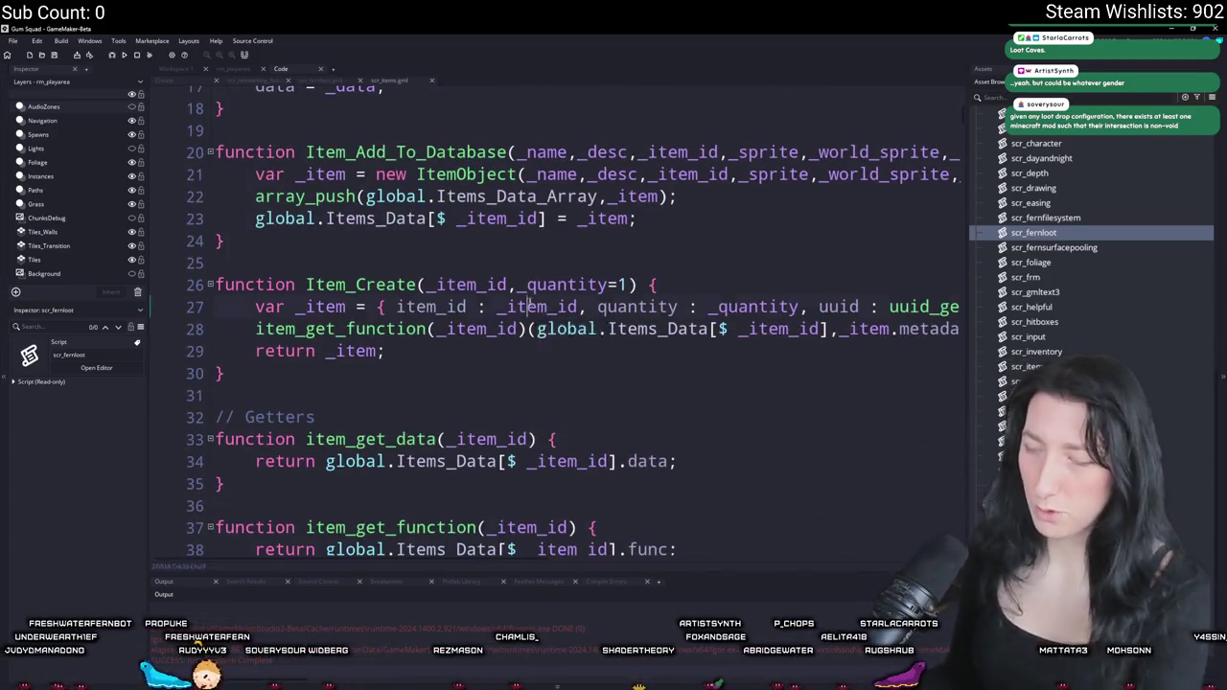
key(F12)
scroll(531, 333, down, 6)
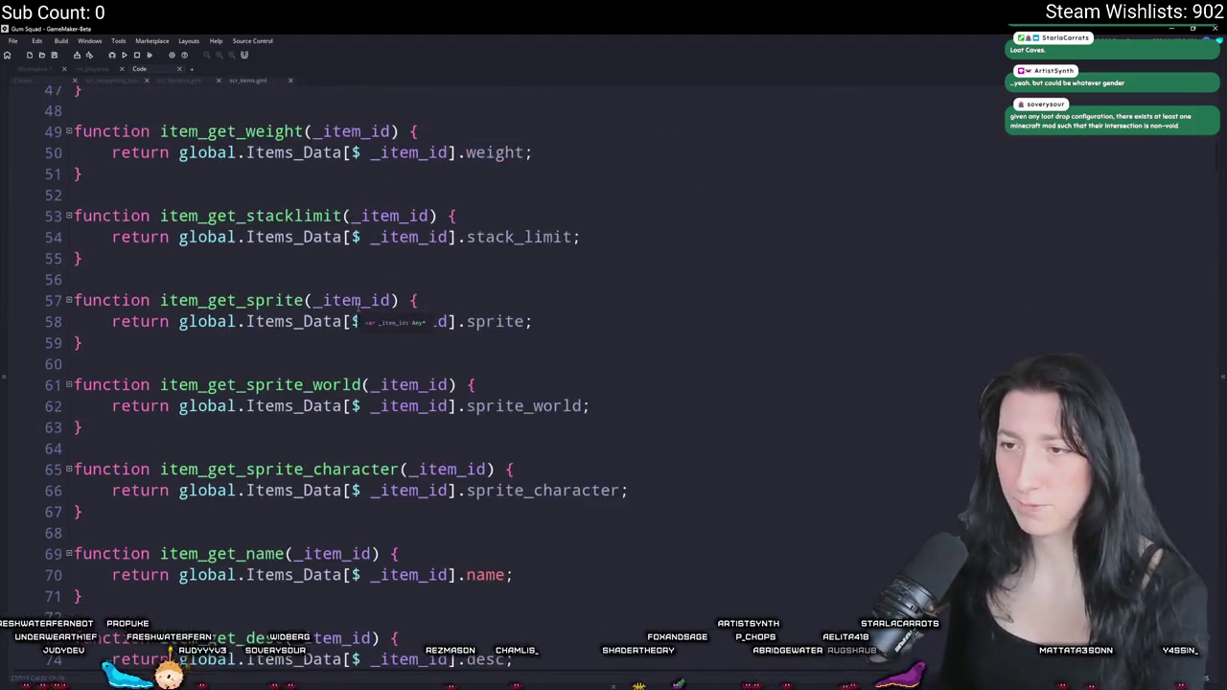
scroll(355, 308, up, 8)
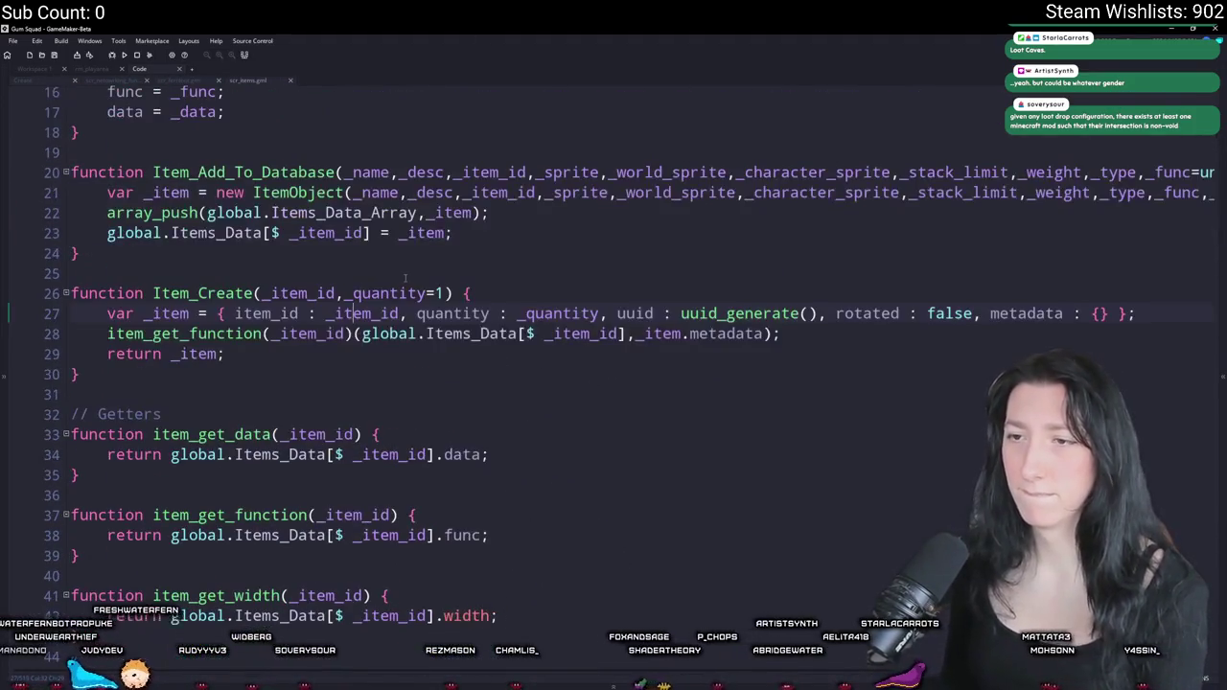
scroll(1131, 340, down, 3)
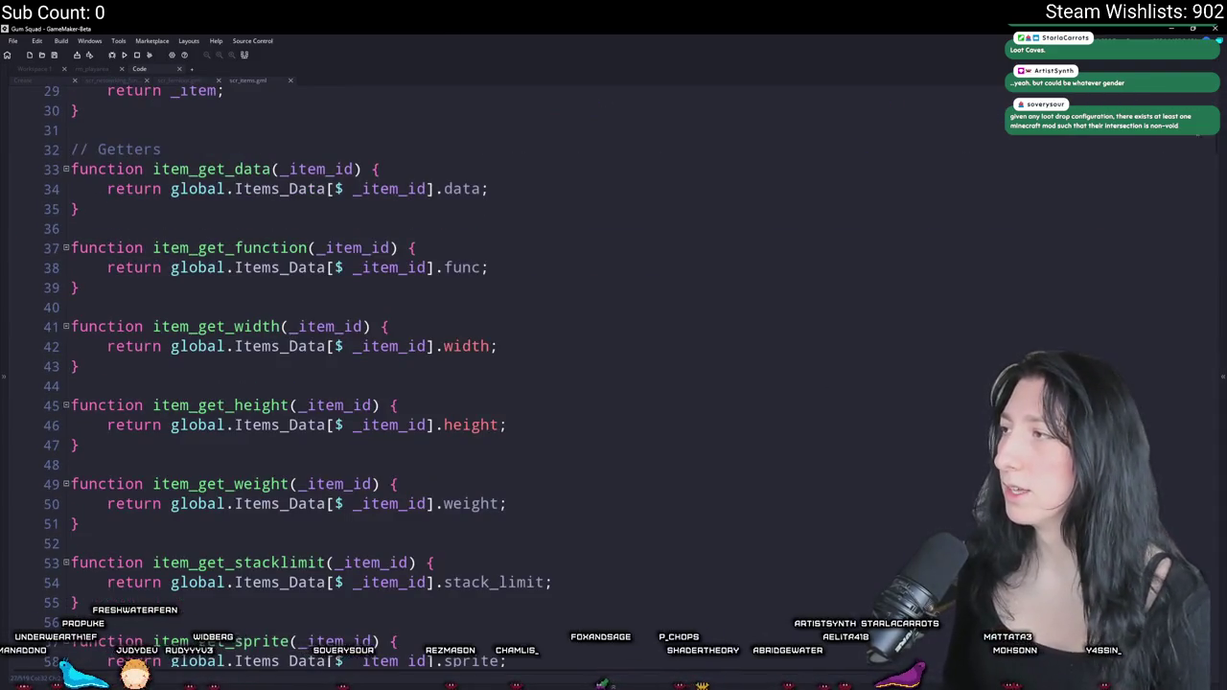
scroll(1185, 337, down, 20)
scroll(1186, 338, up, 5)
scroll(1189, 315, up, 16)
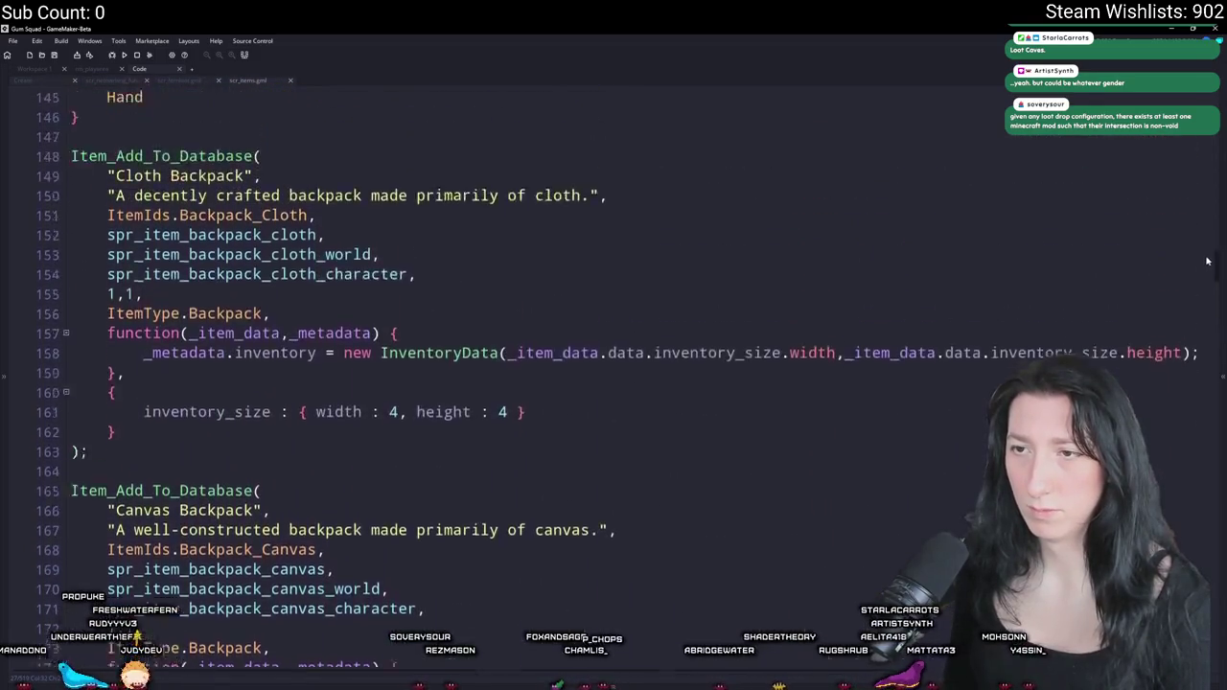
scroll(1208, 261, up, 4)
scroll(1209, 250, down, 2)
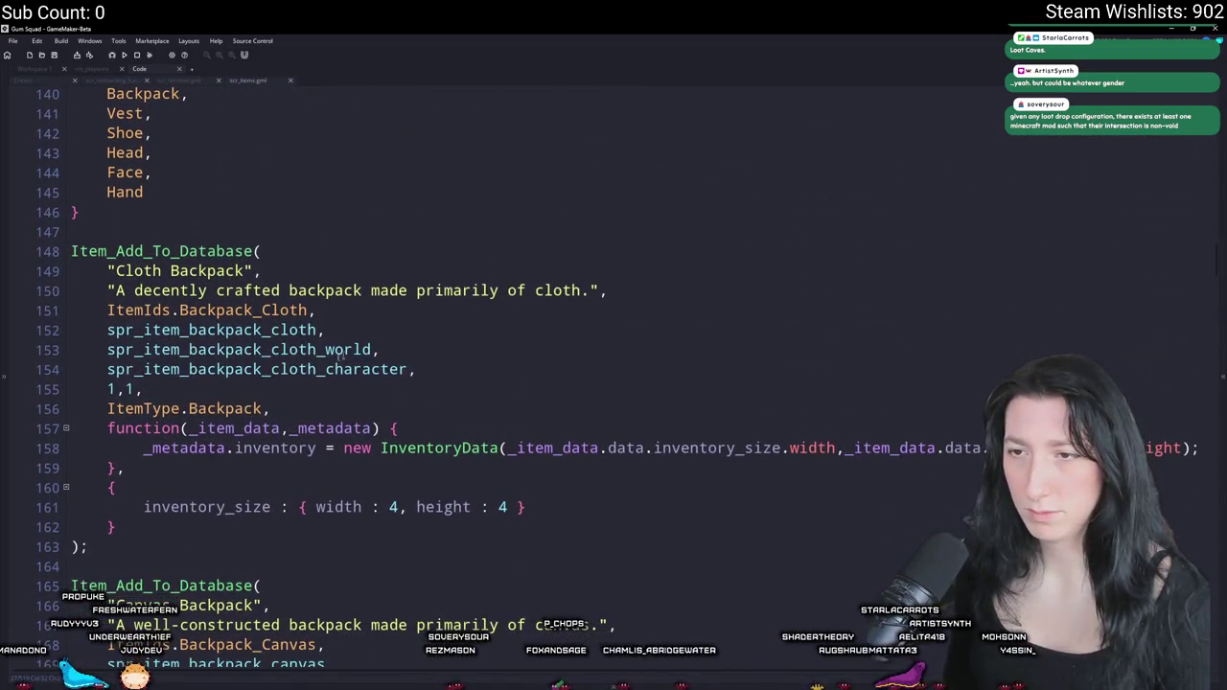
scroll(216, 390, down, 2)
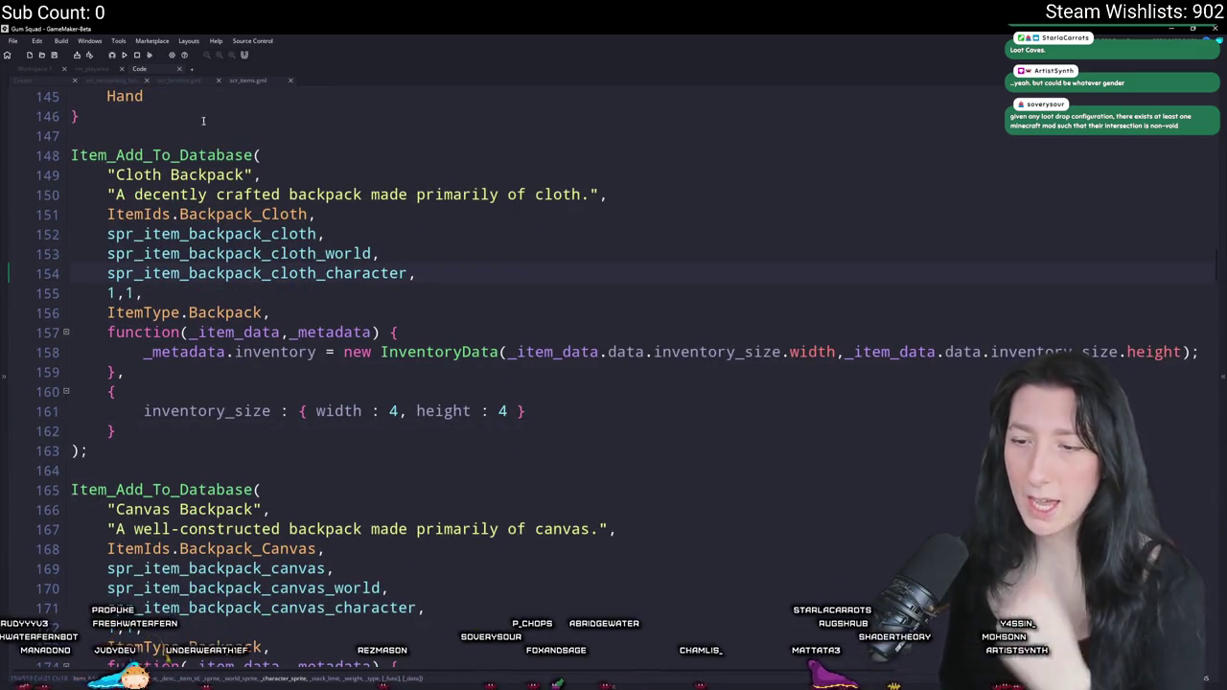
- Add a _loot_value parameter to Item_Add_To_Database and pass it into the ItemObject call
middle_click(236, 154)
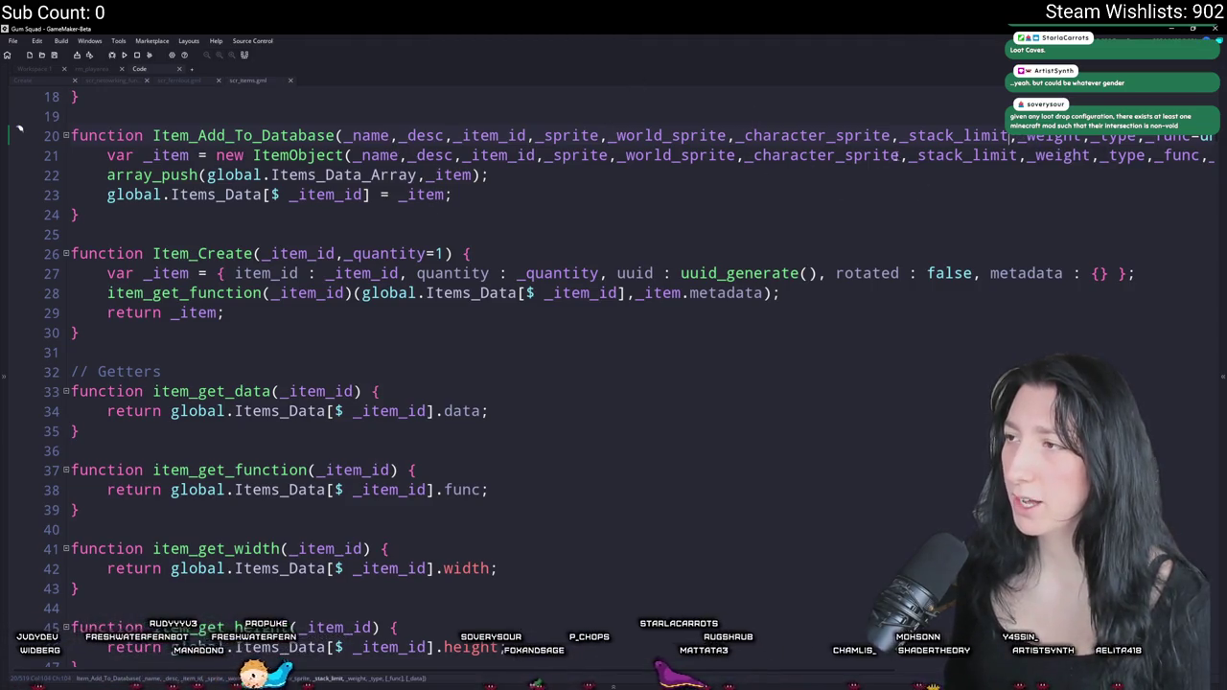
click(892, 135)
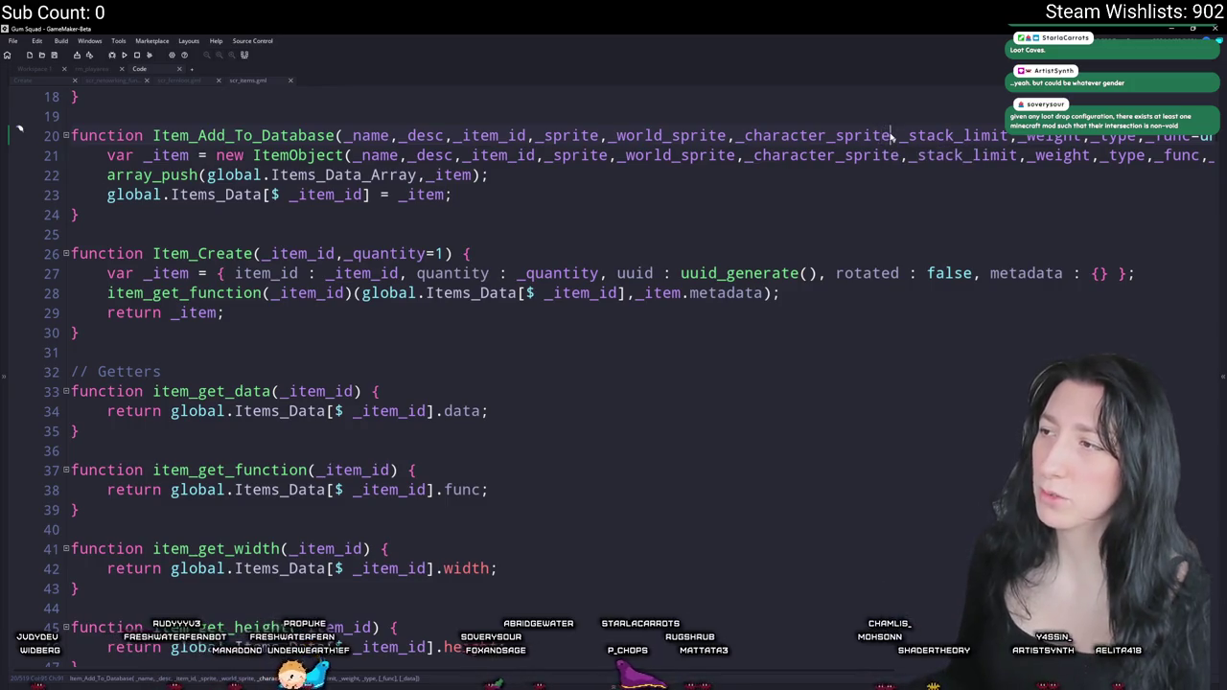
text(,_loot_value,_)
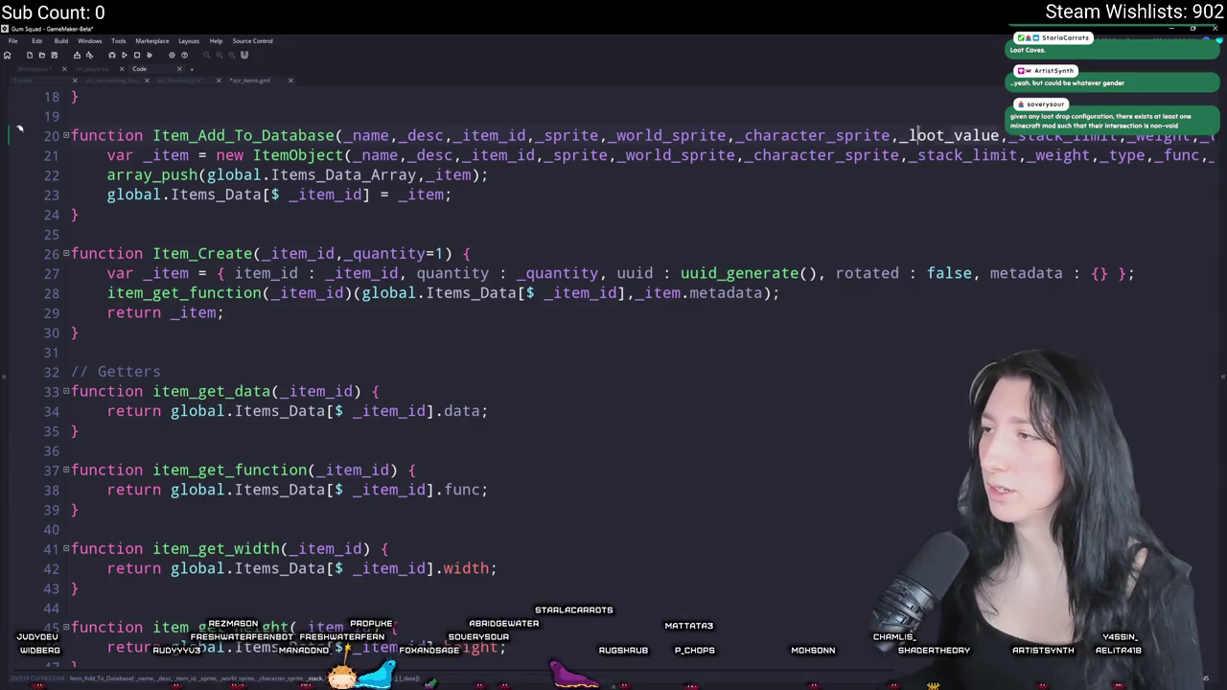
double_click(911, 135)
key(ctrl+c)
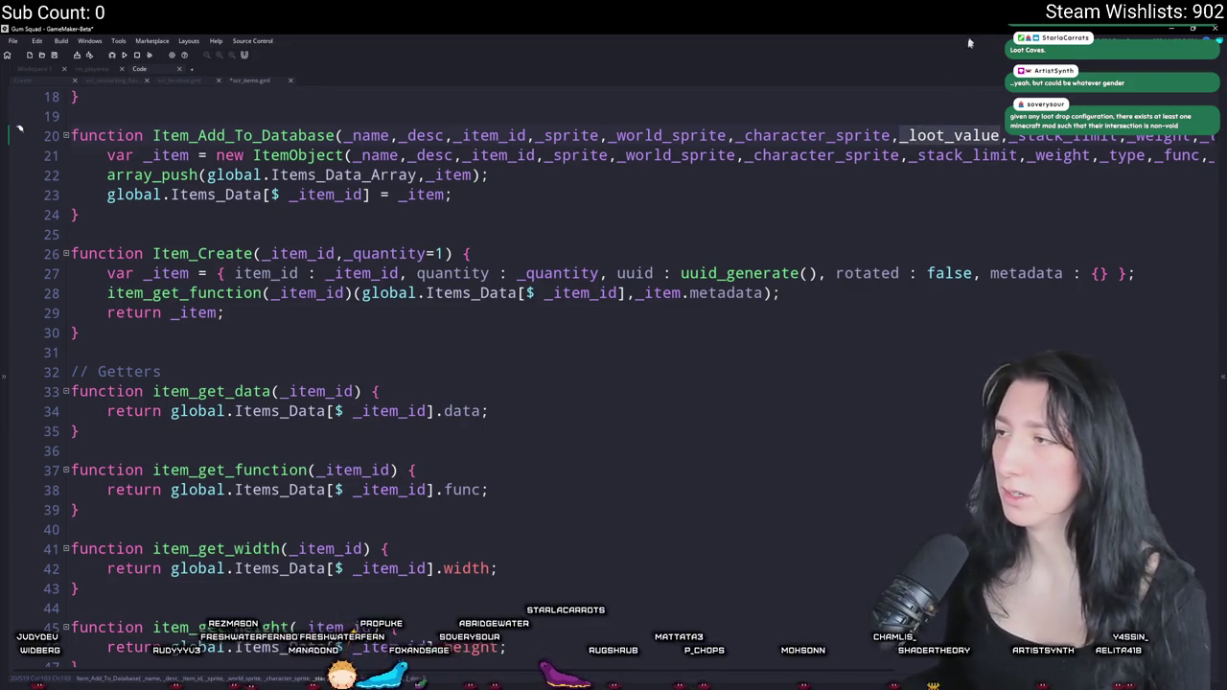
key(ctrl+s)
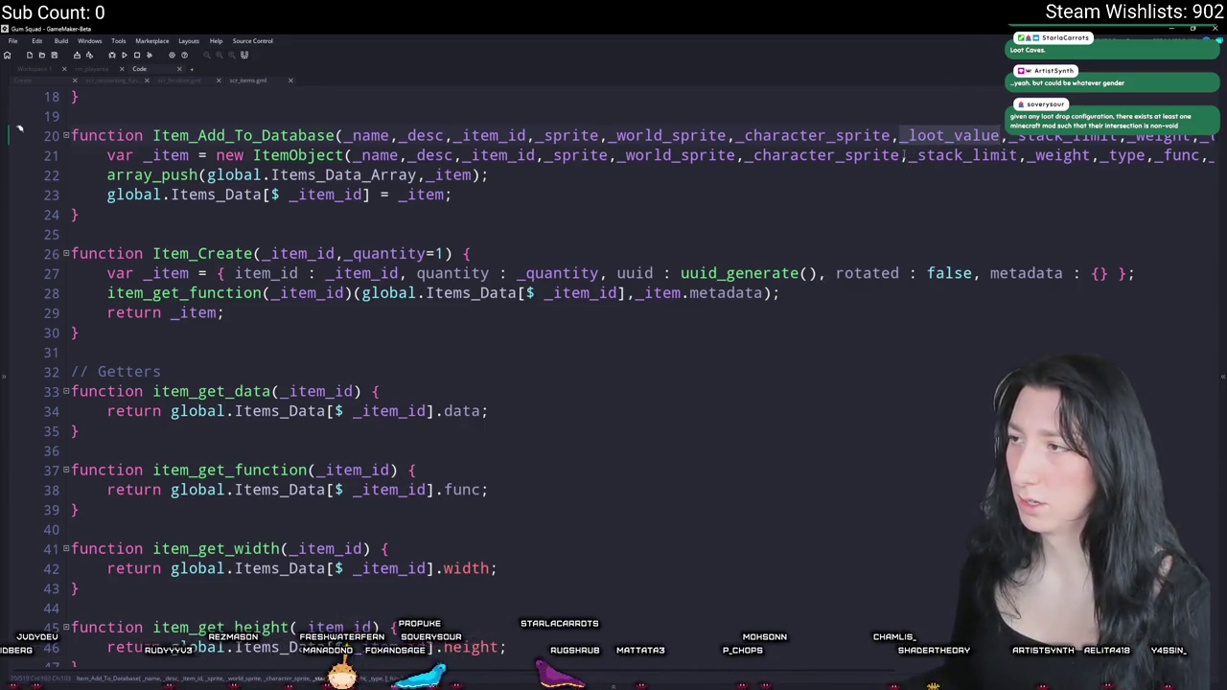
key(ctrl+v)
text(,)
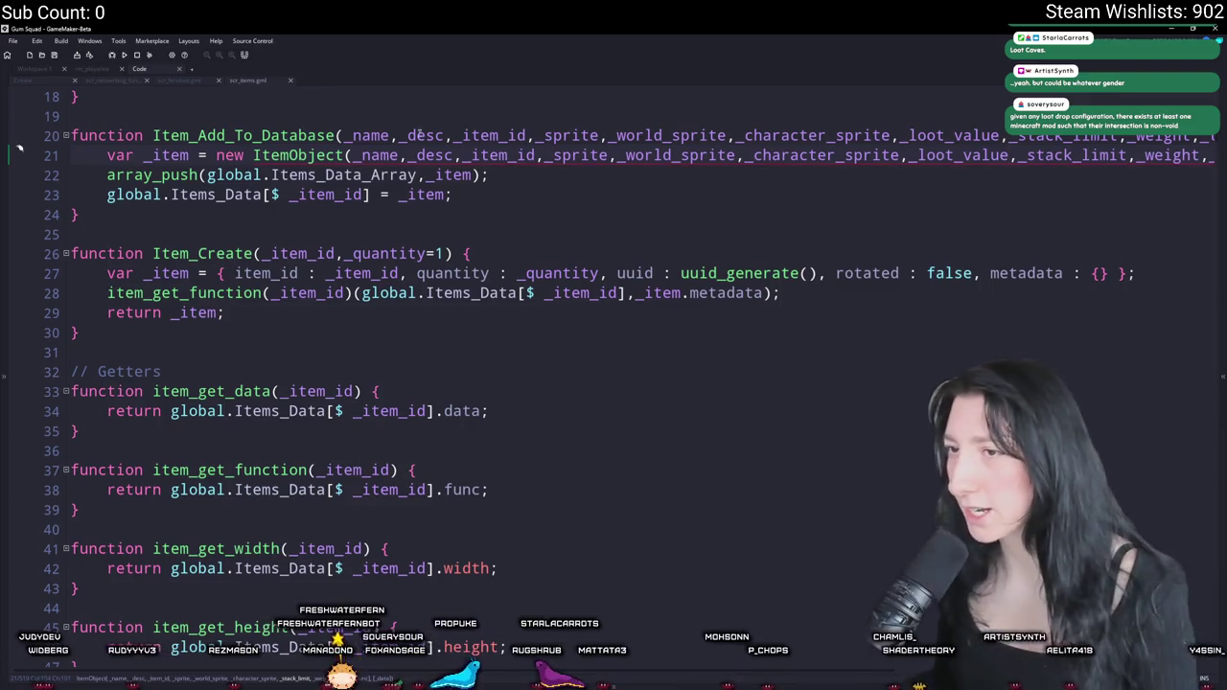
middle_click(293, 159)
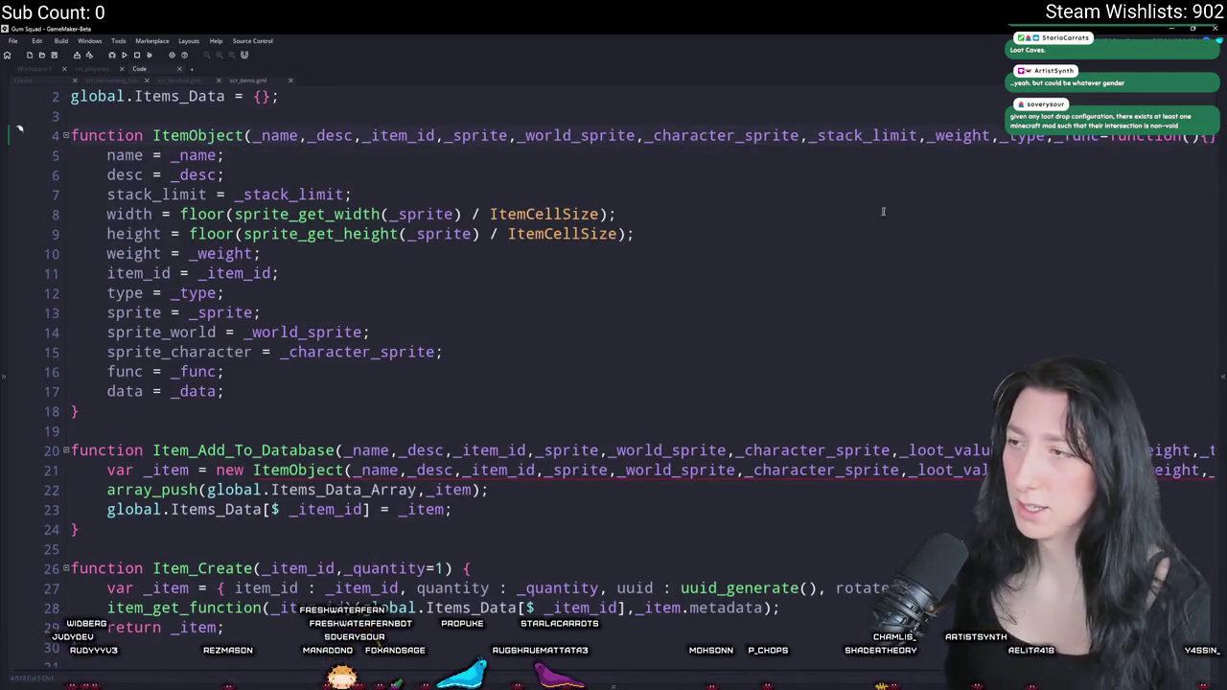
- Add _loot_value to ItemObject's parameters and store it with 'loot_value = _loot_value;'
click(799, 138)
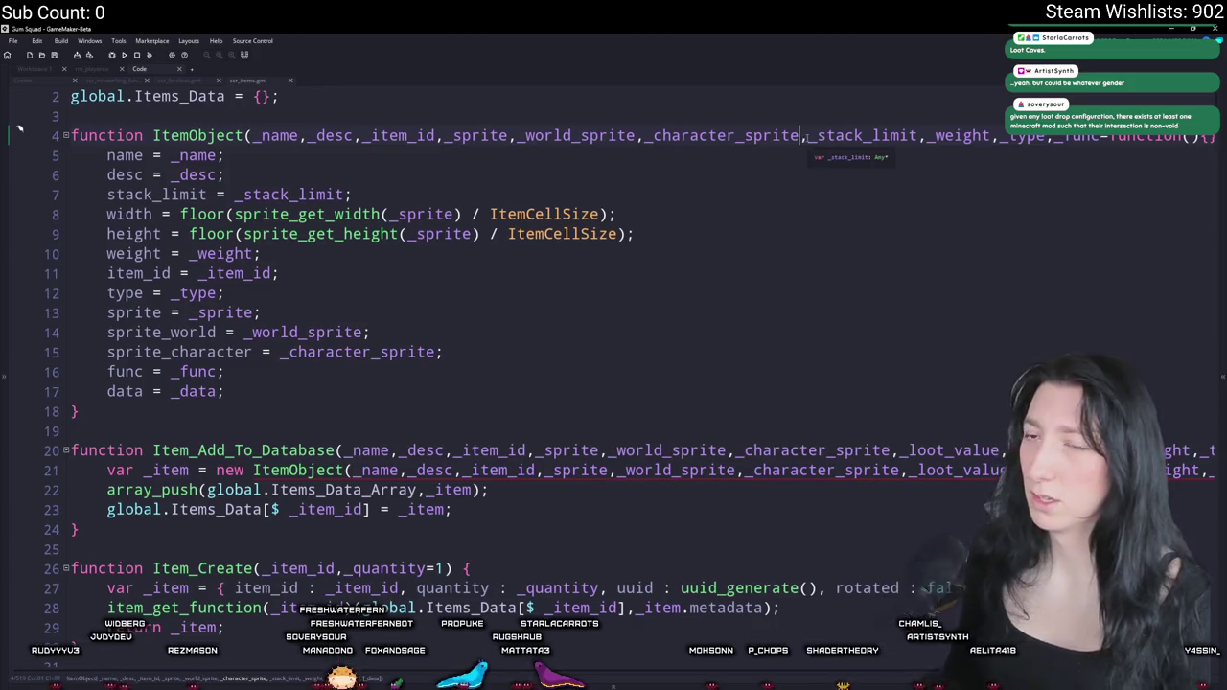
text(,)
key(ctrl+v)
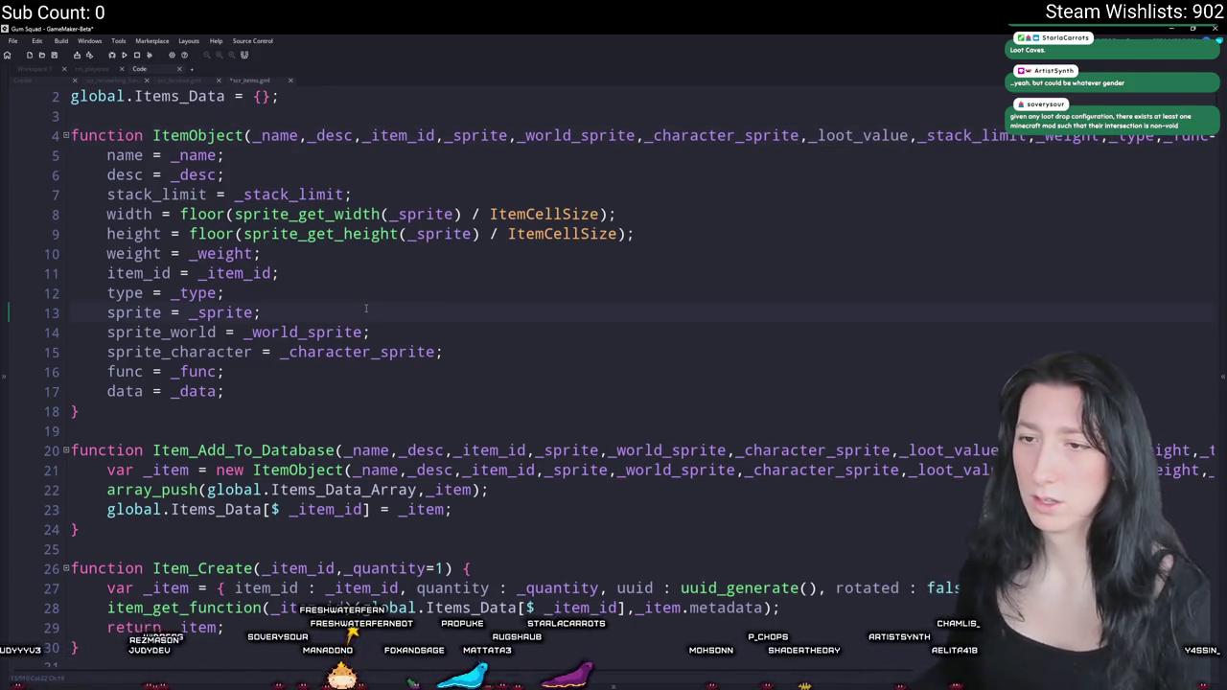
key(Return)
text(loot)
key(ctrl+z)
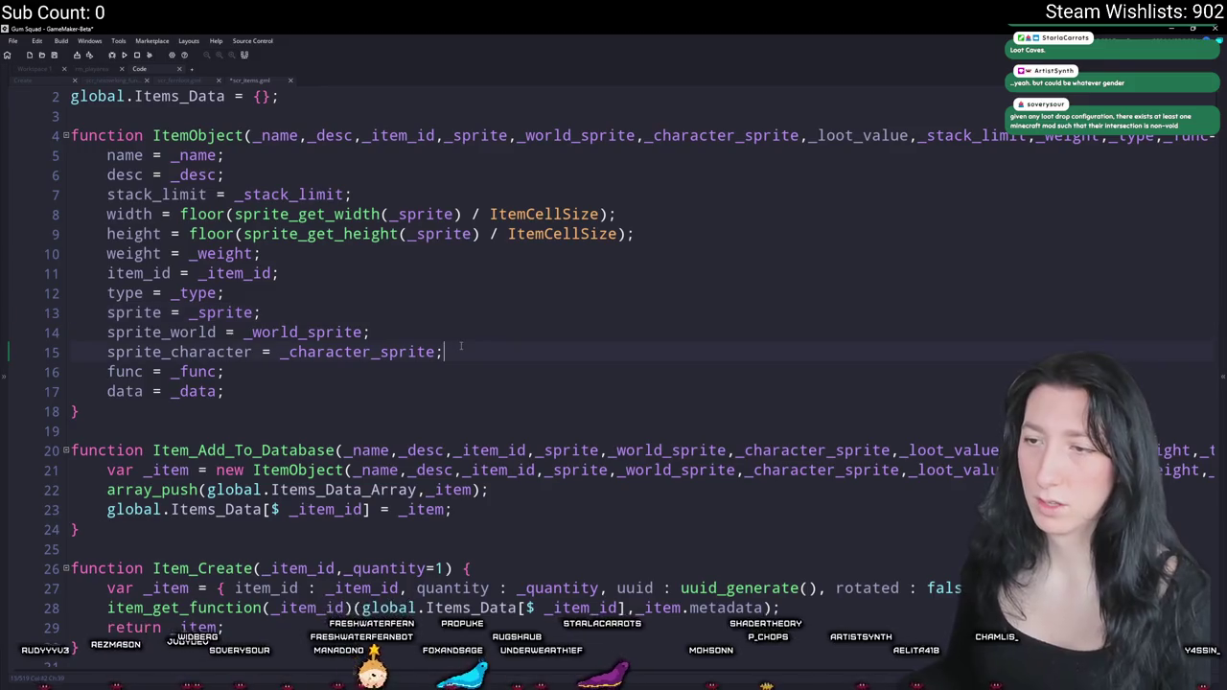
key(Return)
text(loot_value =    loot_value =)
key(Return)
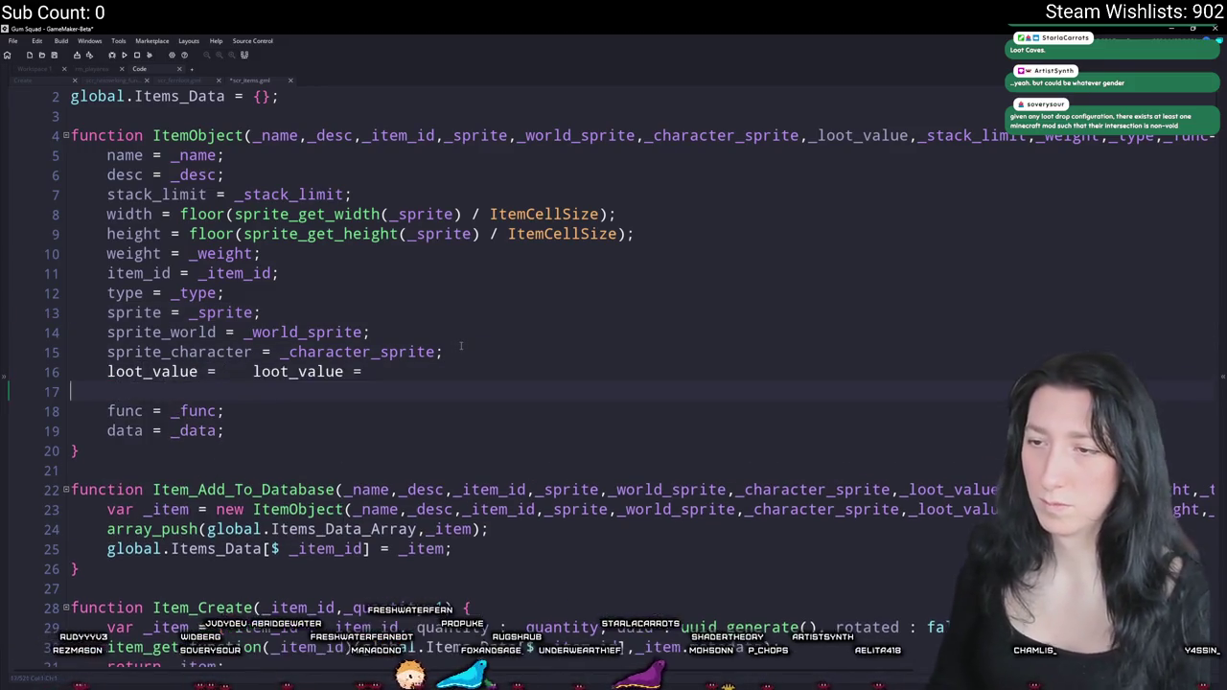
key(ctrl+z)
text(_l)
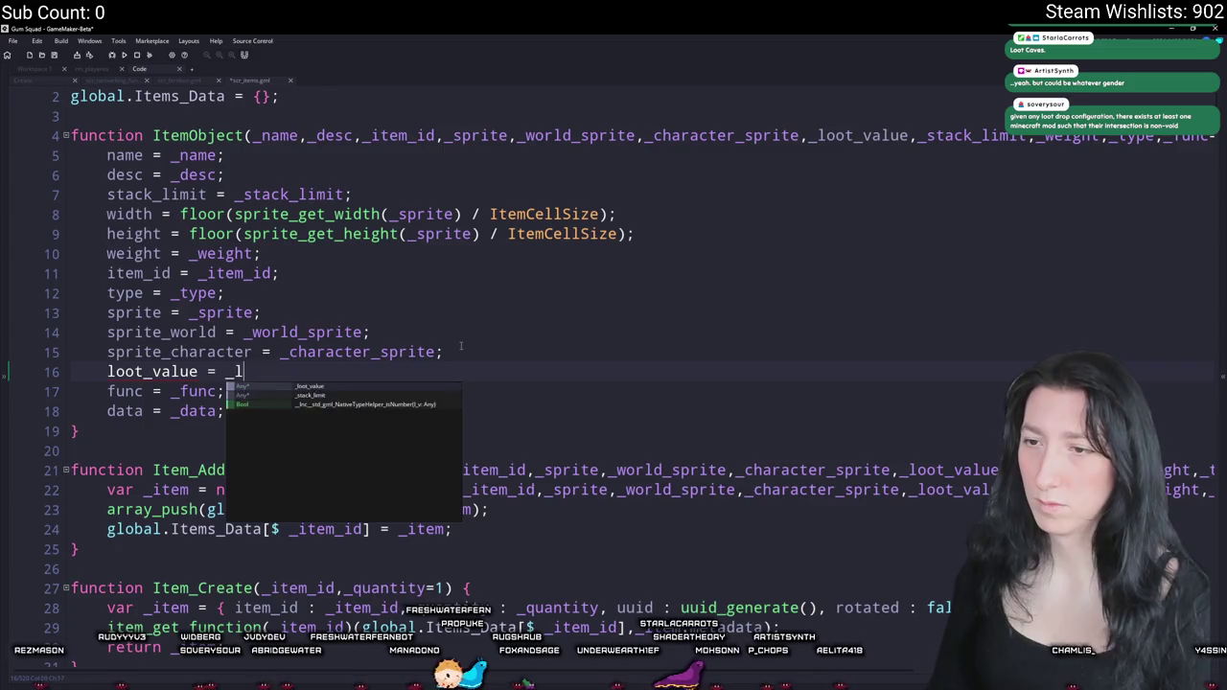
text(oot_value;)
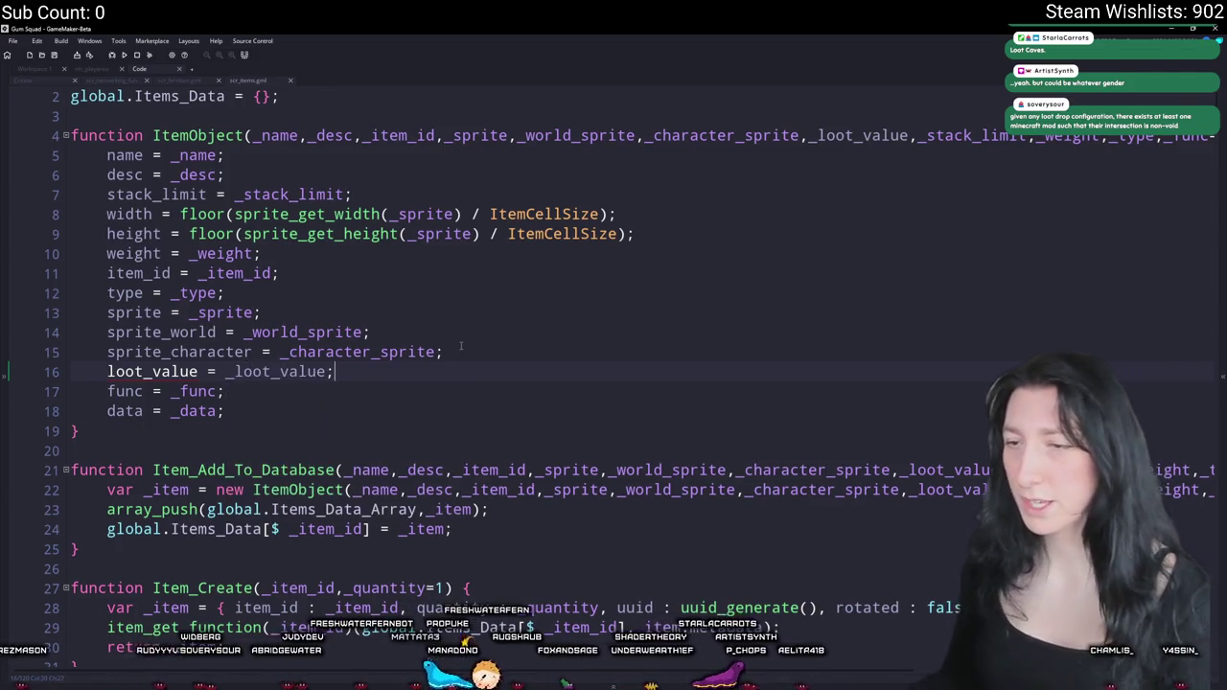
double_click(144, 372)
click(425, 371)
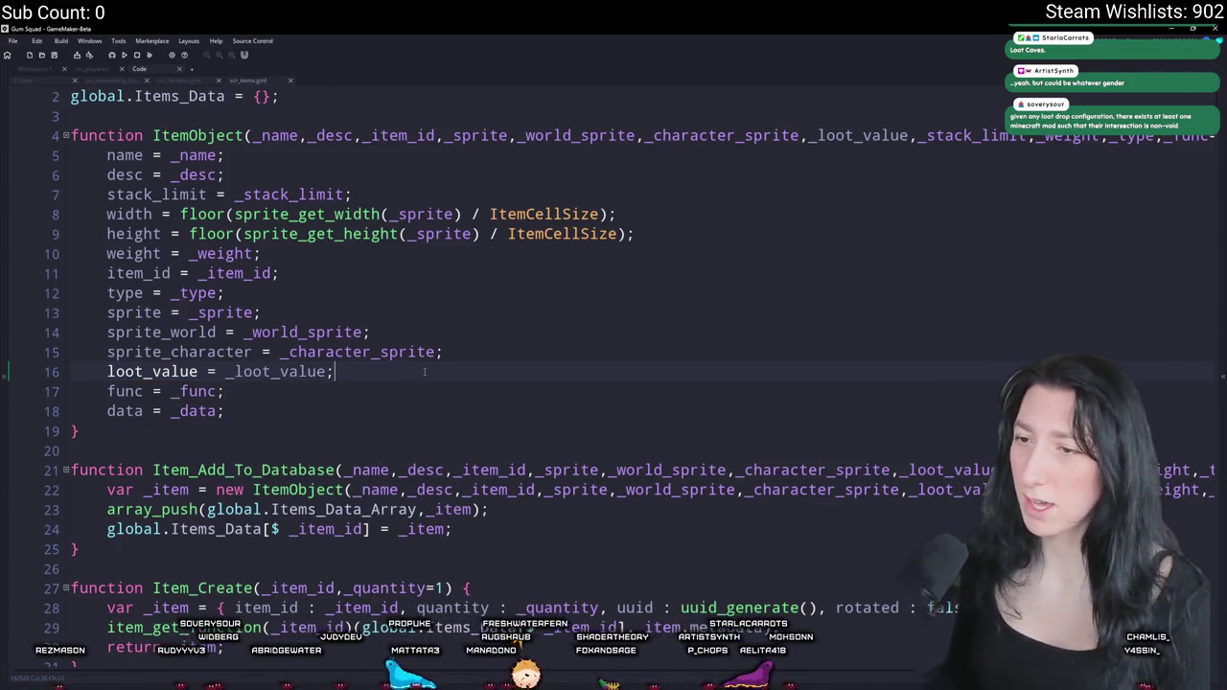
- Duplicate the item_get_sprite_character getter as item_get_loot_value, returning loot_value
scroll(298, 387, down, 3)
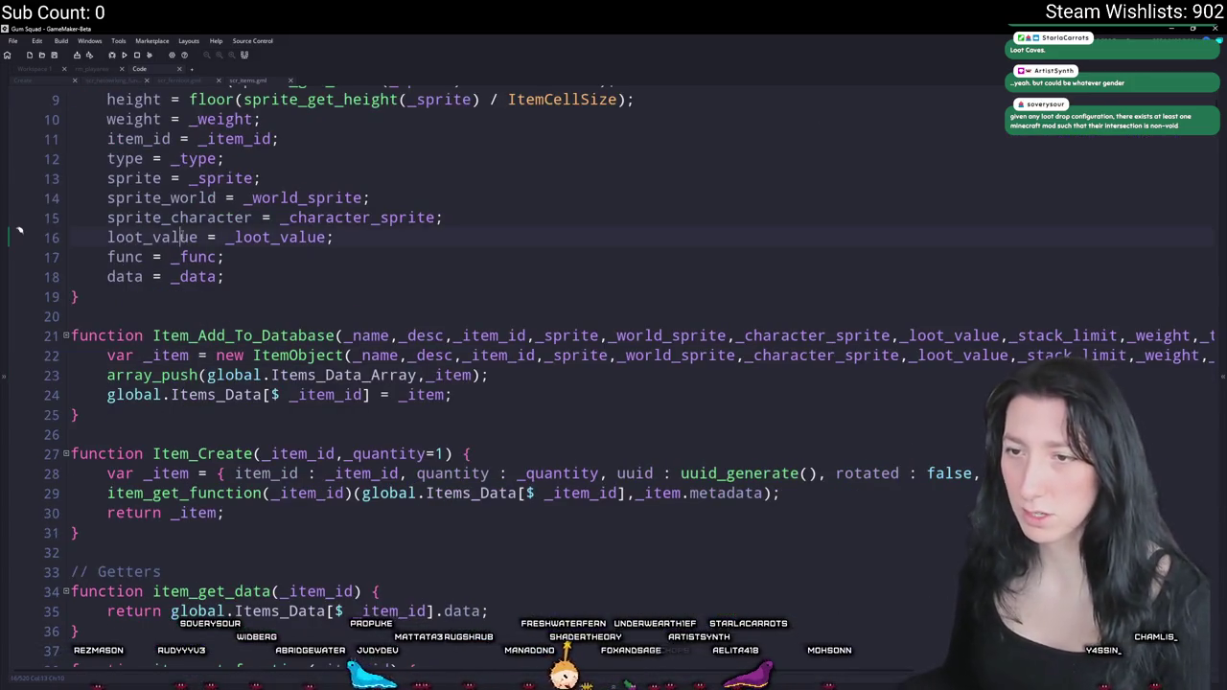
scroll(144, 431, down, 12)
drag(144, 433, 113, 374)
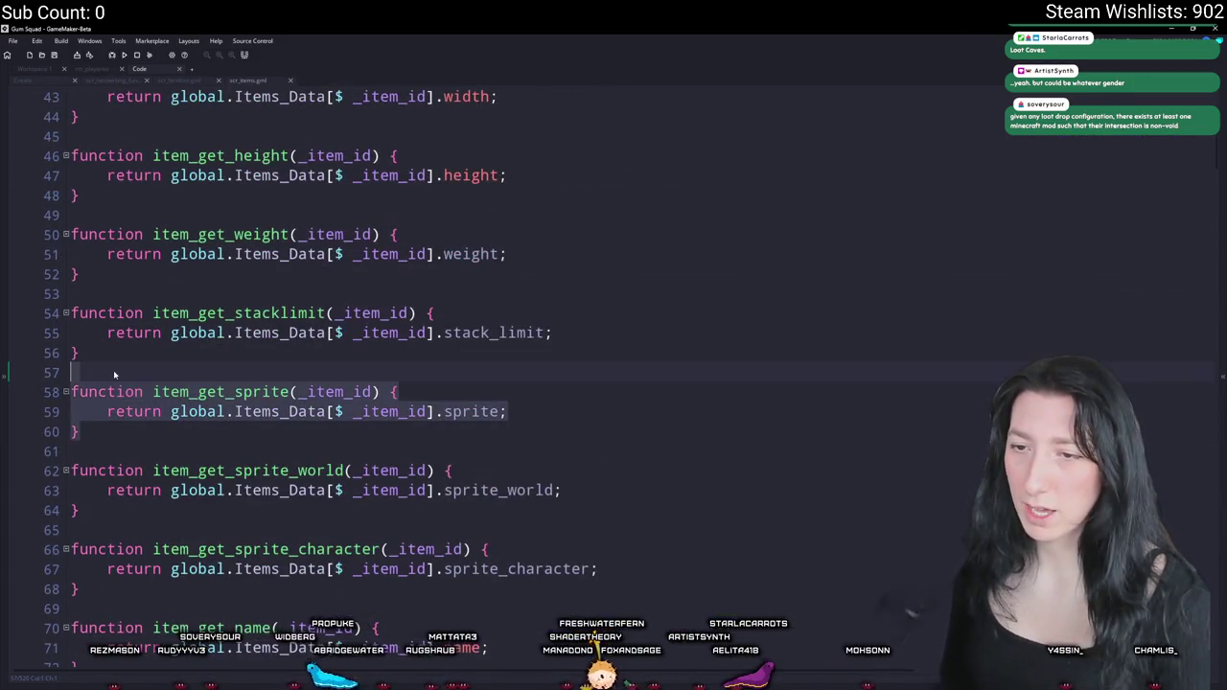
scroll(244, 470, down, 2)
mouse_move(150, 480)
mouse_down()
mouse_move(113, 446)
mouse_move(115, 416)
mouse_up()
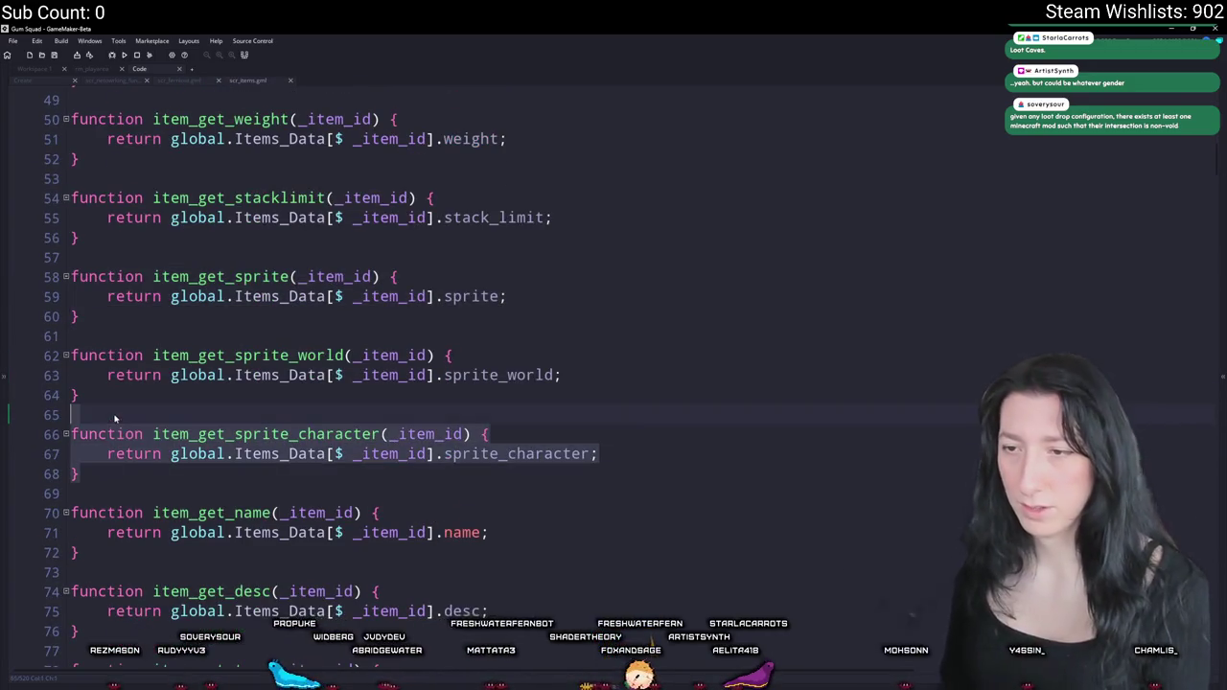
key(ctrl+d)
click(291, 513)
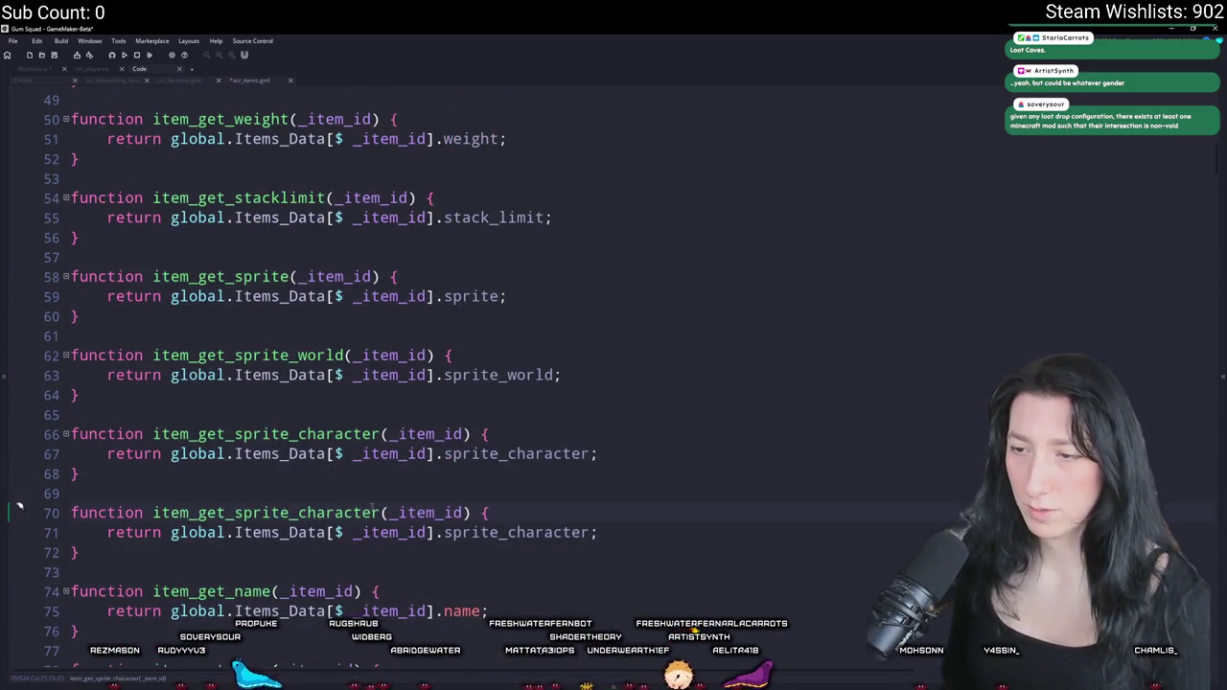
drag(378, 513, 220, 513)
text(loot_value)
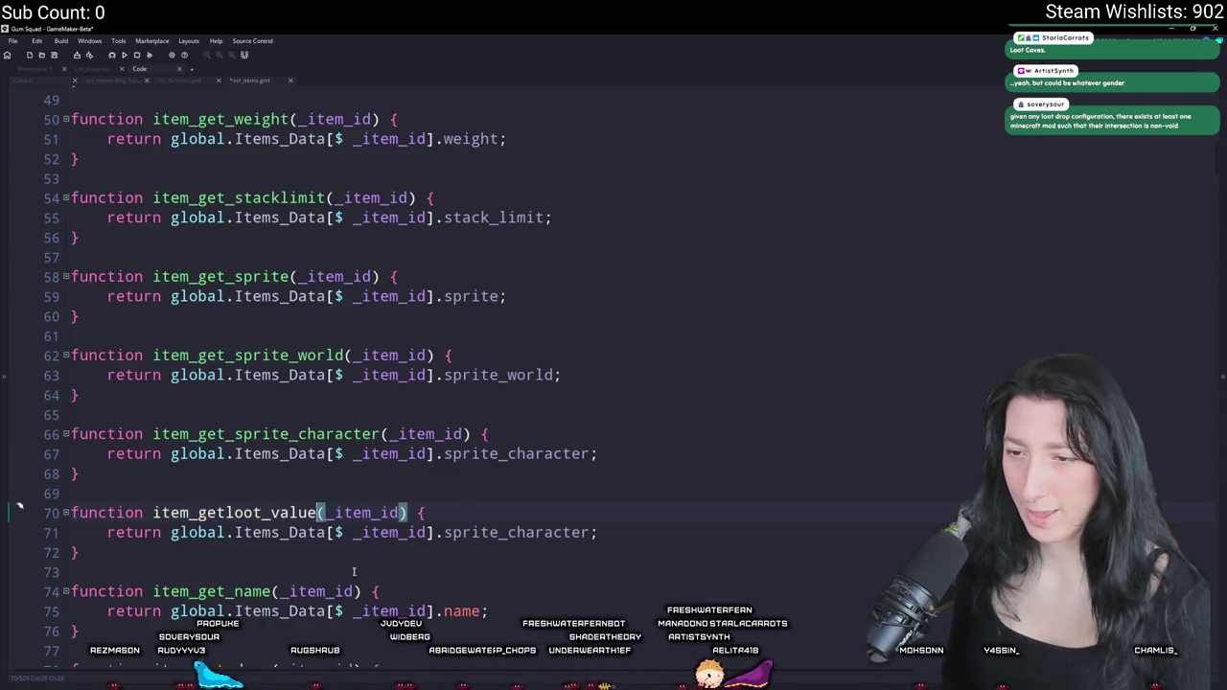
click(226, 513)
text(_)
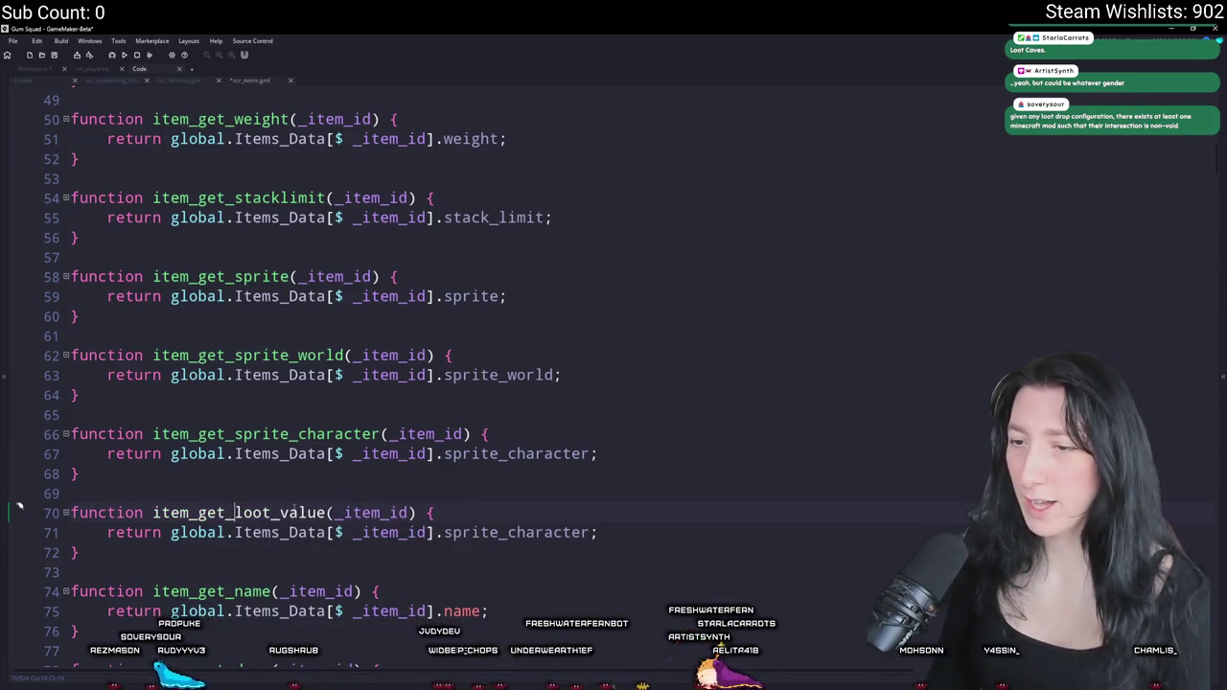
double_click(503, 534)
text(loot_value)
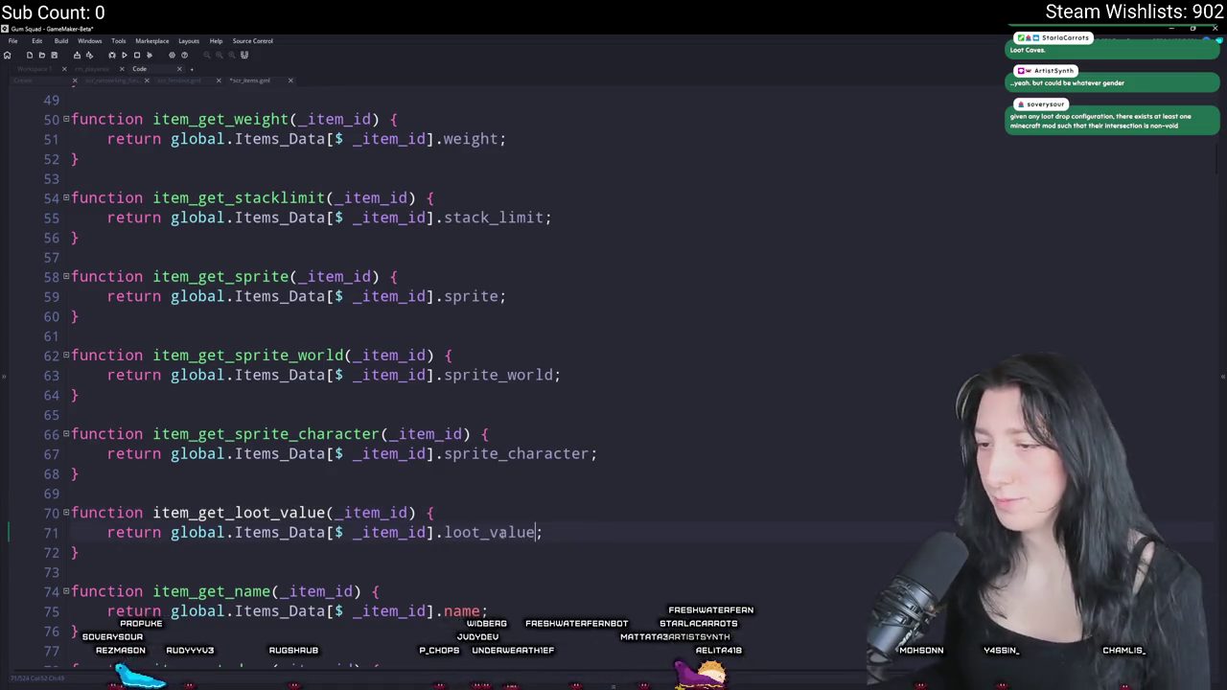
scroll(503, 533, down, 2)
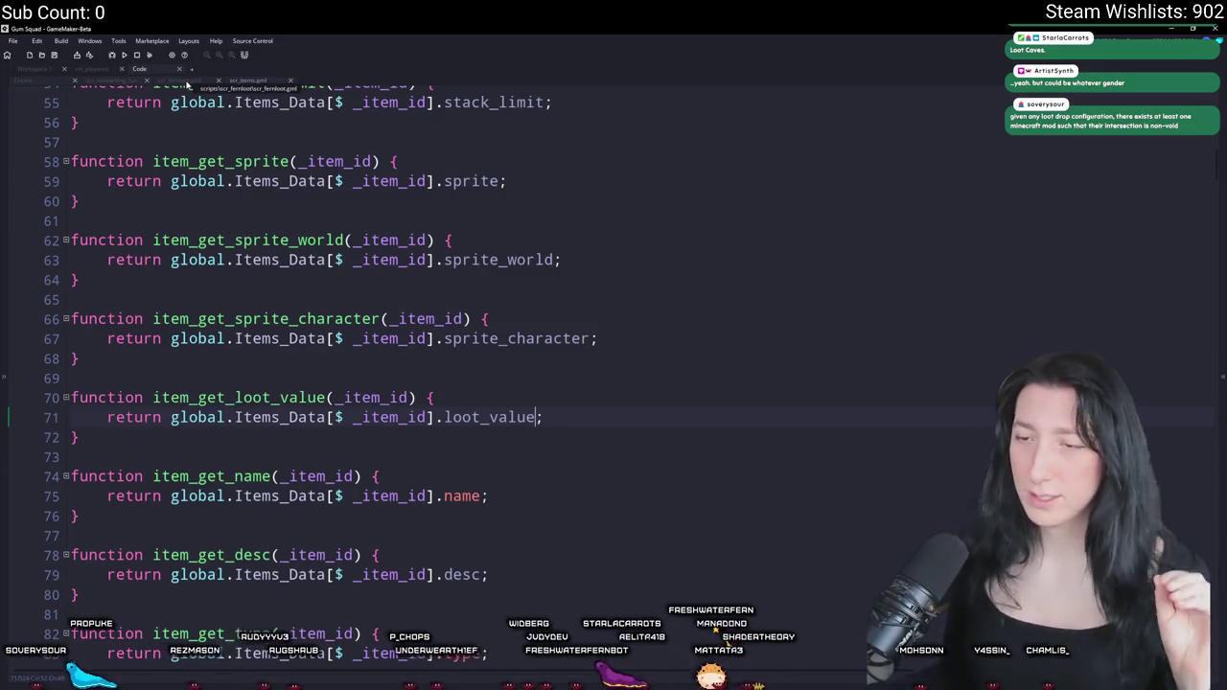
- In scr_fernloot, add the notes '30' and '25 best backpack' below the comment block
click(184, 80)
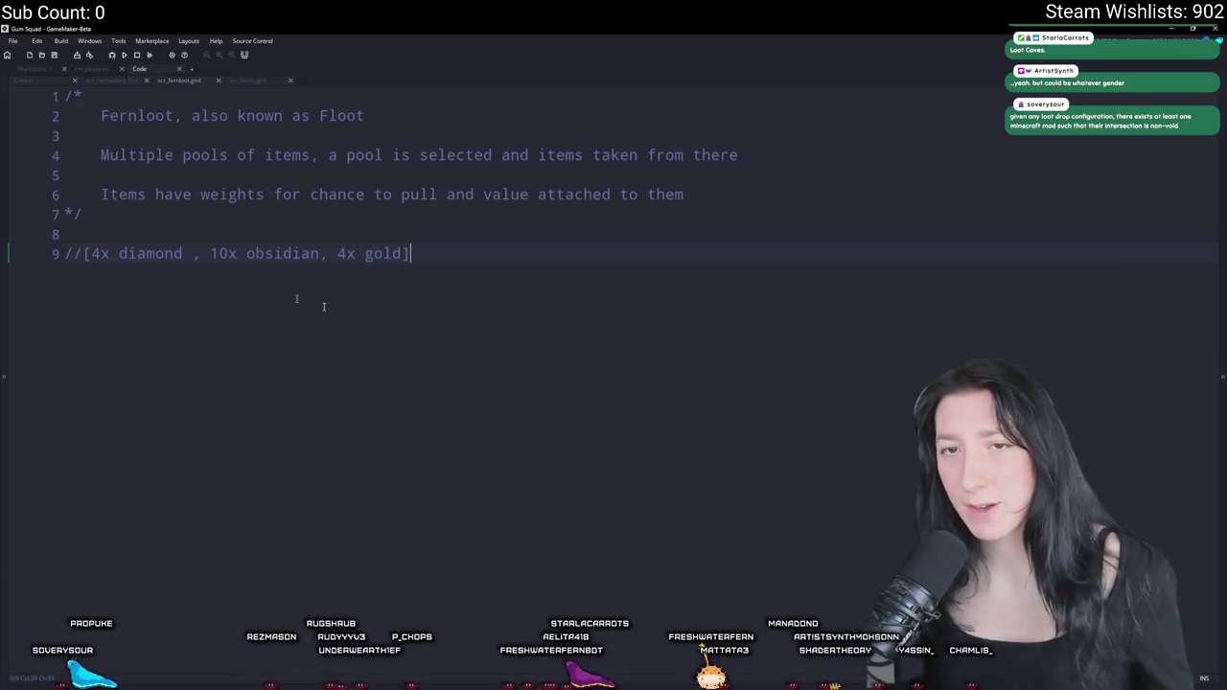
key(Return)
key(Return)
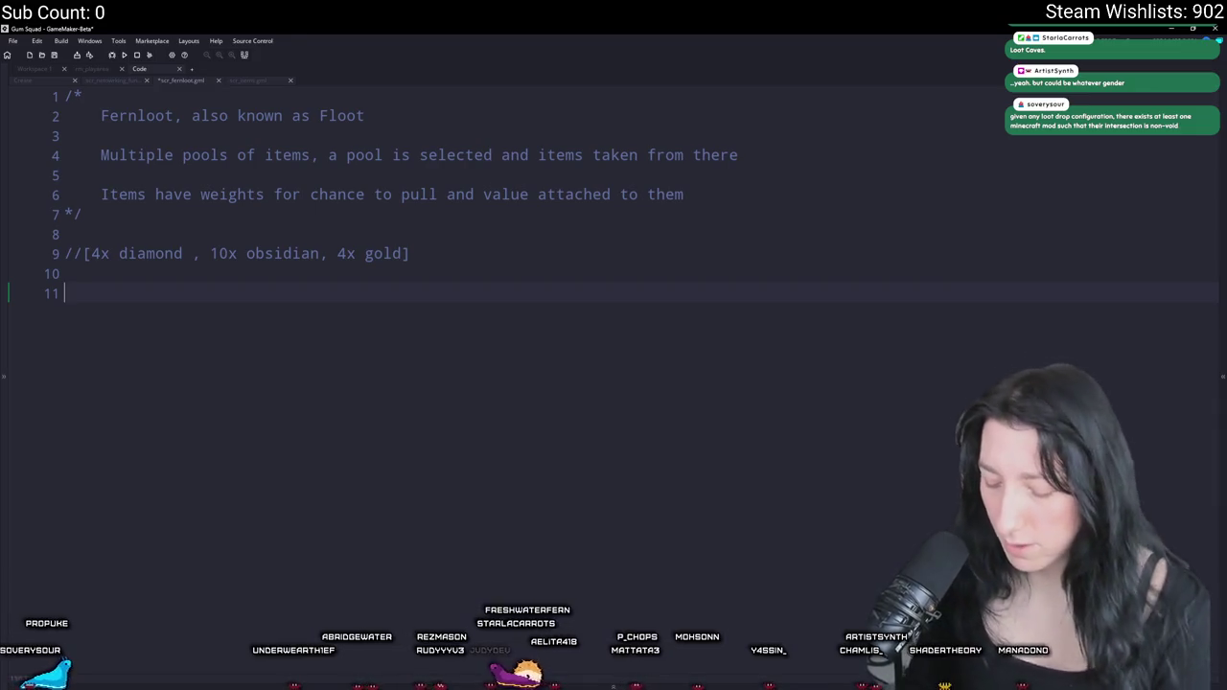
text(30)
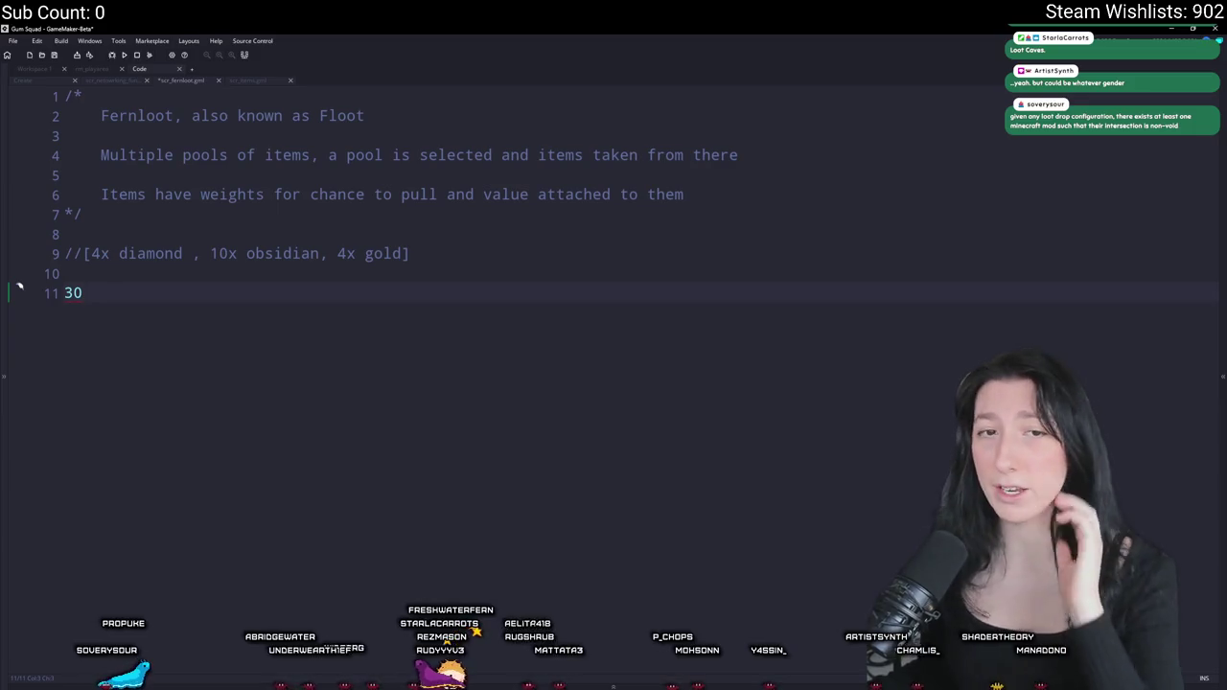
key(Return)
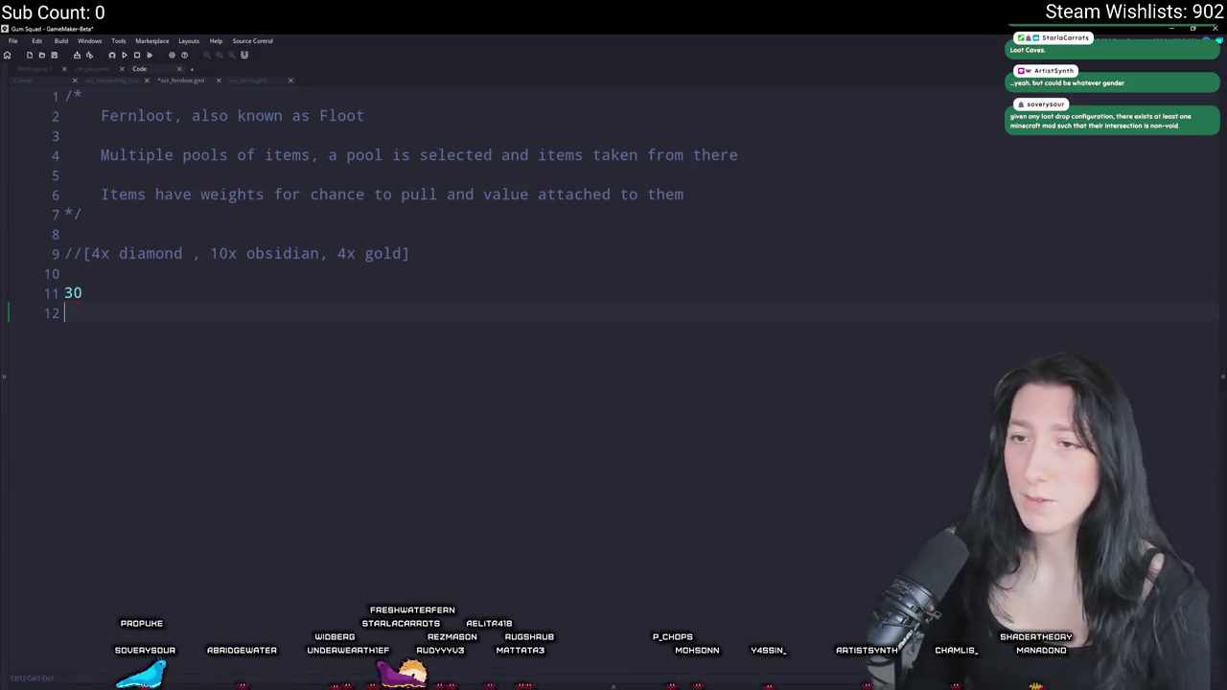
text(it)
key(BackSpace)
key(BackSpace)
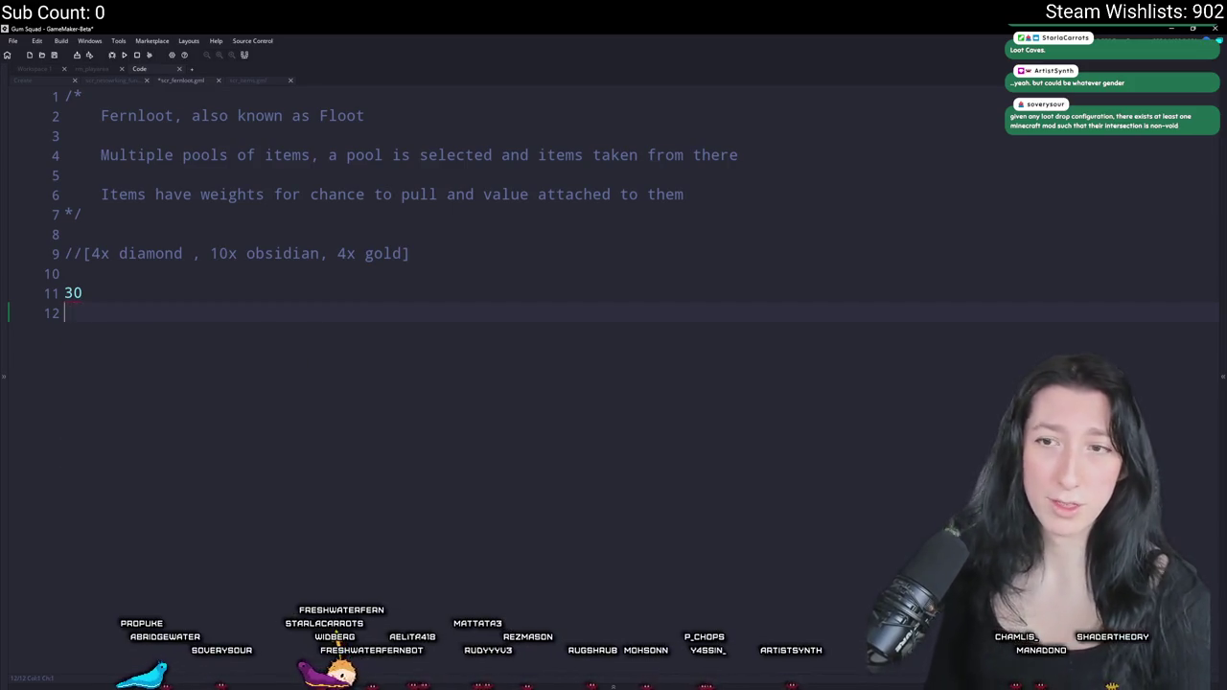
text(25)
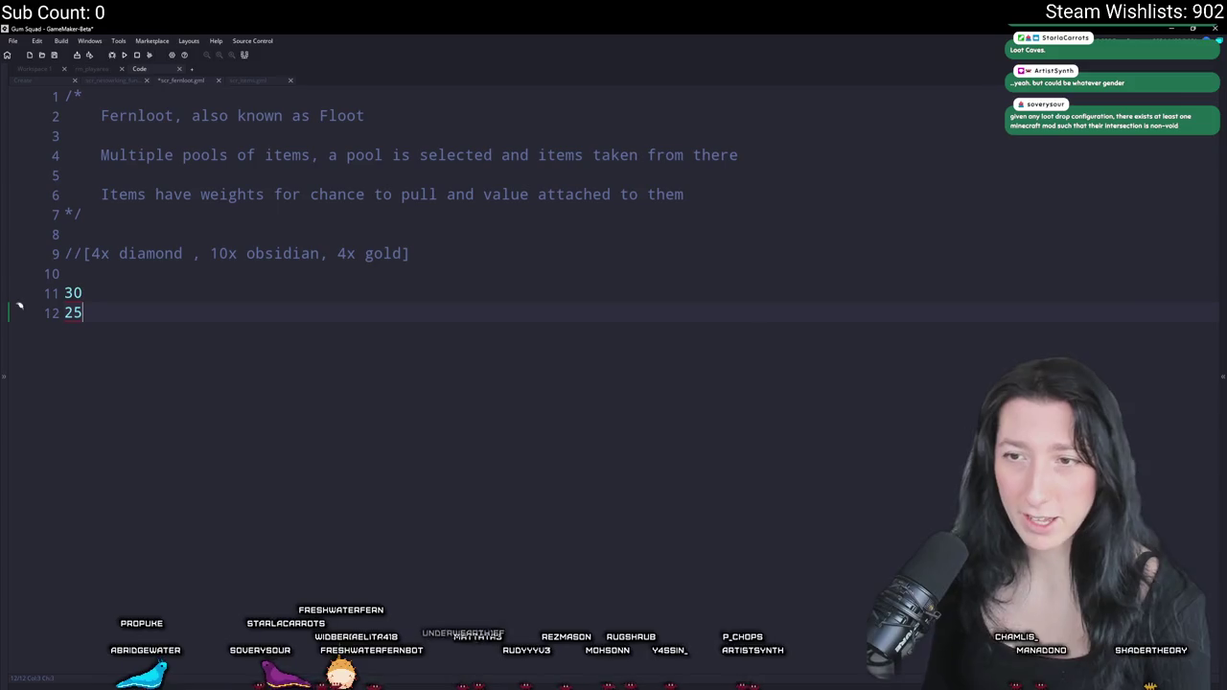
text( best bac)
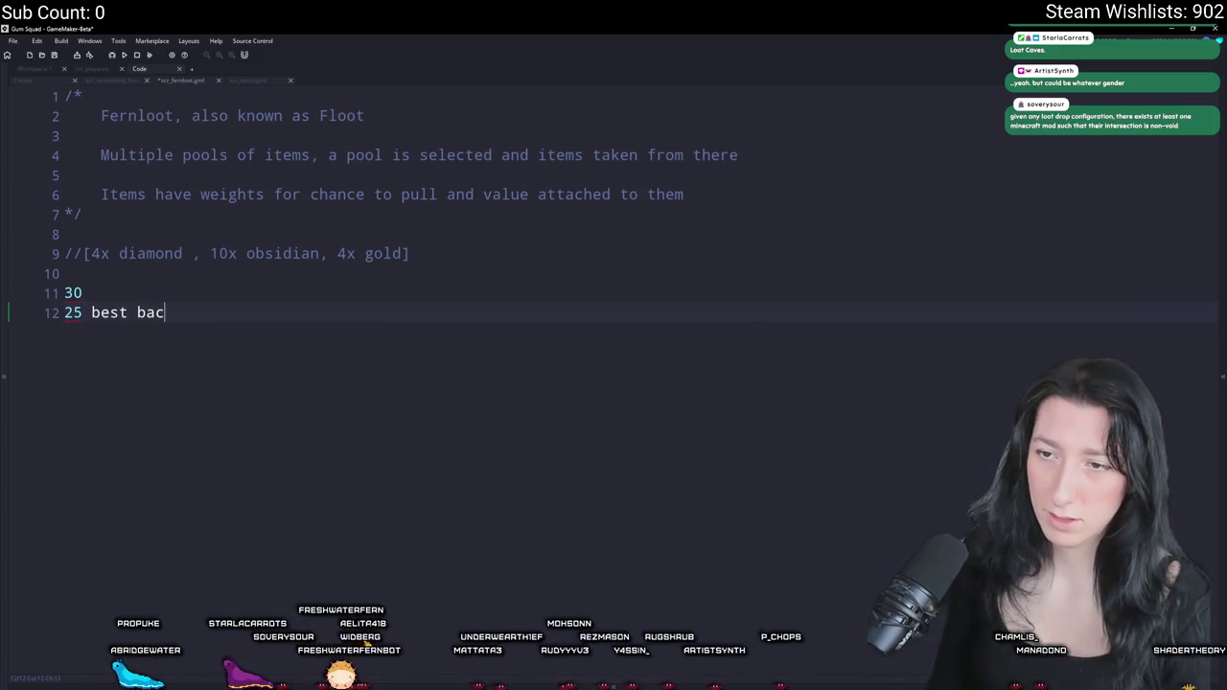
text(kpack)
- Insert a blank line and write the note '1 fizzy drink' on line 14
key(Escape)
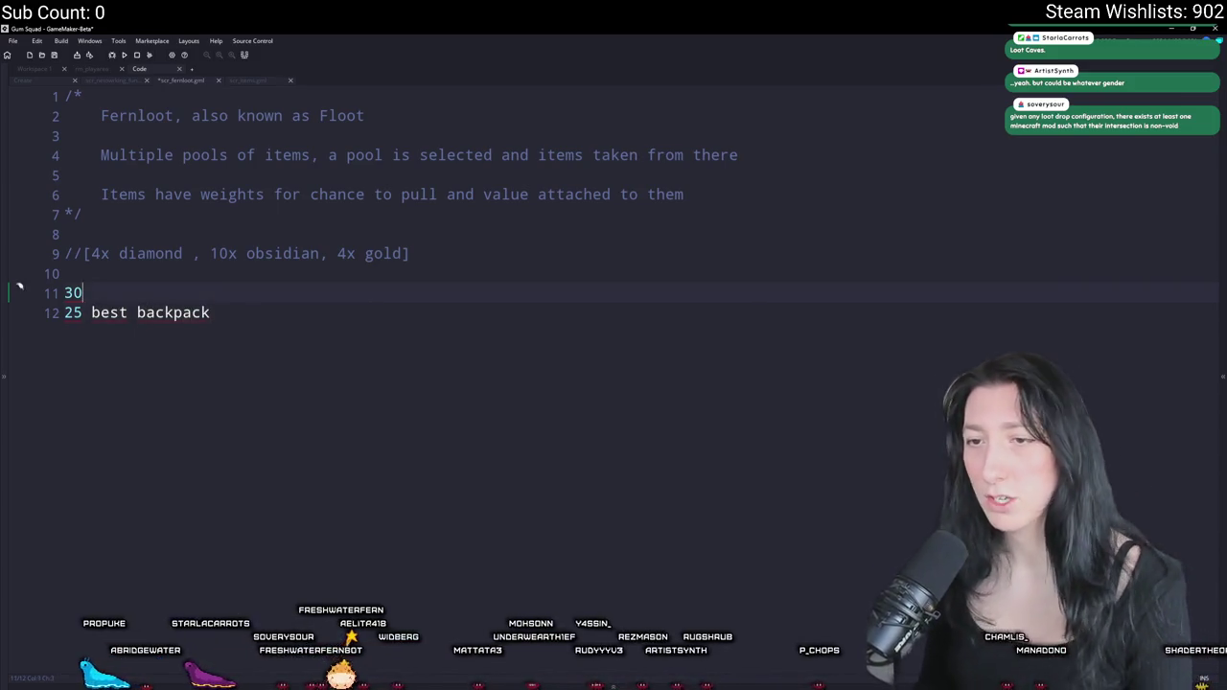
key(Up)
key(Return)
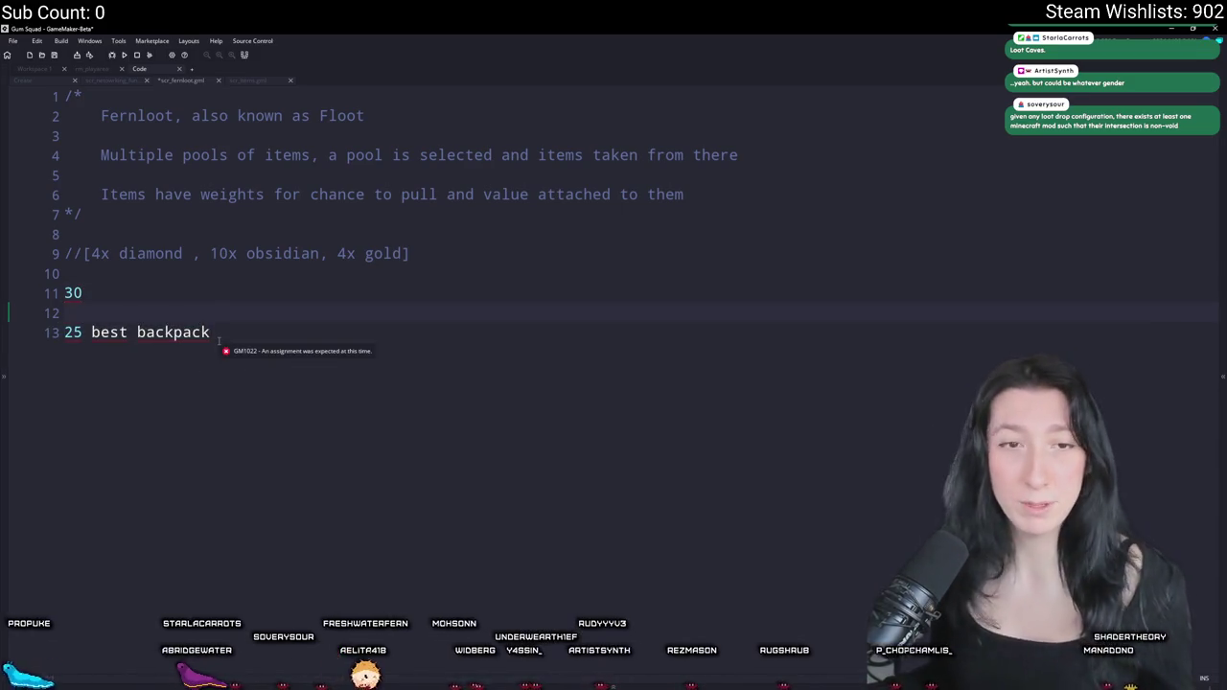
click(19, 327)
click(234, 361)
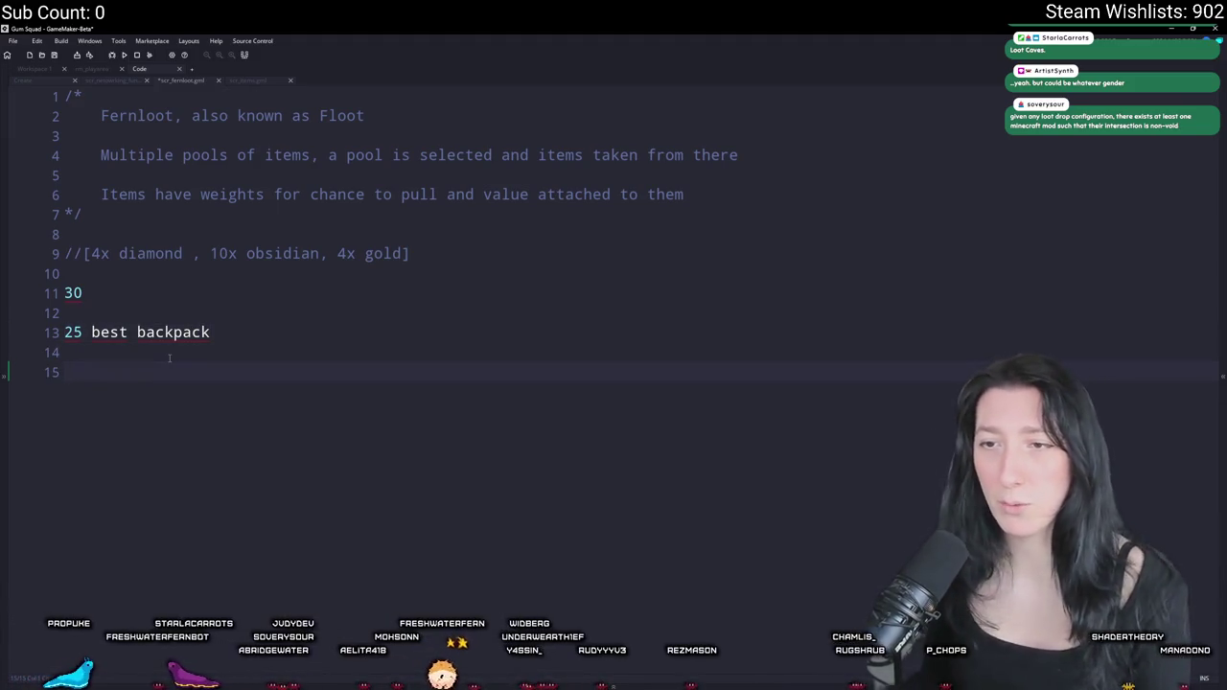
click(72, 362)
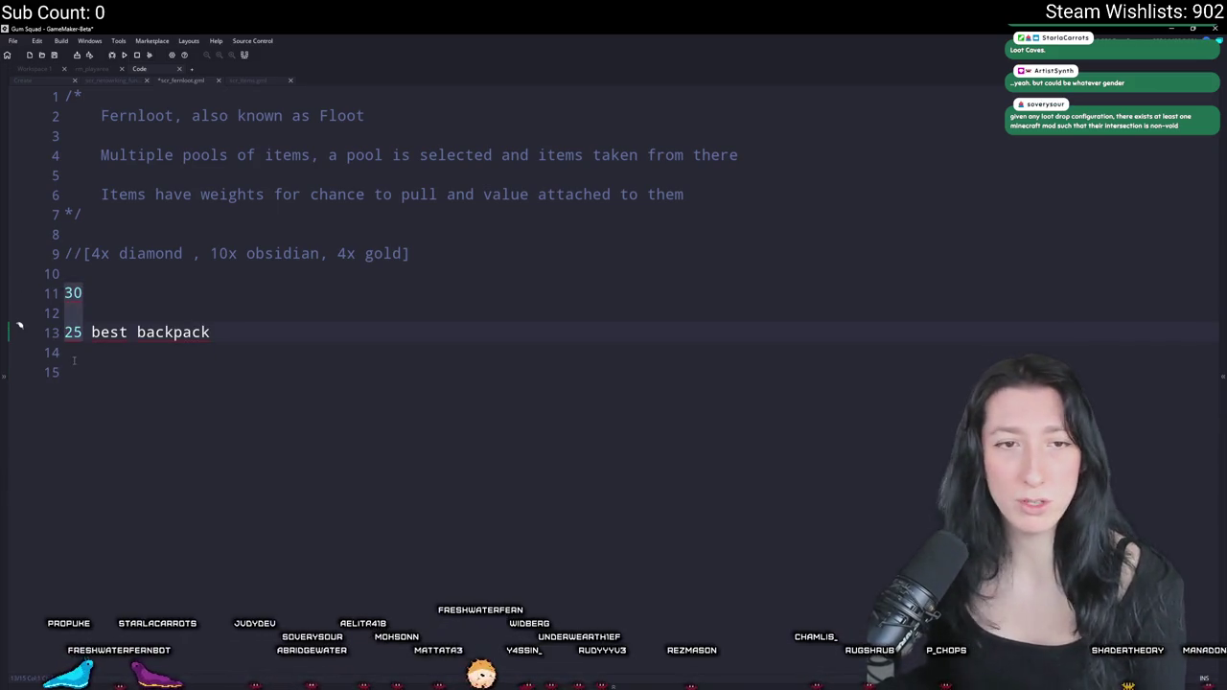
click(104, 356)
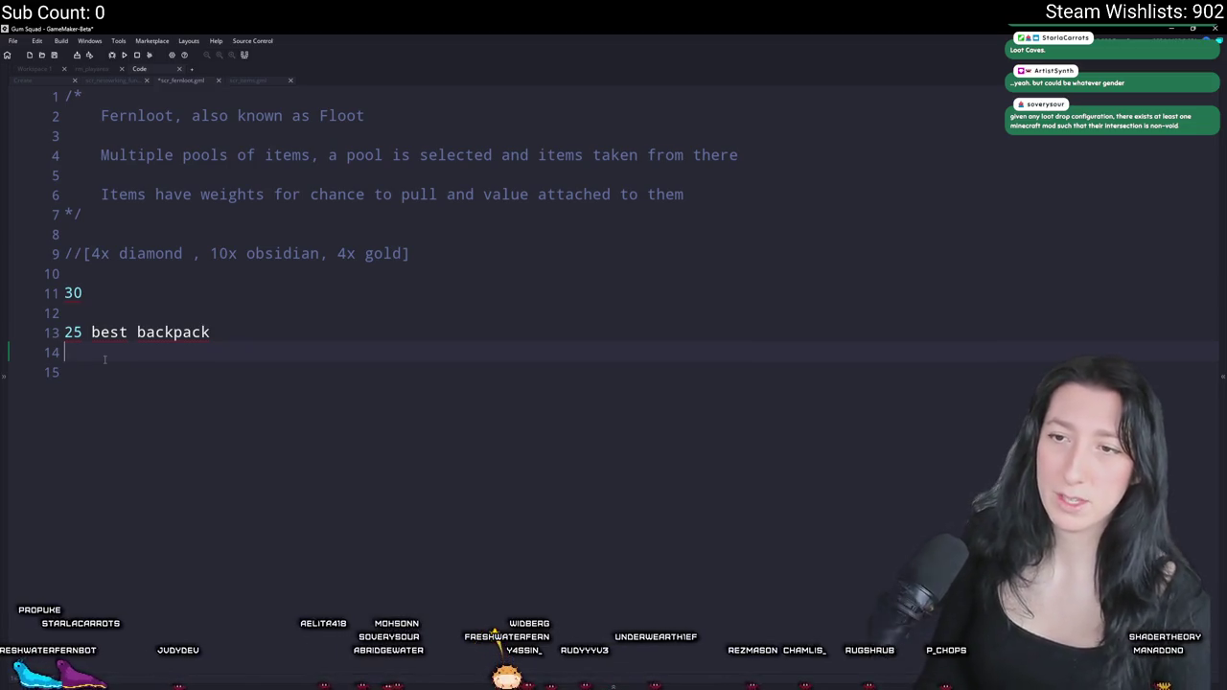
text(1 fizzy drink)
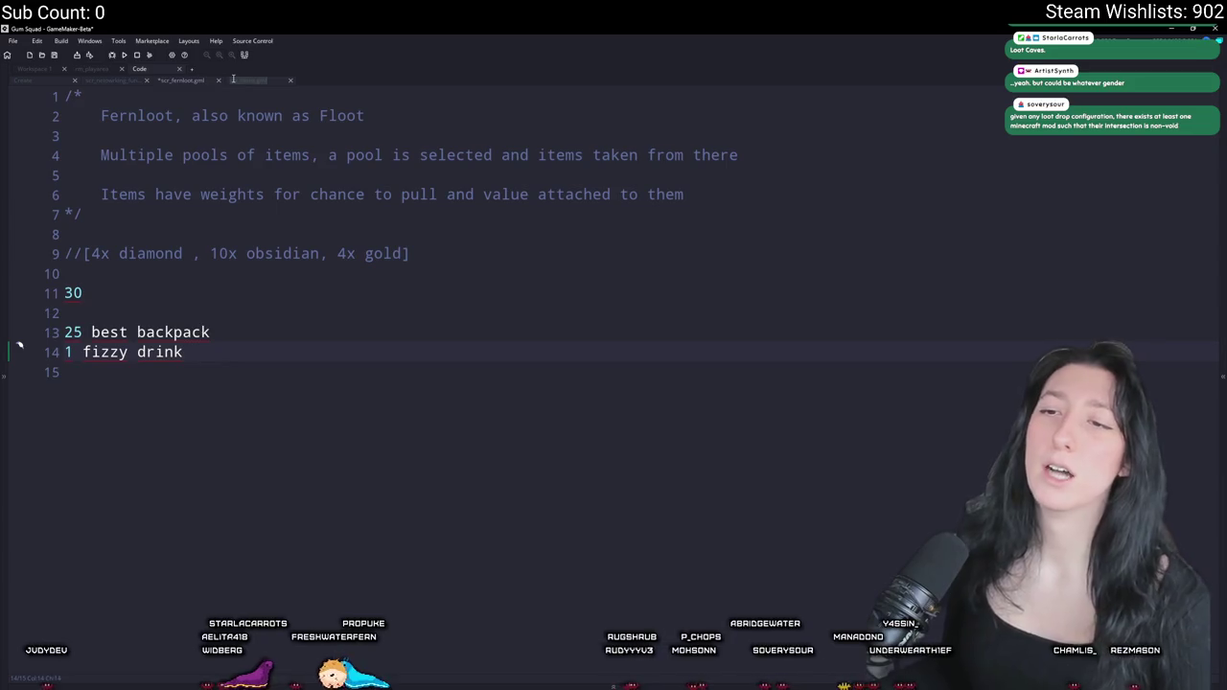
click(273, 81)
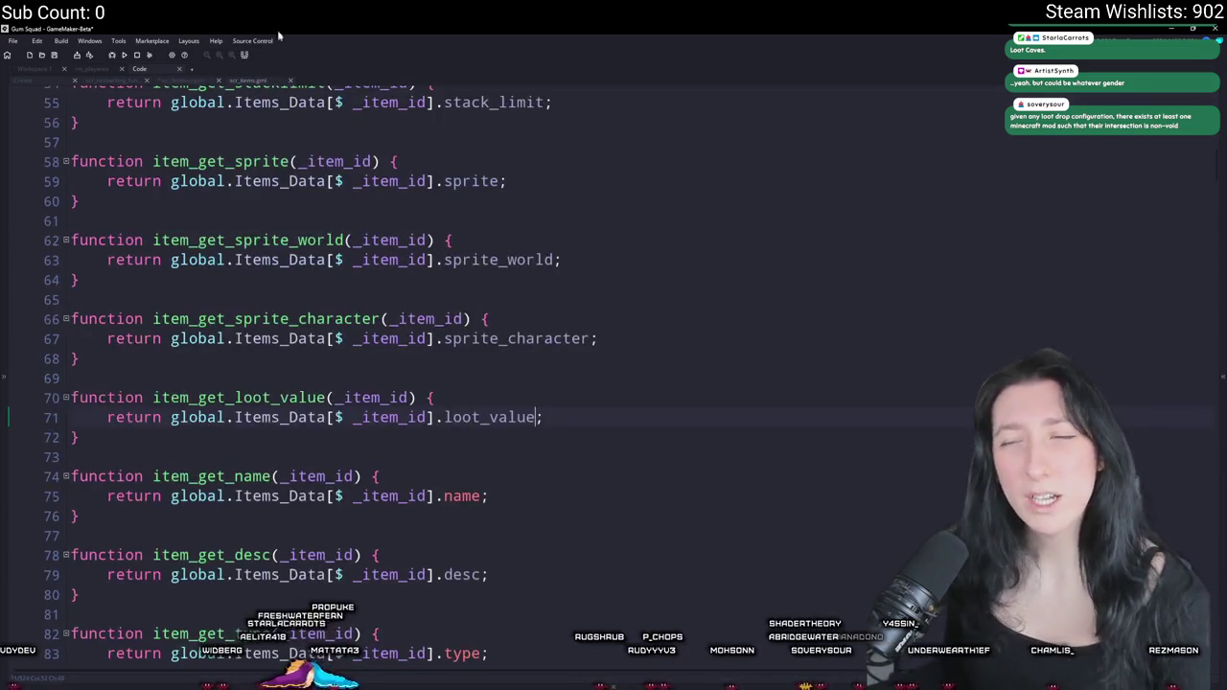
- Add a '10,' loot value line right after the Cloth Backpack's character sprite in scr_items
scroll(338, 261, down, 5)
scroll(339, 262, down, 4)
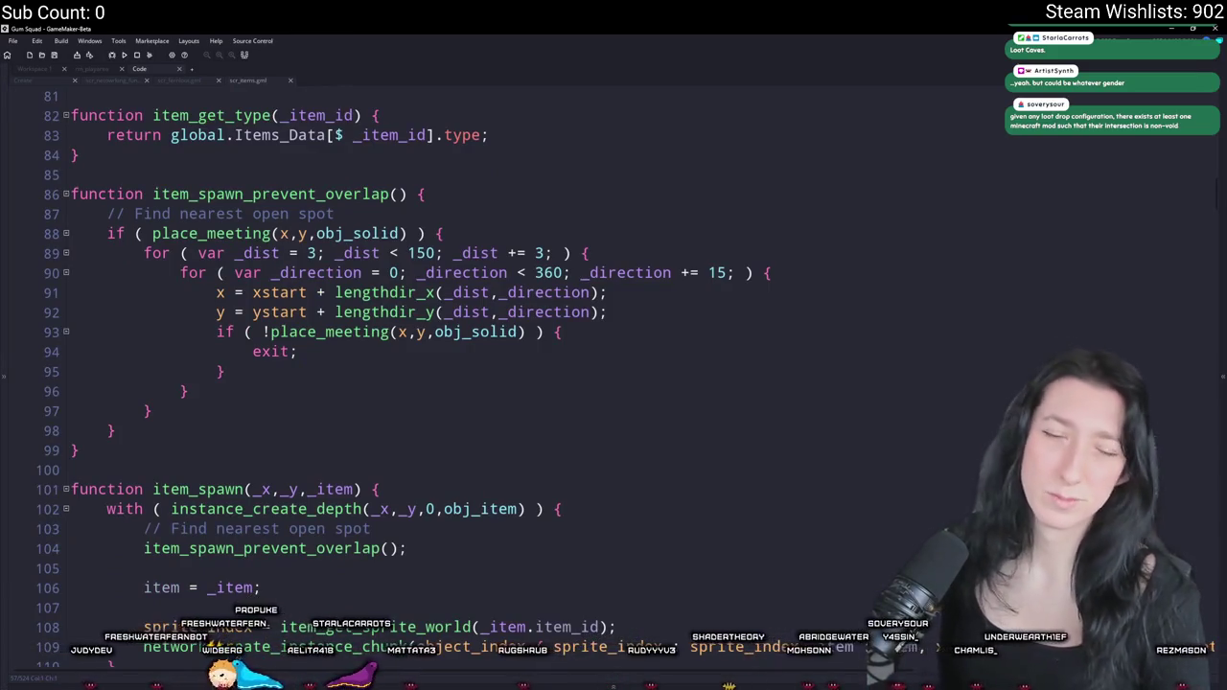
click(652, 309)
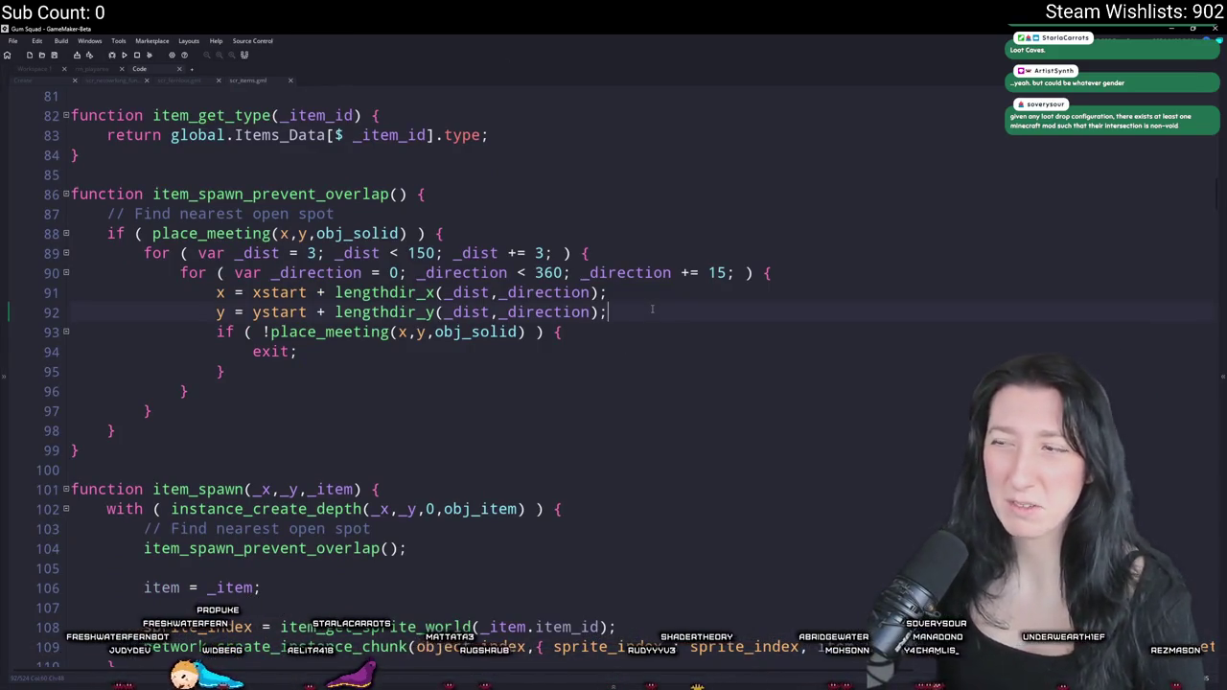
scroll(672, 316, up, 9)
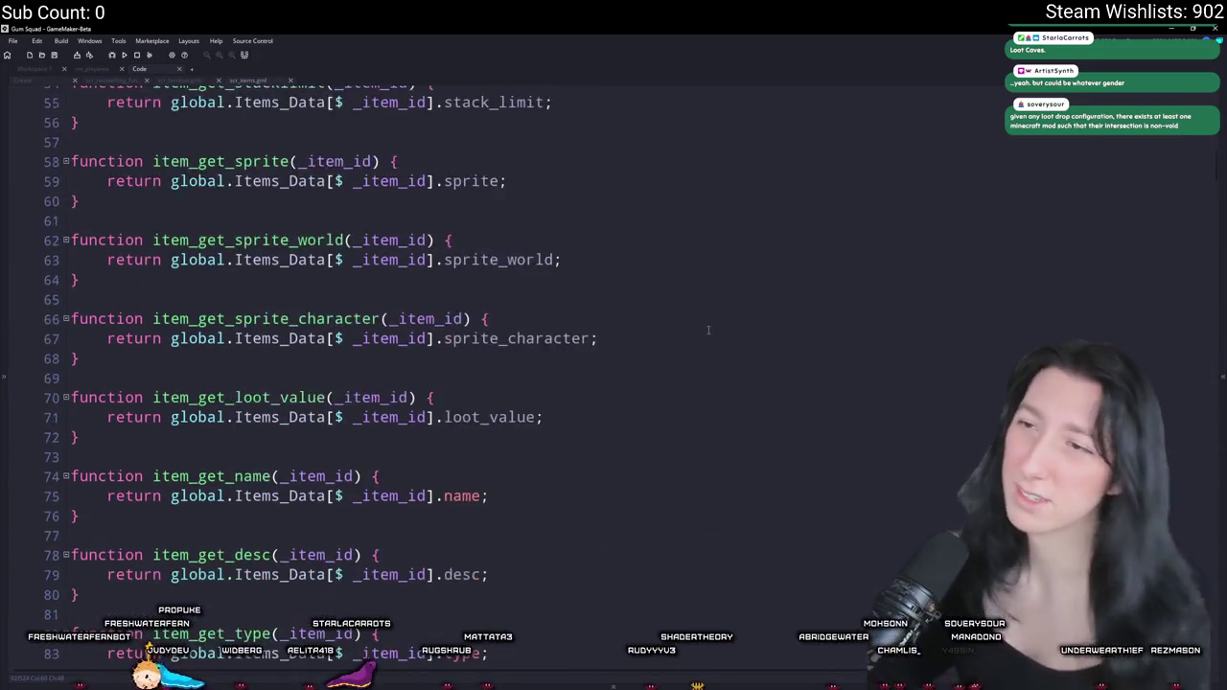
scroll(709, 331, up, 12)
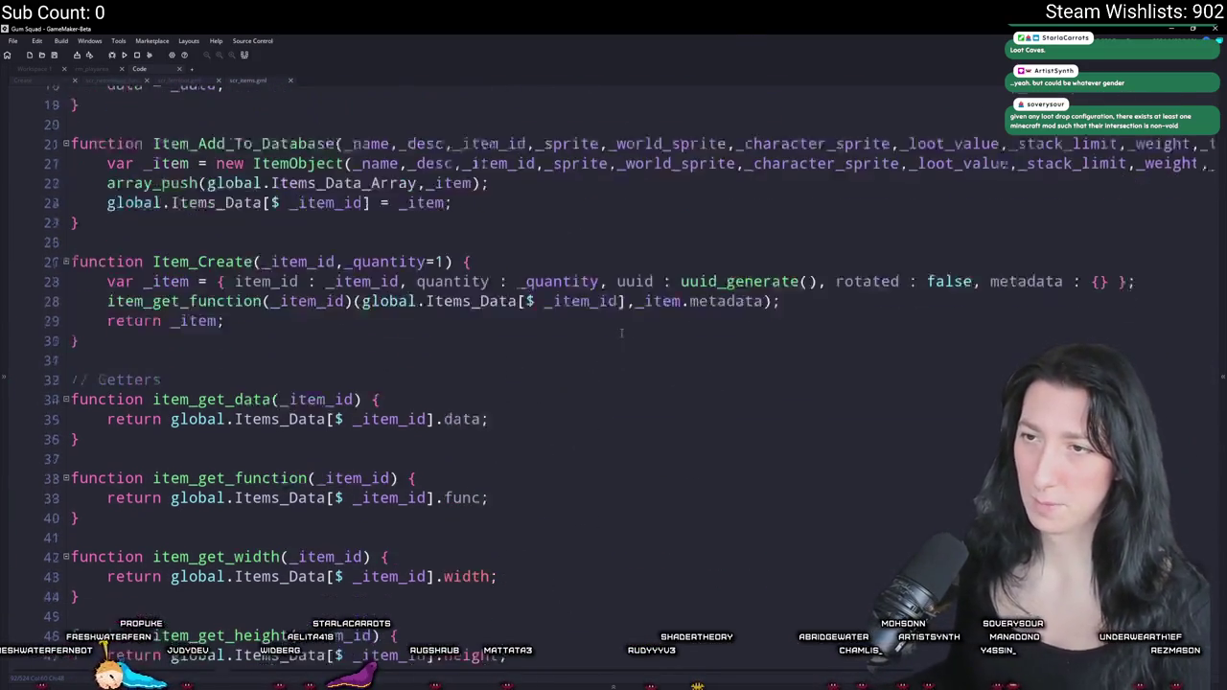
scroll(621, 333, up, 5)
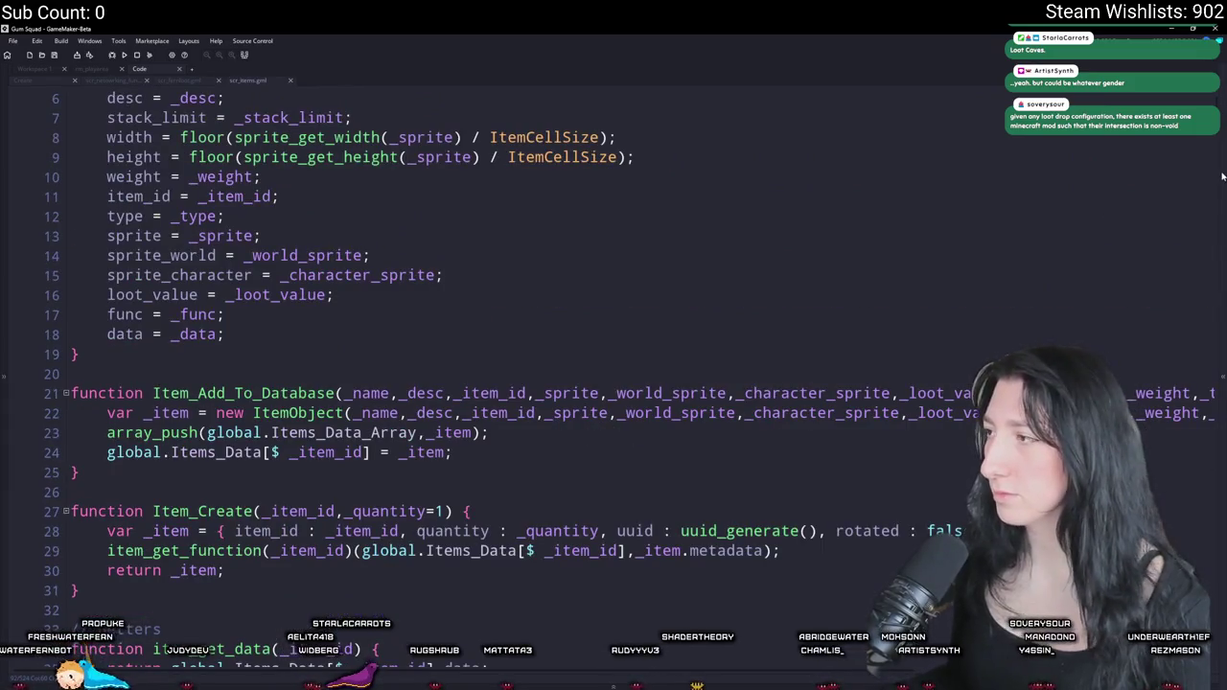
scroll(1211, 161, up, 2)
scroll(1210, 161, down, 11)
scroll(1210, 161, down, 15)
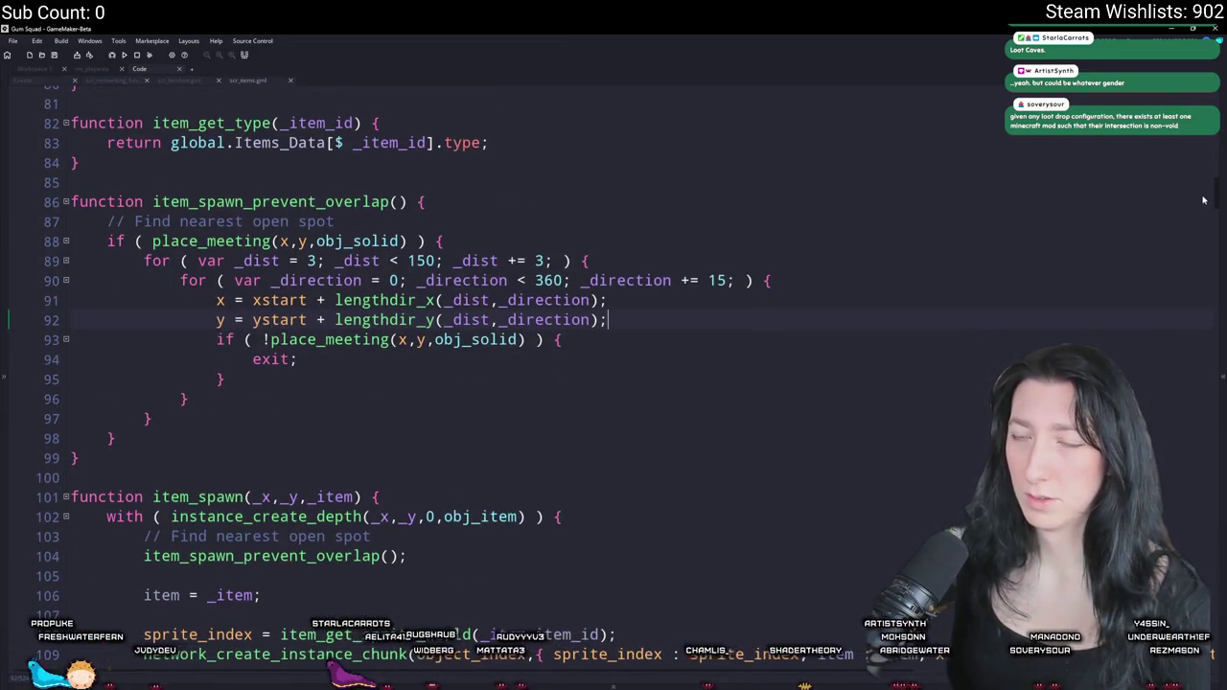
scroll(1207, 190, up, 5)
scroll(1209, 180, up, 10)
scroll(1199, 211, down, 20)
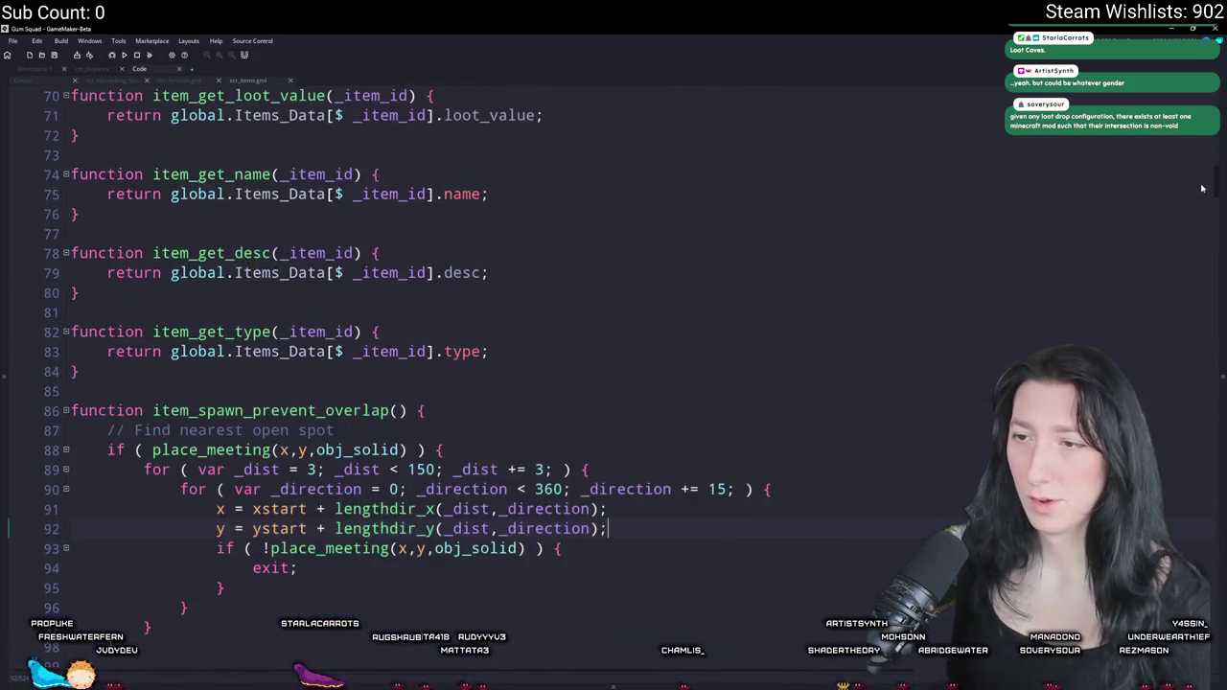
scroll(1195, 250, down, 15)
scroll(1194, 280, up, 6)
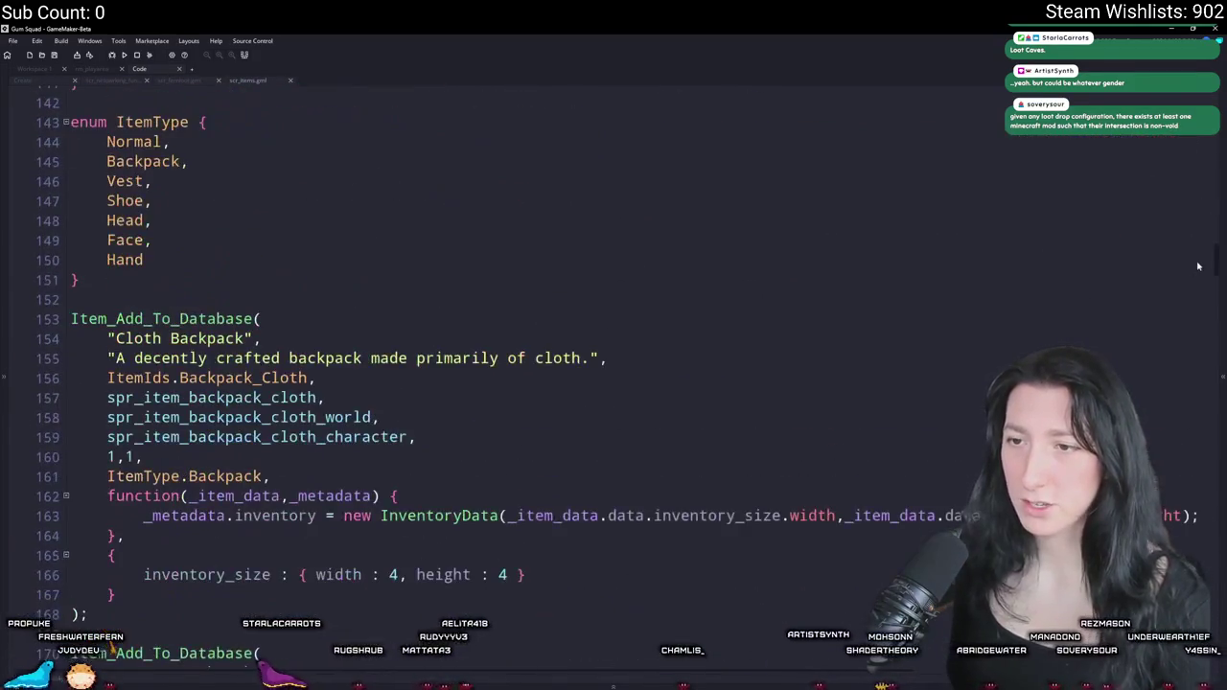
scroll(1193, 280, down, 1)
click(434, 375)
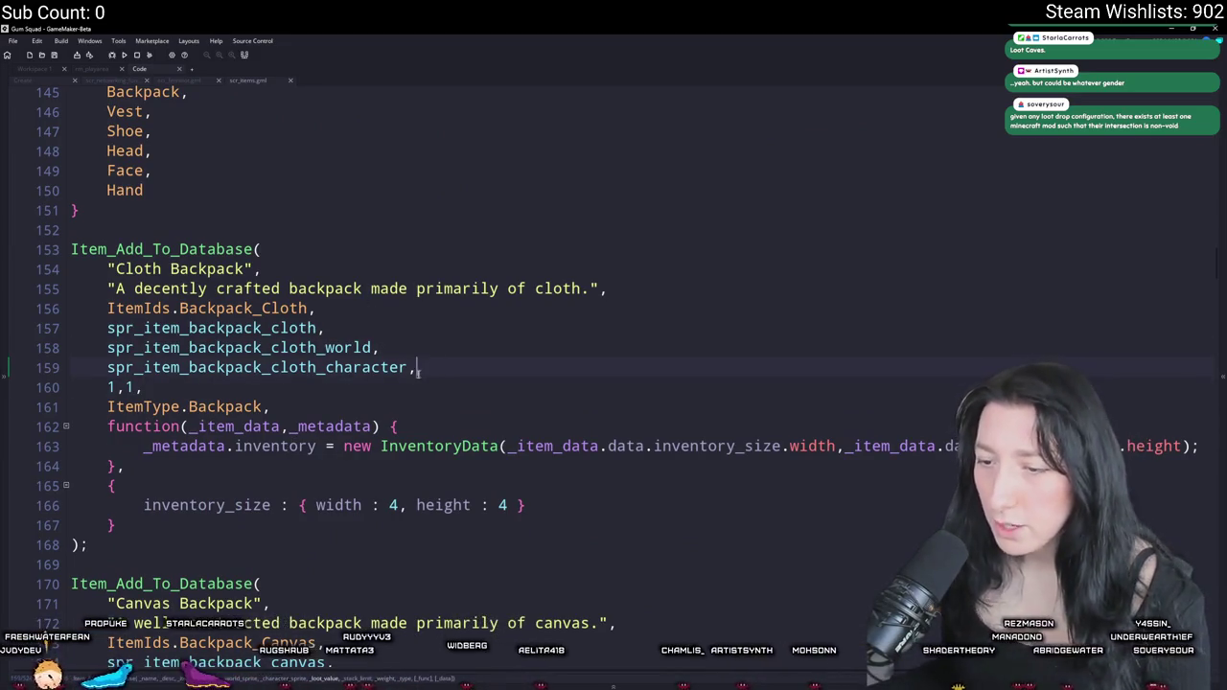
key(Return)
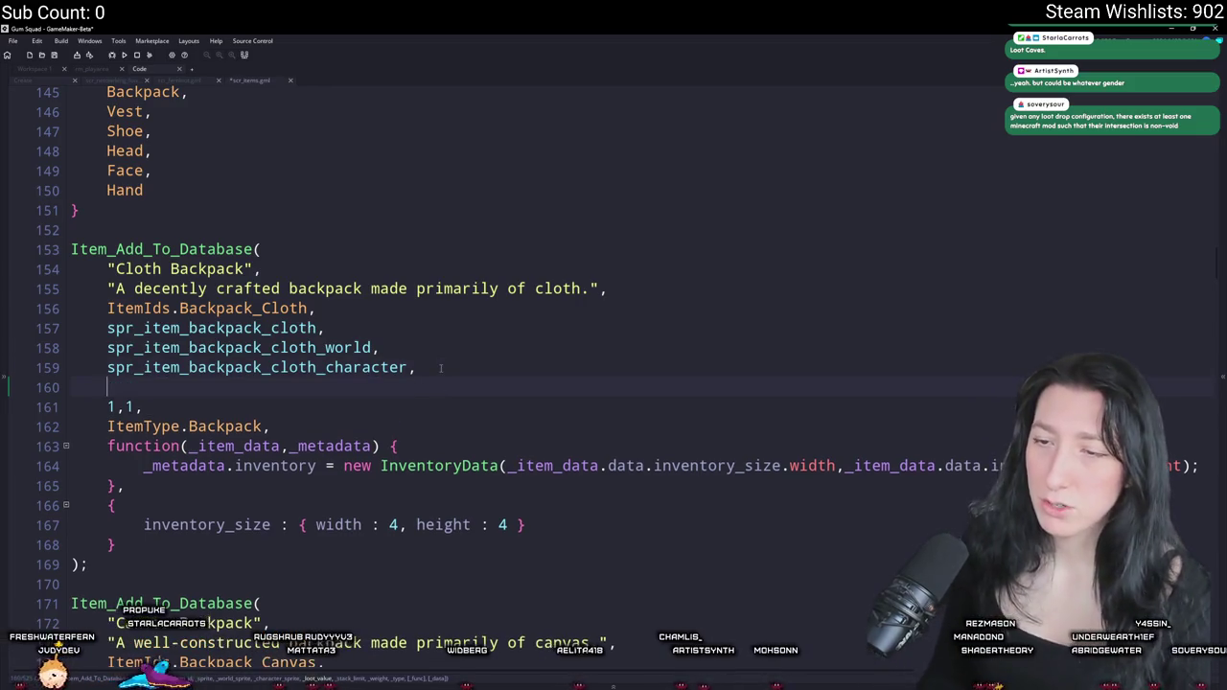
text(10,)
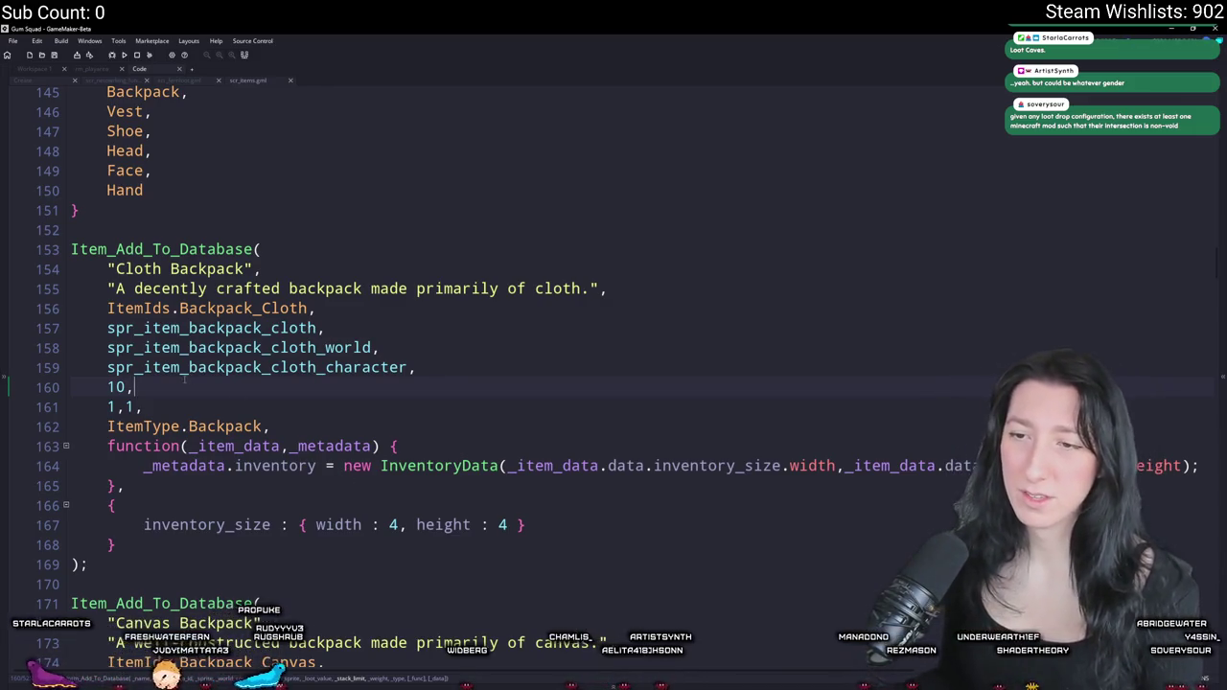
- Add a '15,' loot value line after the Canvas Backpack's character sprite
scroll(184, 381, down, 3)
key(Left)
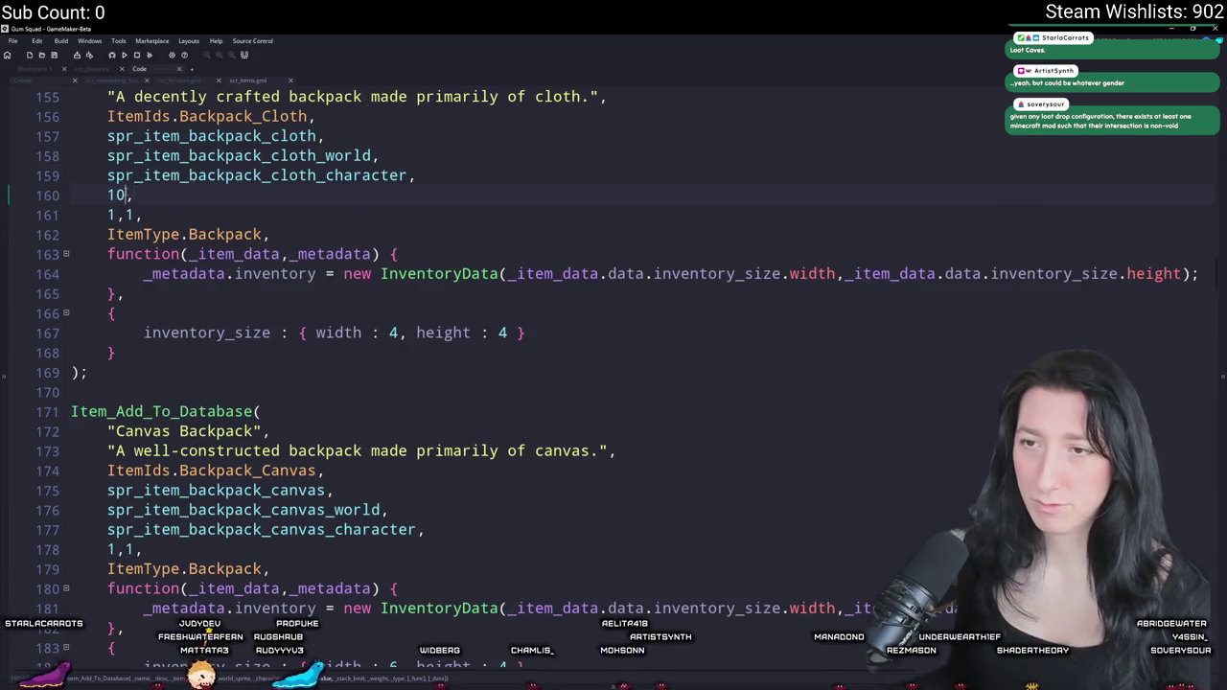
key(ctrl+shift+Left)
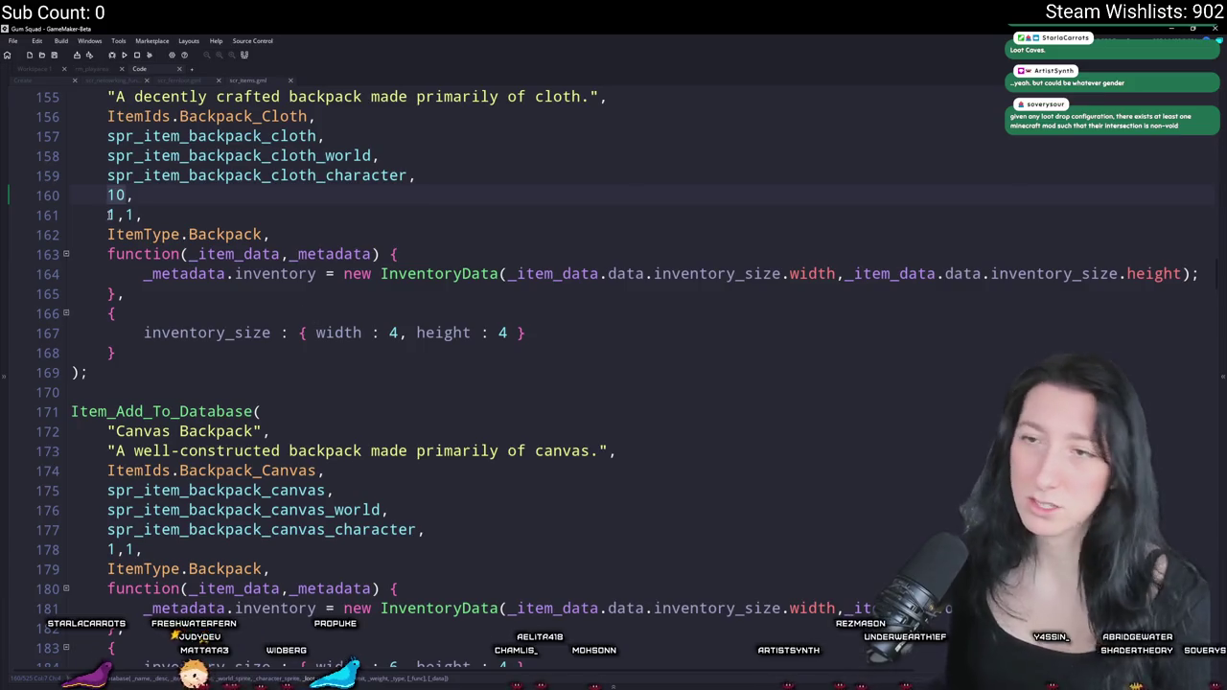
scroll(146, 458, down, 2)
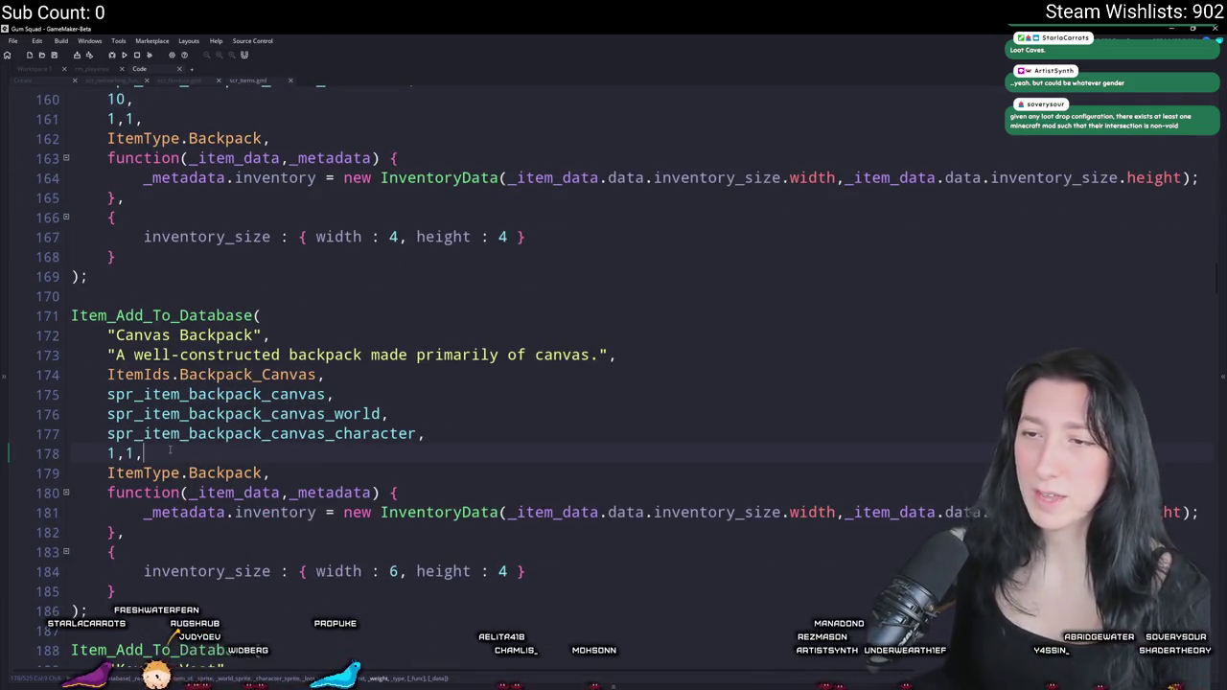
scroll(145, 458, up, 2)
double_click(111, 196)
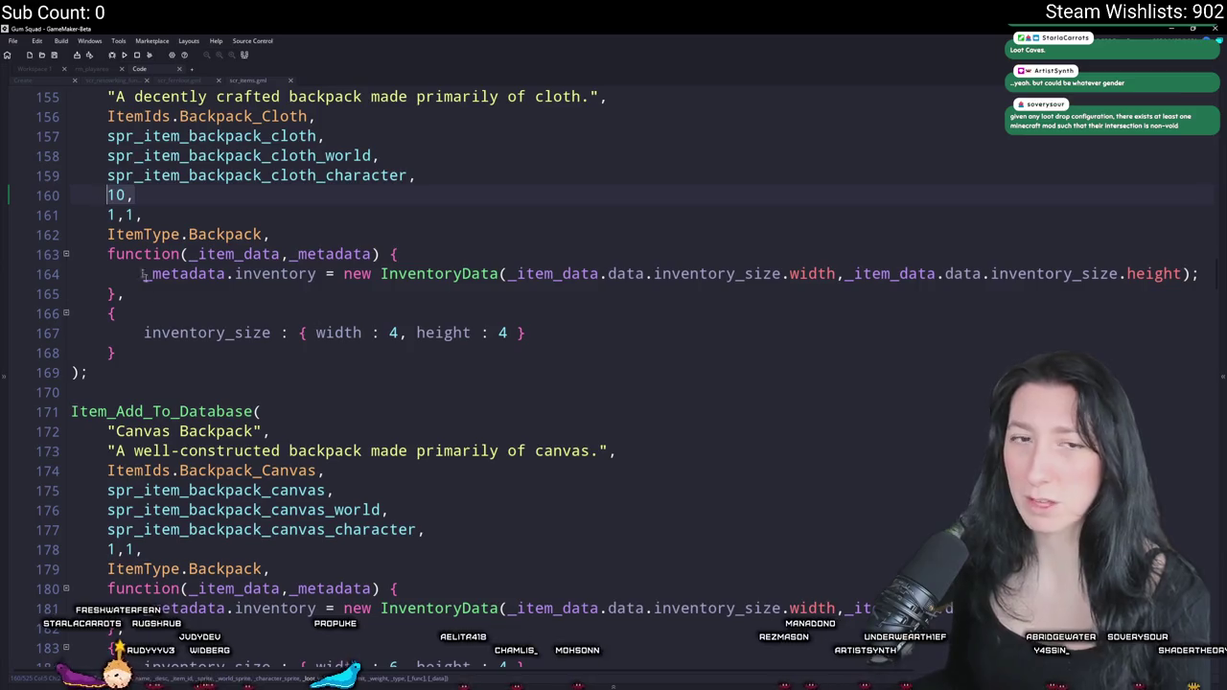
click(143, 549)
scroll(476, 246, down, 2)
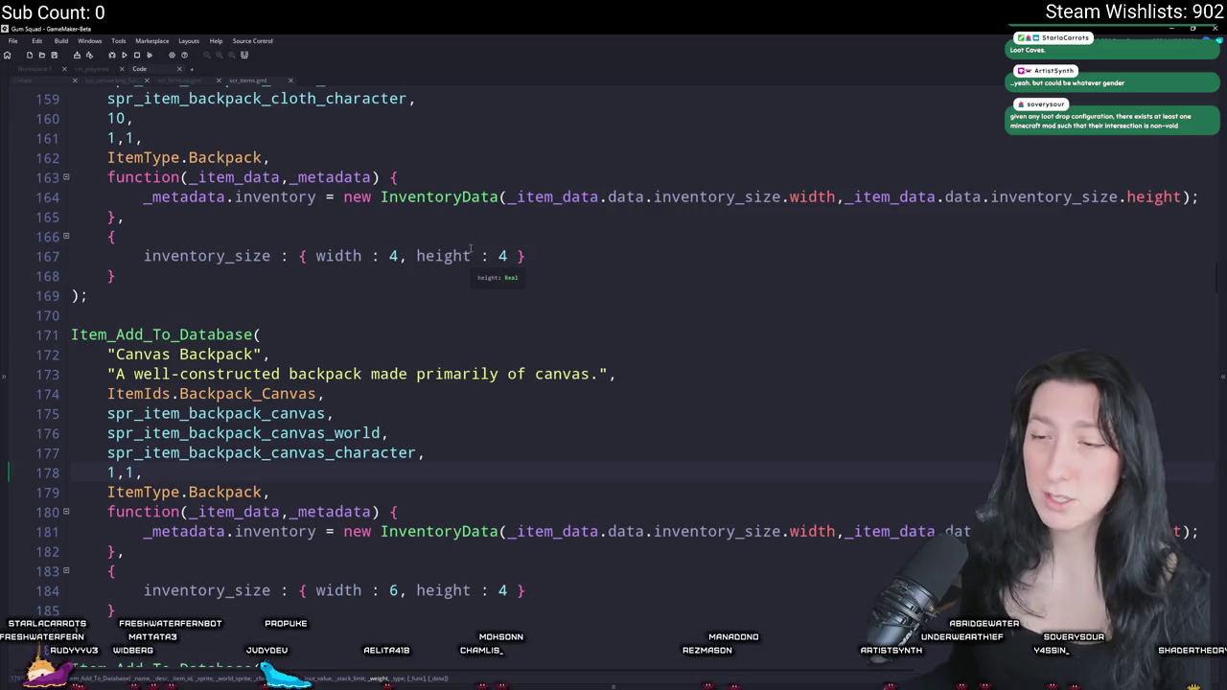
click(484, 457)
key(Return)
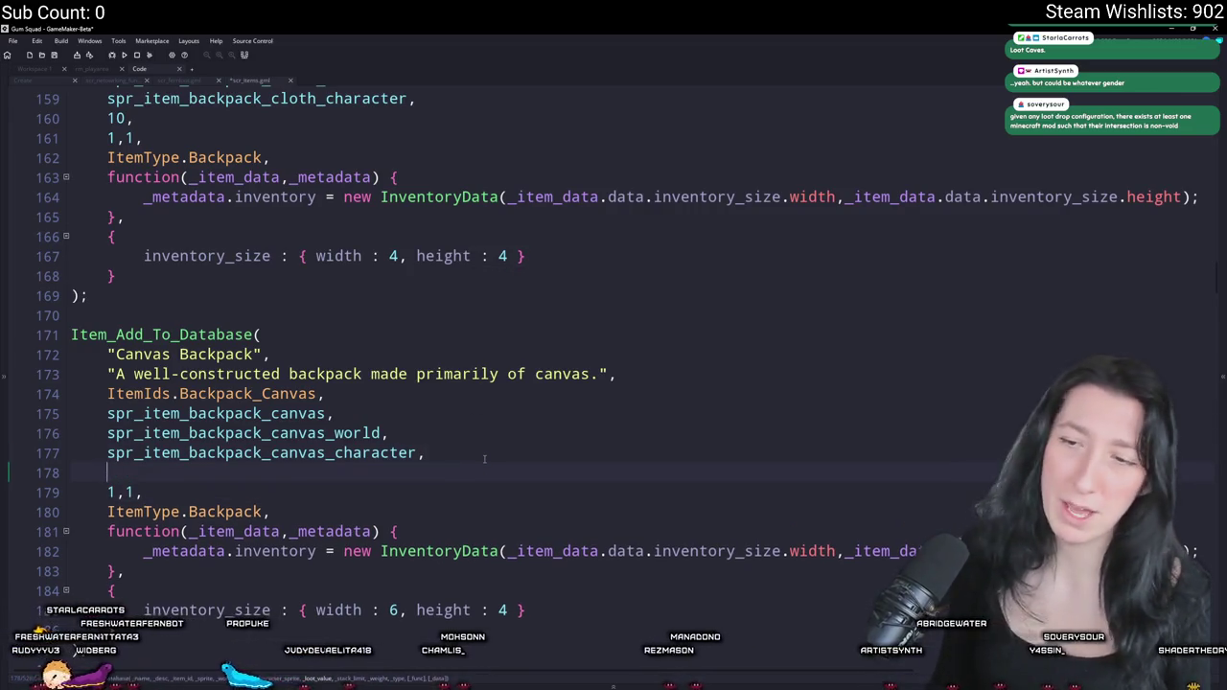
scroll(494, 464, up, 3)
text(15,)
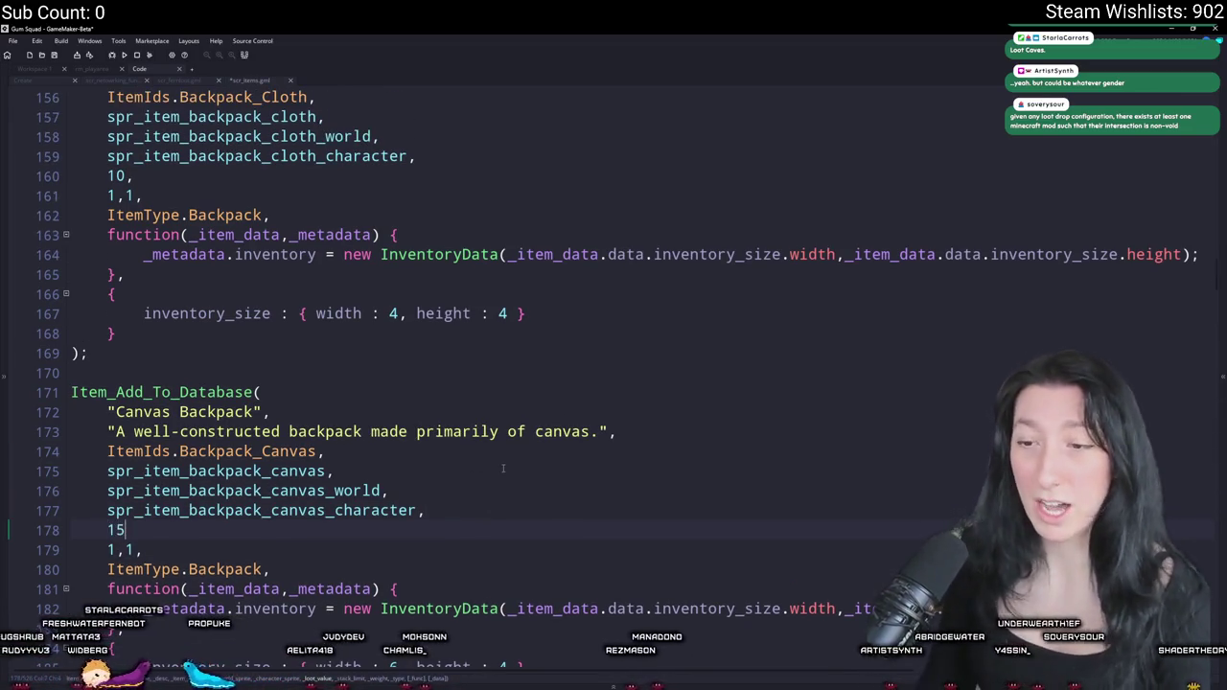
- Start a loot value line for the Kevlar Vest below its 1,1 size pair
scroll(499, 468, down, 2)
scroll(499, 468, down, 6)
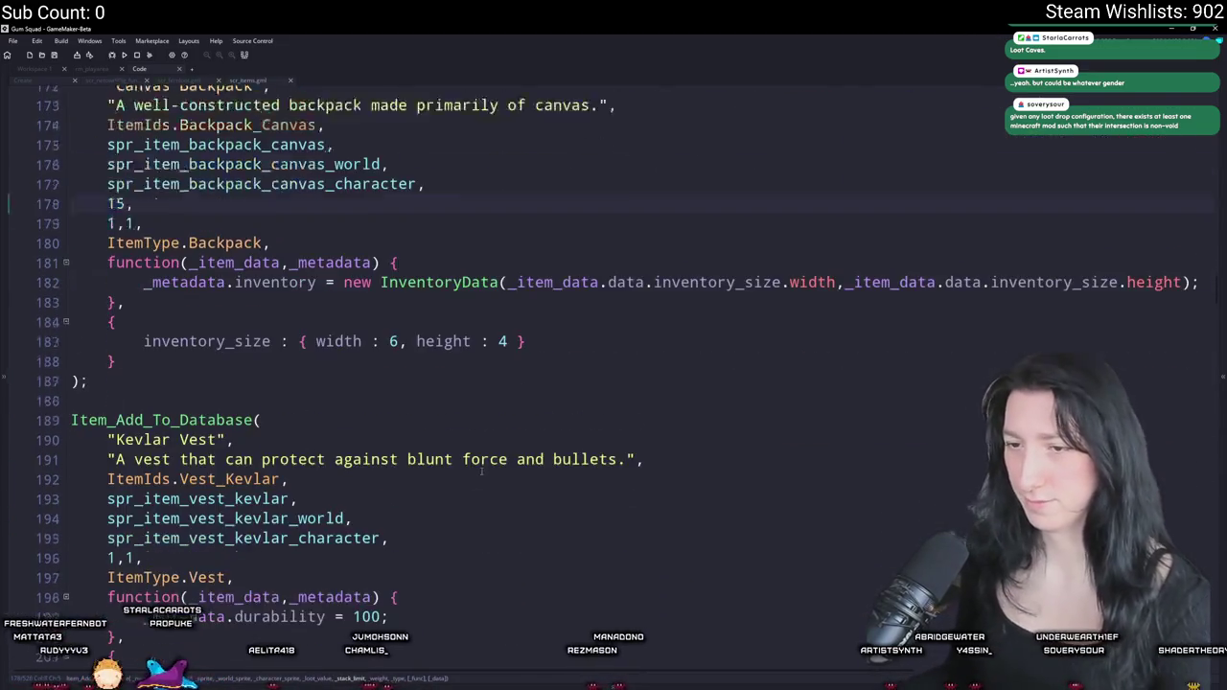
click(498, 384)
click(479, 398)
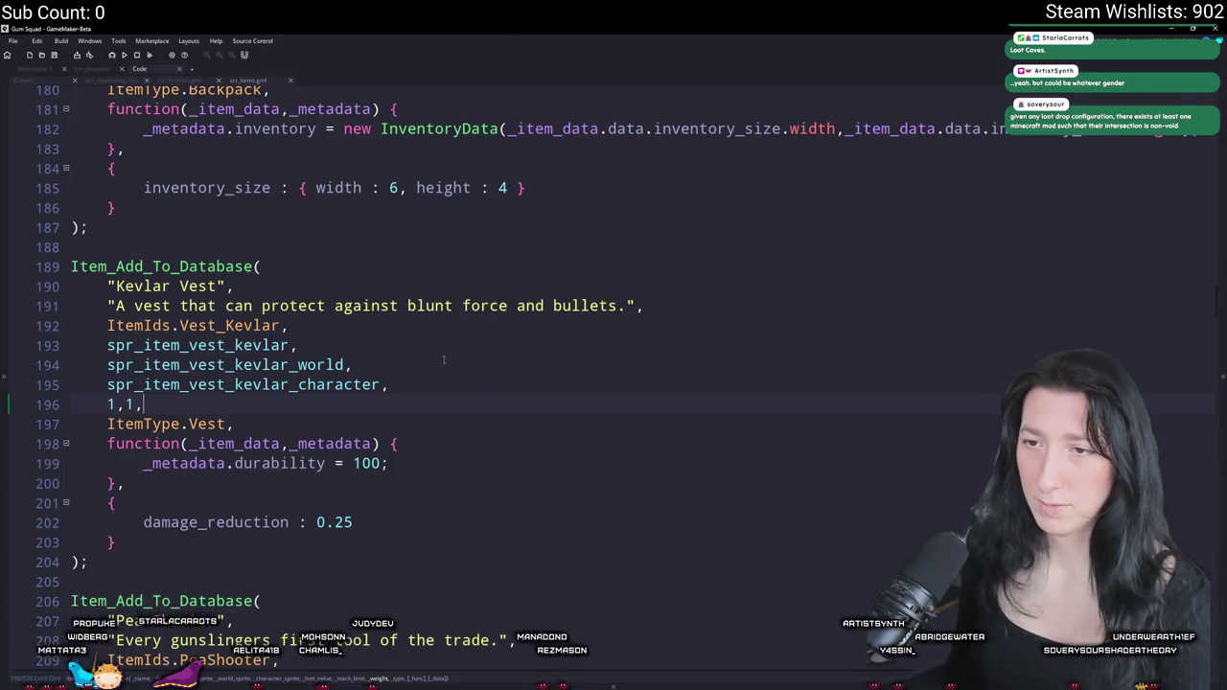
key(Return)
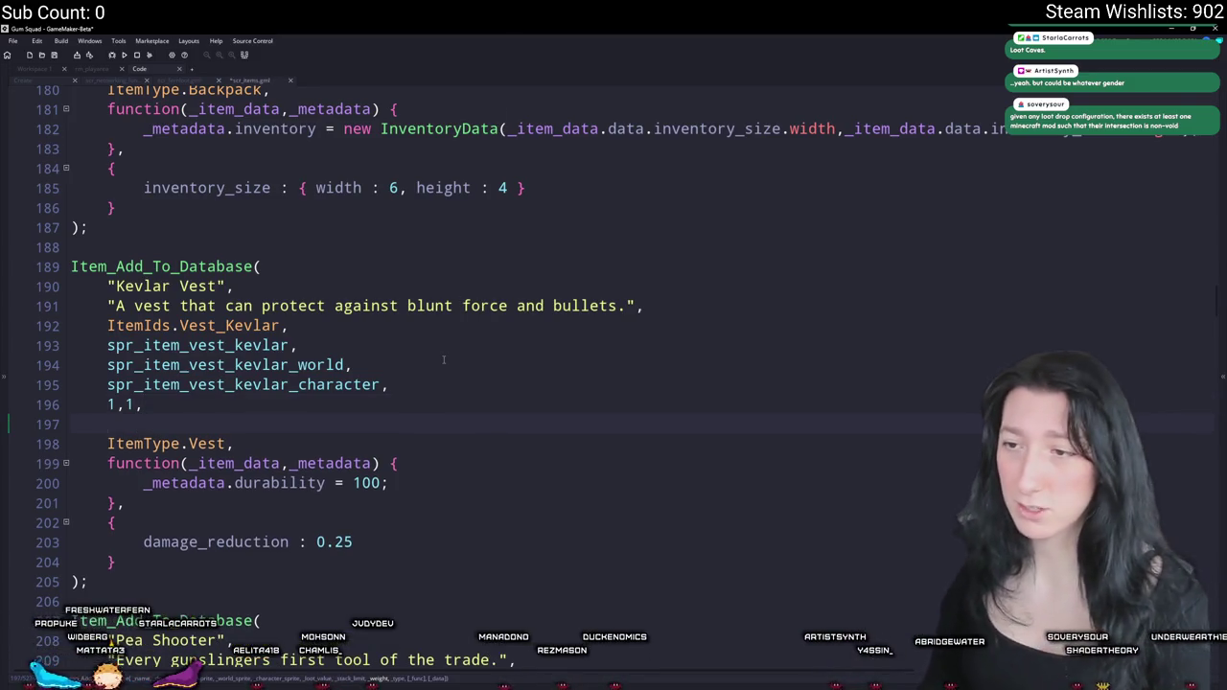
text(20,)
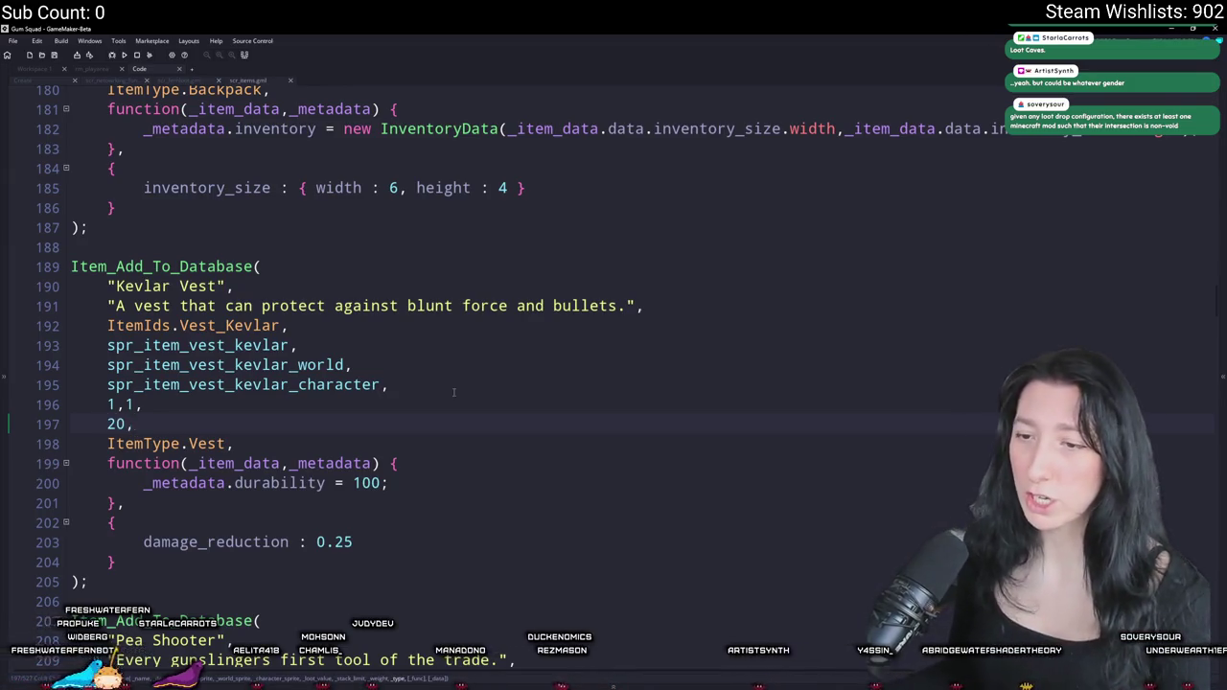
- Move the Kevlar Vest's '20,' value above the 1,1 line, right after its character sprite
scroll(476, 409, down, 2)
scroll(473, 348, up, 12)
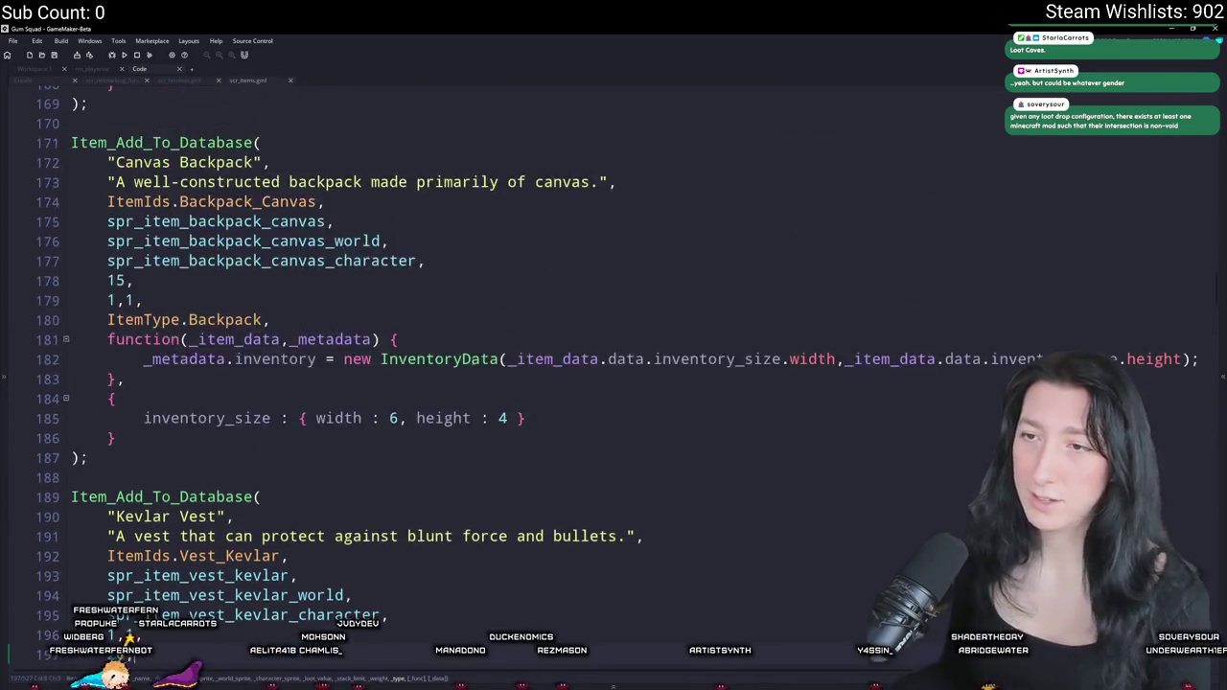
scroll(472, 360, up, 2)
scroll(473, 361, down, 15)
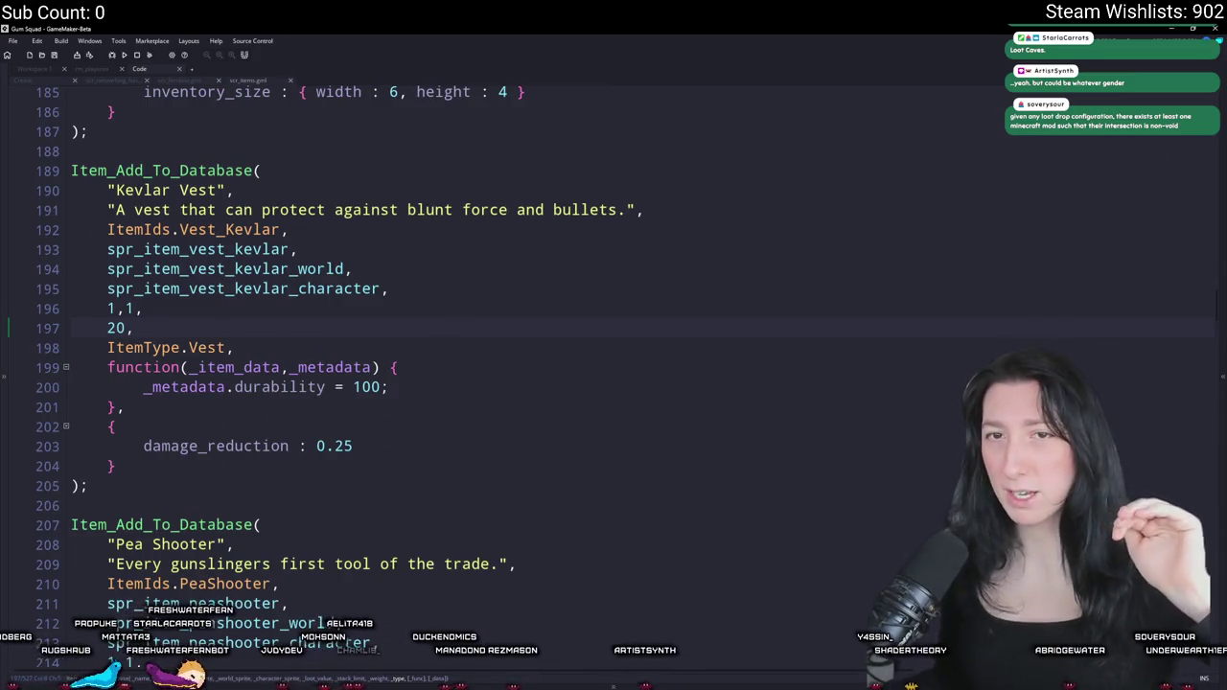
scroll(278, 475, down, 4)
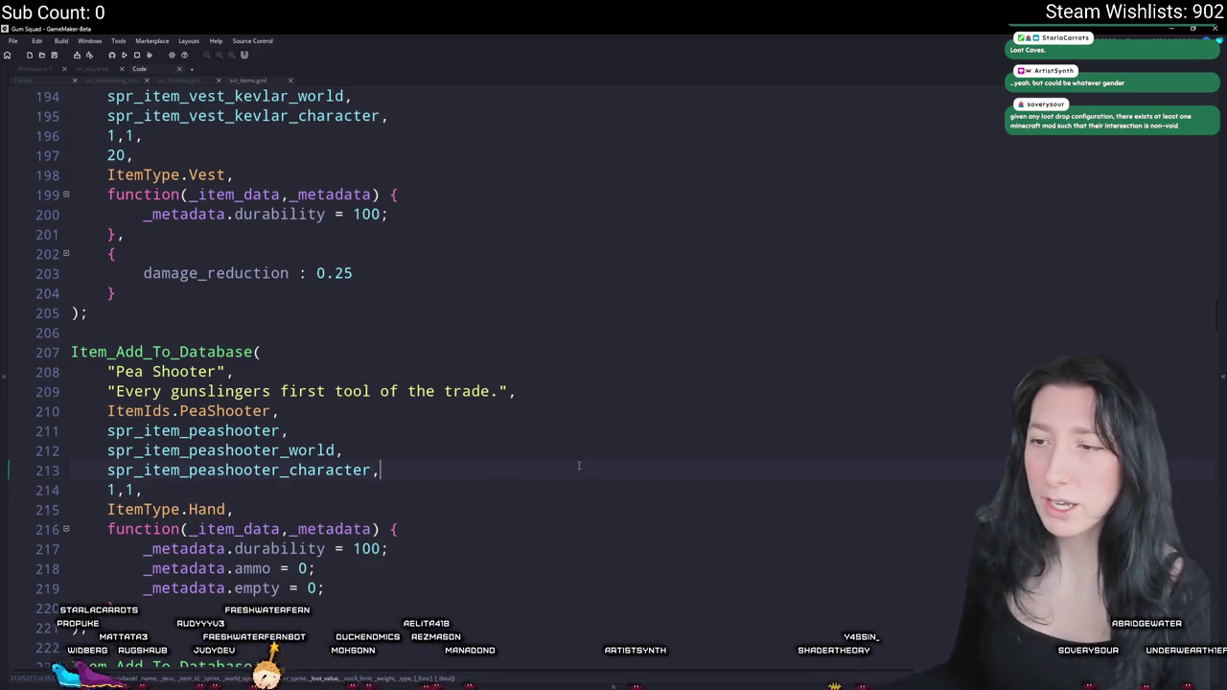
scroll(578, 465, up, 1)
key(shift+Home)
key(shift+Home)
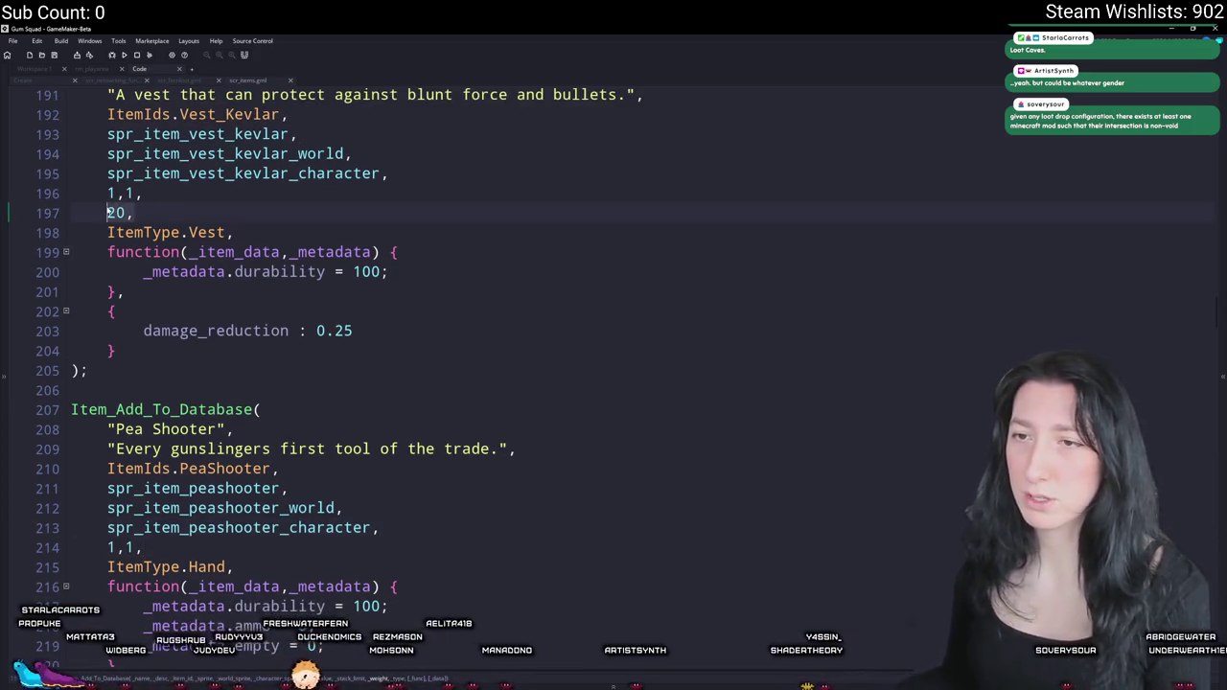
key(BackSpace)
key(BackSpace)
click(403, 175)
key(Return)
scroll(402, 176, up, 7)
text(20,)
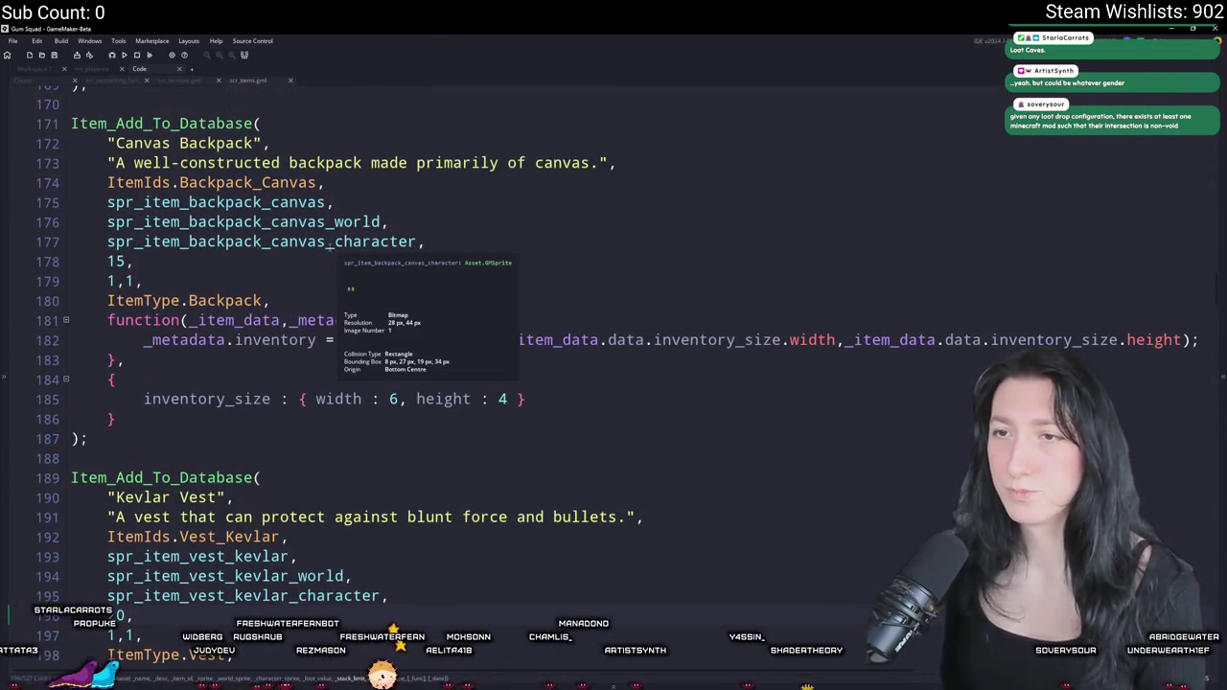
scroll(330, 247, up, 6)
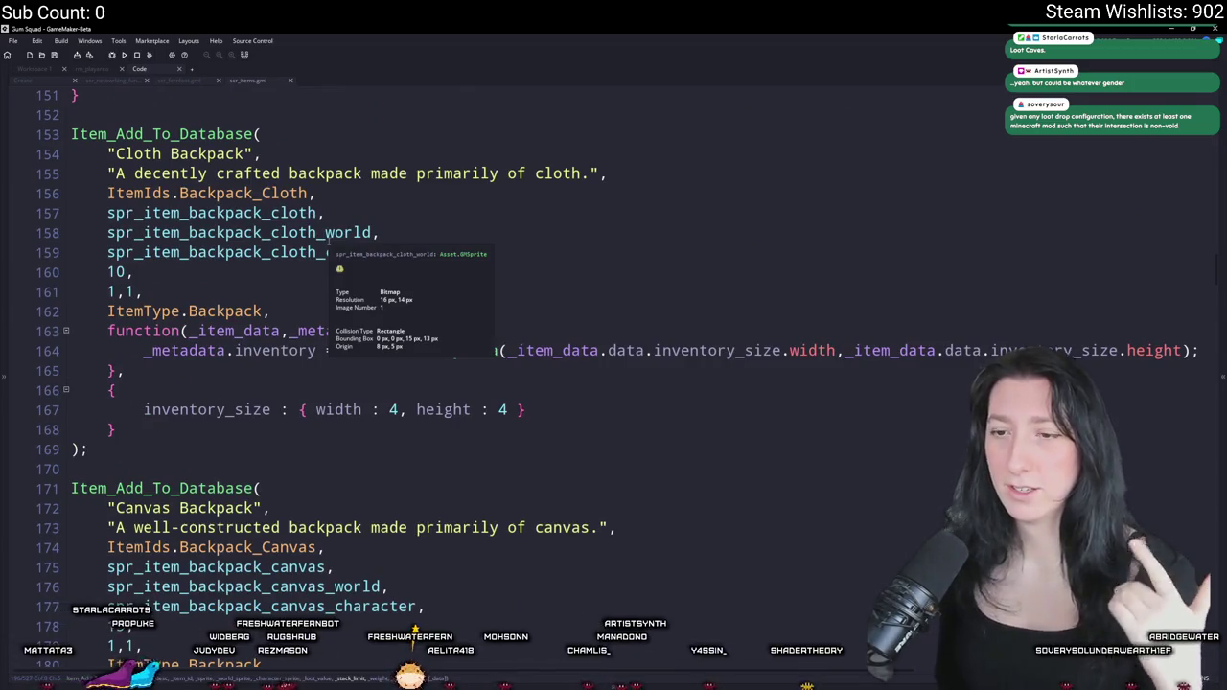
scroll(330, 247, down, 2)
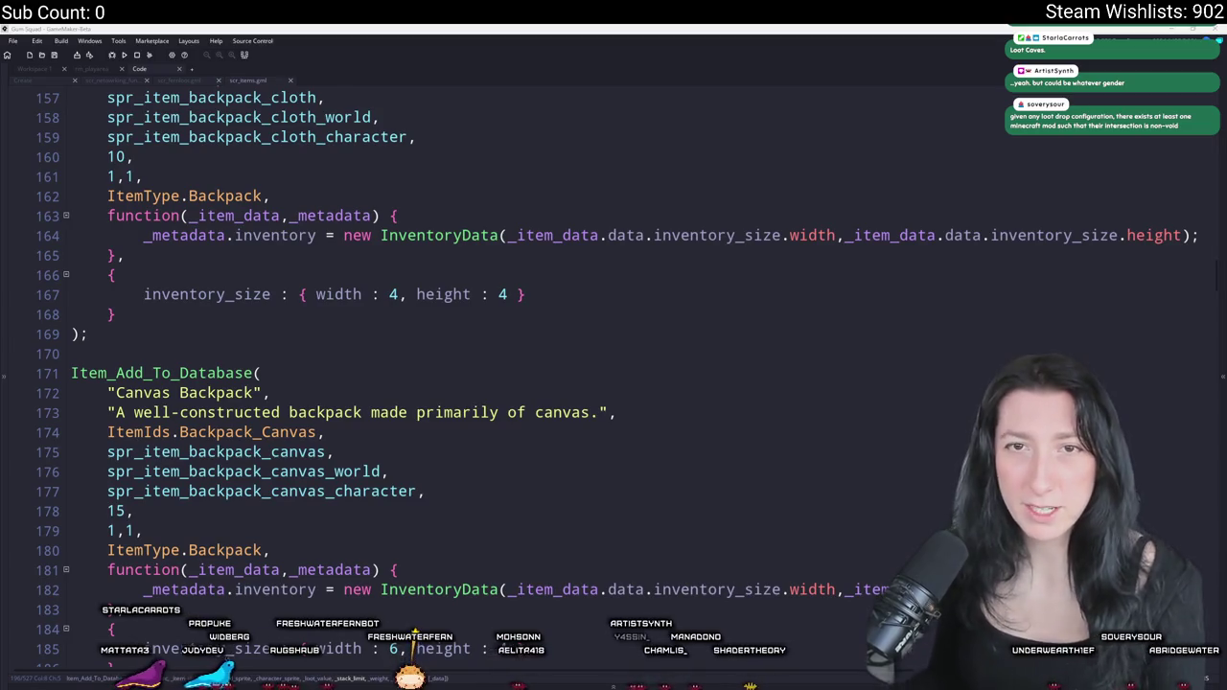
key(super)
text(exce)
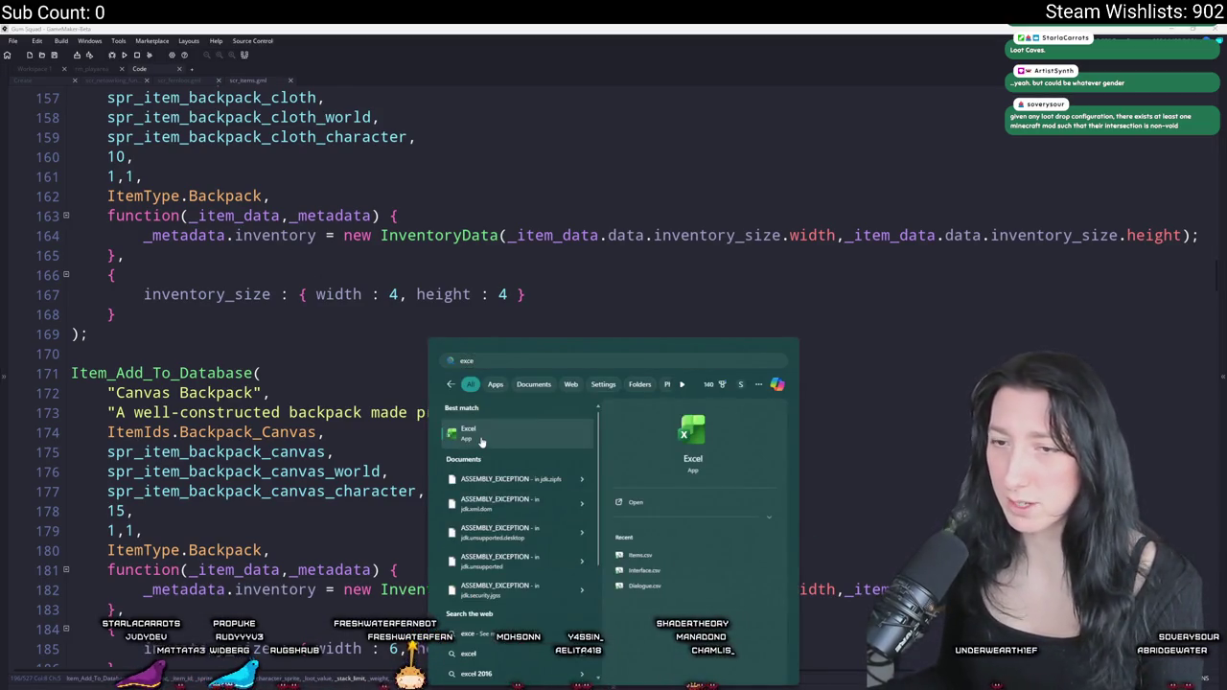
- Launch Excel and create a new blank workbook
click(484, 439)
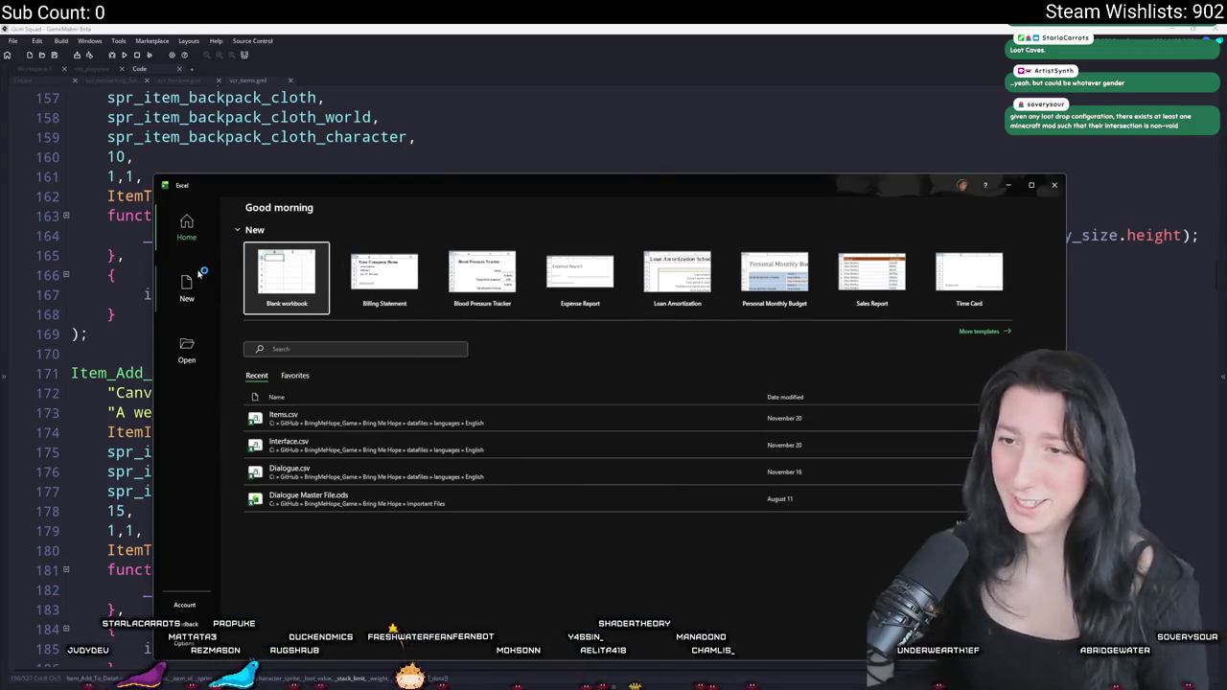
click(192, 280)
click(303, 273)
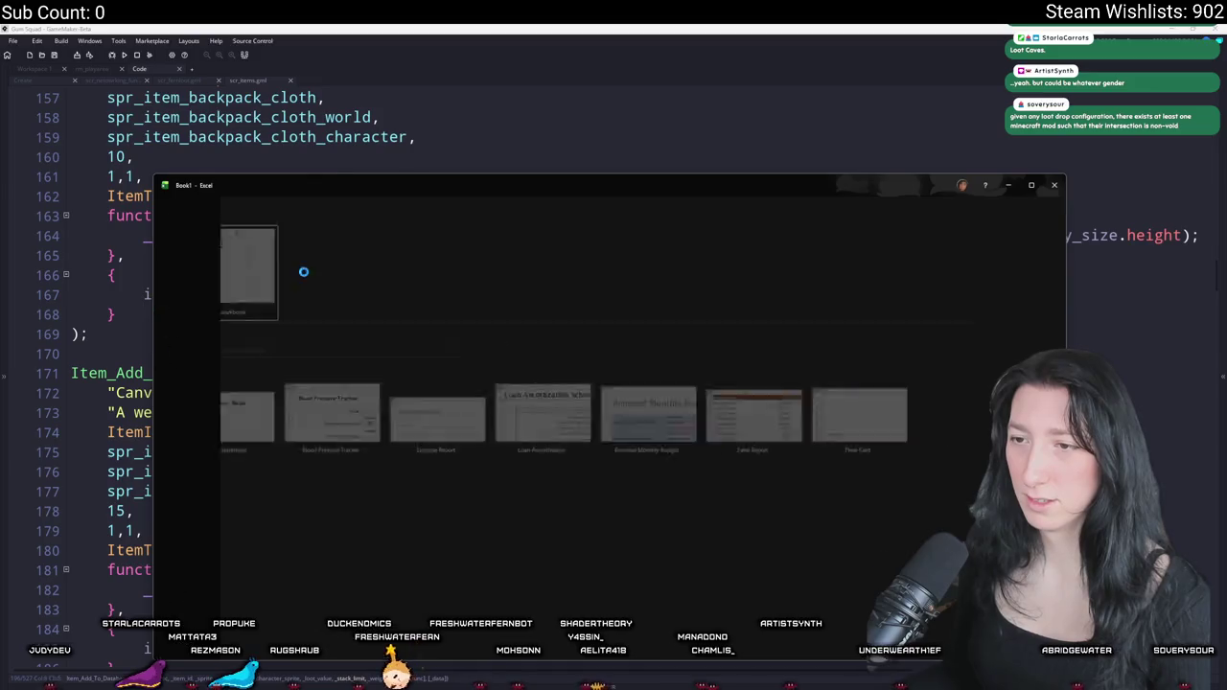
mouse_move(409, 185)
mouse_down()
mouse_move(612, 106)
mouse_move(659, 178)
mouse_up()
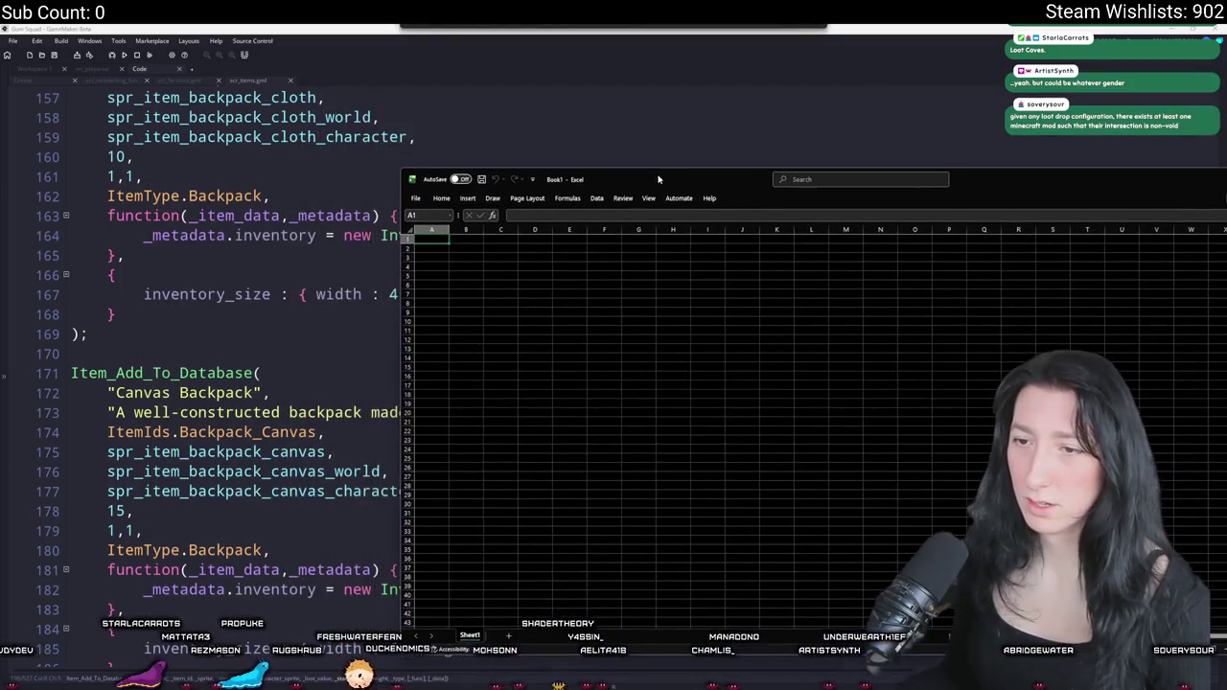
- Copy the ItemIds enum names from GameMaker and paste them into cell A1
scroll(398, 269, up, 4)
click(243, 27)
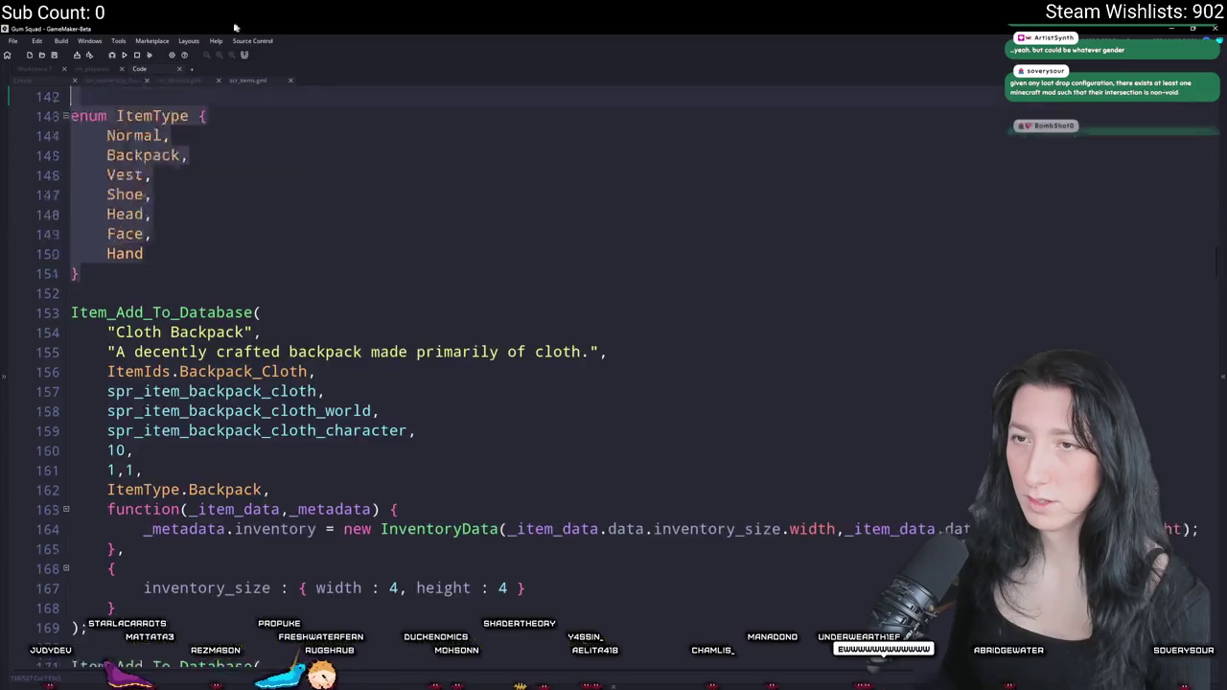
scroll(159, 523, up, 15)
scroll(158, 523, down, 6)
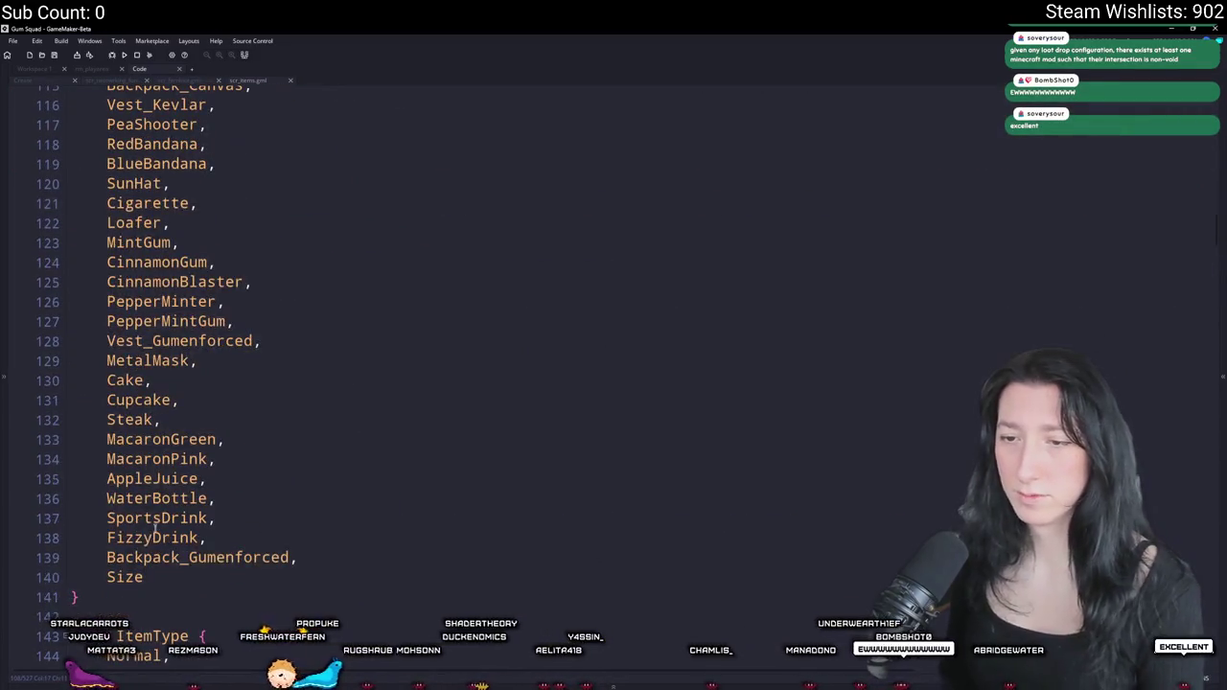
mouse_move(296, 553)
mouse_down()
mouse_move(242, 430)
mouse_move(107, 241)
mouse_move(109, 219)
mouse_up()
key(alt+Tab)
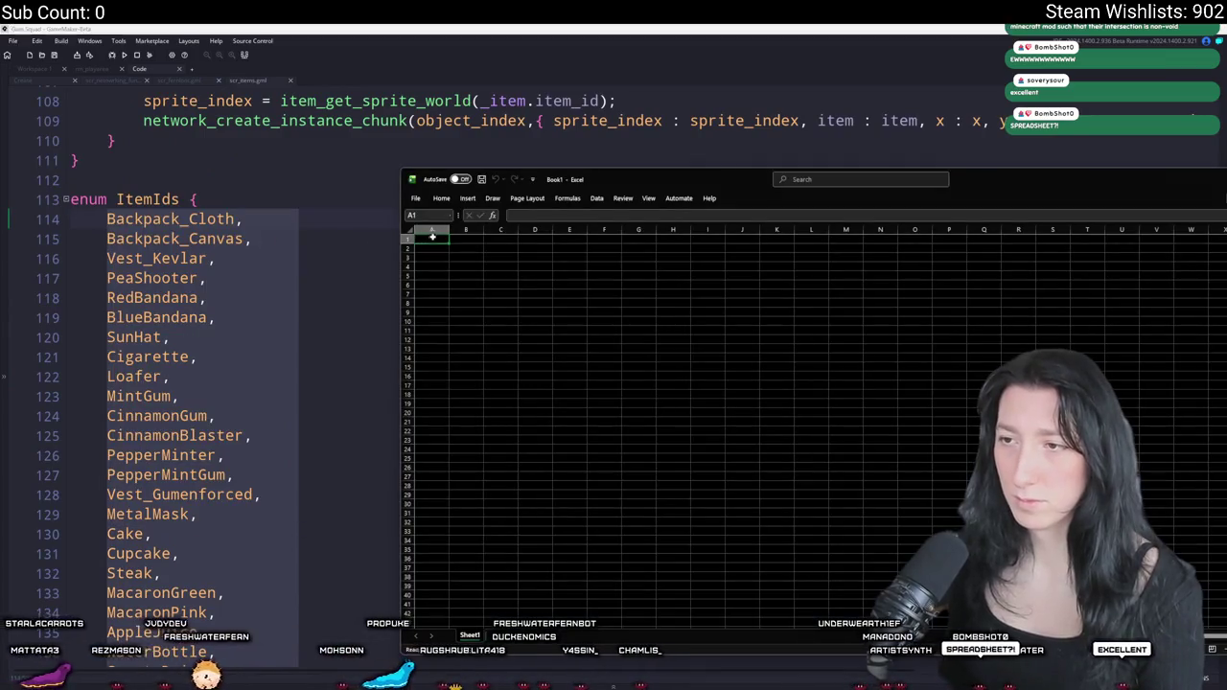
key(ctrl+v)
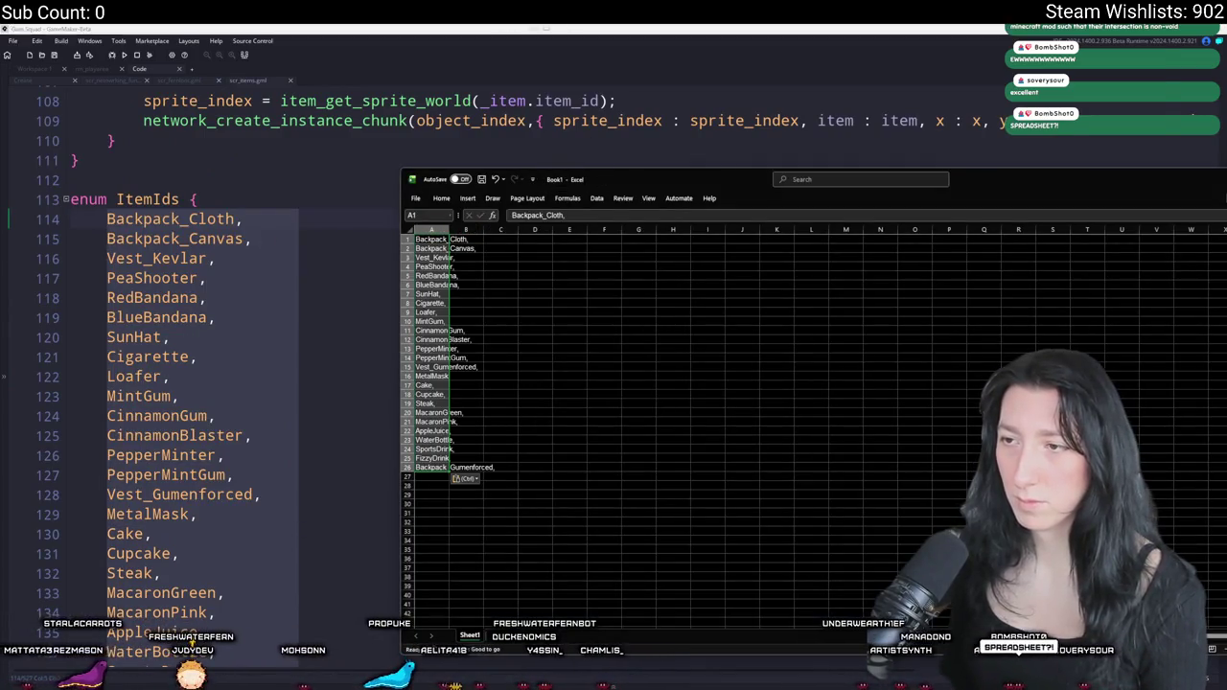
- Maximize the workbook, autofit column A, widen column B, and open Find and Replace
double_click(575, 179)
scroll(14, 140, up, 5)
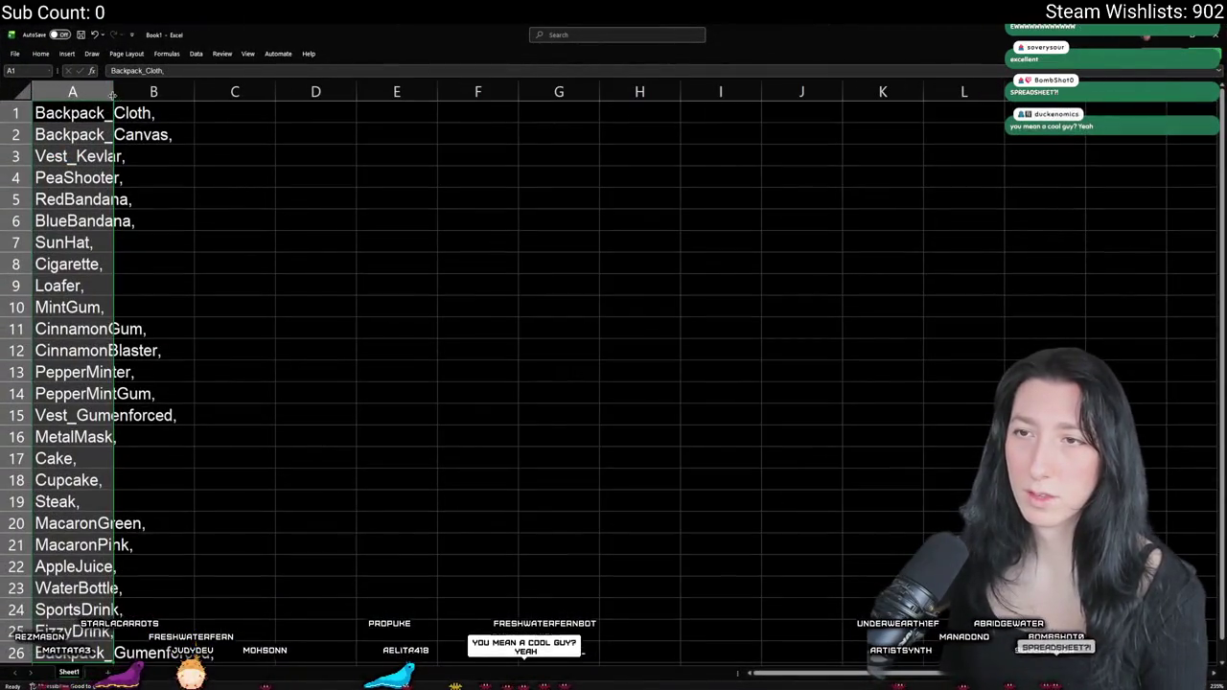
double_click(109, 89)
scroll(271, 169, down, 2)
drag(313, 91, 435, 92)
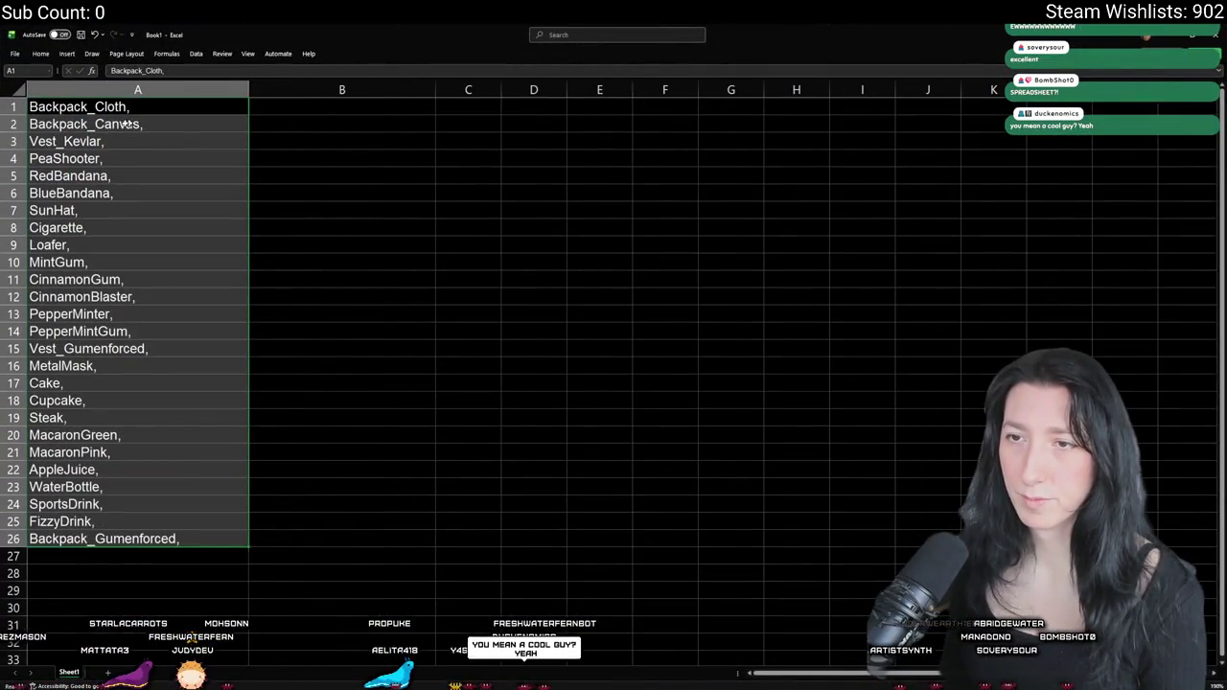
click(158, 124)
key(ctrl+f)
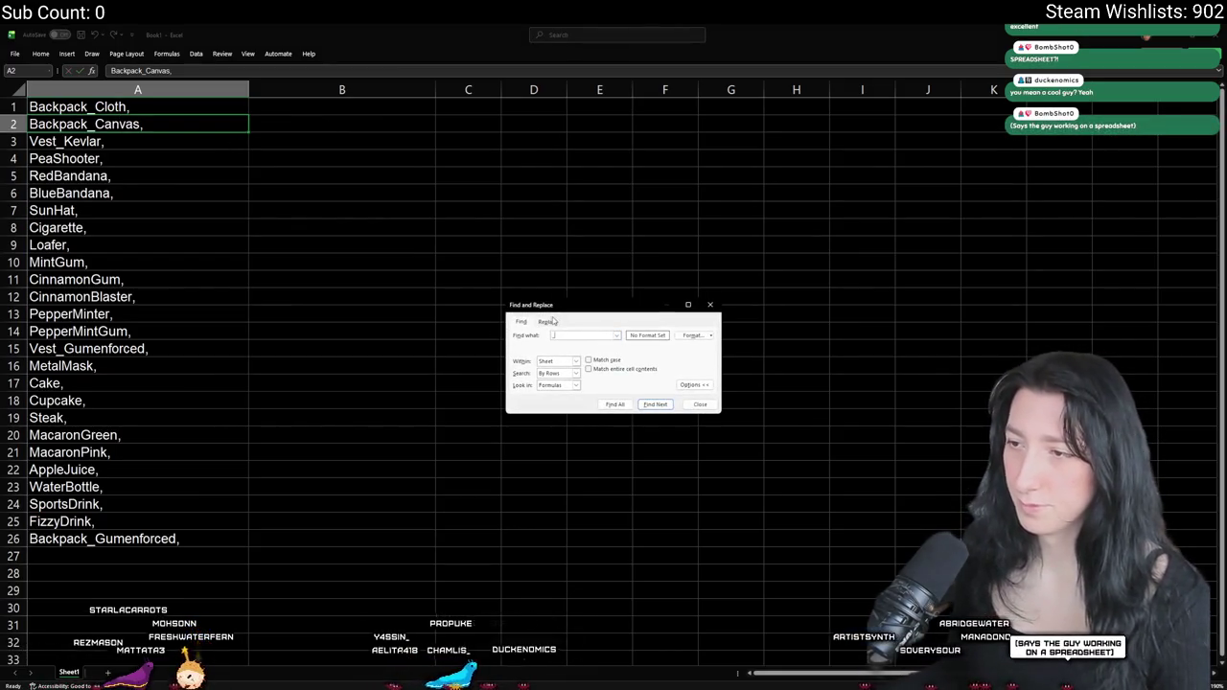
- Replace every underscore in the item names with a space
click(548, 321)
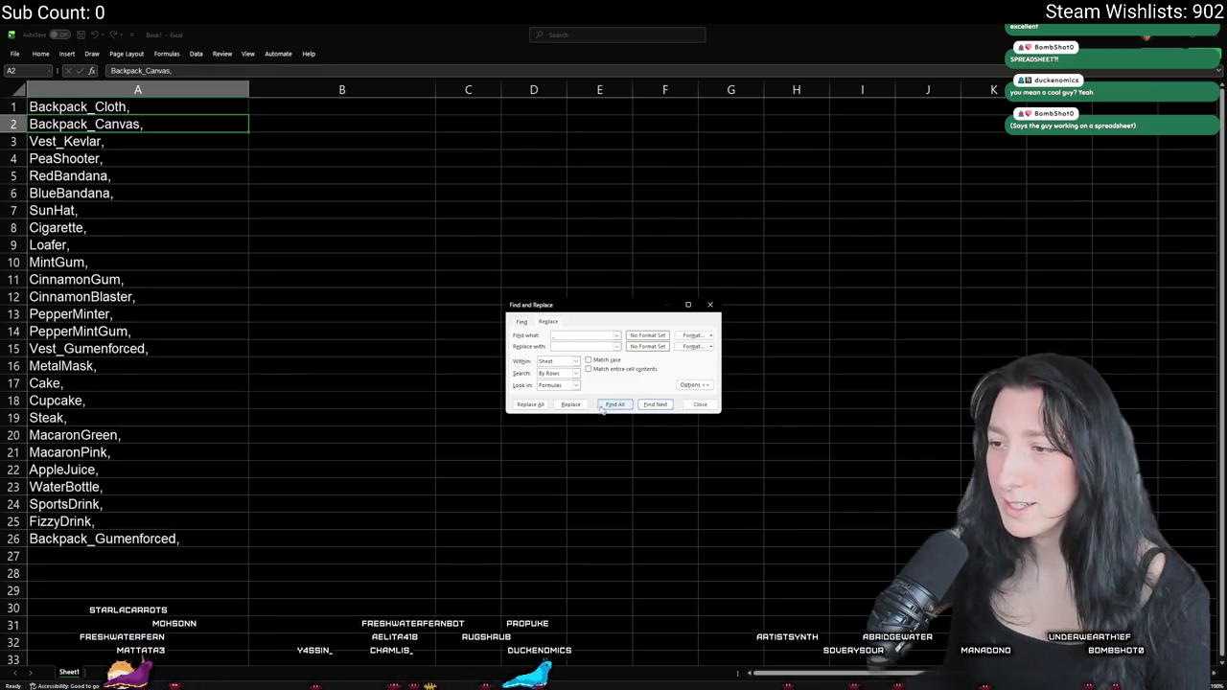
click(530, 404)
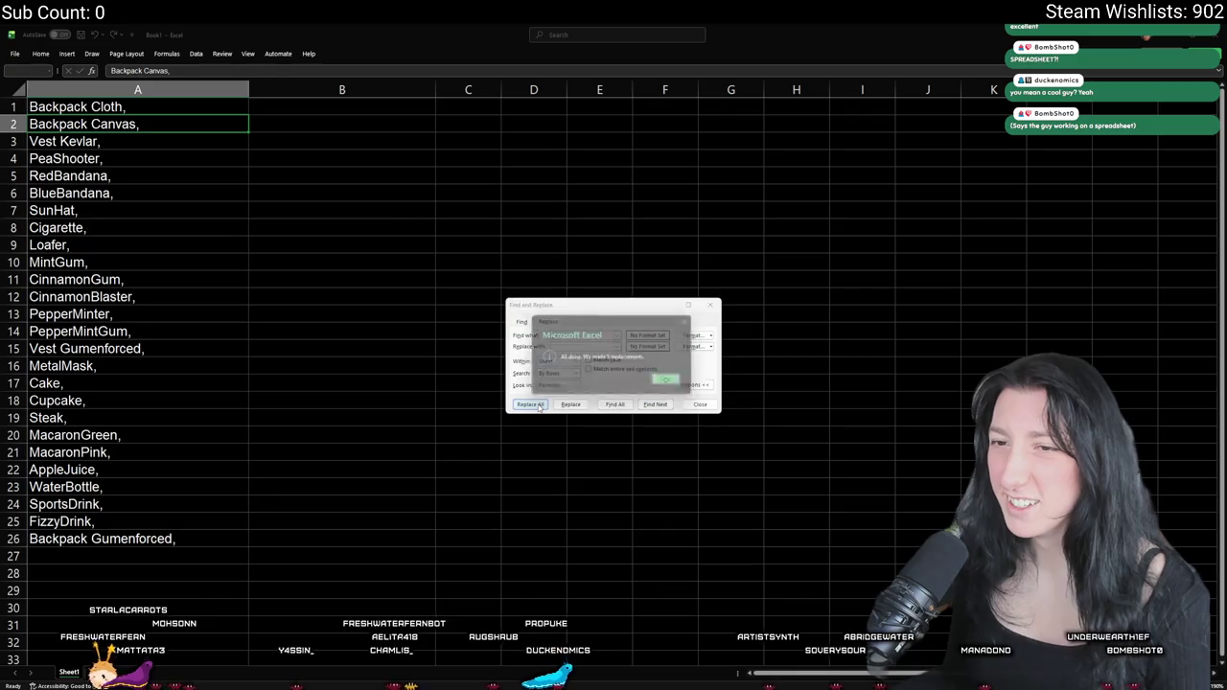
click(671, 383)
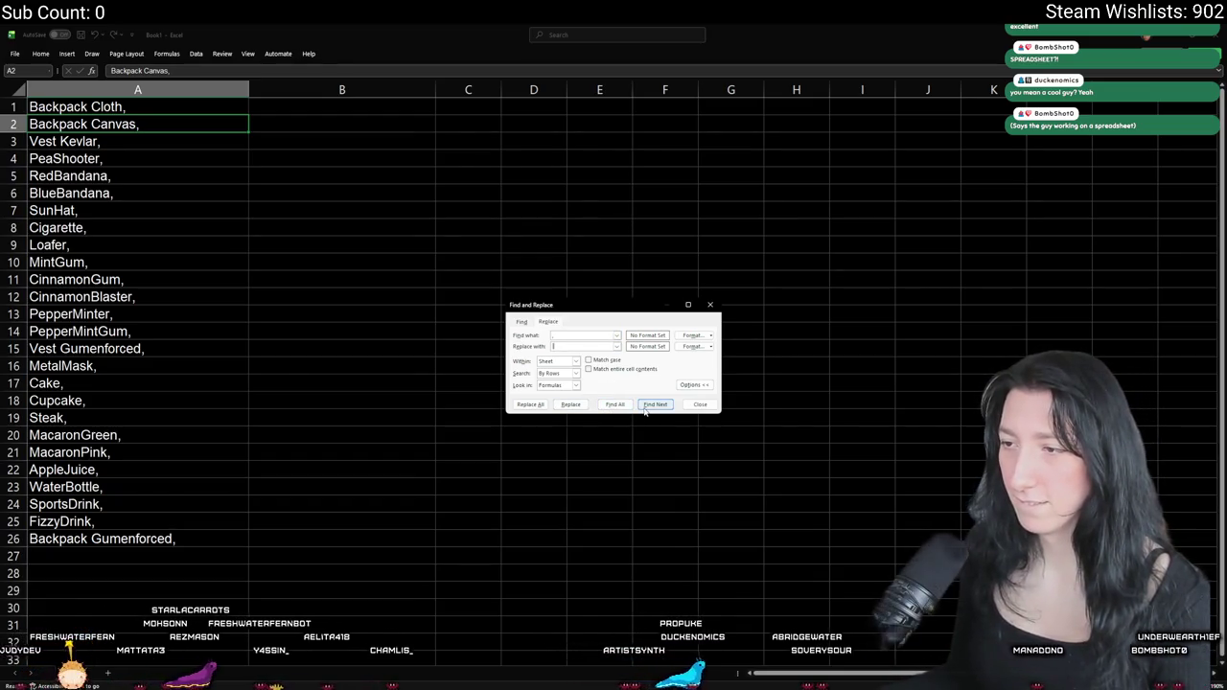
- Strip the trailing comma from all 26 names and close the dialog
click(603, 406)
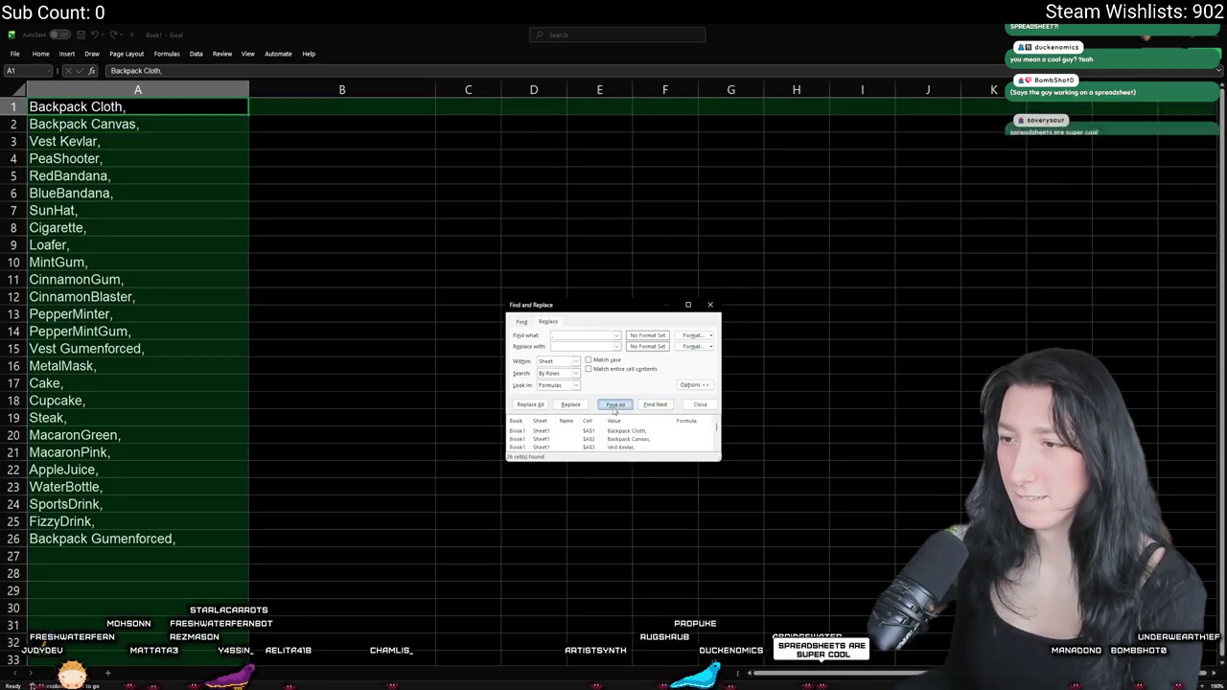
click(531, 403)
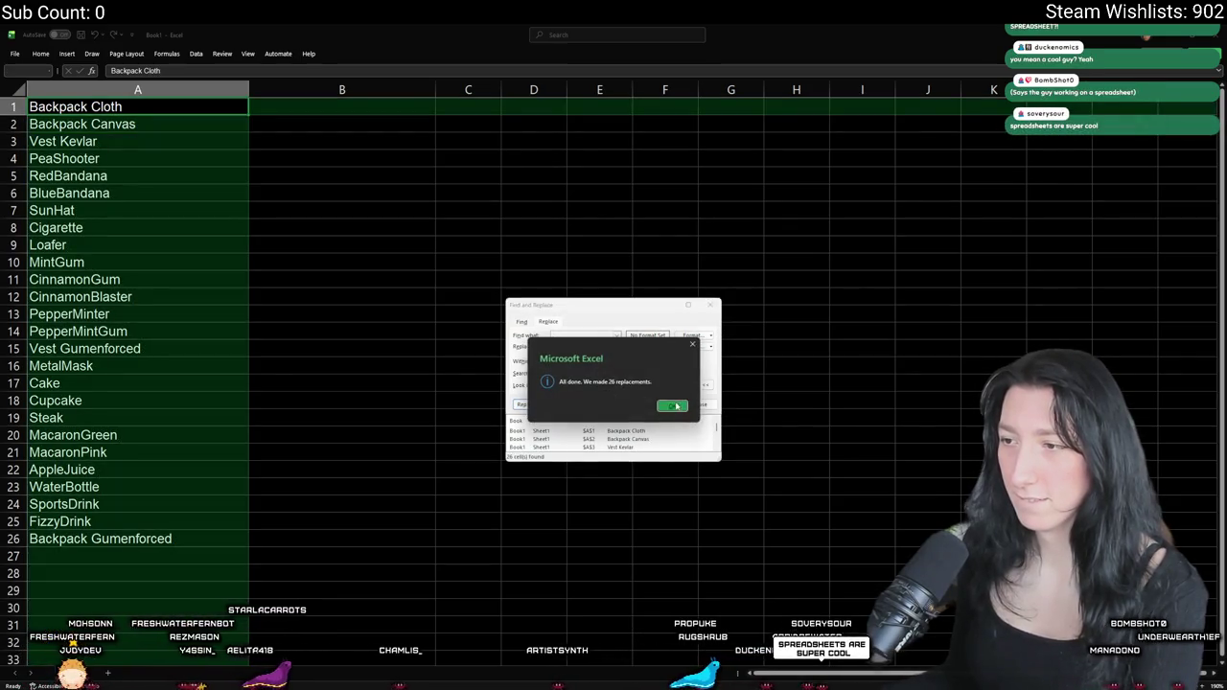
click(676, 406)
click(701, 405)
click(301, 255)
click(209, 150)
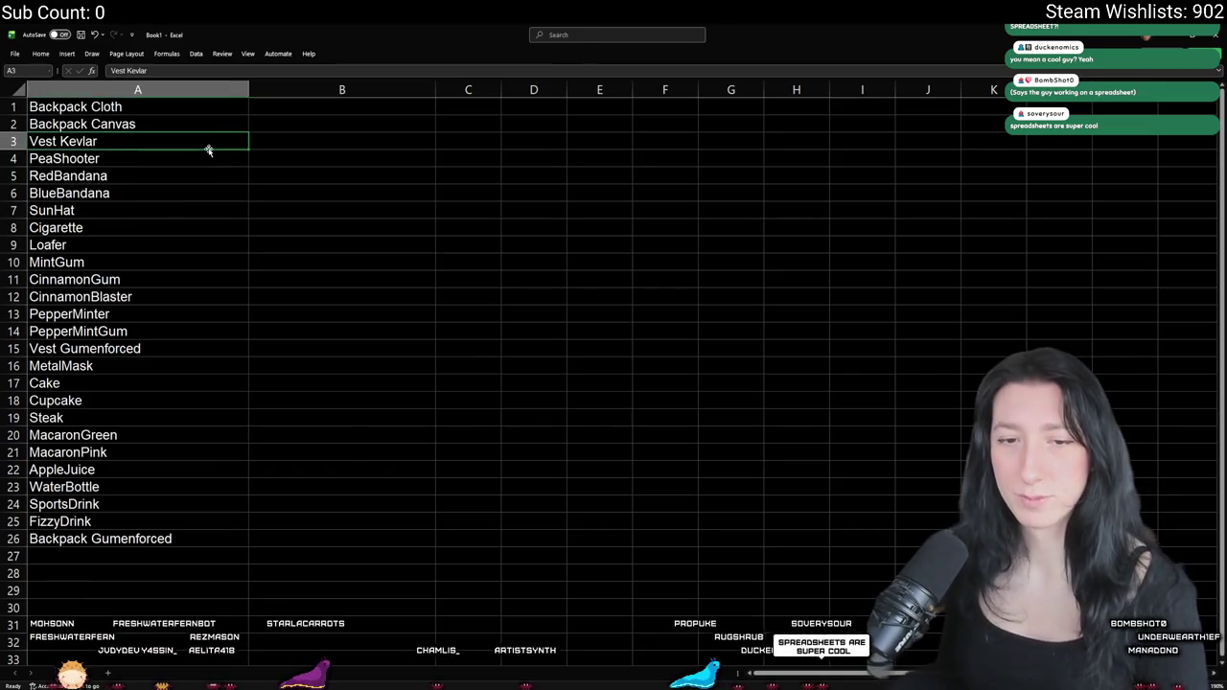
- Shrink the workbook beside GameMaker and review the item definitions in scr_items
mouse_move(360, 27)
mouse_down()
mouse_move(72, 365)
mouse_move(182, 573)
mouse_move(284, 315)
mouse_up()
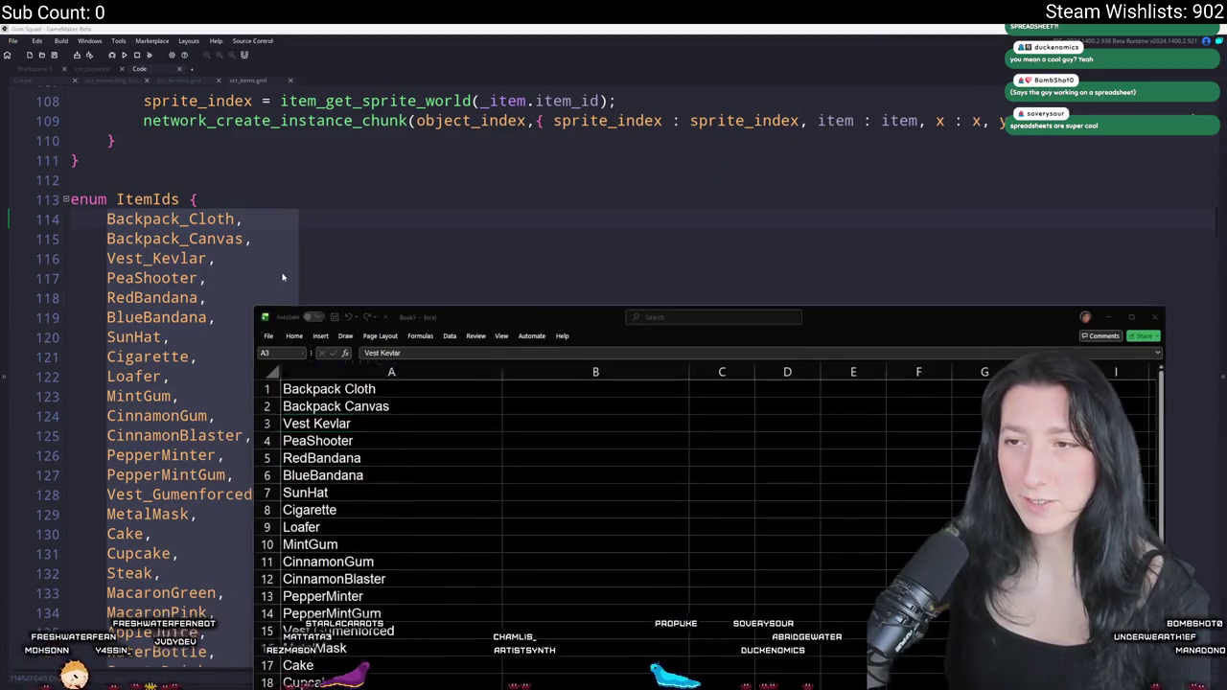
click(283, 277)
scroll(283, 277, down, 14)
scroll(339, 149, down, 1)
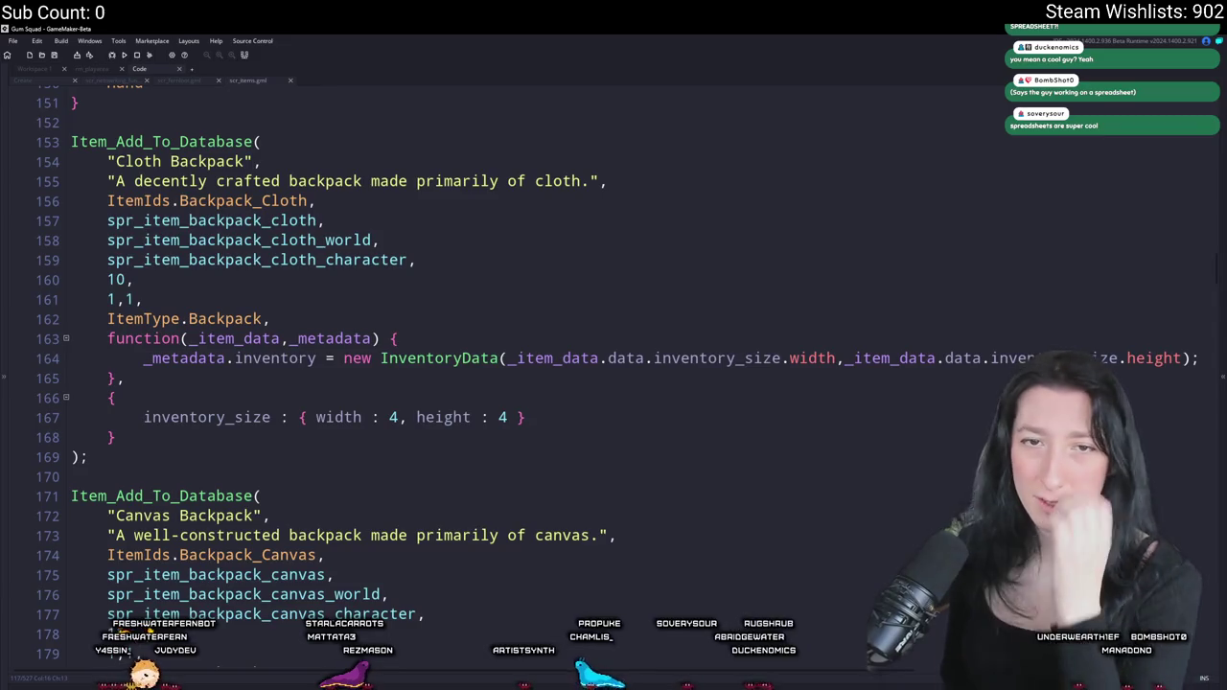
scroll(414, 385, down, 8)
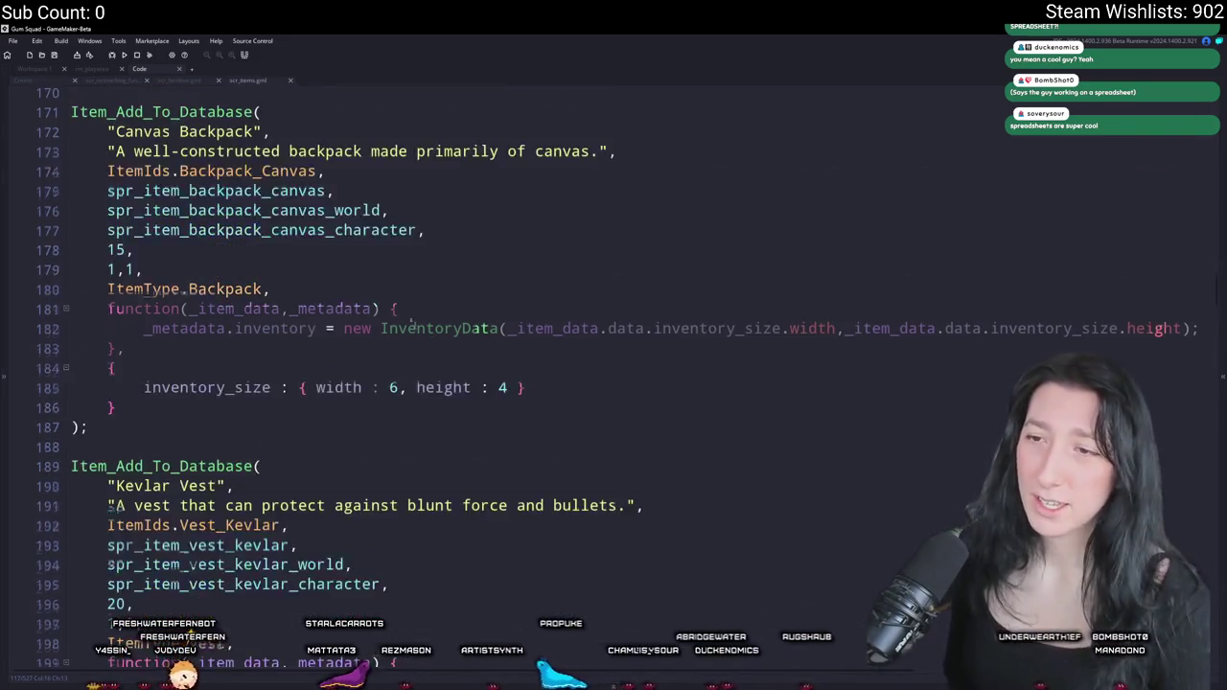
scroll(355, 355, up, 3)
- Enter loot values 10, 15 and 20 for Cloth Backpack, Canvas Backpack and Kevlar Vest in column B
key(alt+Tab)
click(551, 389)
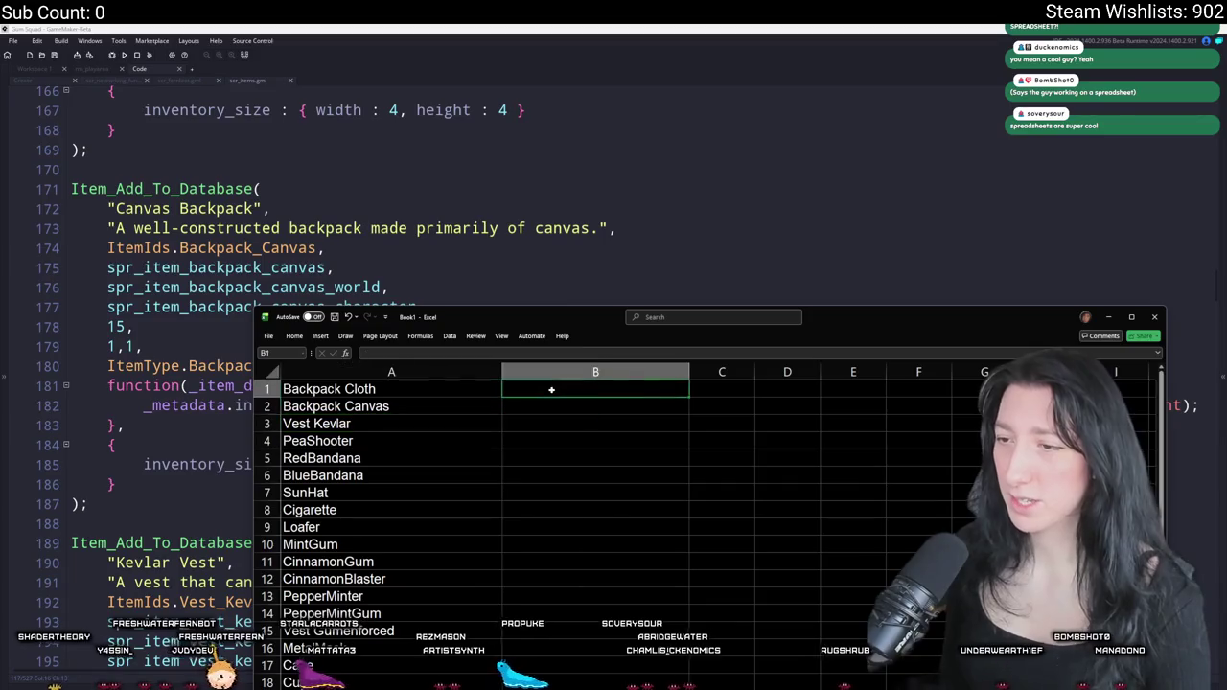
text(10)
key(Tab)
key(Tab)
click(587, 389)
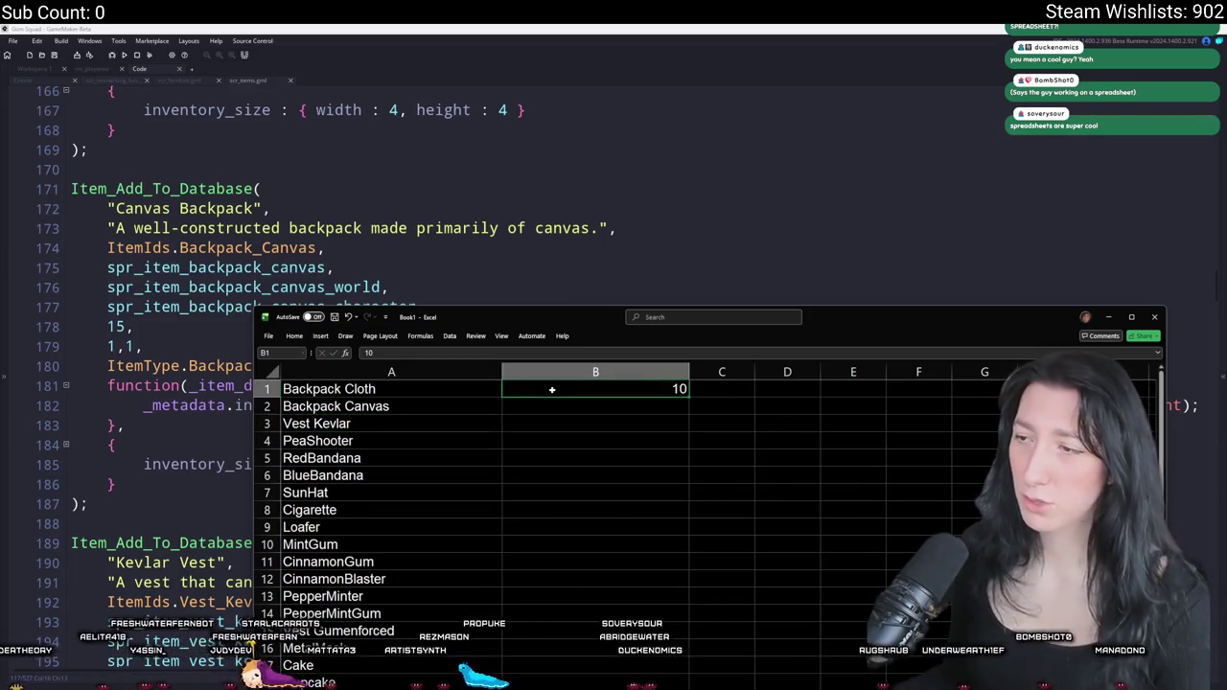
click(549, 416)
key(Return)
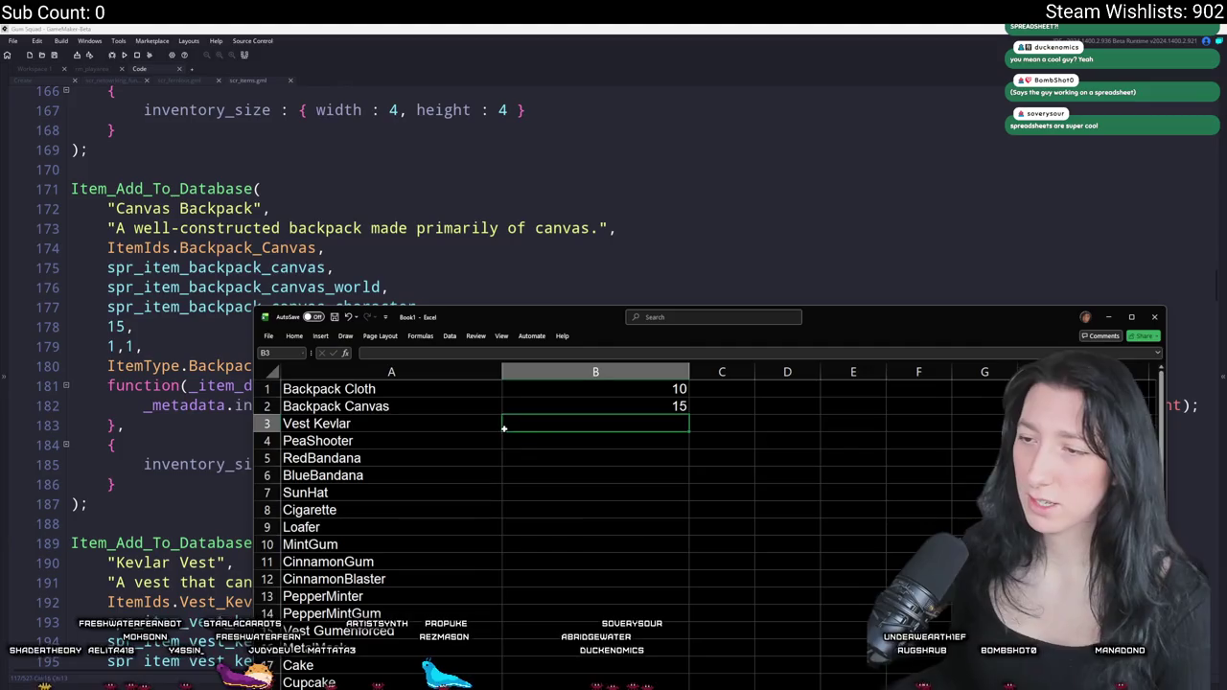
text(20)
key(Return)
- Type 10 beside PeaShooter and move the Excel window aside to reveal GameMaker
mouse_move(540, 317)
mouse_down()
mouse_move(540, 15)
mouse_move(539, 29)
mouse_up()
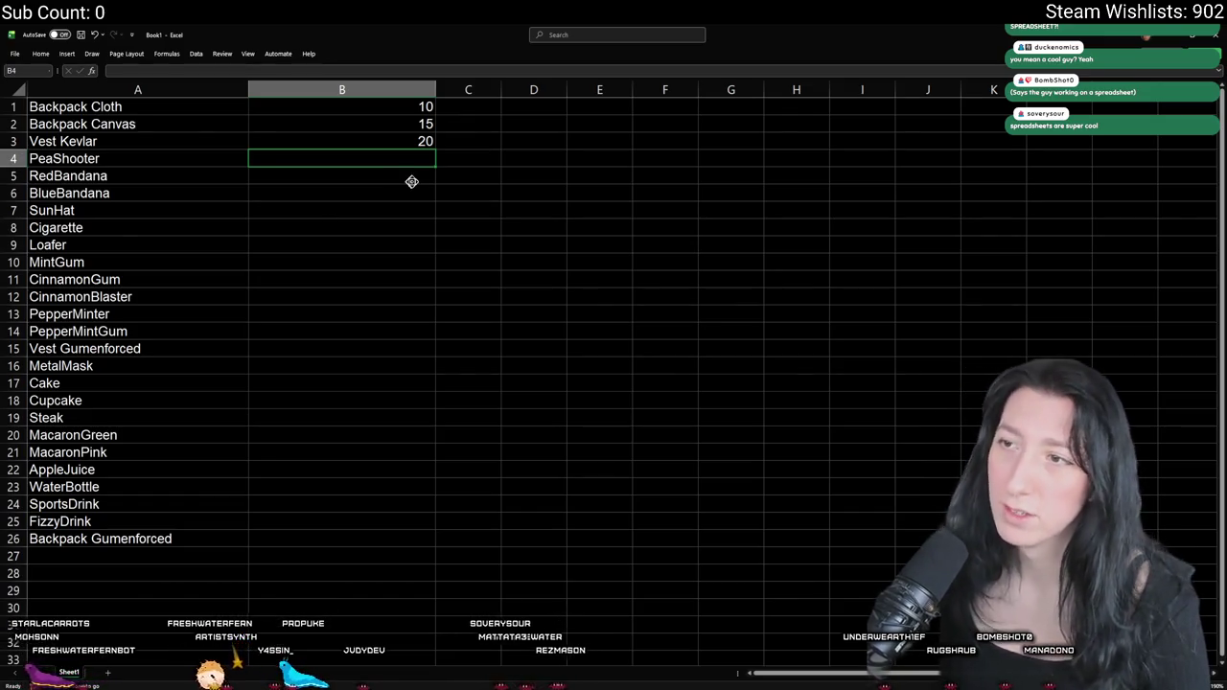
click(410, 143)
click(391, 171)
click(403, 154)
right_click(403, 152)
click(372, 159)
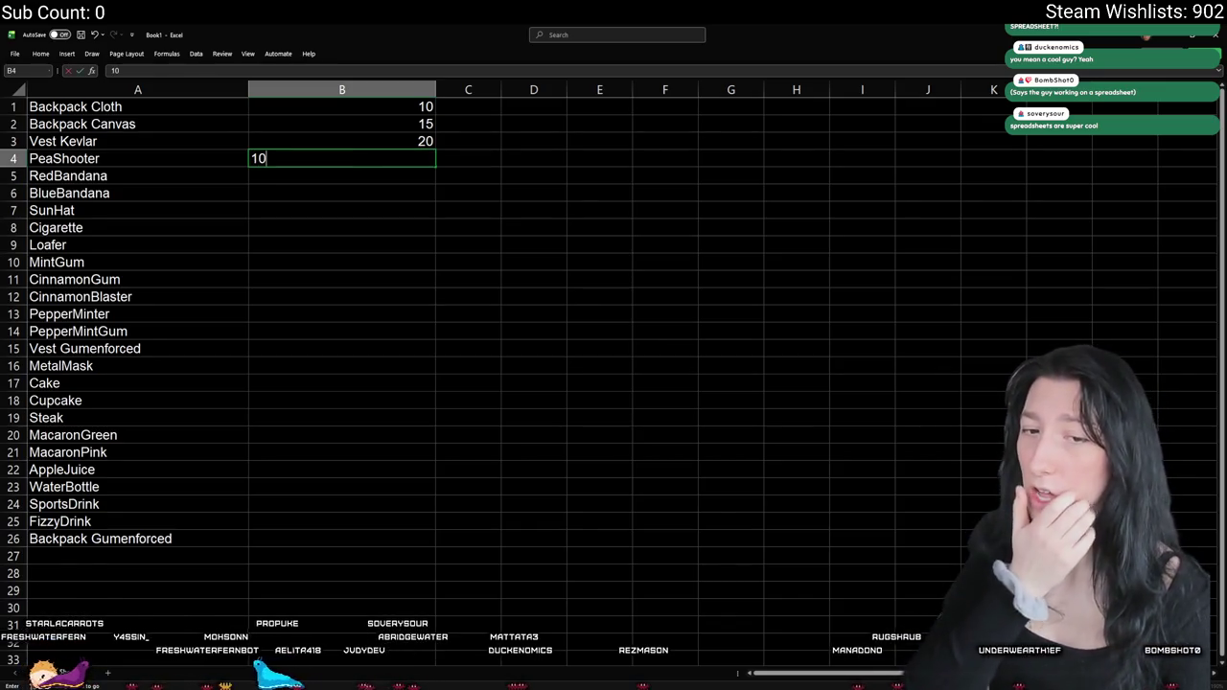
mouse_move(508, 27)
mouse_down()
mouse_move(537, 55)
mouse_move(844, 211)
mouse_up()
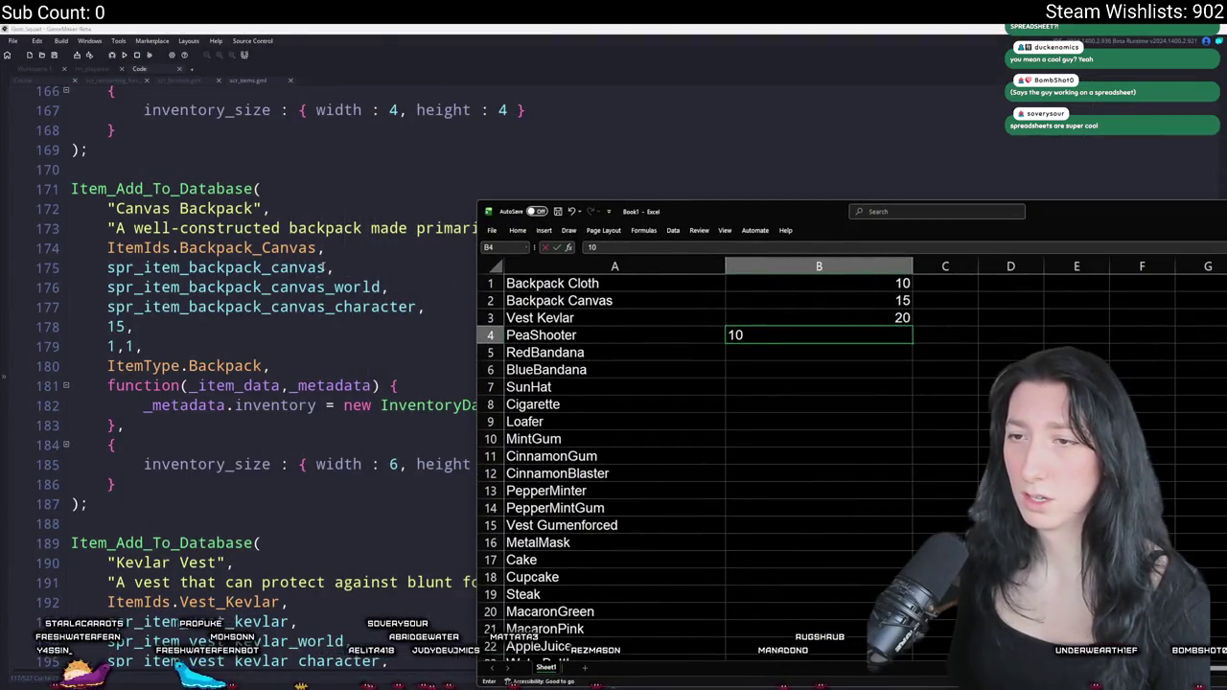
- Add a loot value of 10 after Pea Shooter's character sprite in scr_items
click(347, 260)
scroll(347, 261, down, 7)
scroll(347, 261, down, 11)
scroll(357, 255, up, 10)
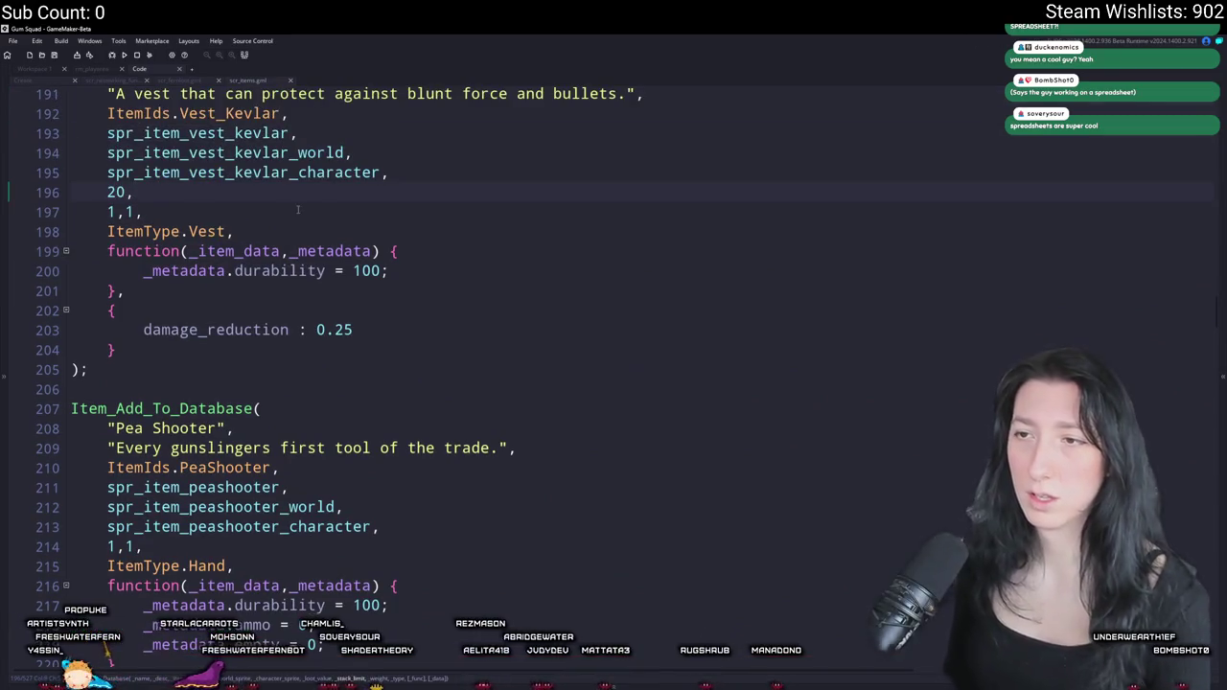
scroll(298, 210, down, 5)
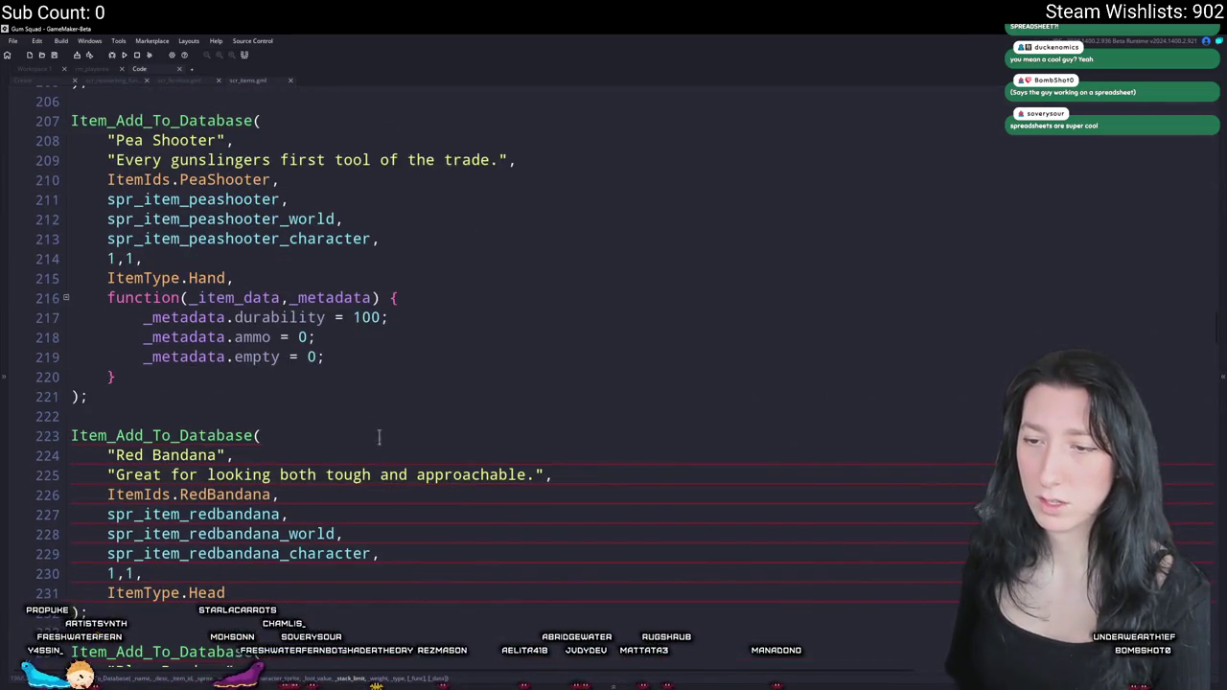
key(Return)
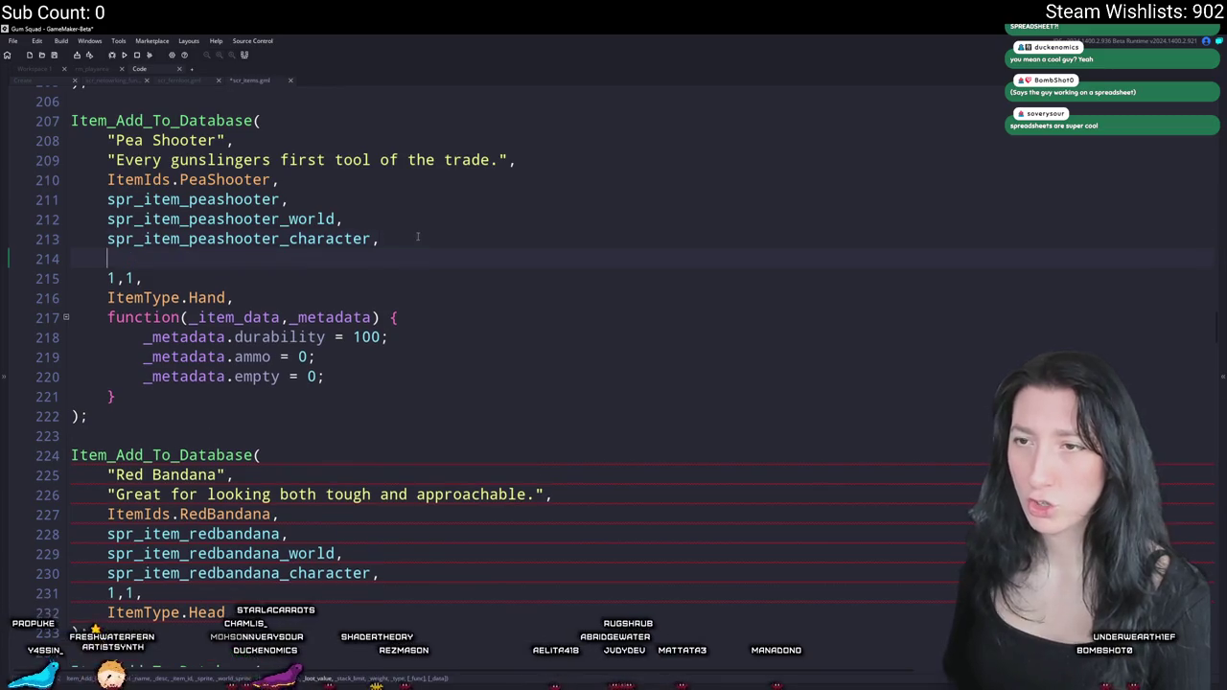
scroll(415, 235, down, 2)
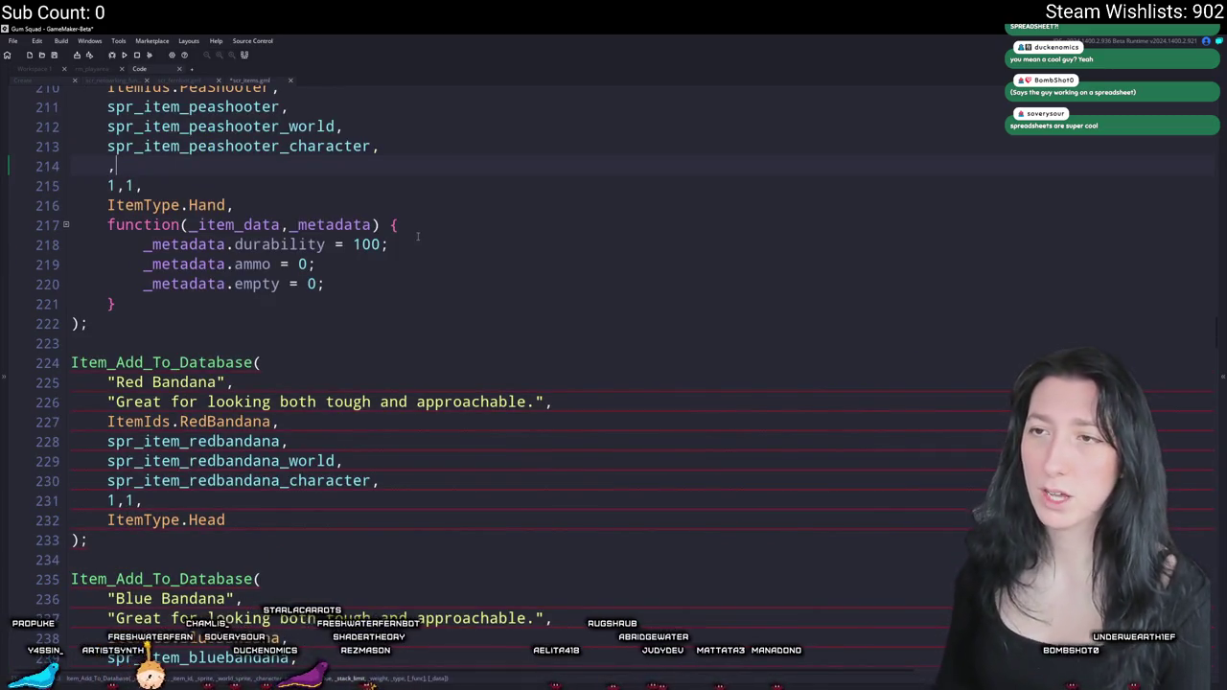
scroll(422, 240, up, 8)
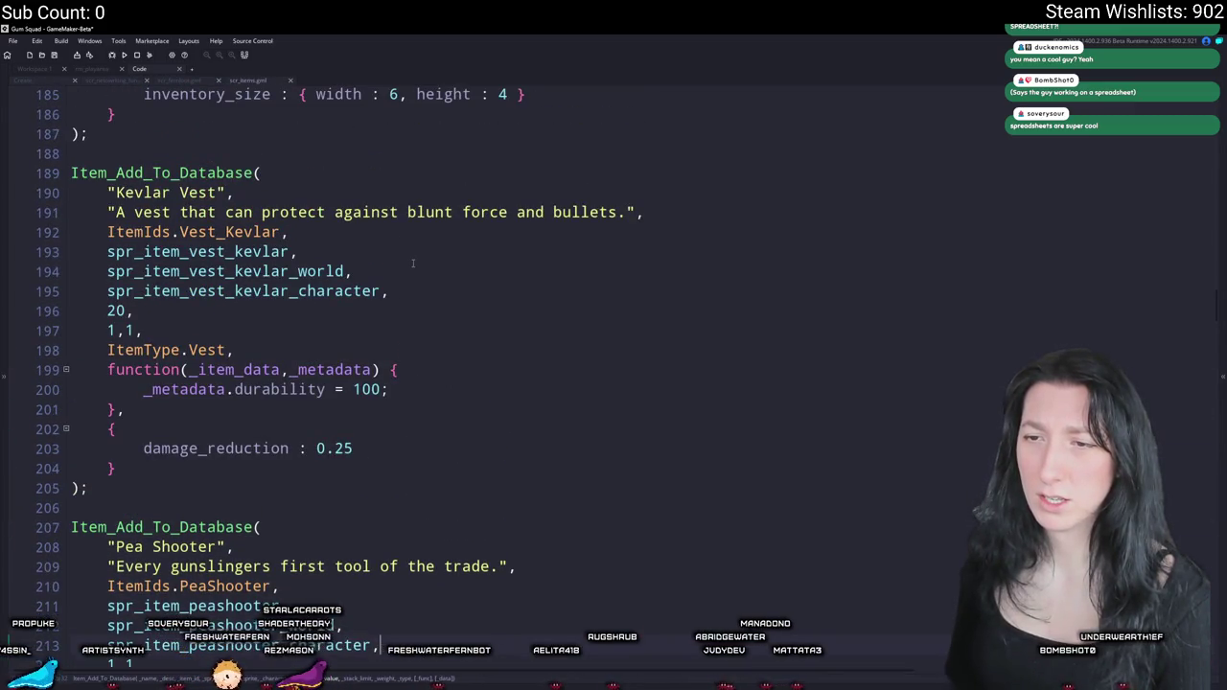
scroll(413, 263, down, 2)
key(Return)
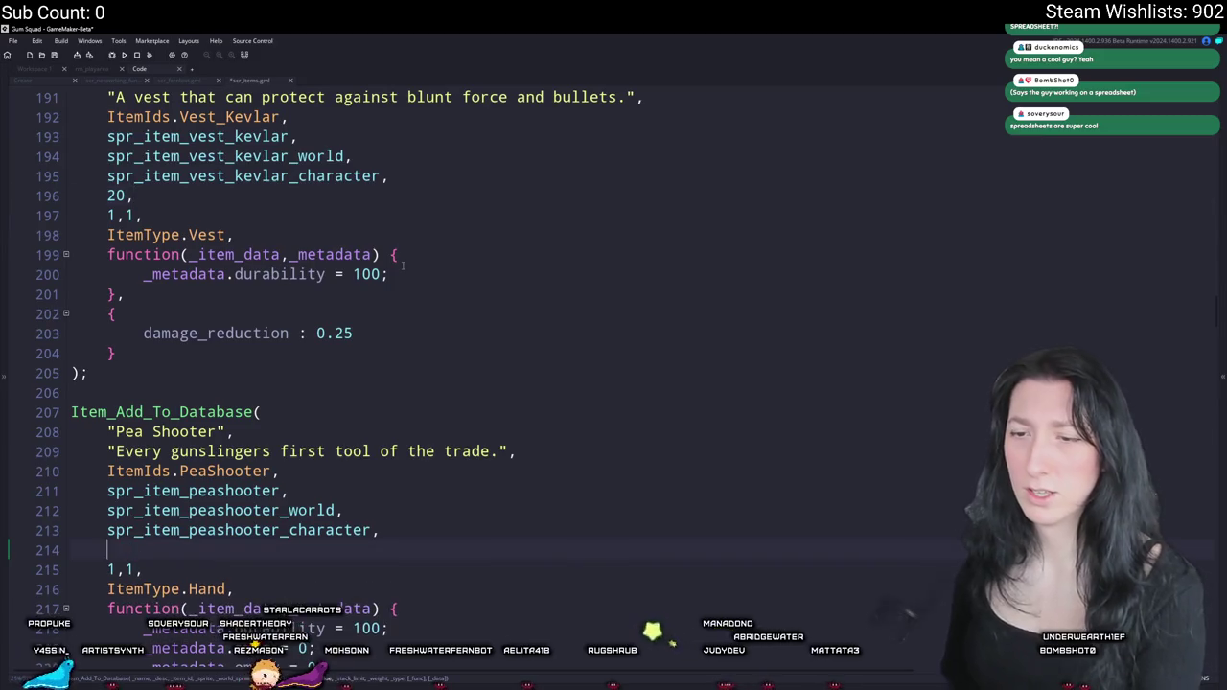
text(10,)
text(10)
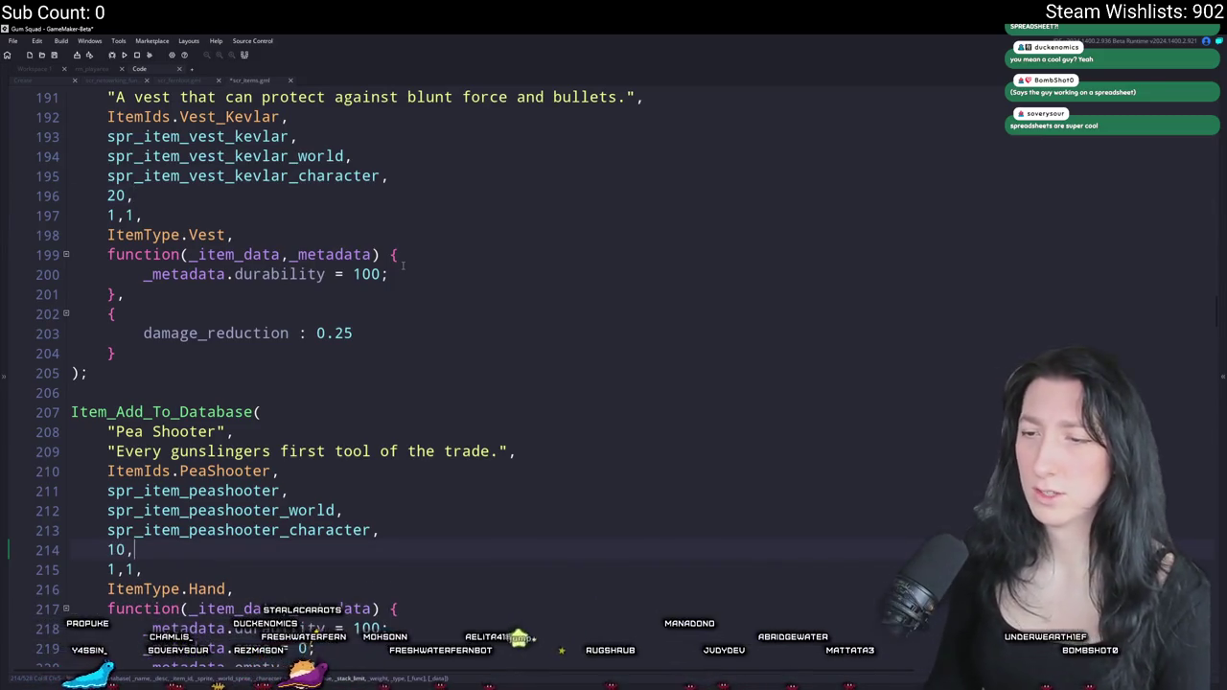
scroll(403, 266, down, 8)
- Add loot value 5 lines after the Red Bandana and Blue Bandana character sprites
click(358, 305)
click(332, 347)
click(480, 387)
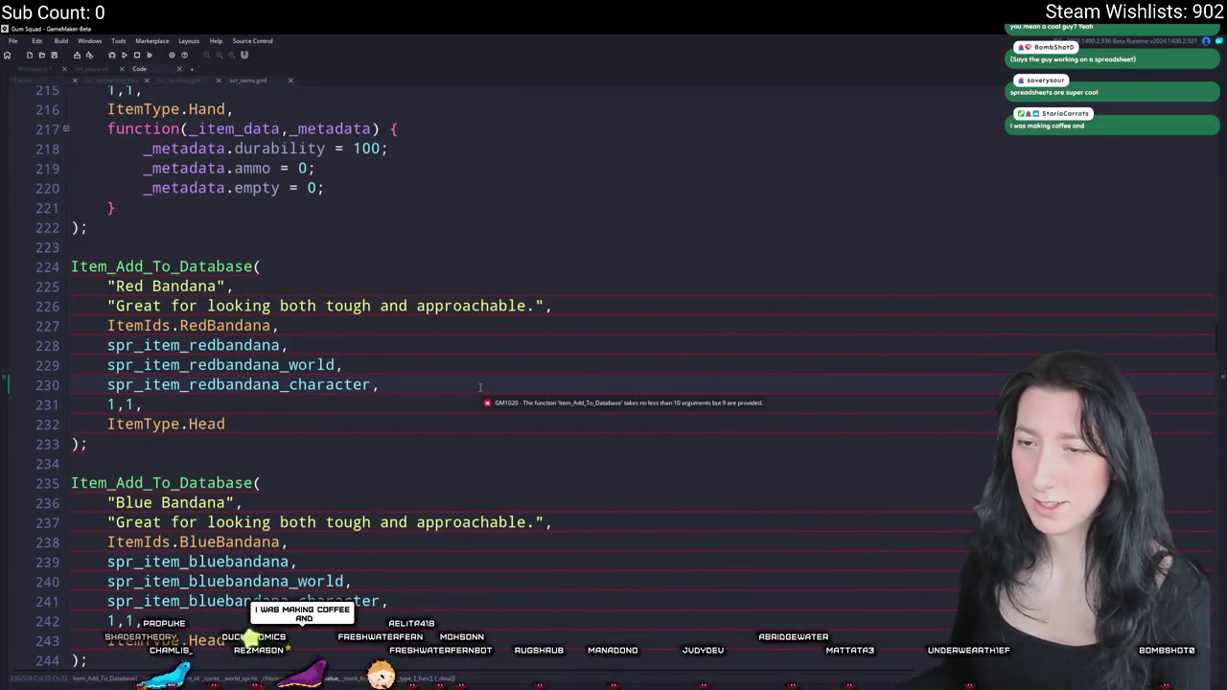
key(Return)
text(in)
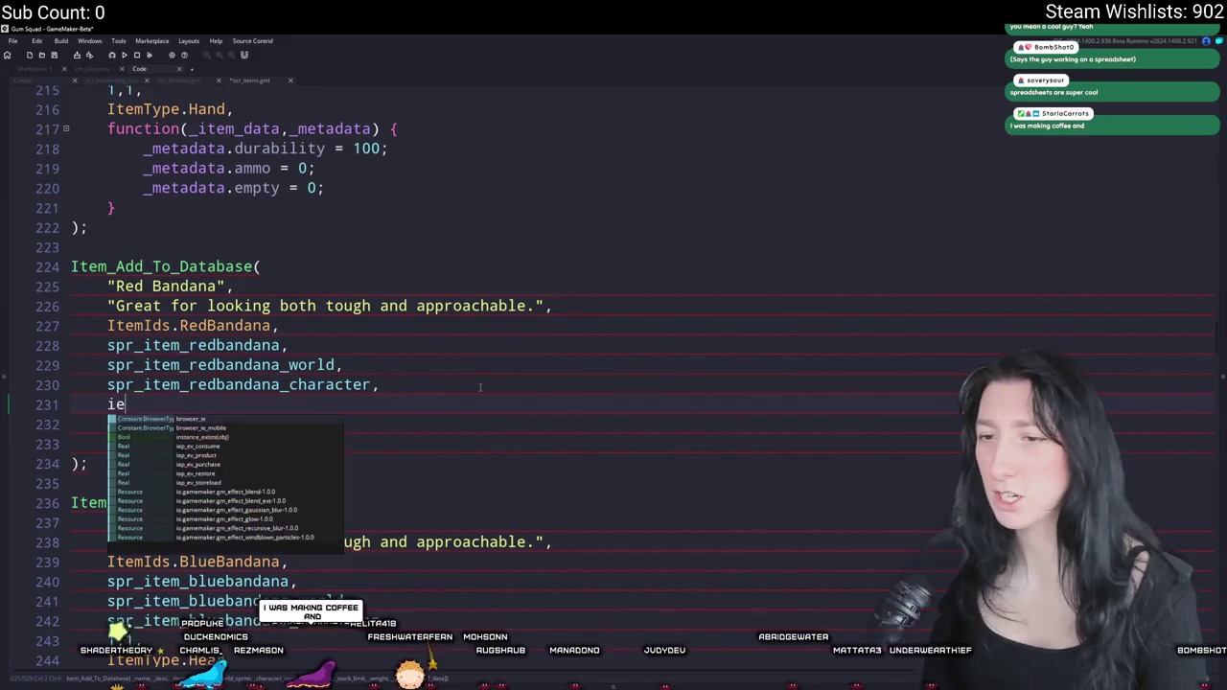
key(BackSpace)
key(BackSpace)
text(5,)
scroll(268, 423, down, 4)
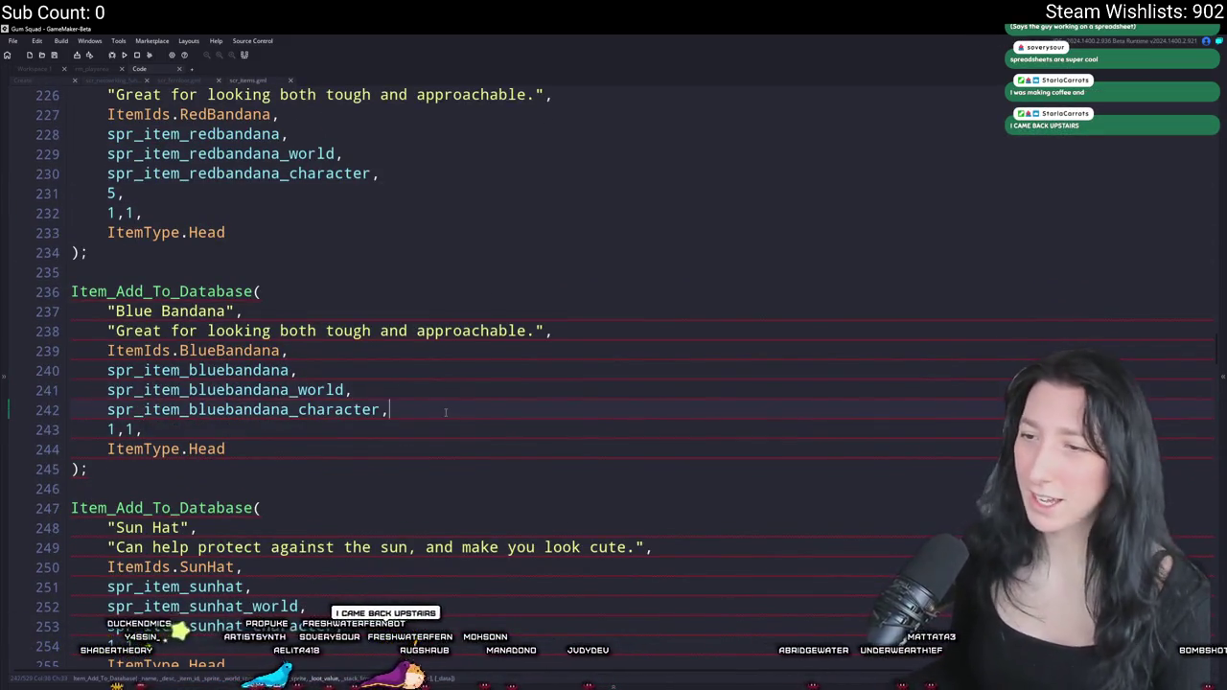
key(Return)
text(5,)
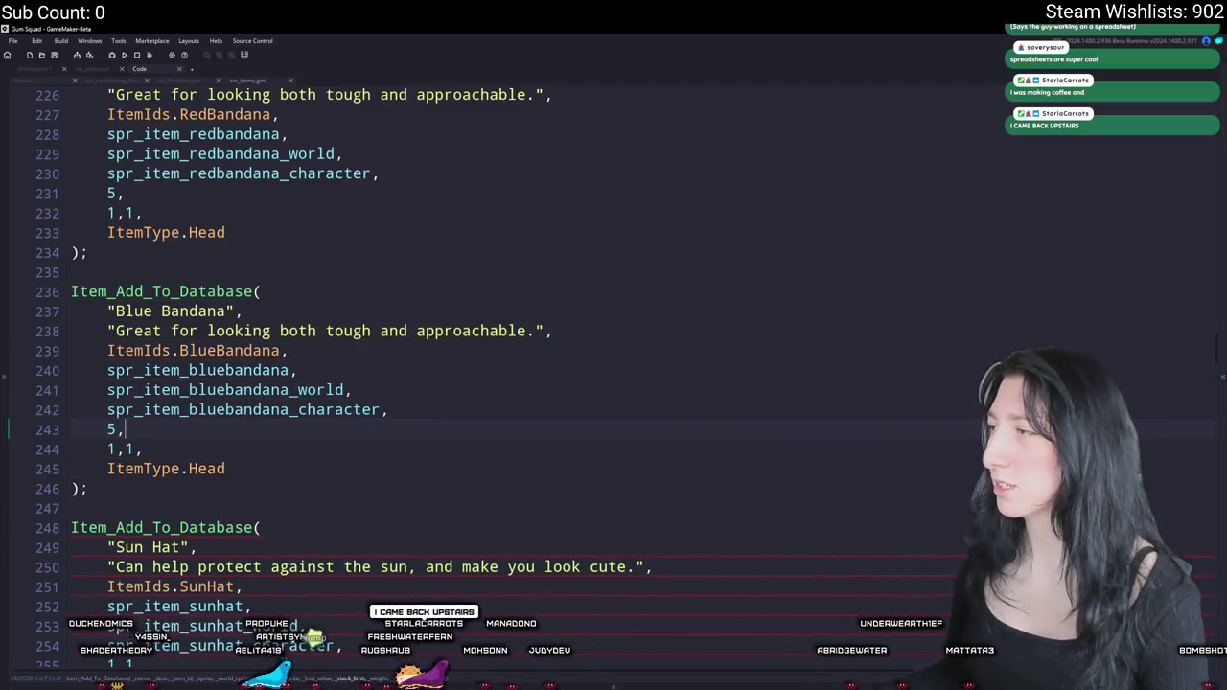
- In Excel, confirm PeaShooter's 10 and enter 5 for RedBandana, BlueBandana and SunHat
key(alt+Tab)
key(Return)
text(5)
click(276, 190)
text(5)
click(273, 207)
click(275, 228)
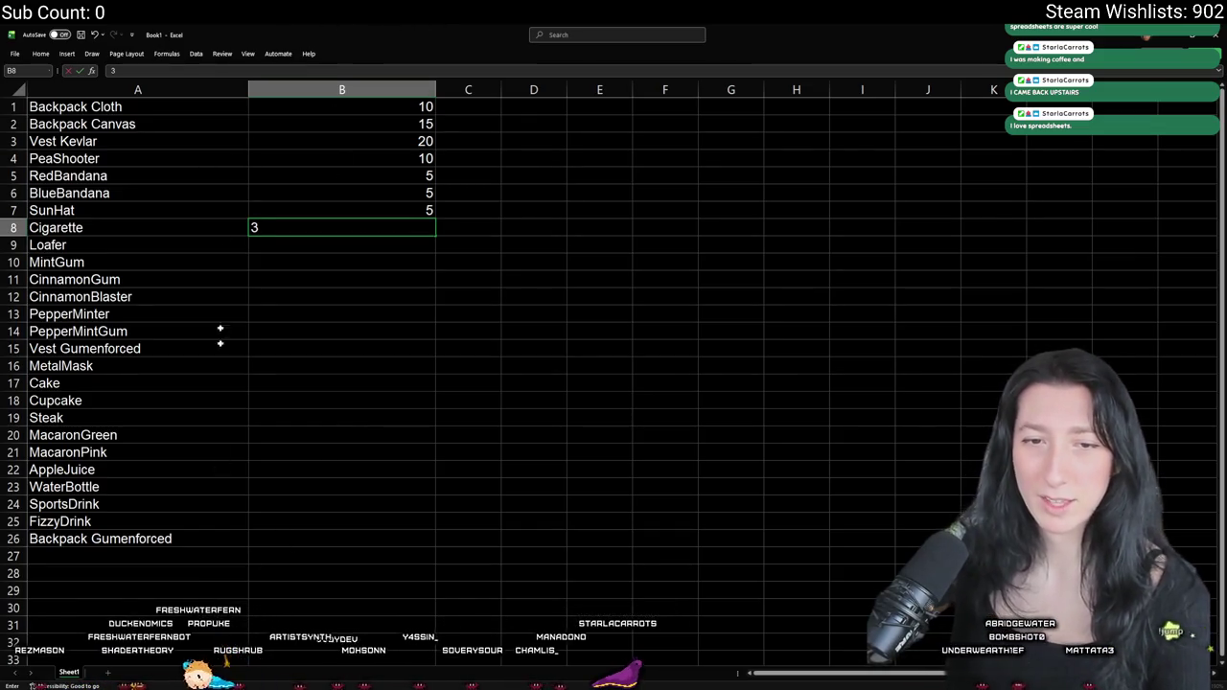
- Fill B8–B10 with 3 for Cigarette and Loafer, correcting MintGum's mistyped 12 to 2
click(283, 253)
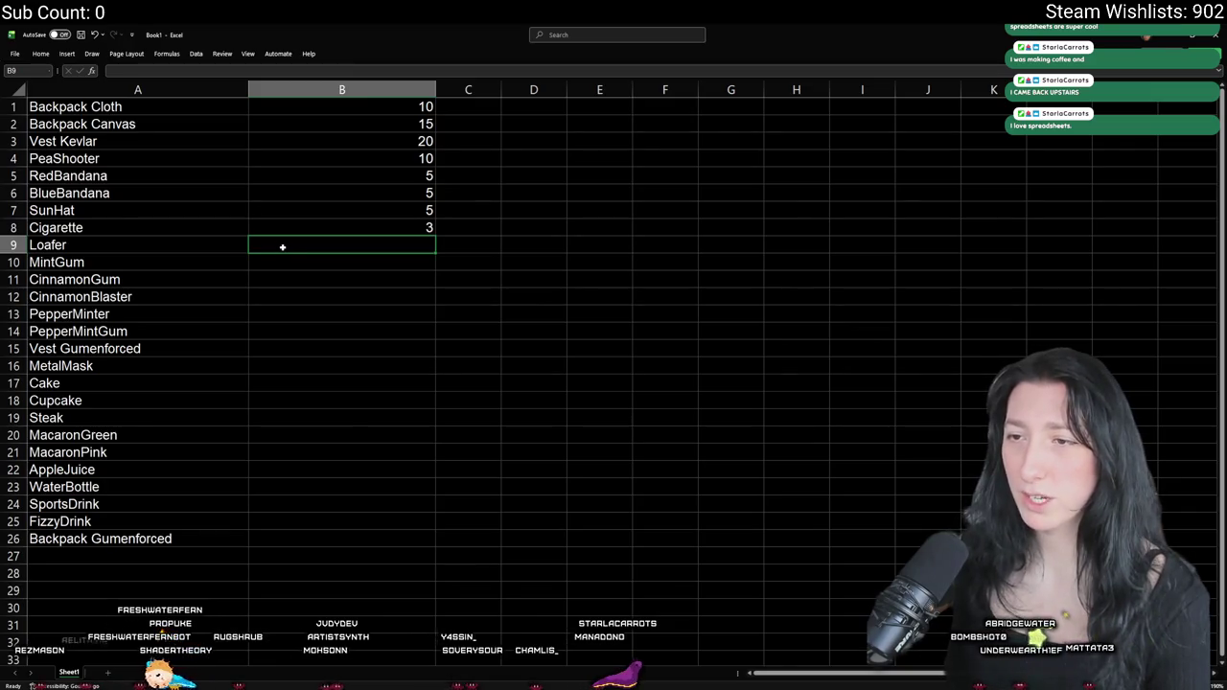
text(3)
click(294, 262)
text(12)
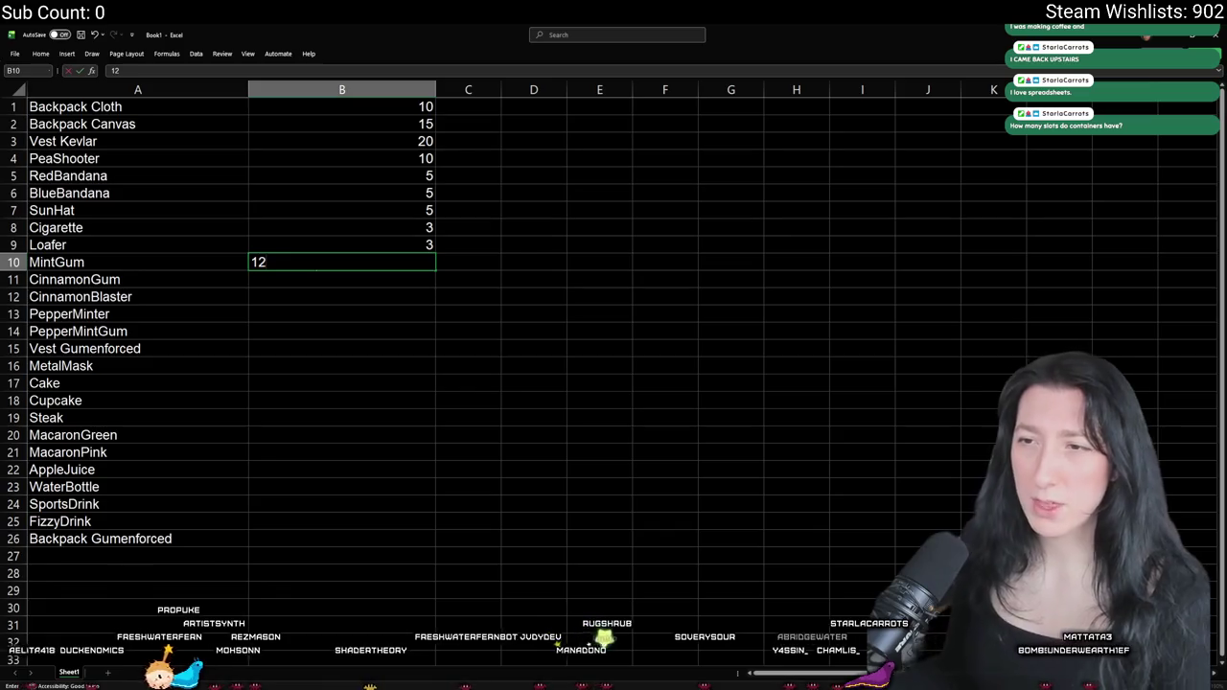
key(BackSpace)
key(BackSpace)
text(2)
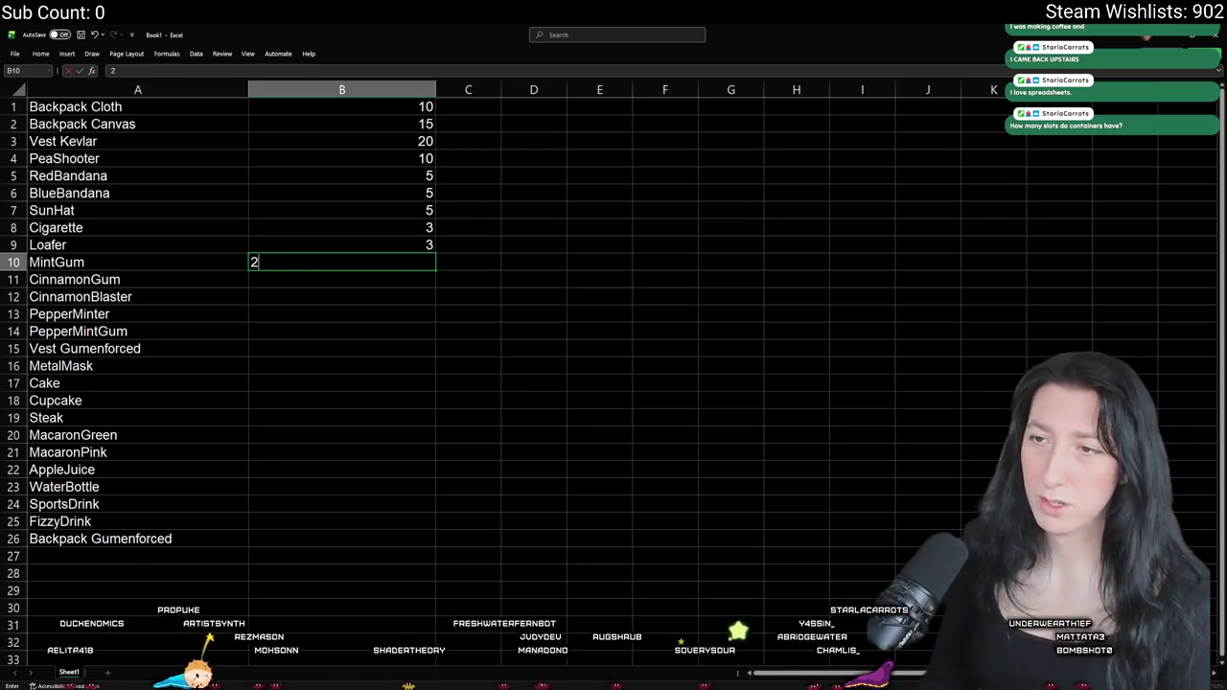
key(Return)
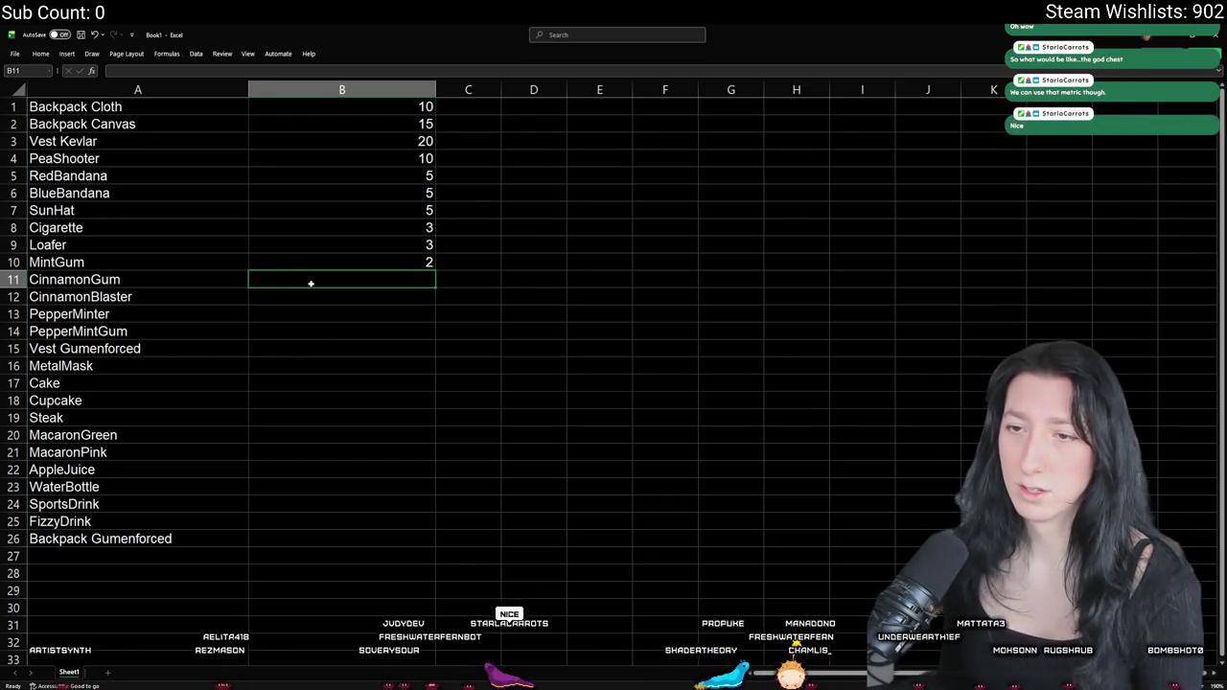
- Enter 3 for CinnamonGum in B11 and 30 for CinnamonBlaster in B12
text(2)
key(BackSpace)
text(3)
key(Return)
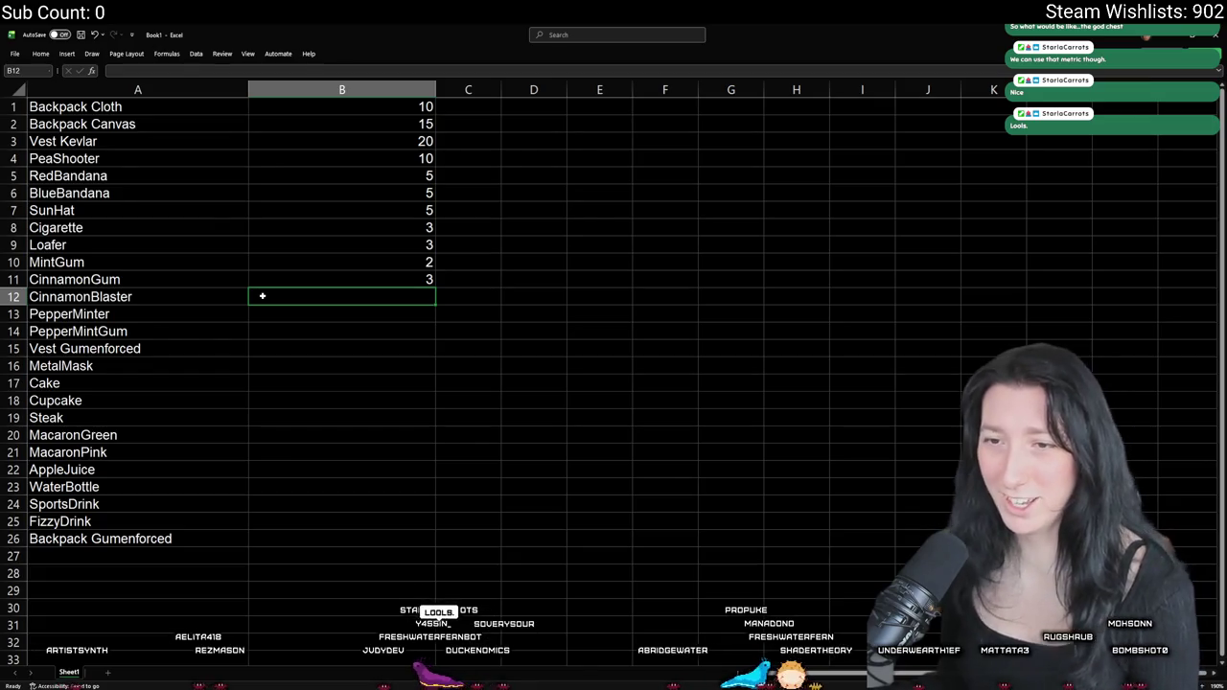
text(4)
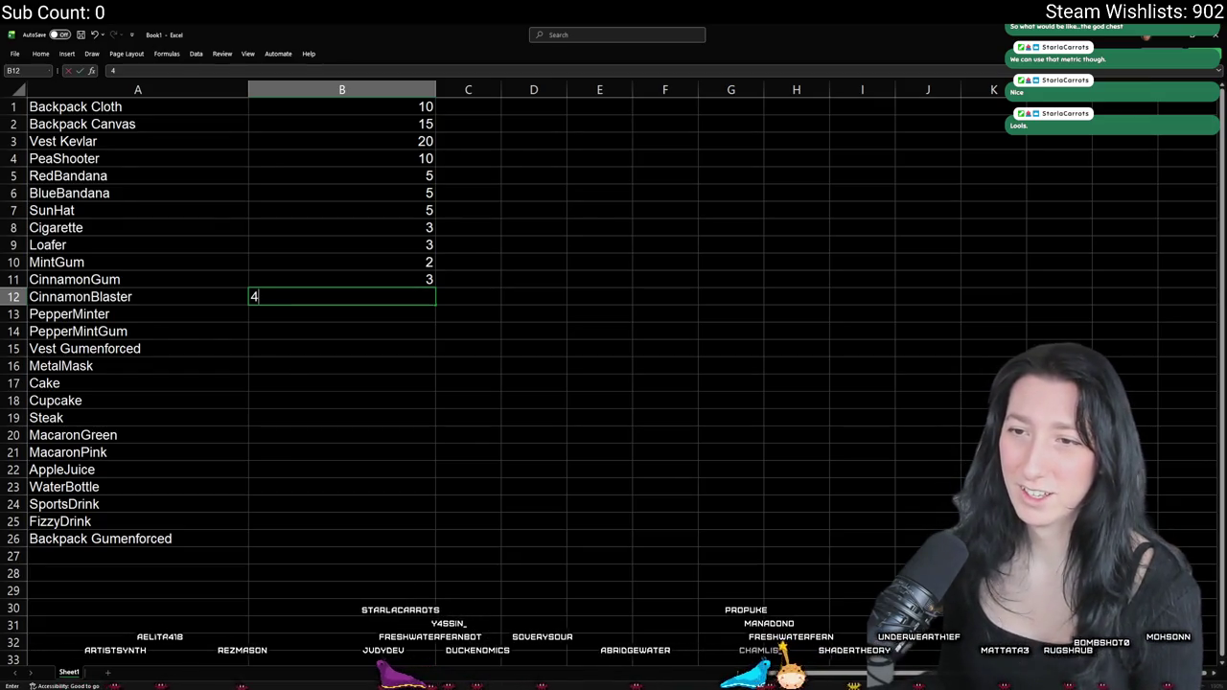
double_click(254, 296)
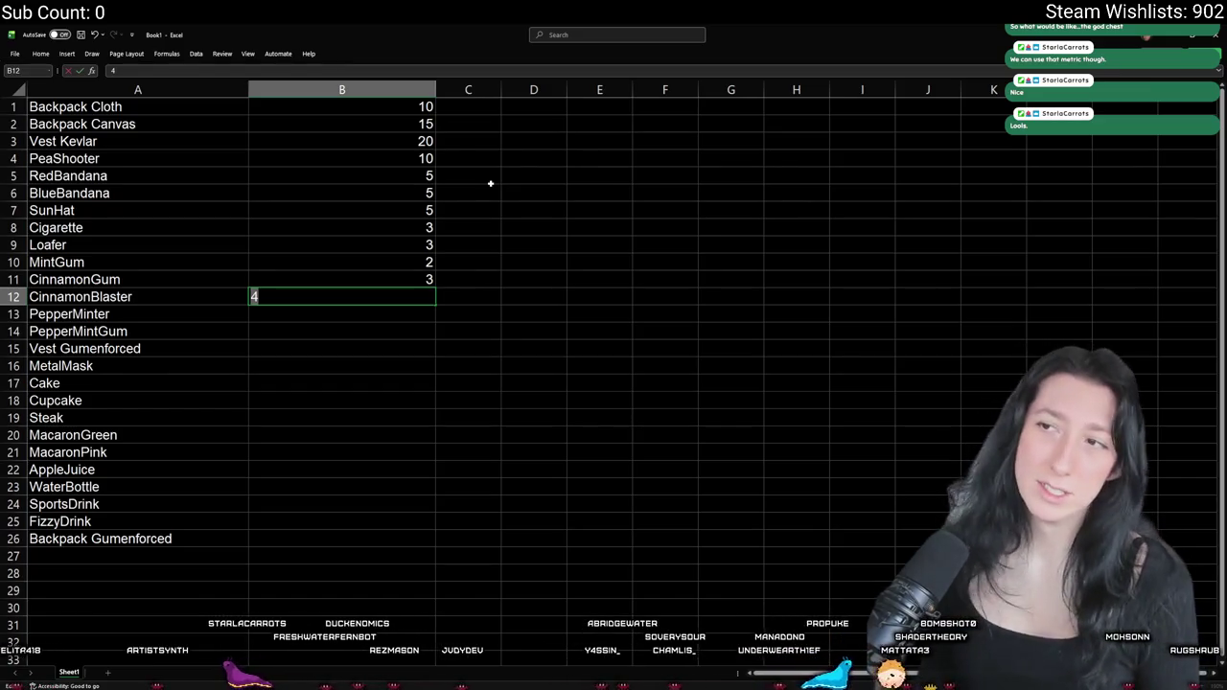
text(8)
key(BackSpace)
text(3)
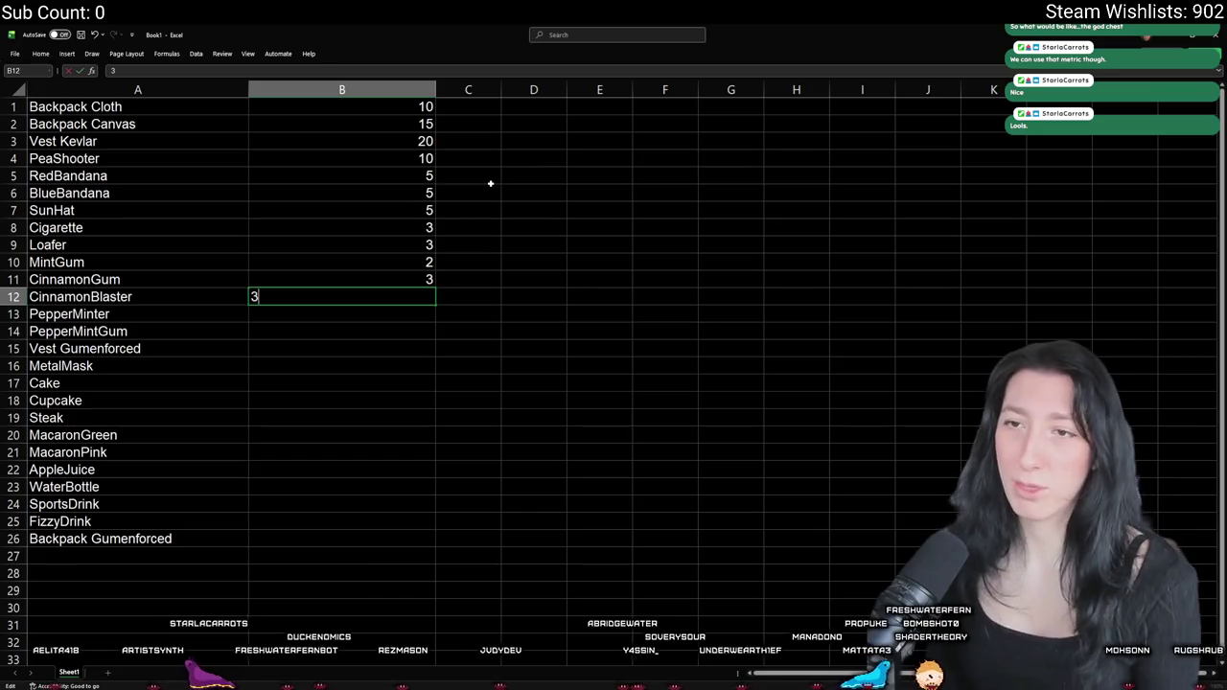
text(0)
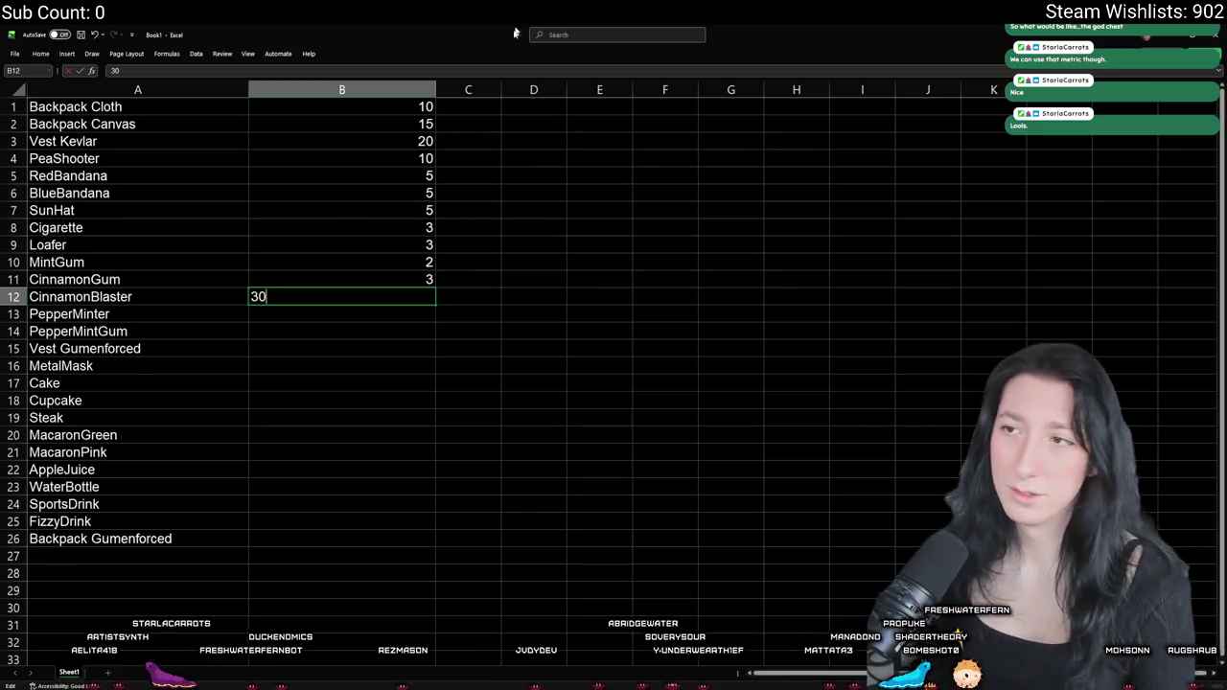
click(278, 311)
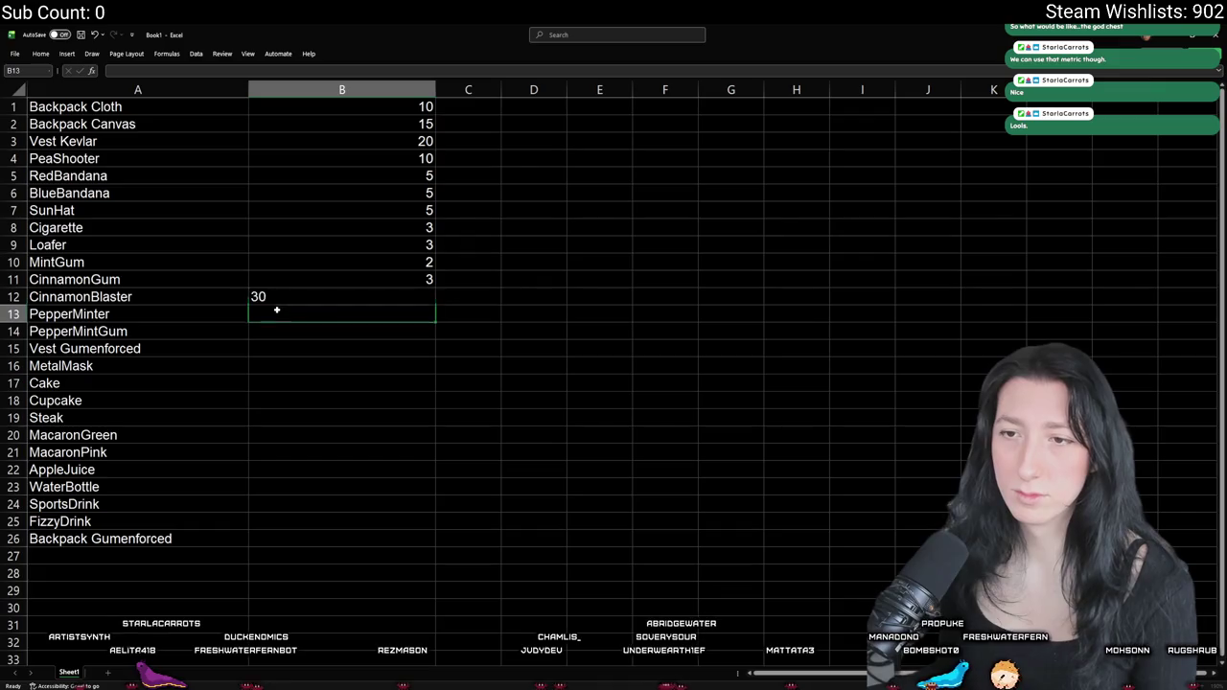
- Enter 50 for PepperMinter in B13 and 2 for PepperMintGum in B14
right_click(361, 329)
click(339, 327)
click(340, 318)
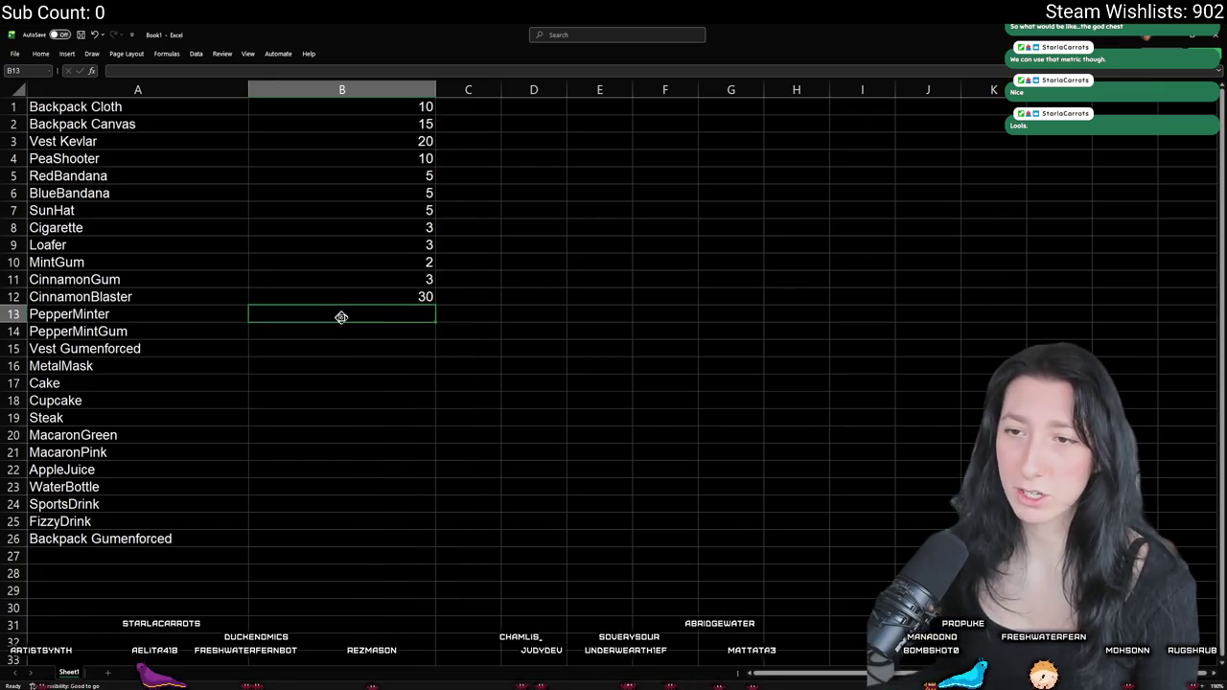
click(345, 300)
click(334, 312)
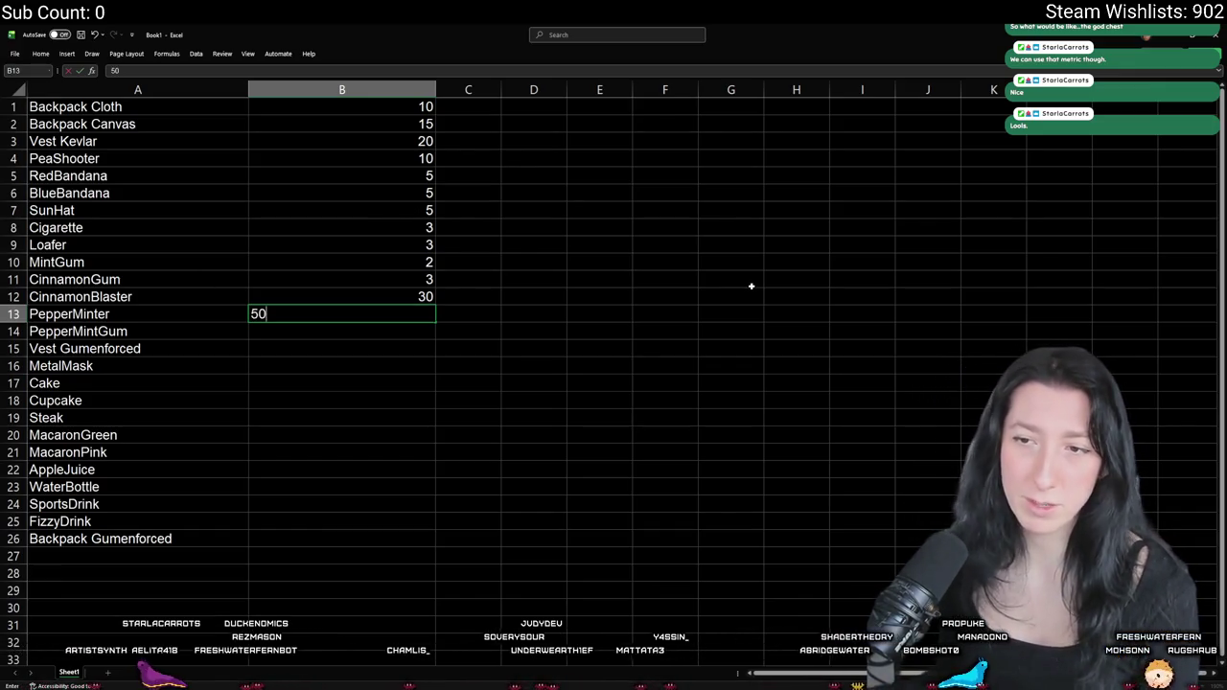
click(277, 327)
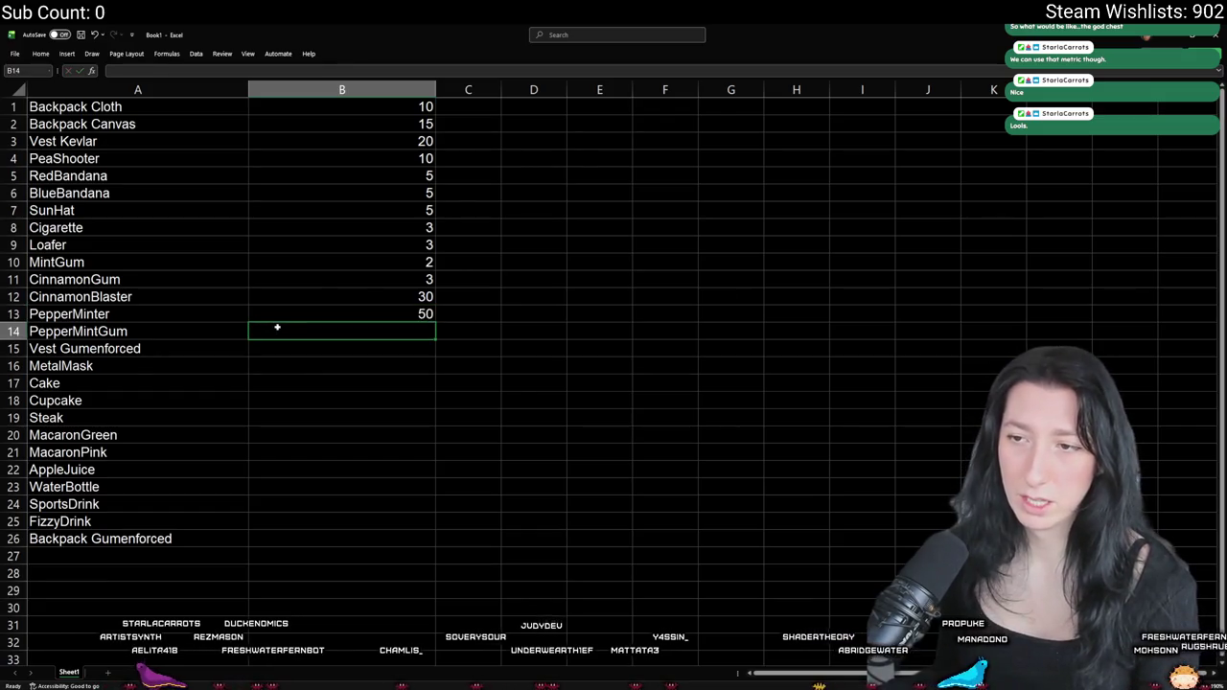
right_click(278, 328)
key(Escape)
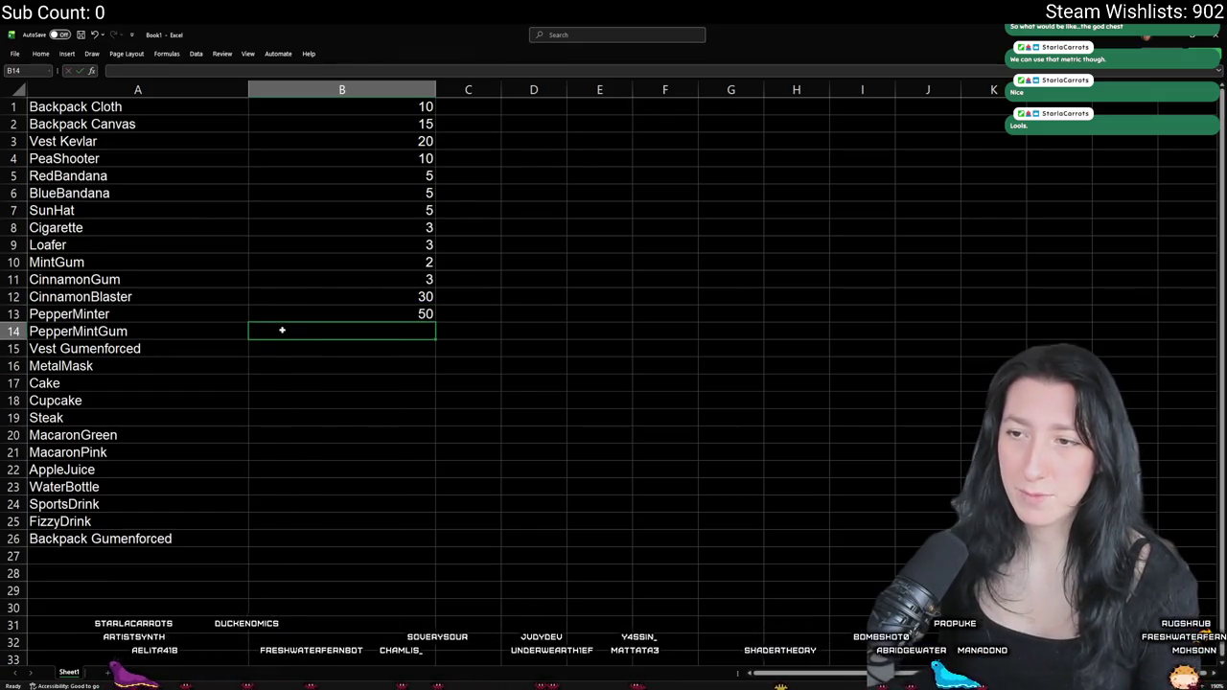
text(2)
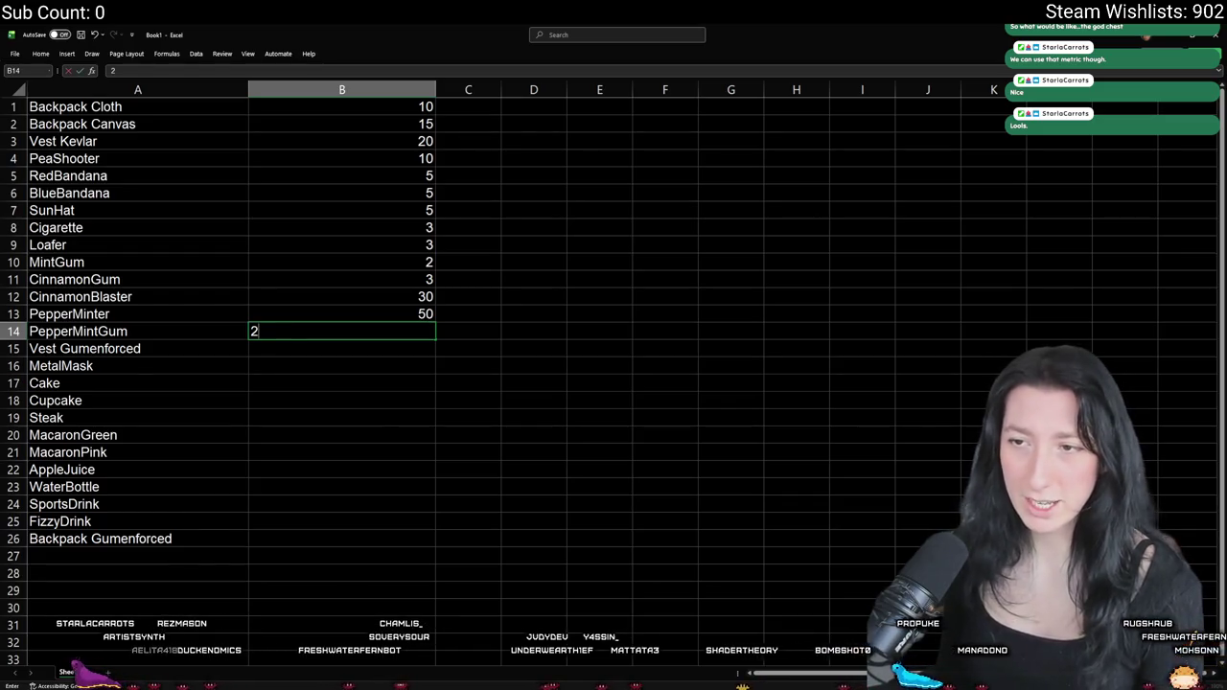
click(292, 349)
click(318, 329)
click(315, 320)
click(314, 326)
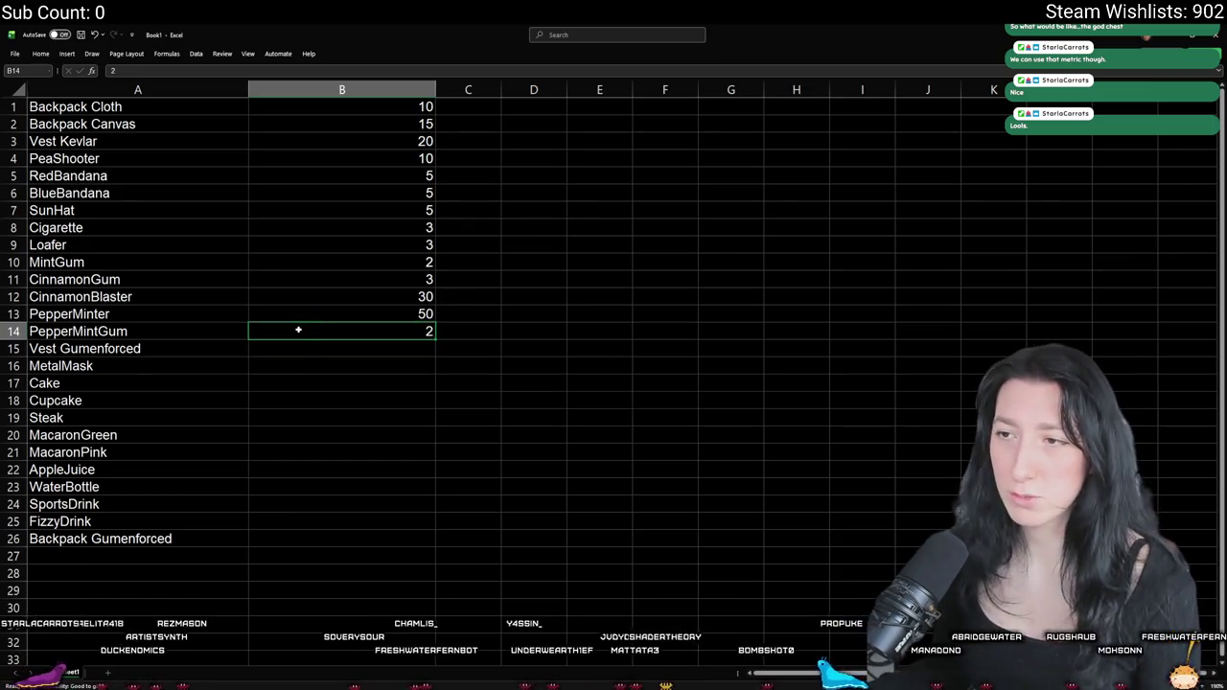
click(295, 351)
click(307, 348)
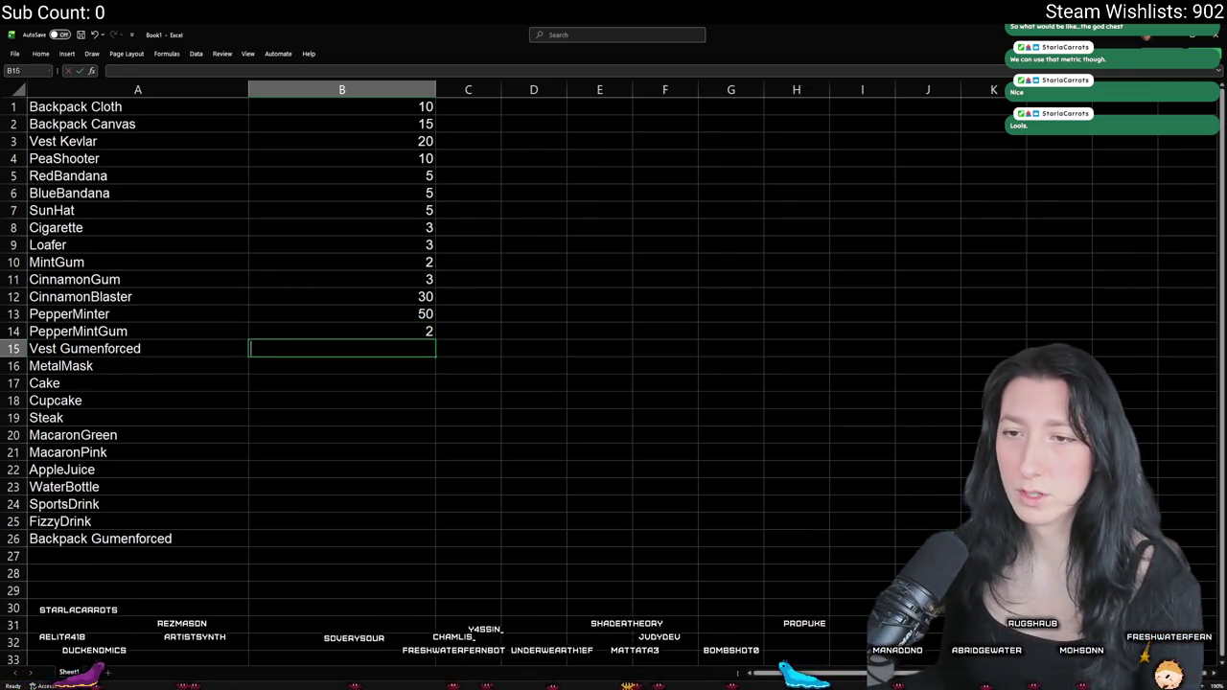
click(316, 328)
click(306, 344)
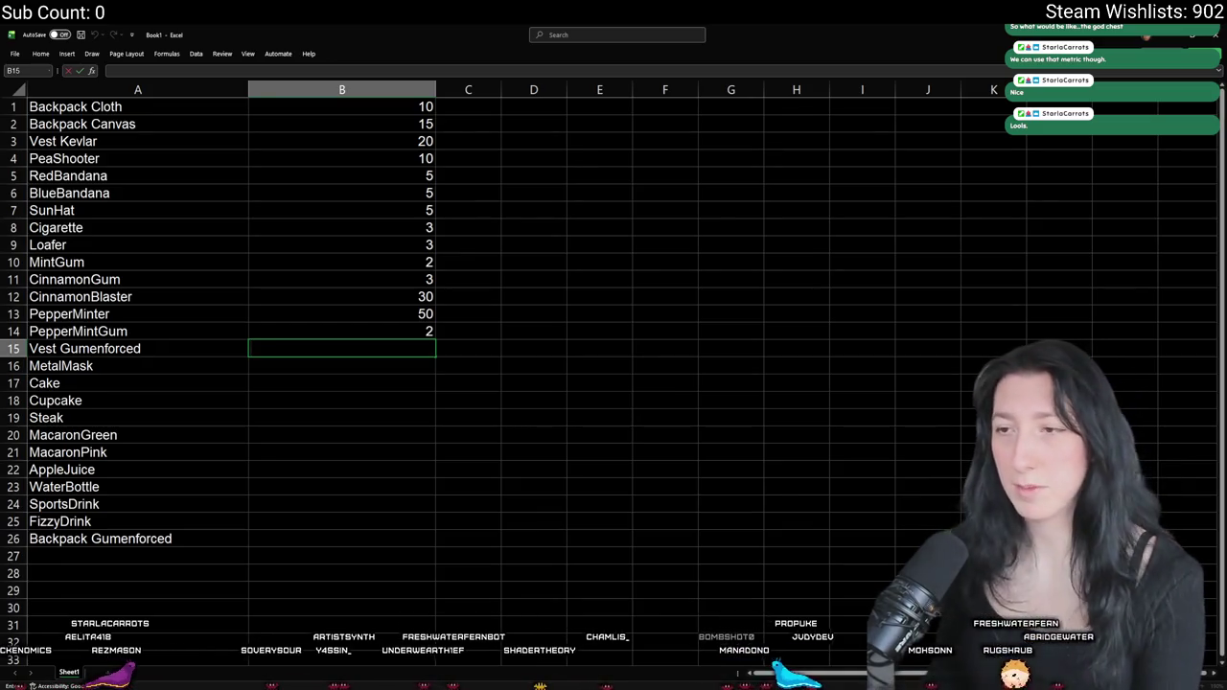
- Fill B15–B19: Vest Gumenforced 40, MetalMask 20, Cake 8, Cupcake 6, Steak 12
text(30)
key(BackSpace)
key(BackSpace)
text(4-0)
key(BackSpace)
key(BackSpace)
text(0)
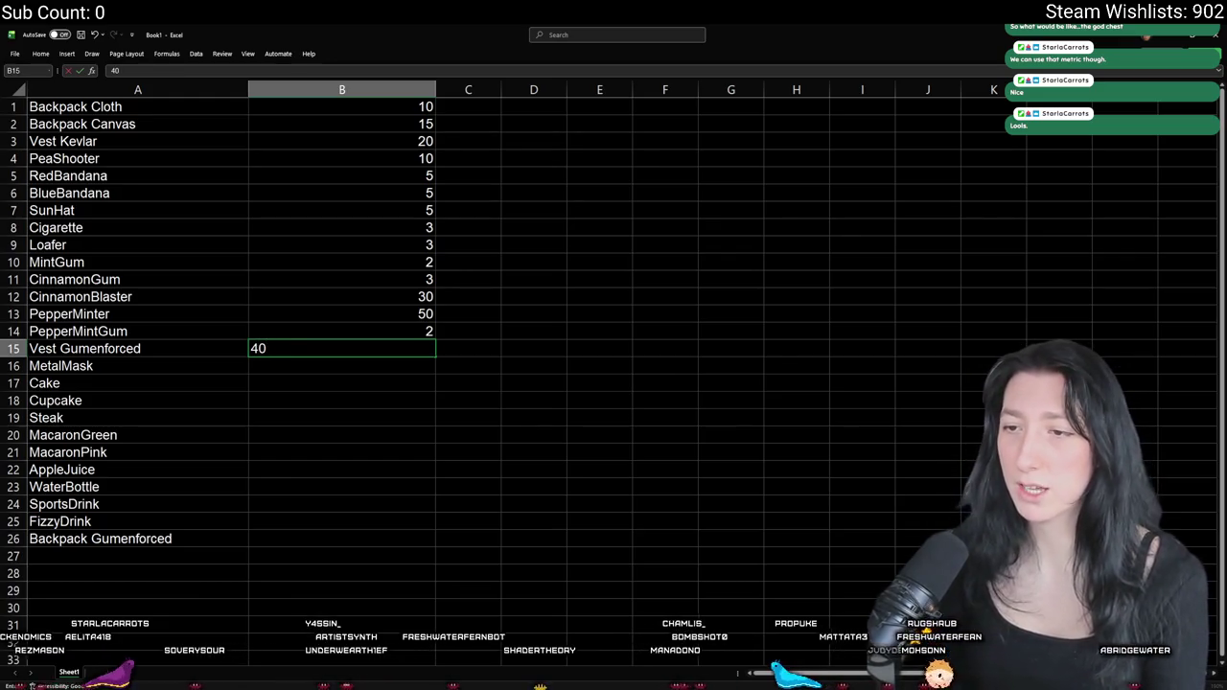
key(Tab)
click(278, 370)
click(285, 355)
click(286, 366)
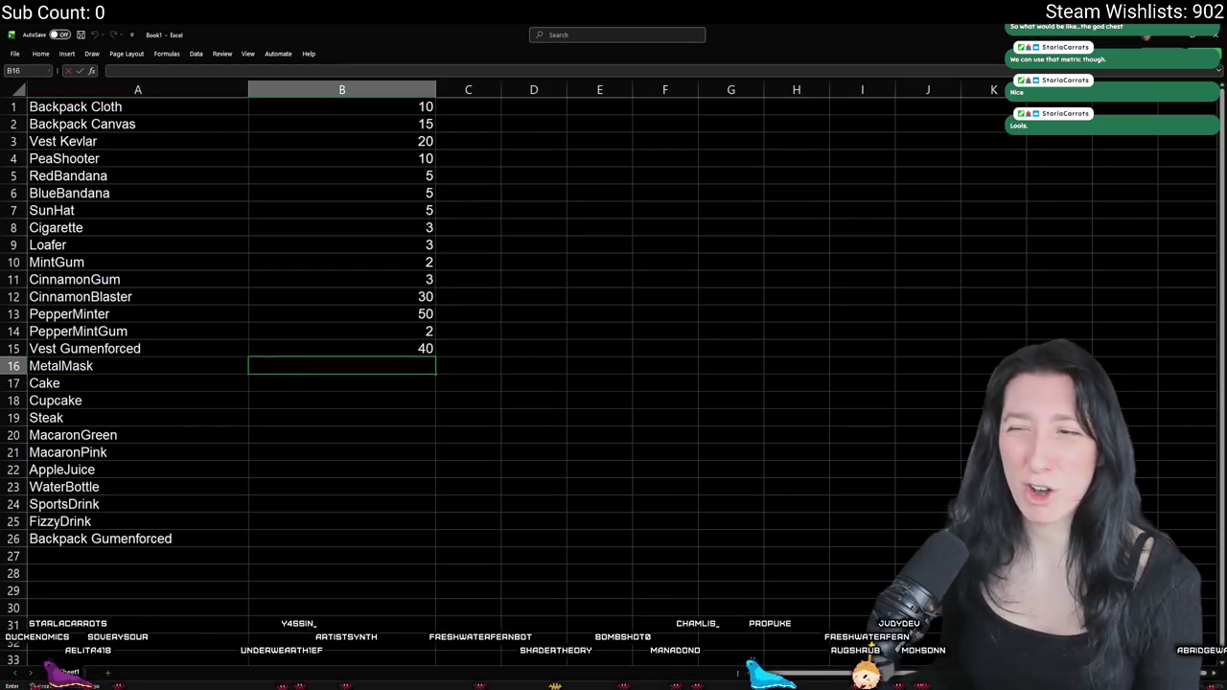
text(20)
click(268, 384)
click(285, 365)
click(271, 386)
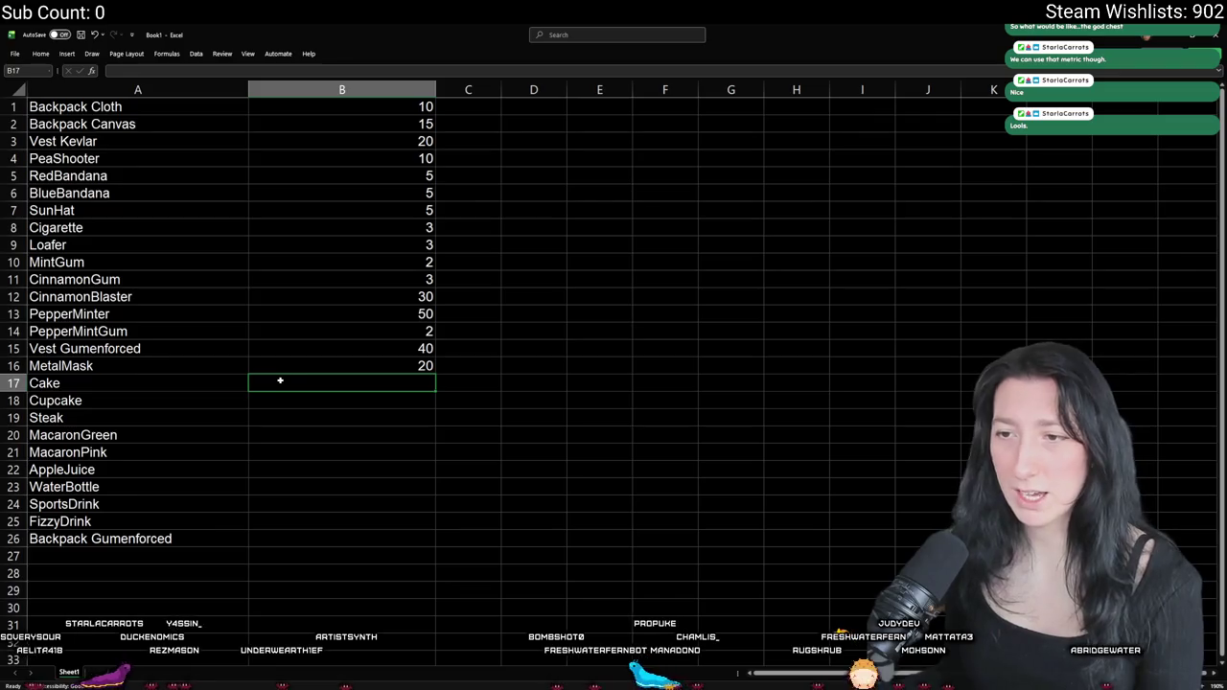
text(8)
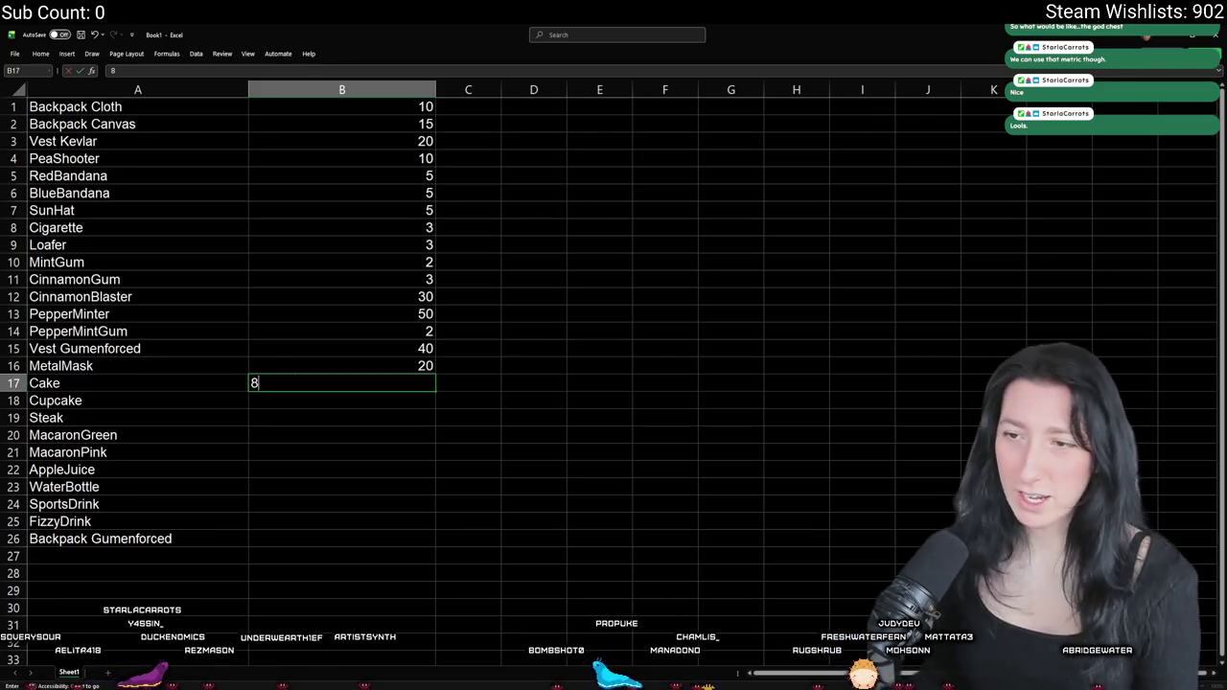
click(265, 394)
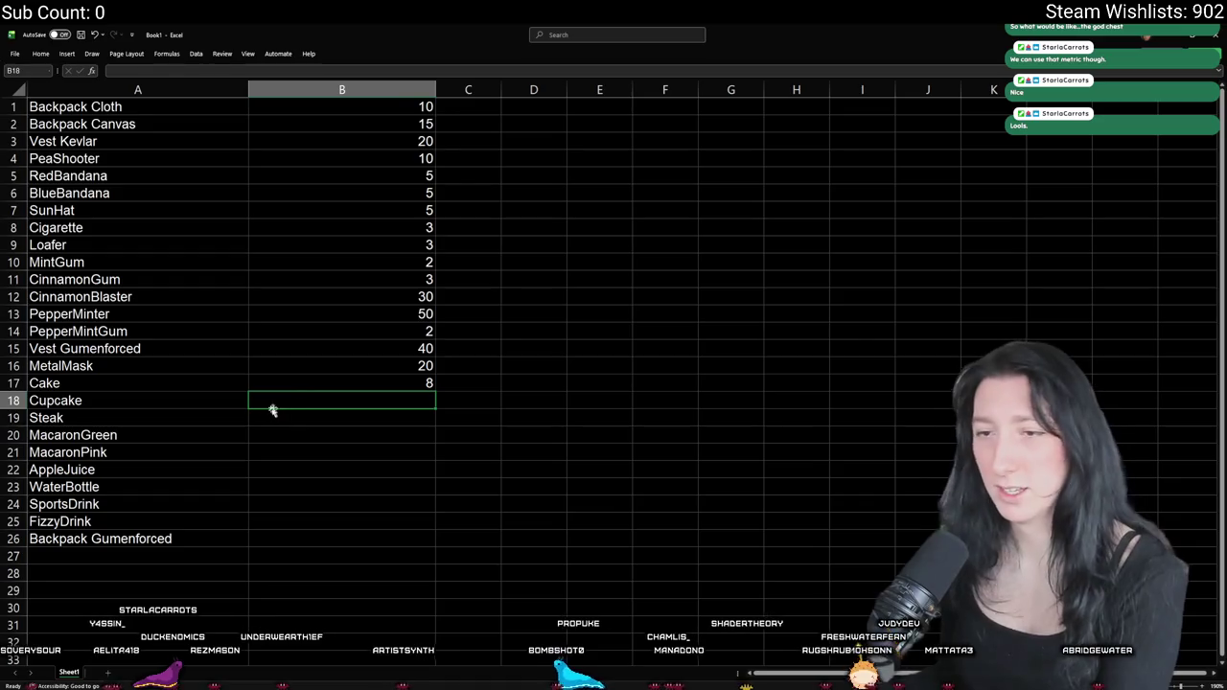
text(6)
click(289, 422)
text(15)
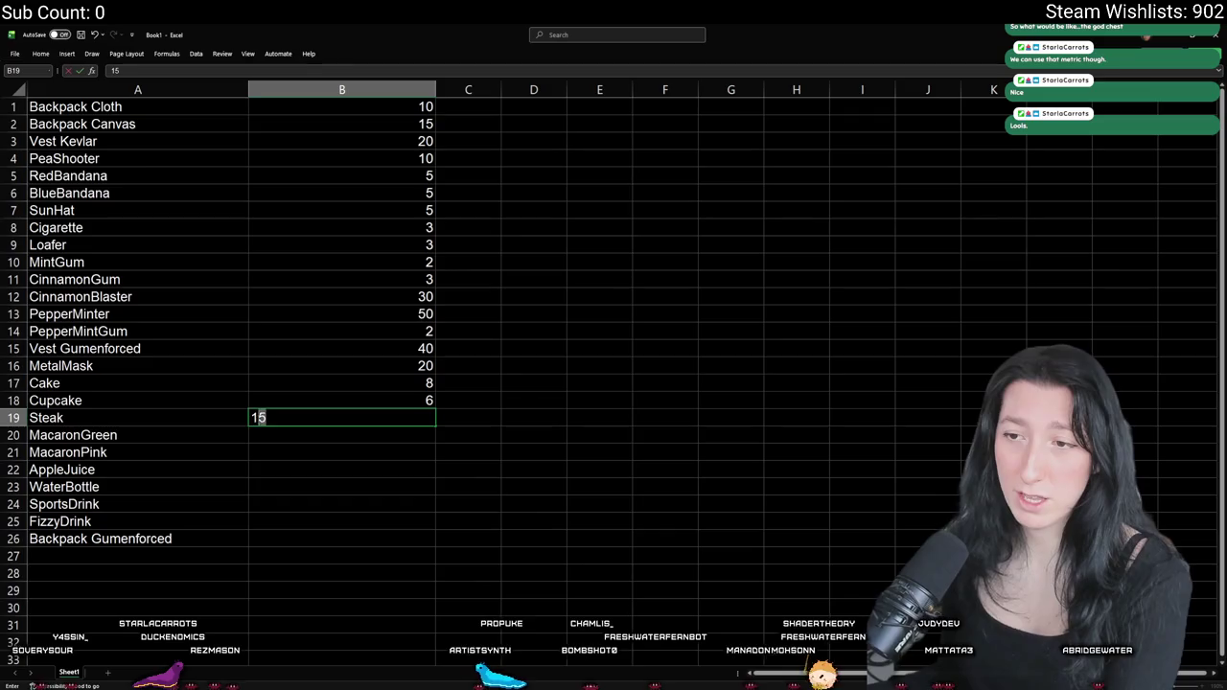
text(2)
click(291, 432)
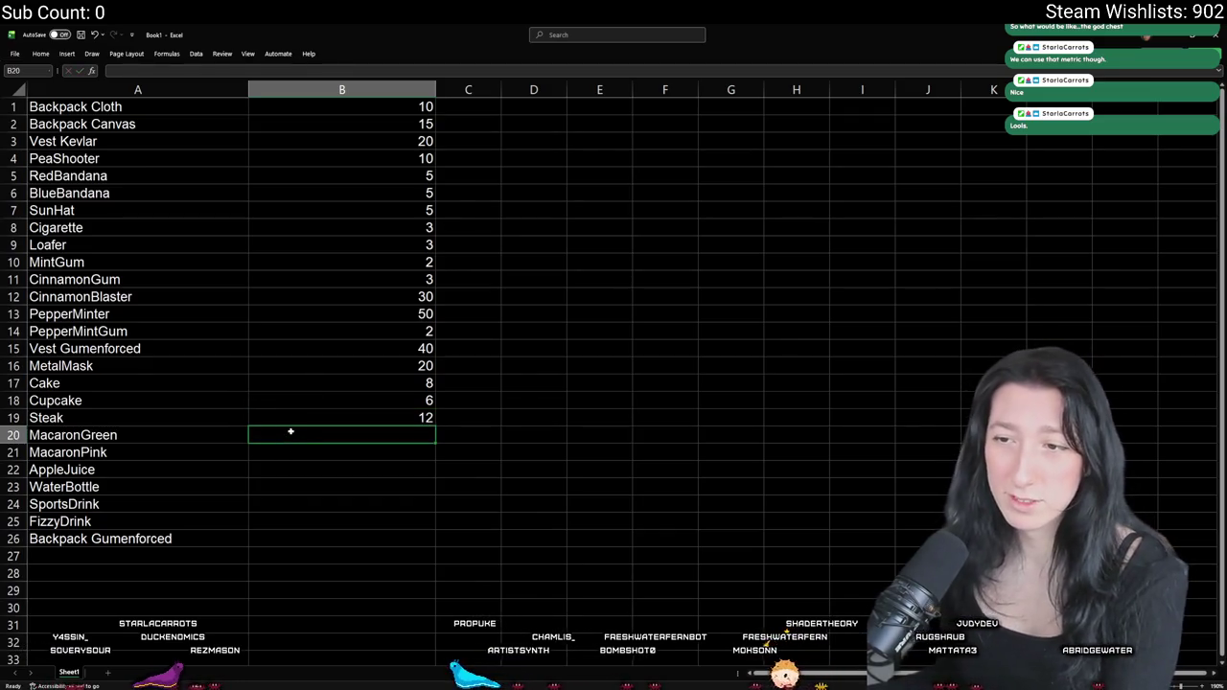
- Fill B20–B26: Macarons 6 and 6, AppleJuice 6, WaterBottle 10, SportsDrink 15, FizzyDrink 10, Backpack Gumenforced 40
click(293, 420)
click(279, 432)
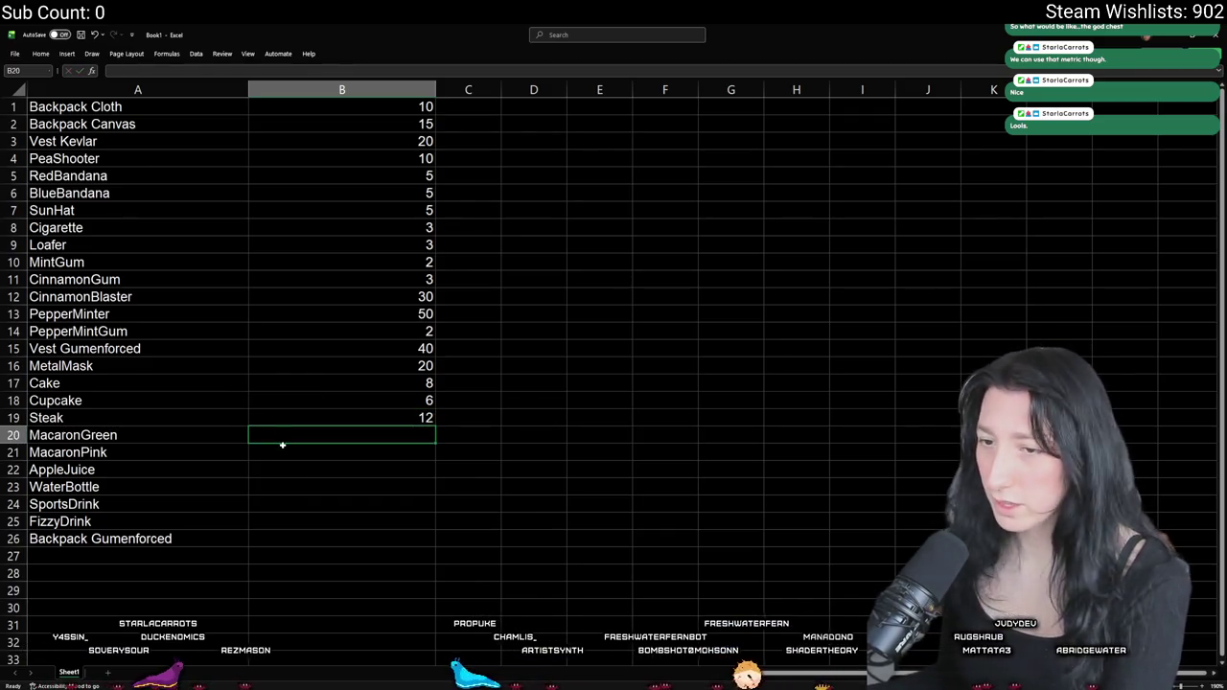
text(6)
click(275, 452)
text(6)
click(272, 467)
text(65)
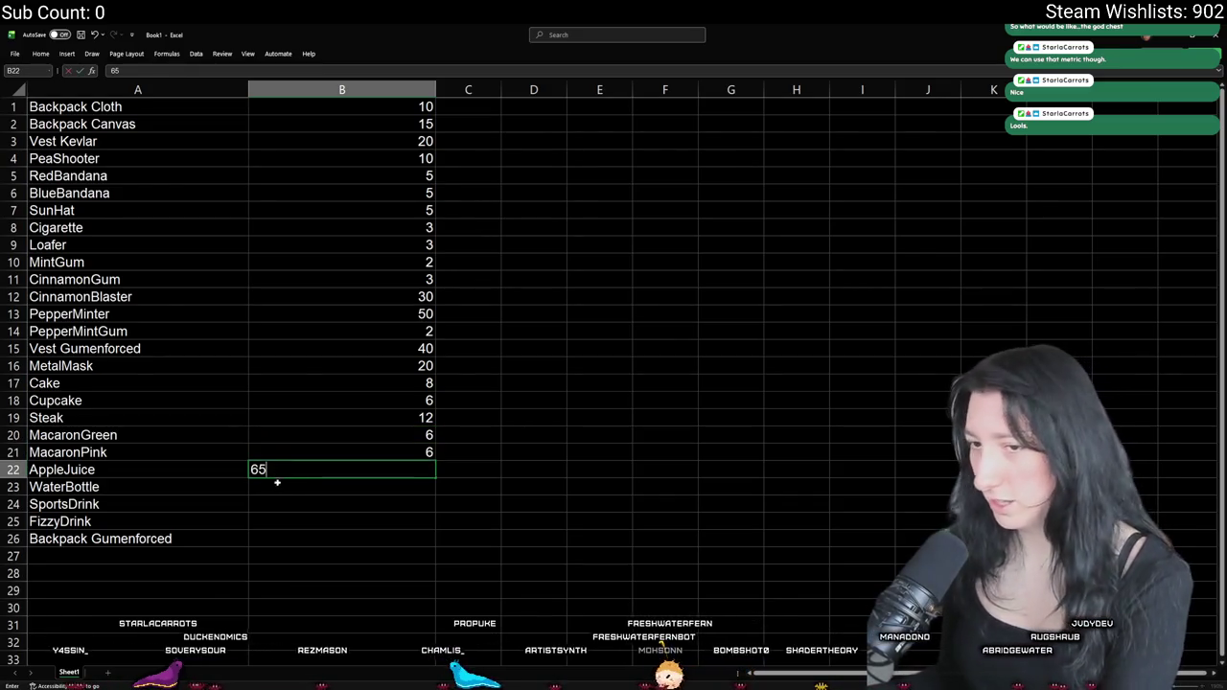
key(BackSpace)
click(270, 488)
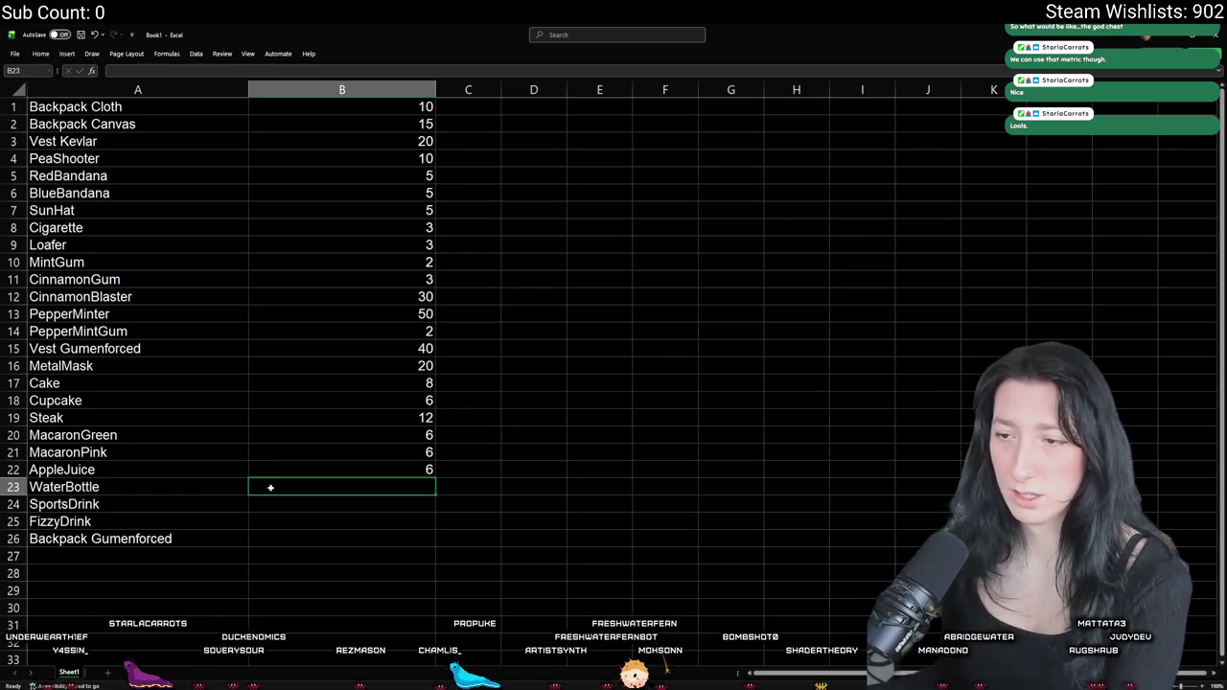
text(10)
click(269, 500)
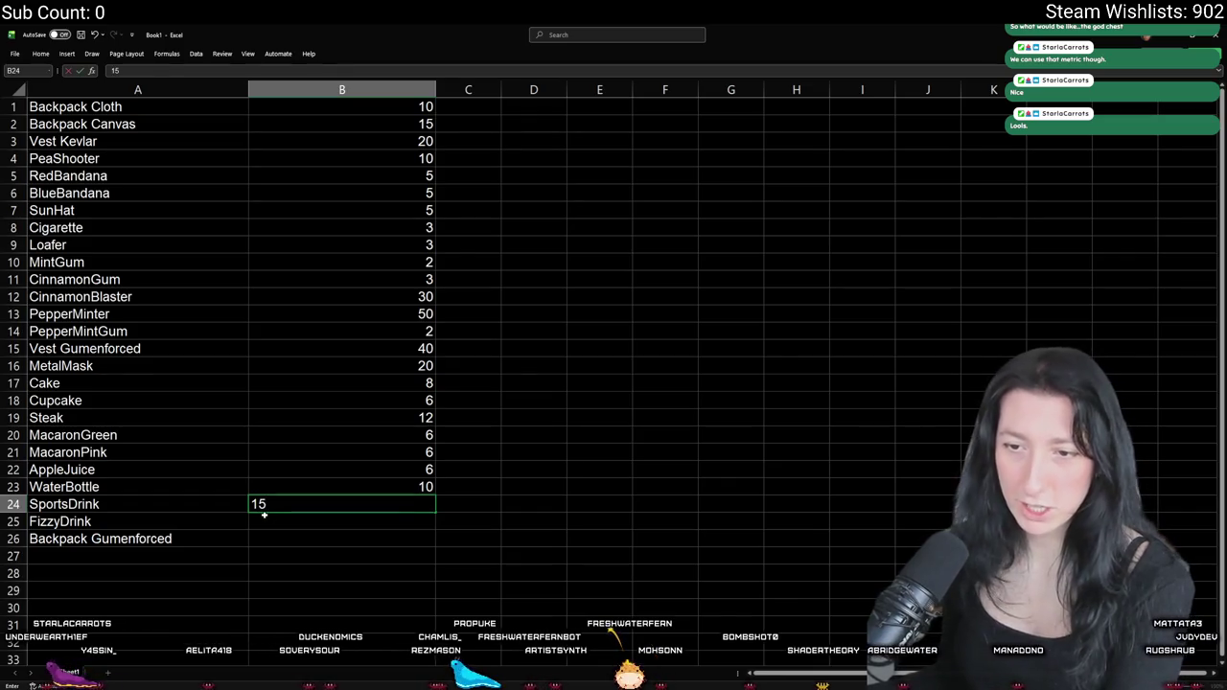
click(263, 517)
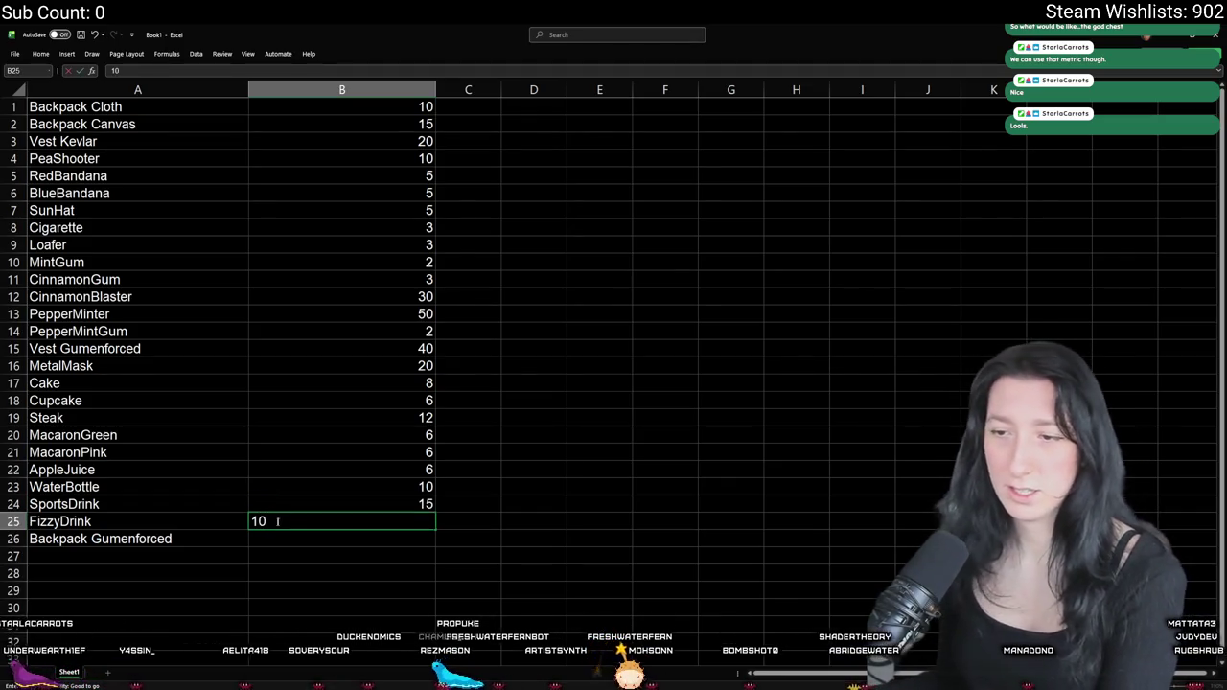
click(280, 538)
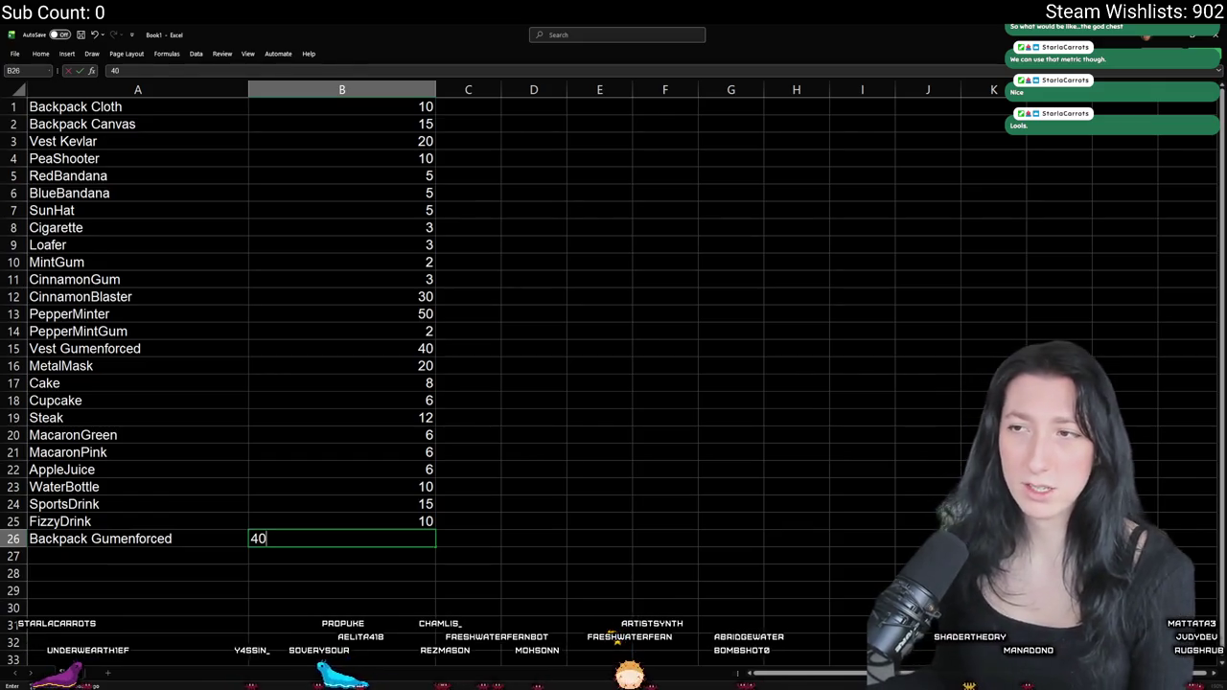
text(40)
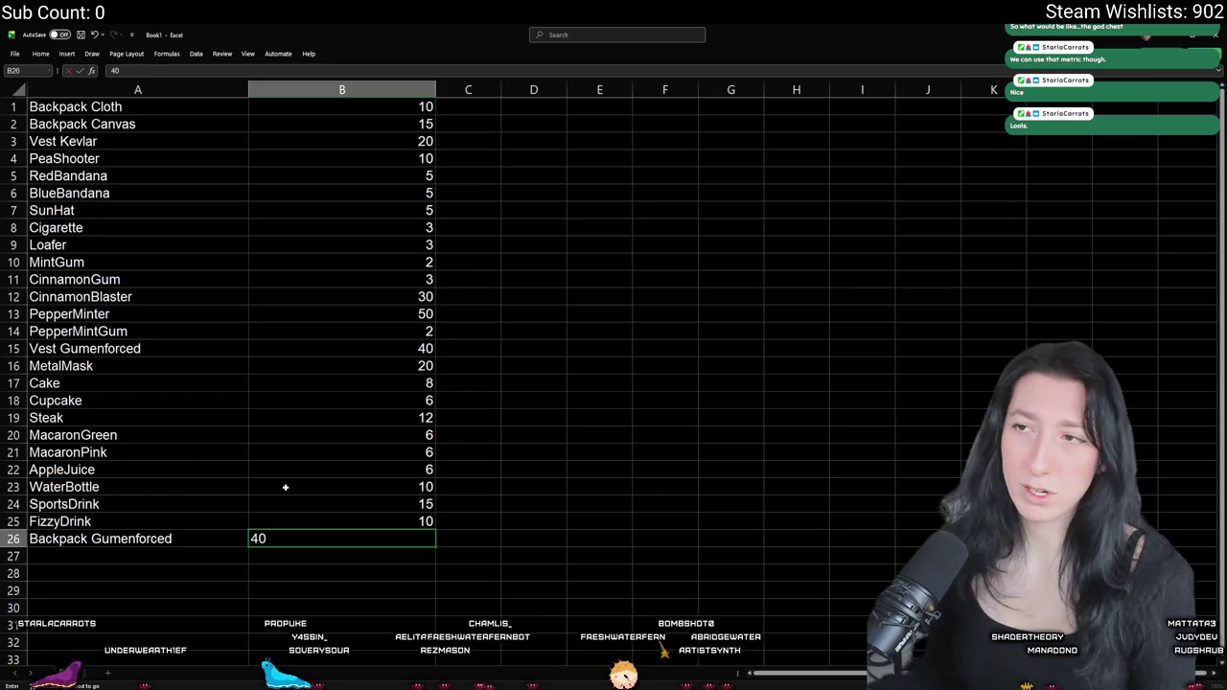
click(613, 353)
click(556, 335)
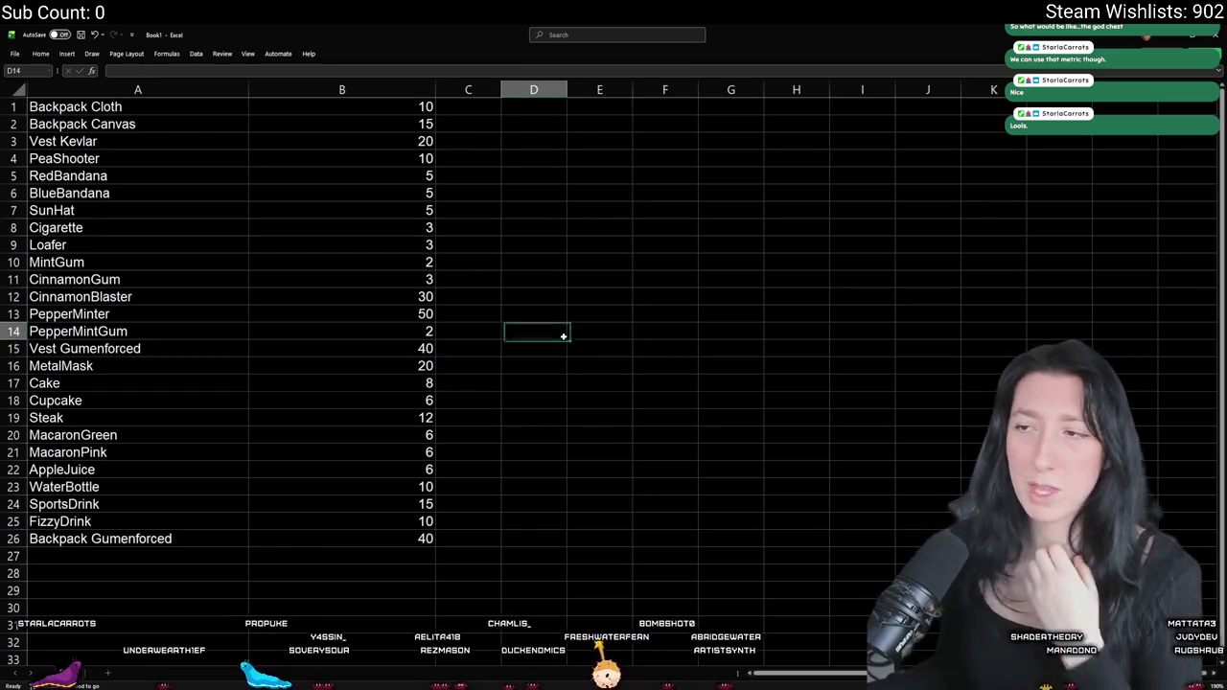
key(alt+Tab)
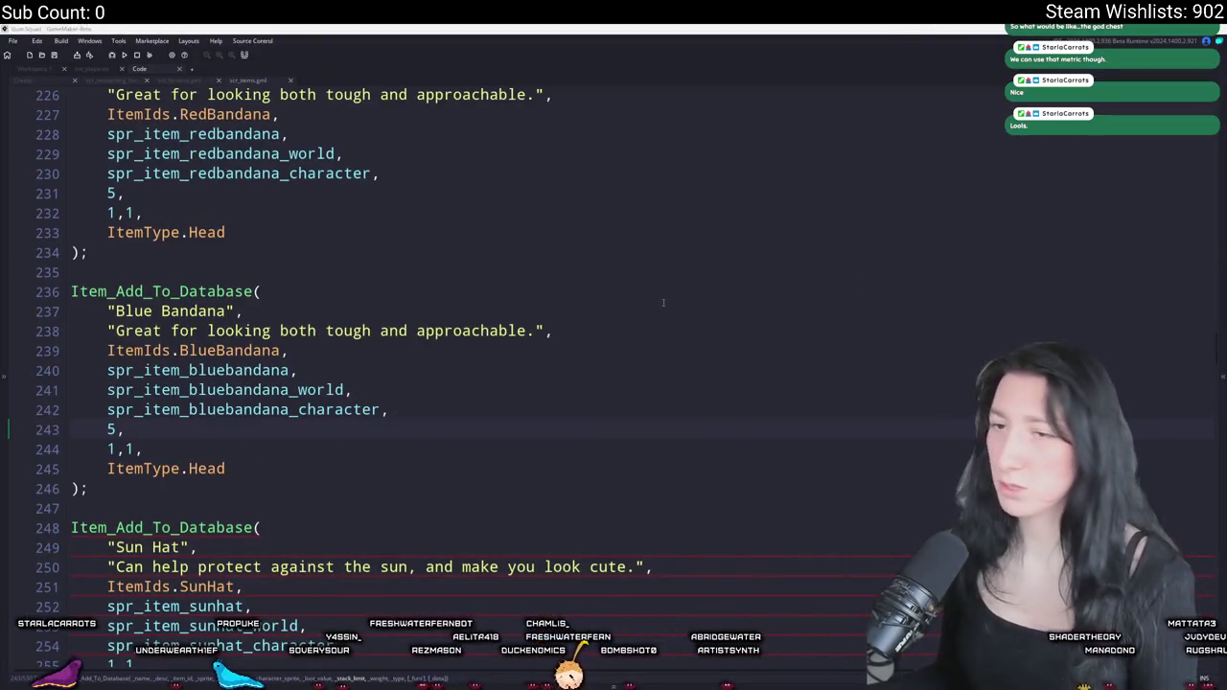
- Snap Excel to the right half of the screen and GameMaker to the left
key(alt+Tab)
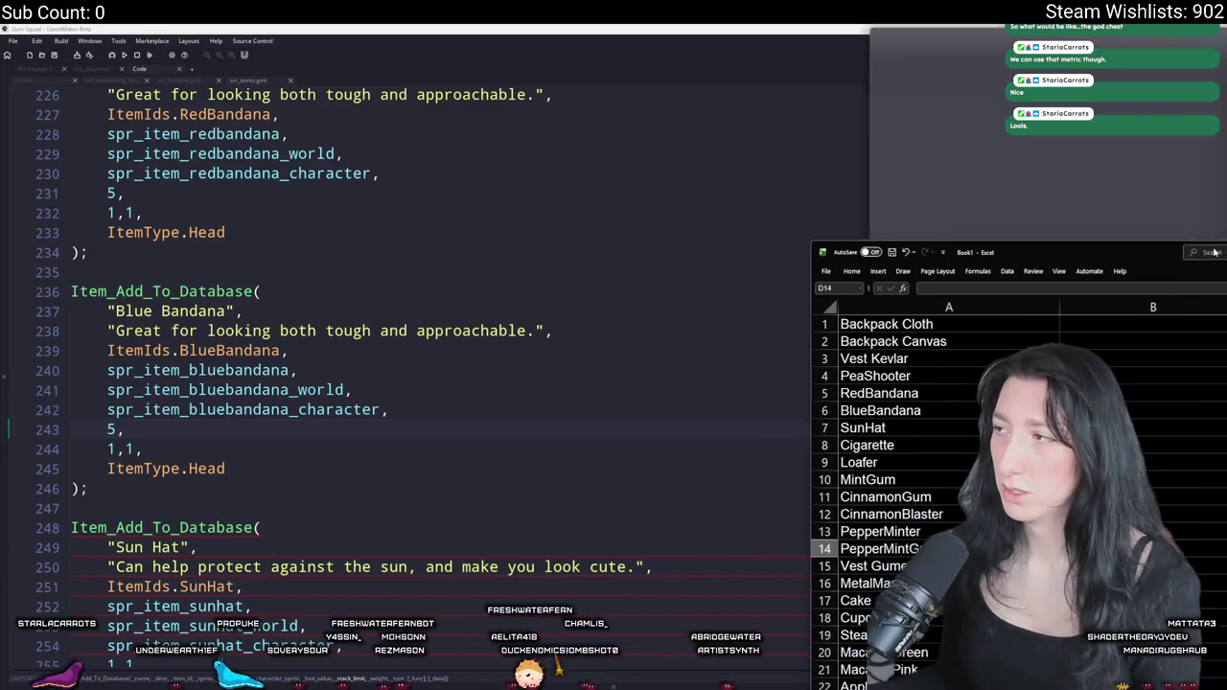
key(super+Right)
click(235, 212)
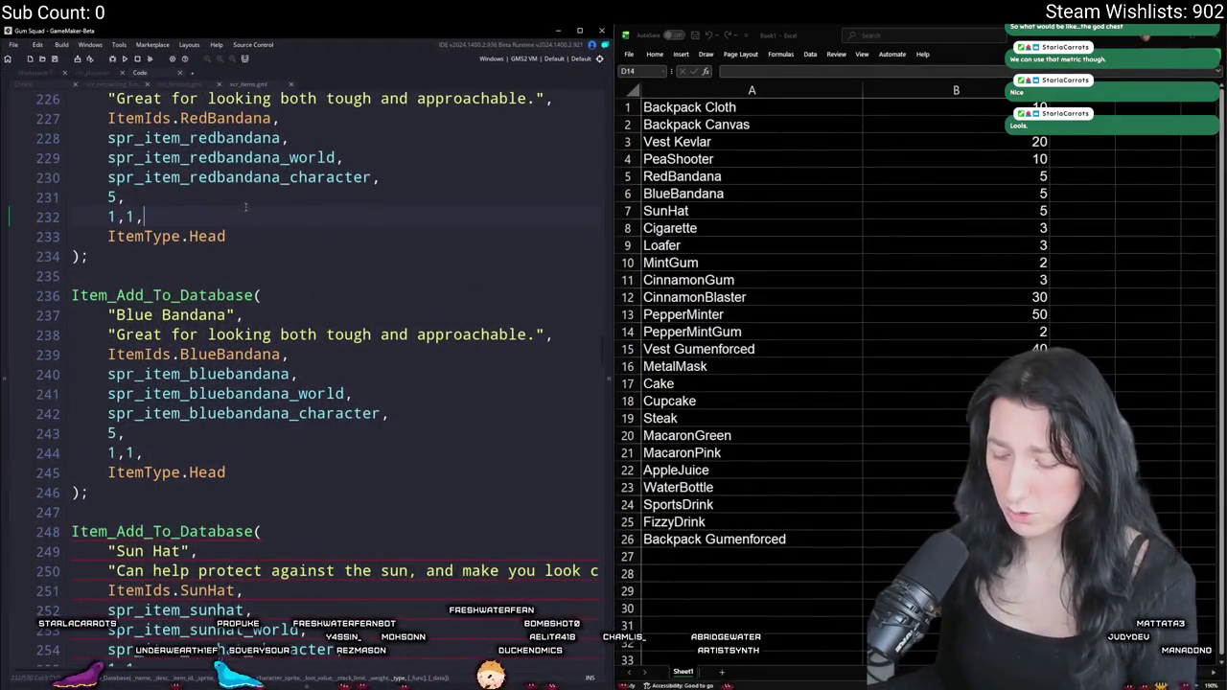
- Scroll through scr_items to review the loot values entered through Blue Bandana
scroll(244, 207, down, 20)
ctrl+scroll(259, 200, down, 3)
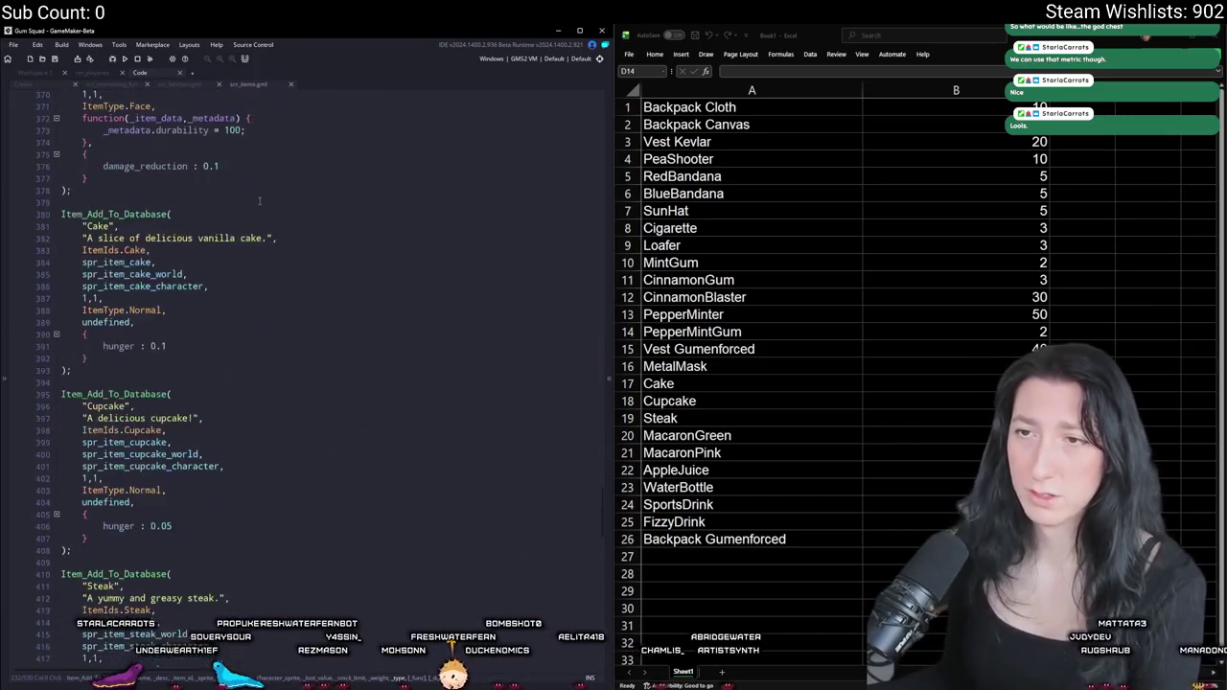
scroll(259, 201, up, 12)
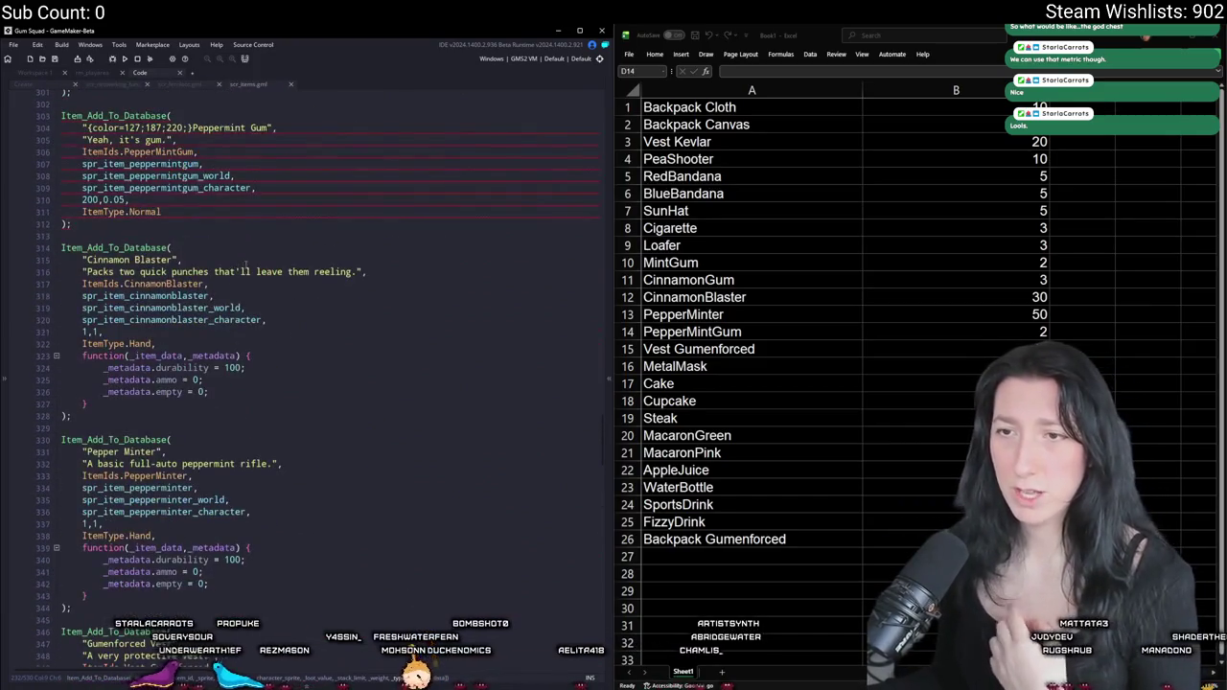
scroll(245, 265, up, 5)
scroll(219, 311, up, 8)
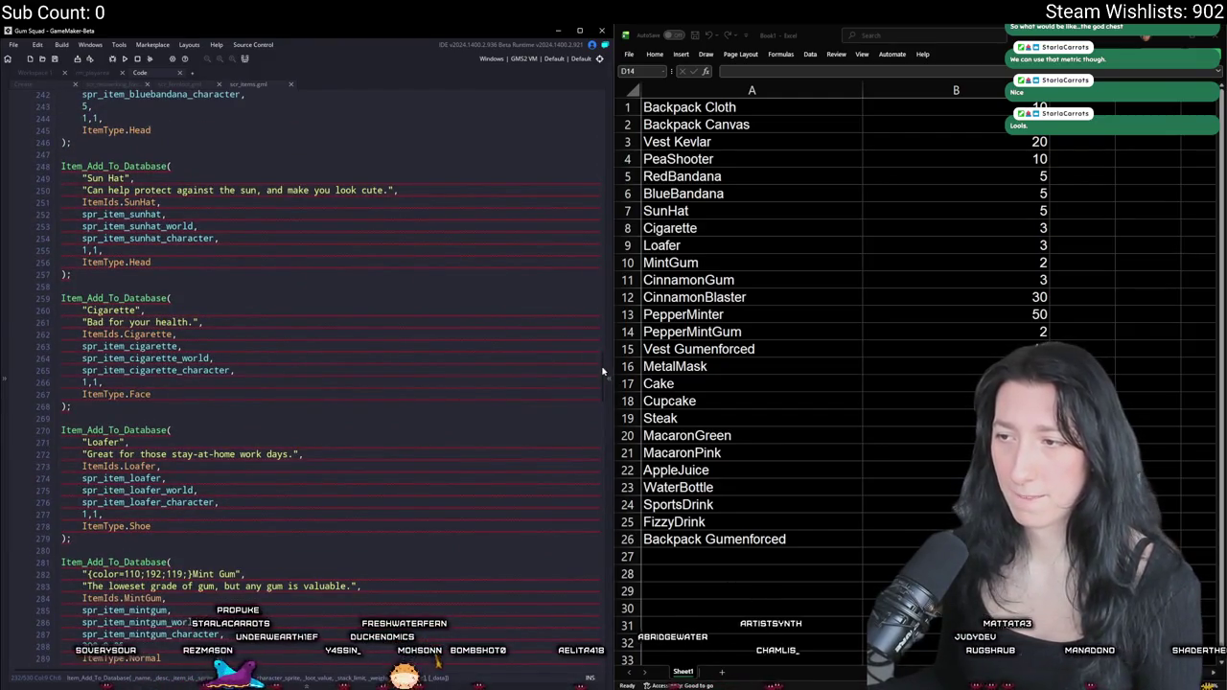
scroll(595, 326, up, 20)
scroll(587, 295, down, 9)
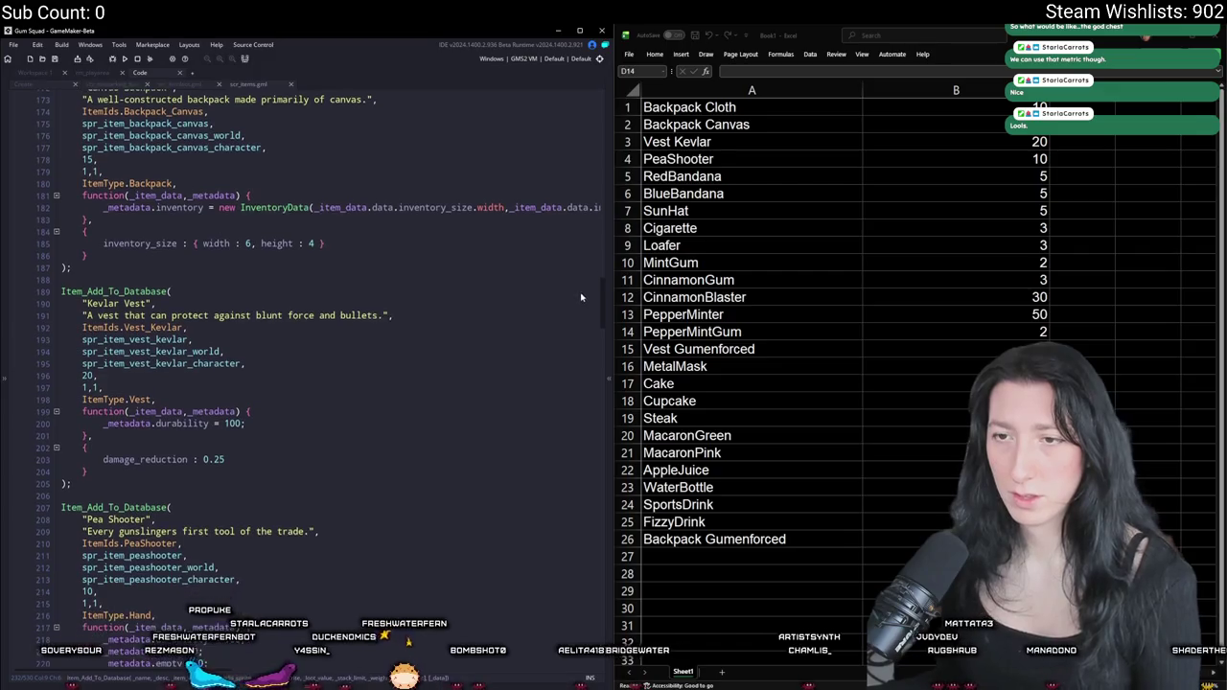
scroll(513, 324, down, 10)
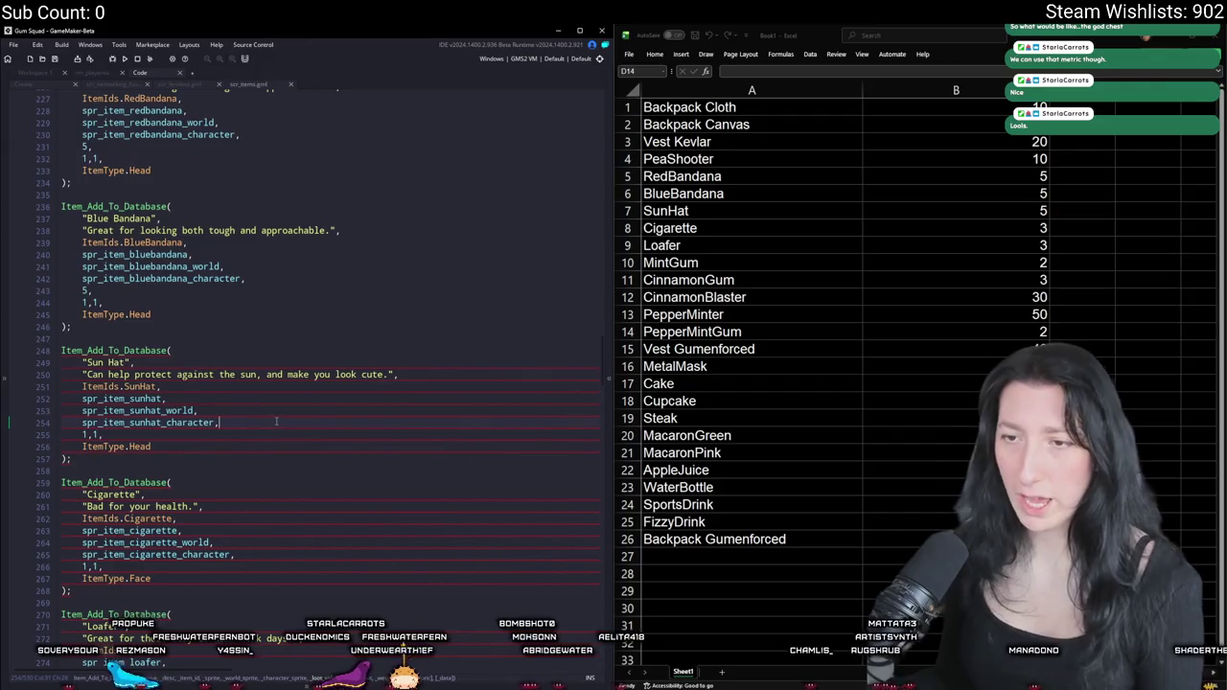
- Add loot value lines for Sun Hat (5) and Cigarette (3) in scr_items
click(274, 422)
key(Return)
text(5,)
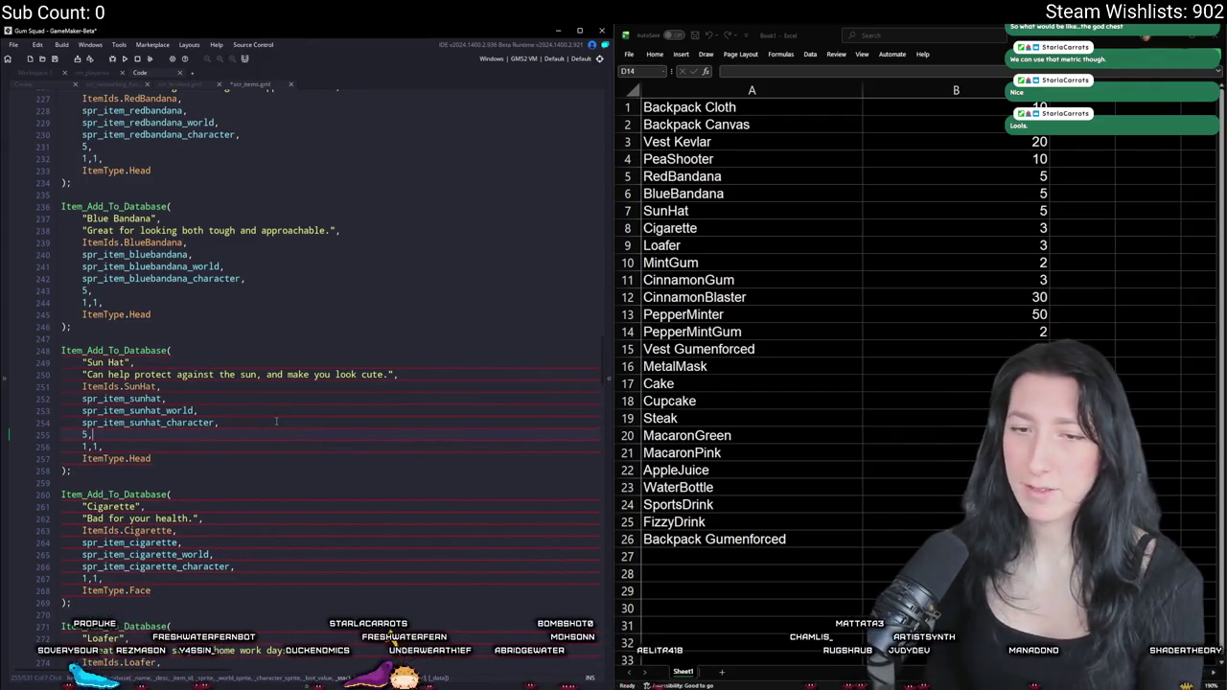
scroll(249, 451, down, 3)
key(Return)
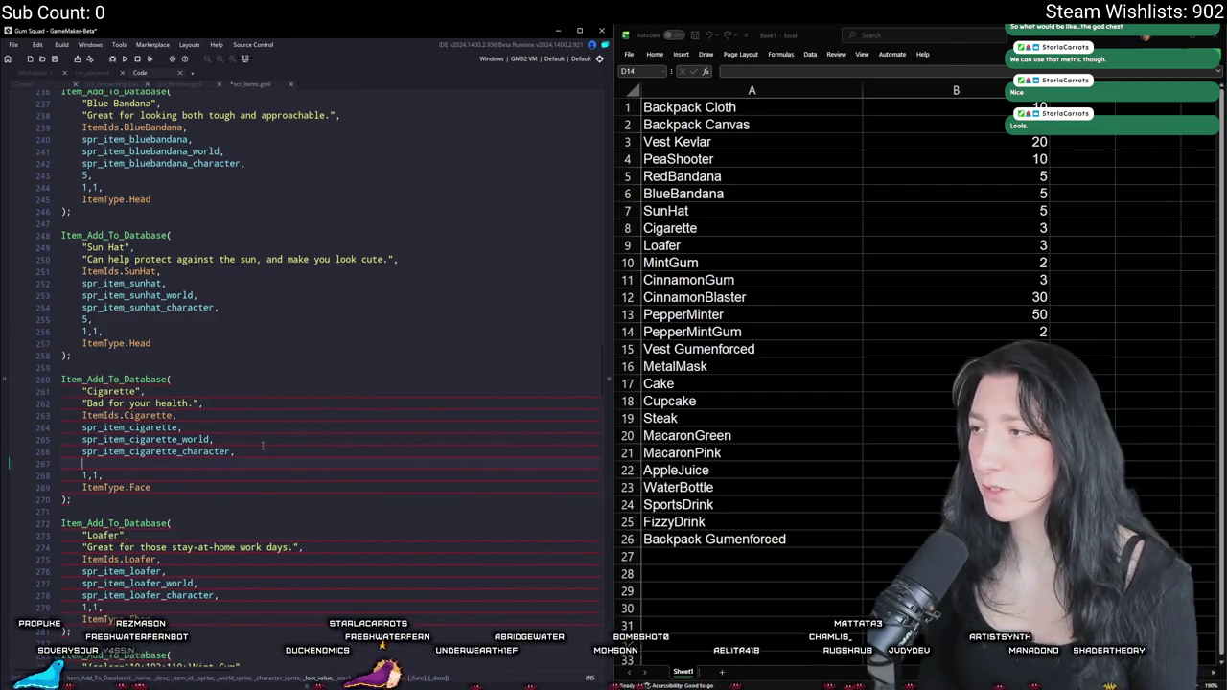
text(3,)
scroll(262, 446, down, 3)
- Add loot value lines for Loafer (3) and Mint Gum (2)
click(241, 451)
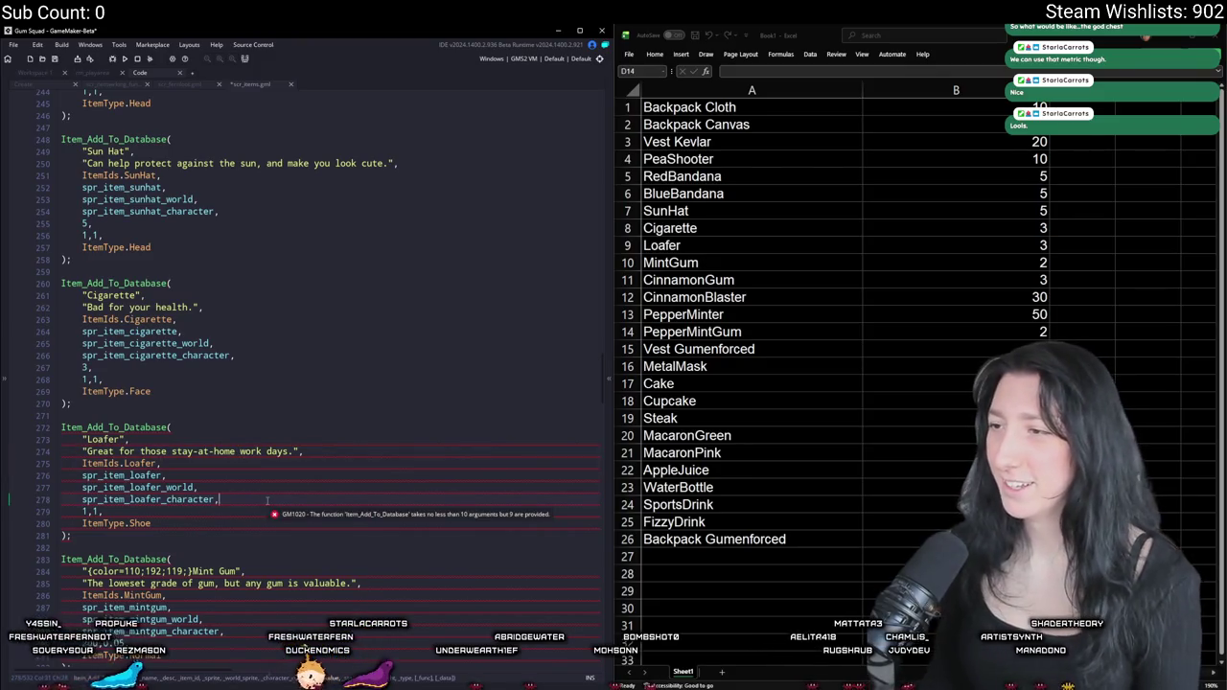
key(Return)
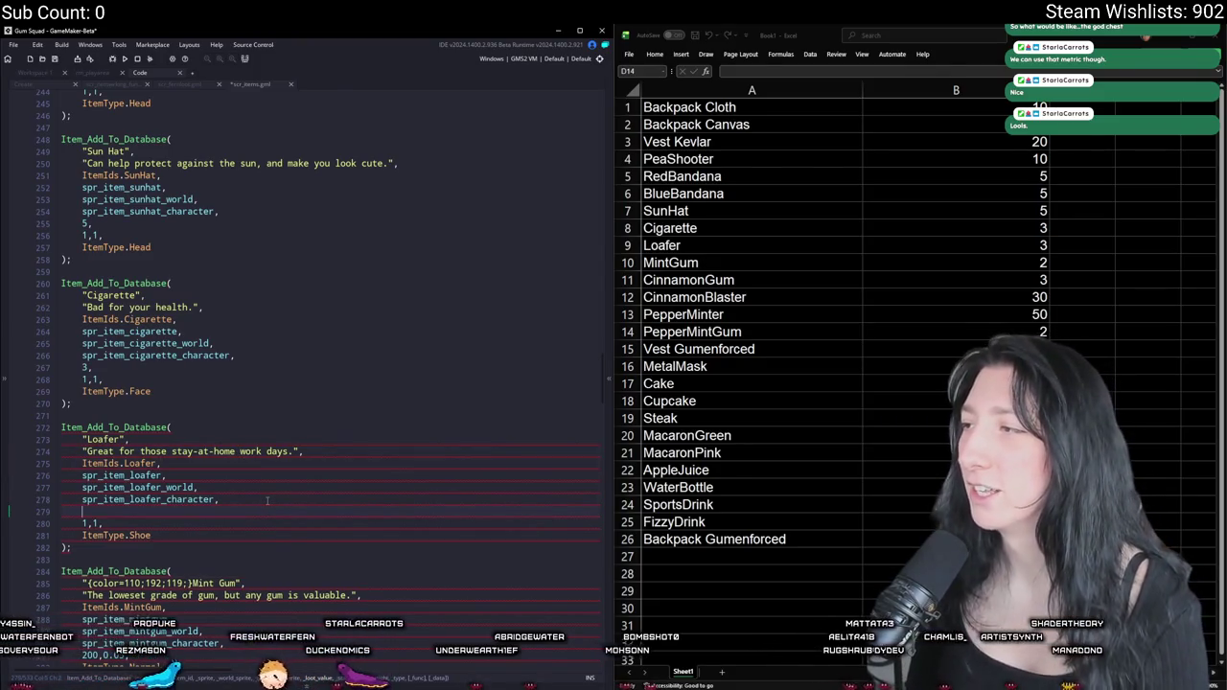
text(3,)
scroll(223, 546, down, 3)
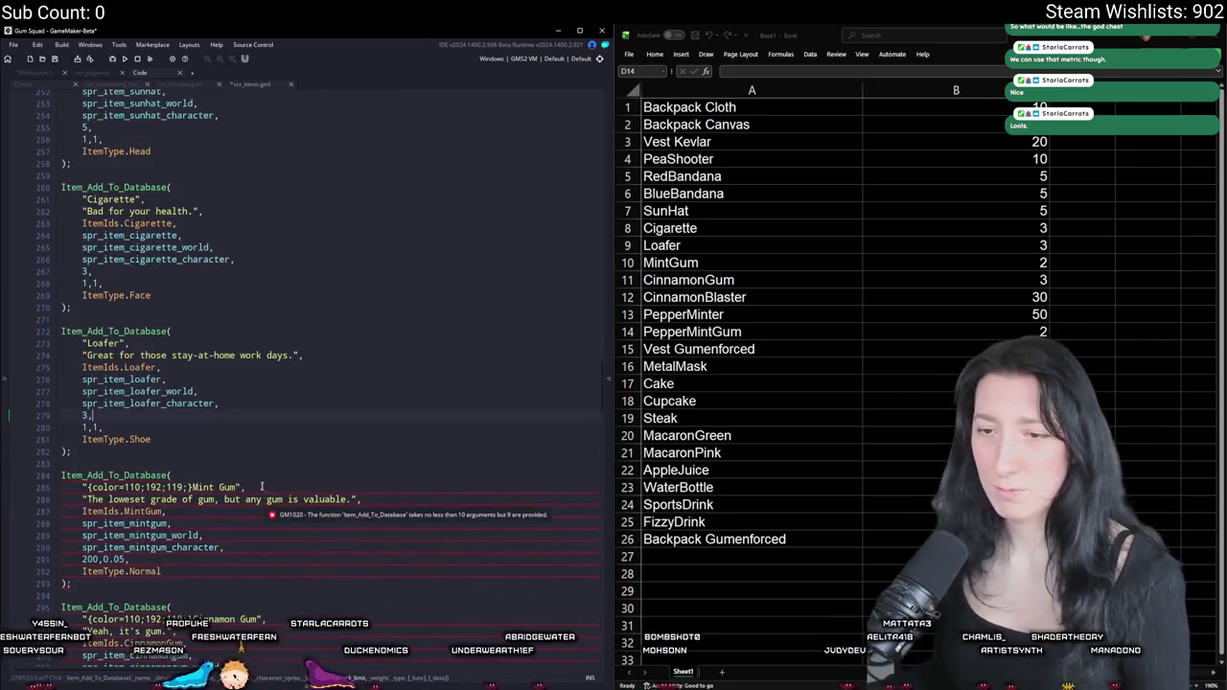
key(Return)
text(2,)
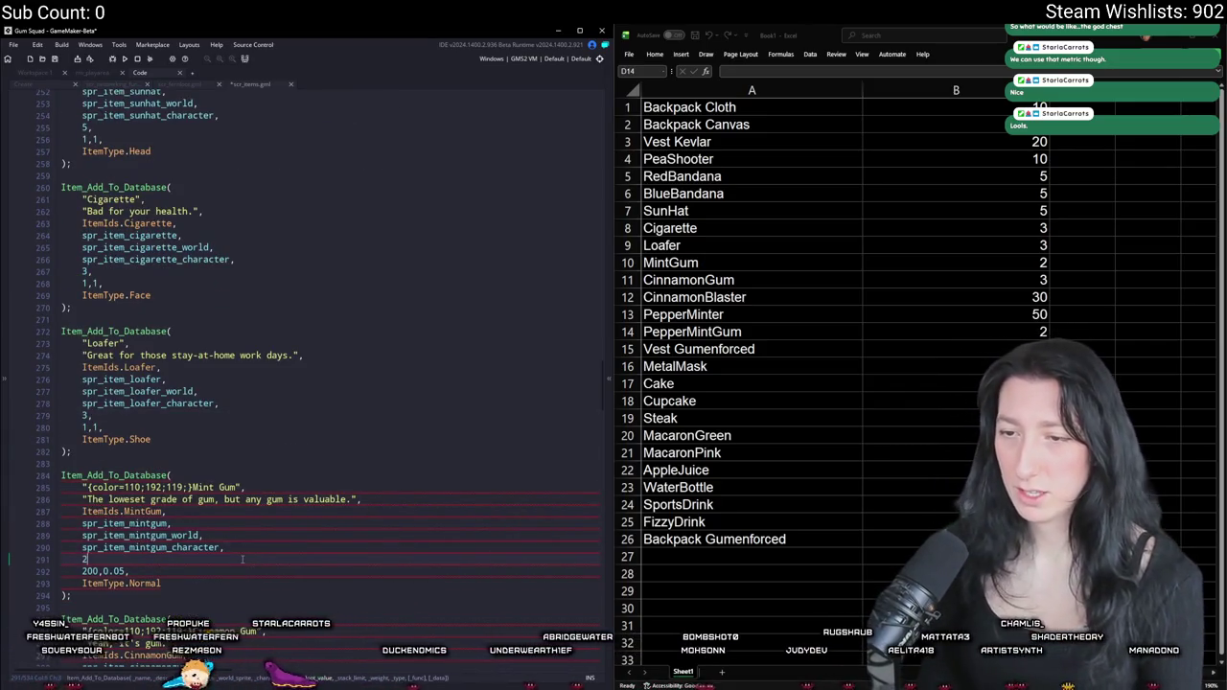
scroll(252, 569, down, 1)
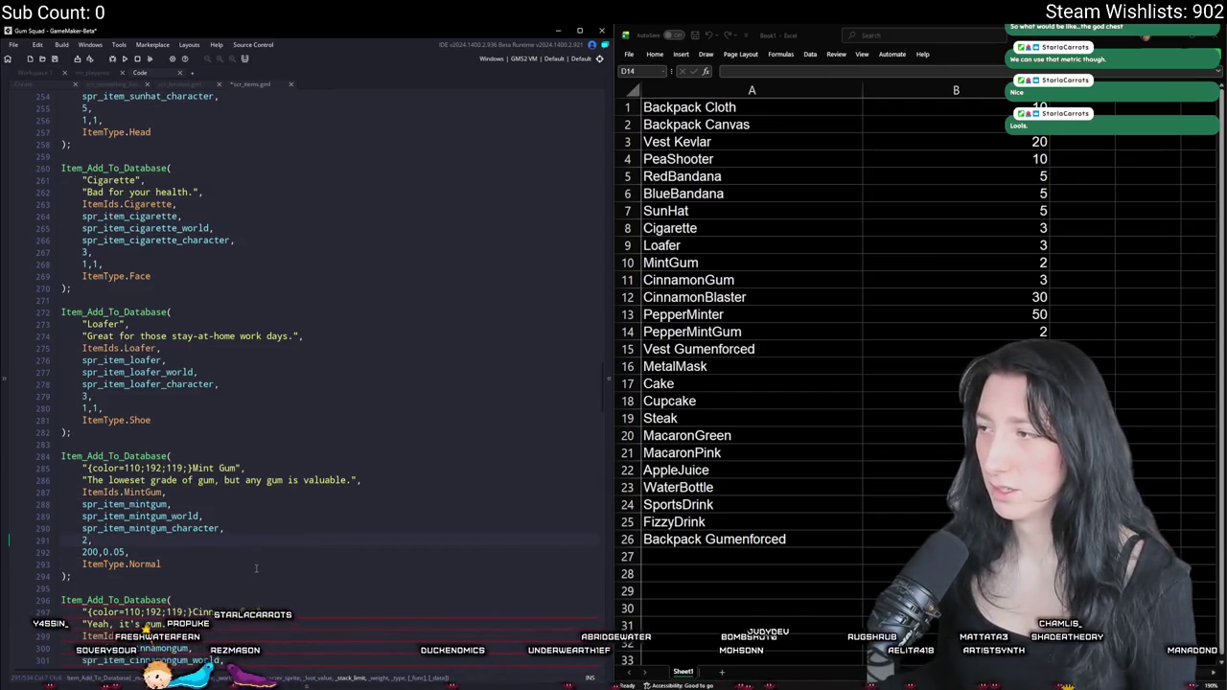
scroll(256, 569, down, 20)
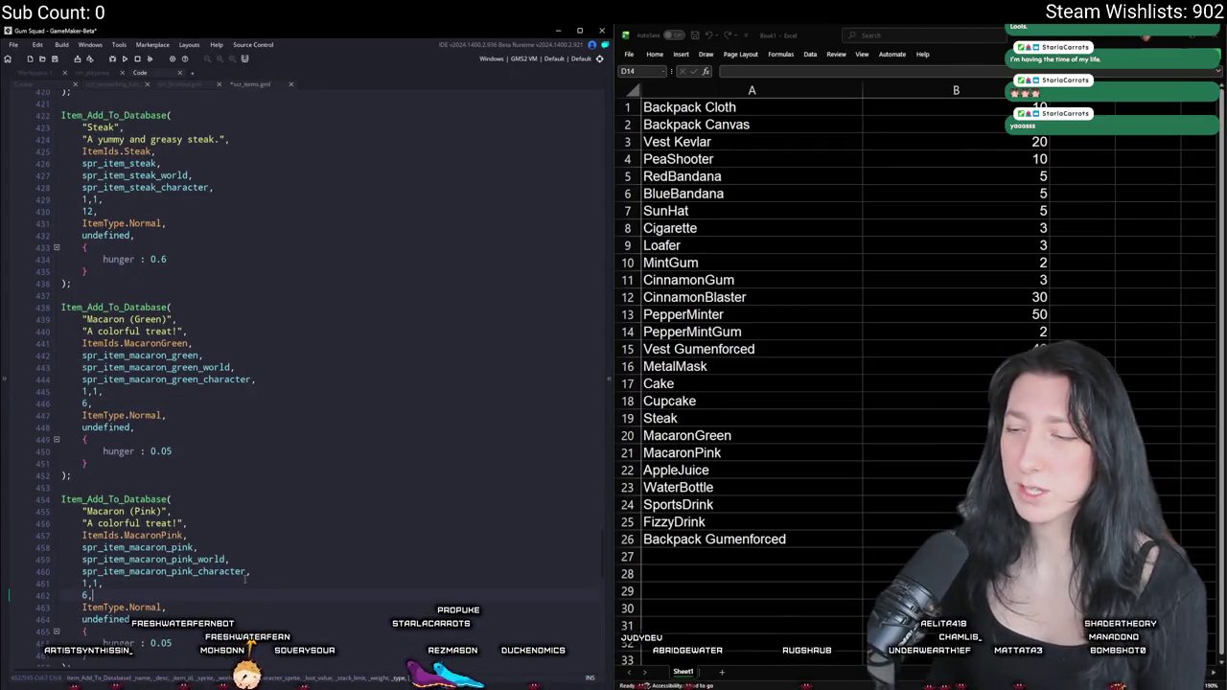
- Add value lines after Apple Juice and Water Bottle, giving Water Bottle 10
scroll(246, 579, down, 8)
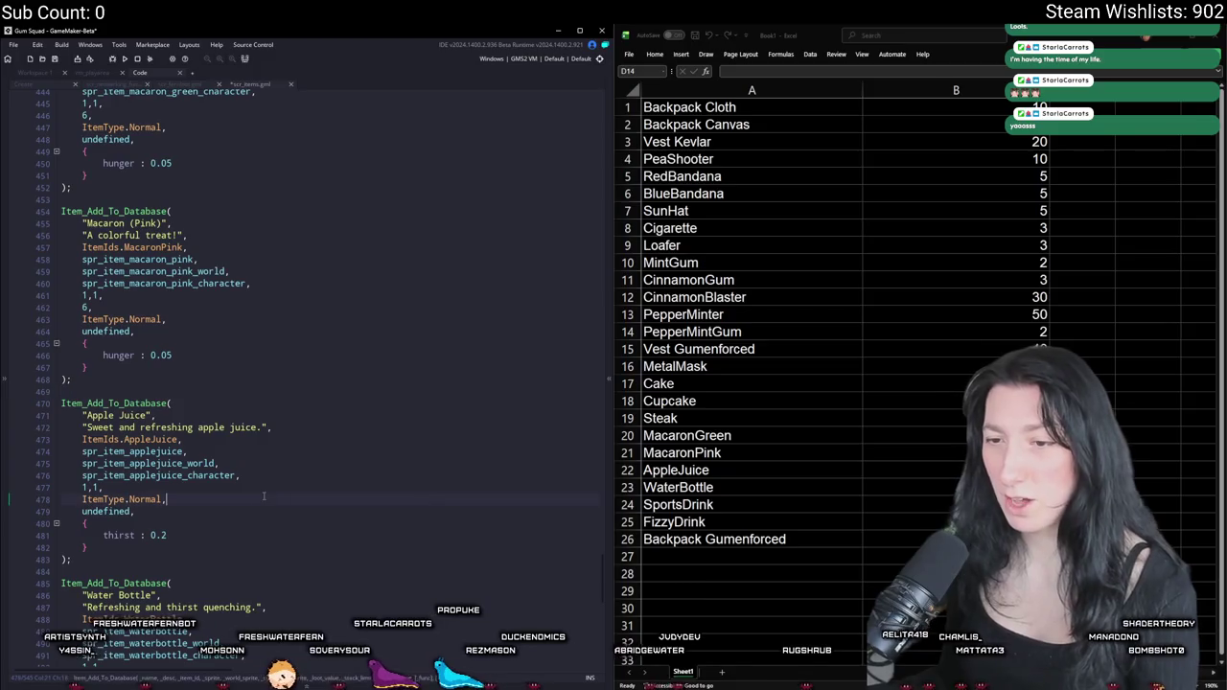
key(Return)
text(6,)
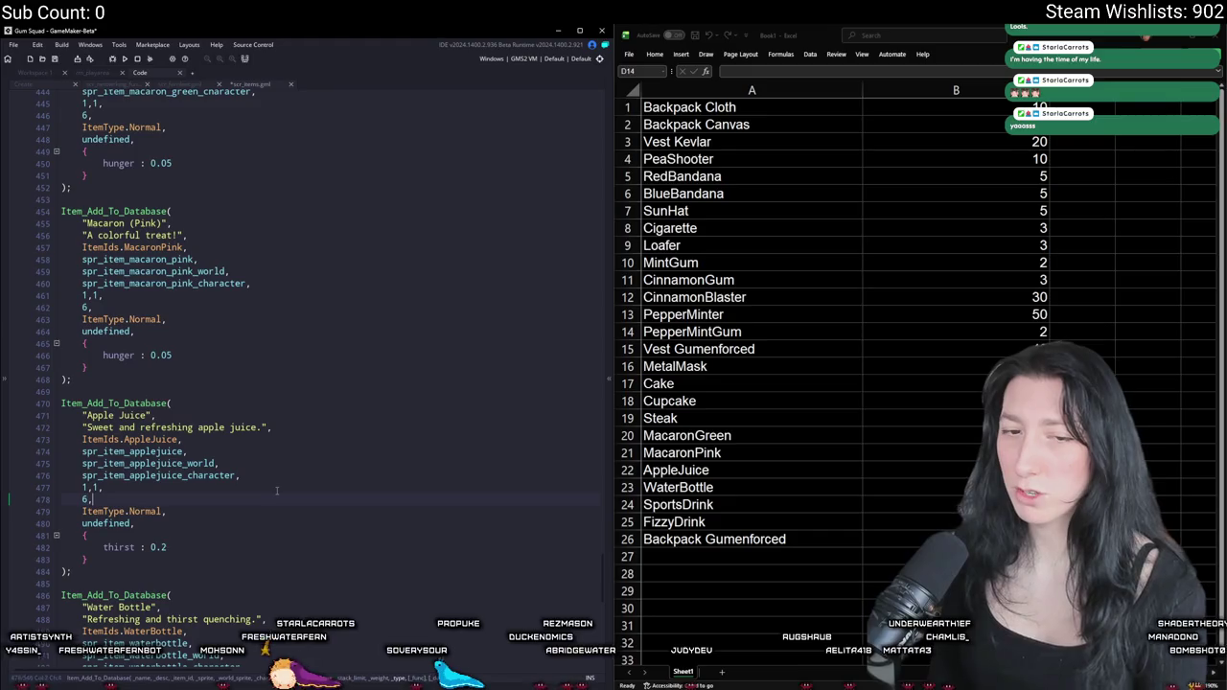
scroll(268, 489, down, 4)
scroll(254, 487, down, 1)
click(189, 518)
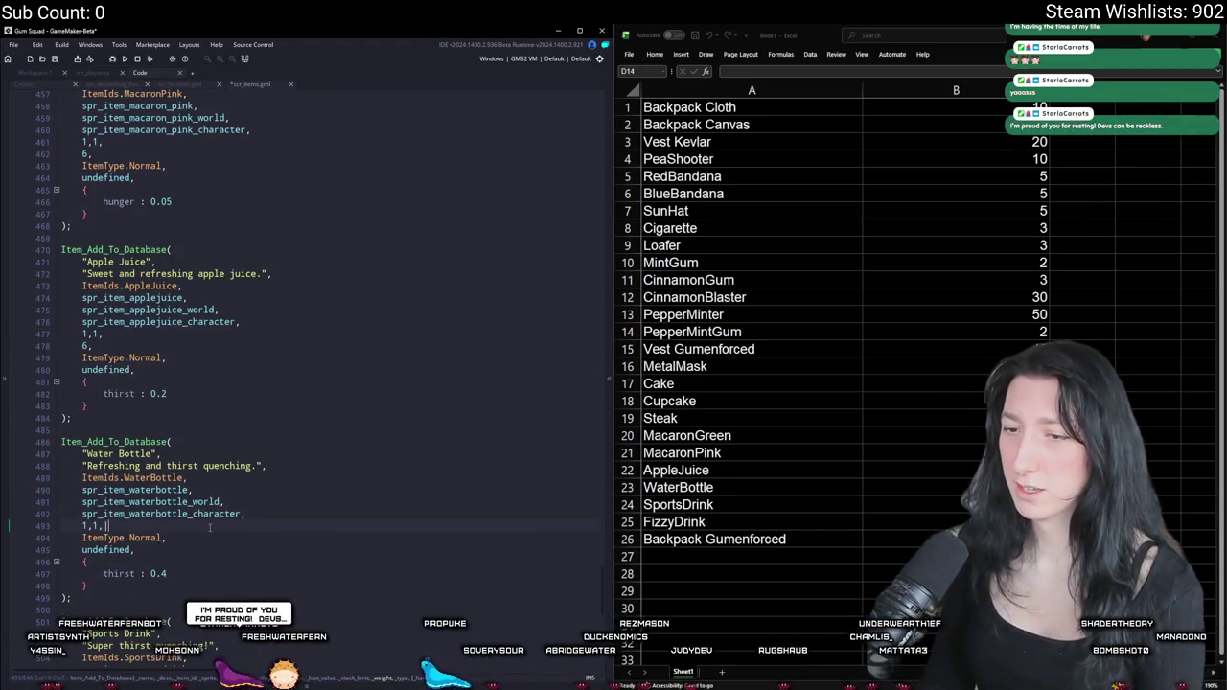
key(Return)
text(10,)
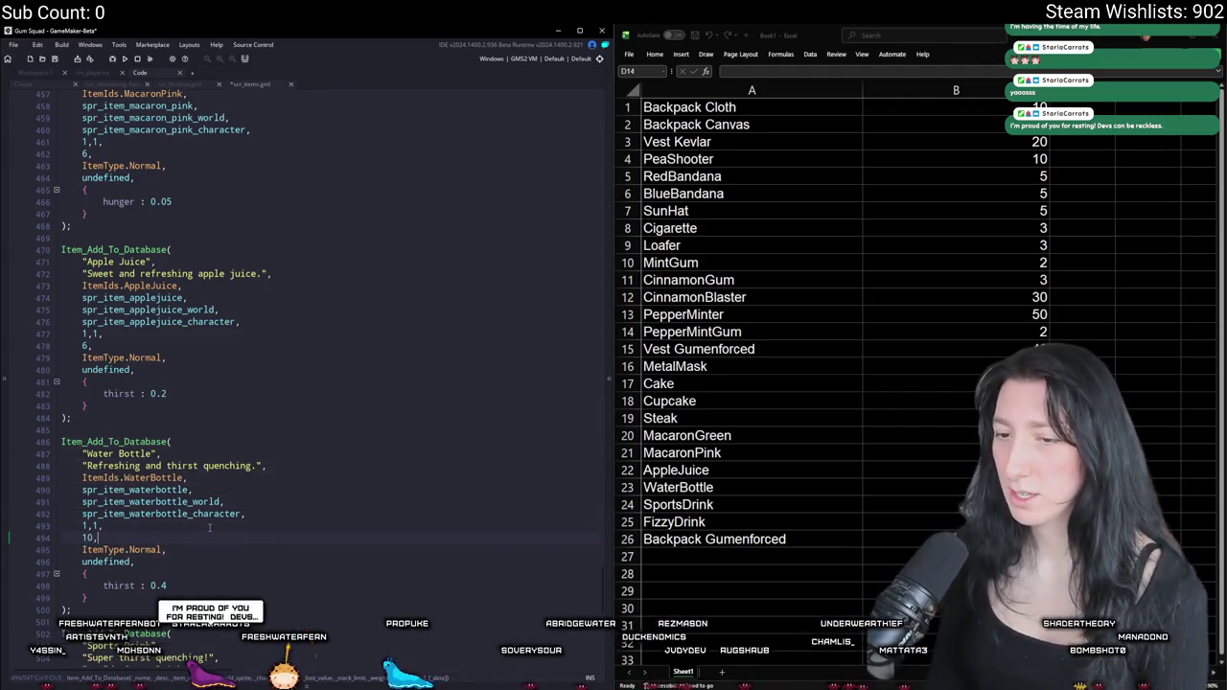
- Give Sports Drink a loot value of 15 and Fizzy Drink 10
scroll(182, 542, down, 6)
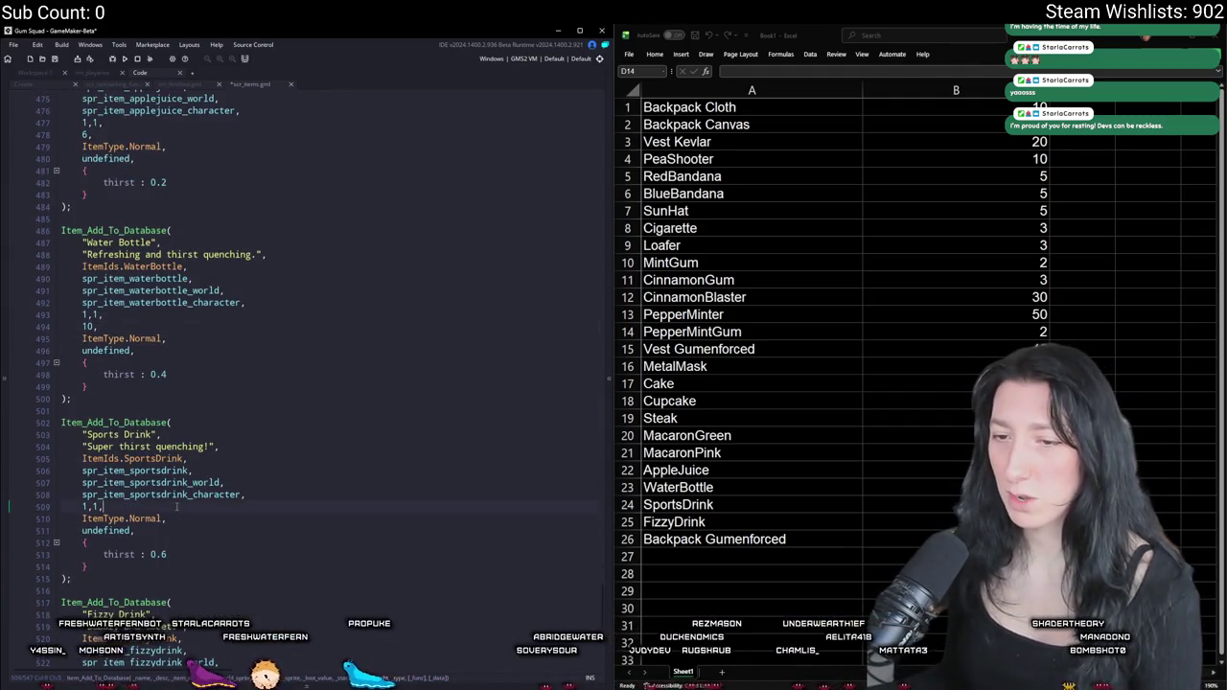
click(180, 506)
key(Return)
text(15,)
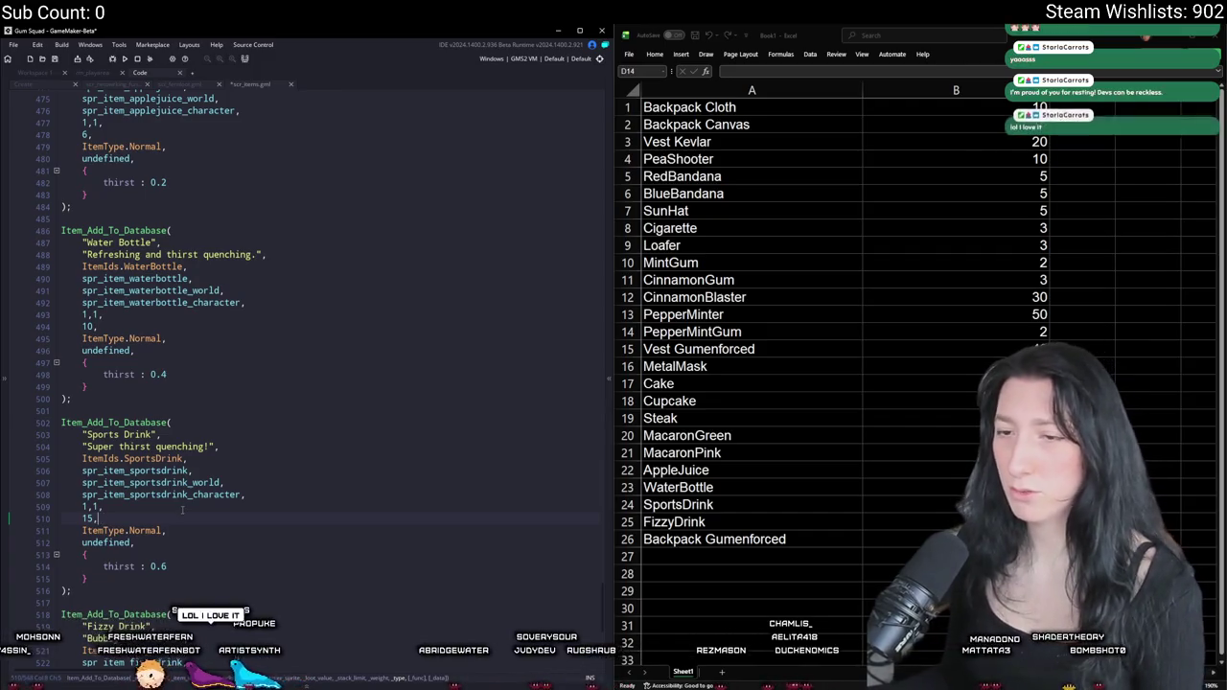
scroll(180, 506, down, 2)
scroll(181, 506, down, 2)
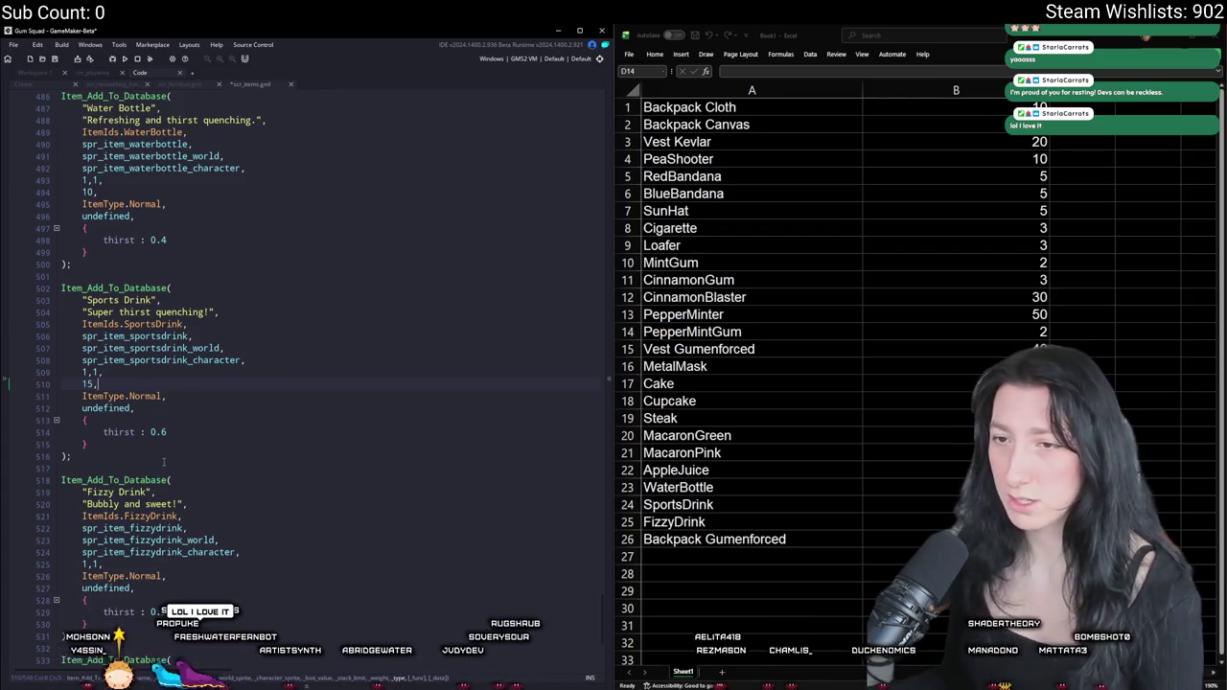
scroll(179, 458, down, 1)
click(175, 527)
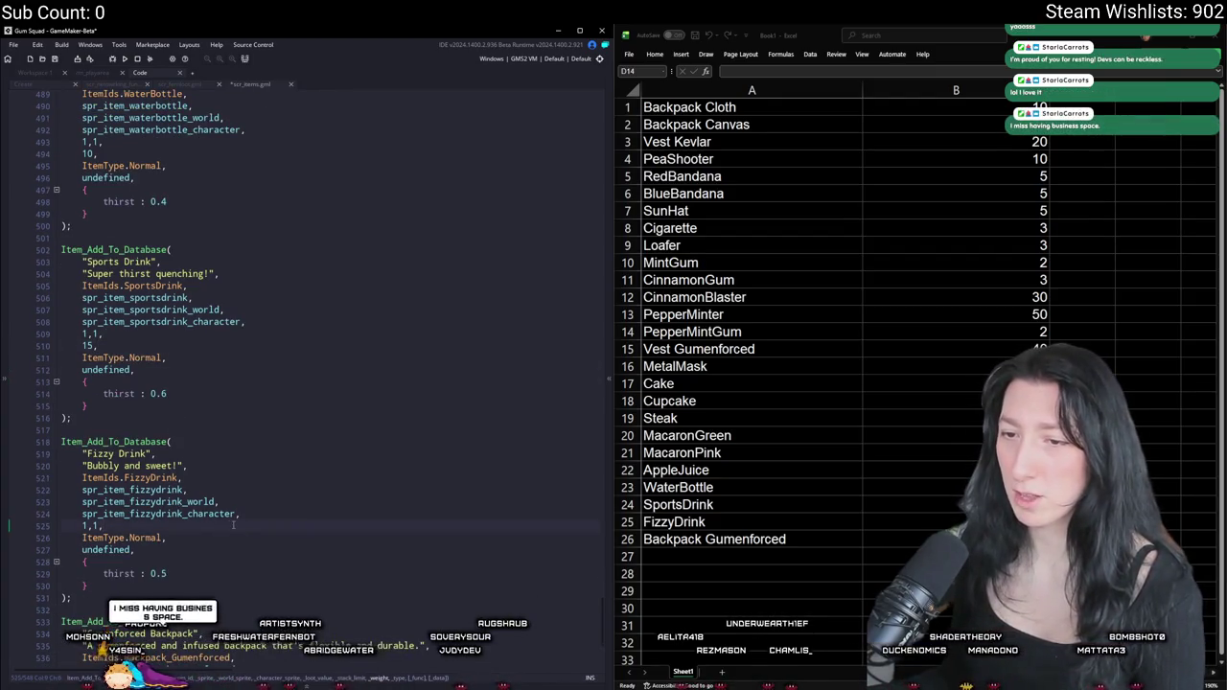
key(Return)
text(10,)
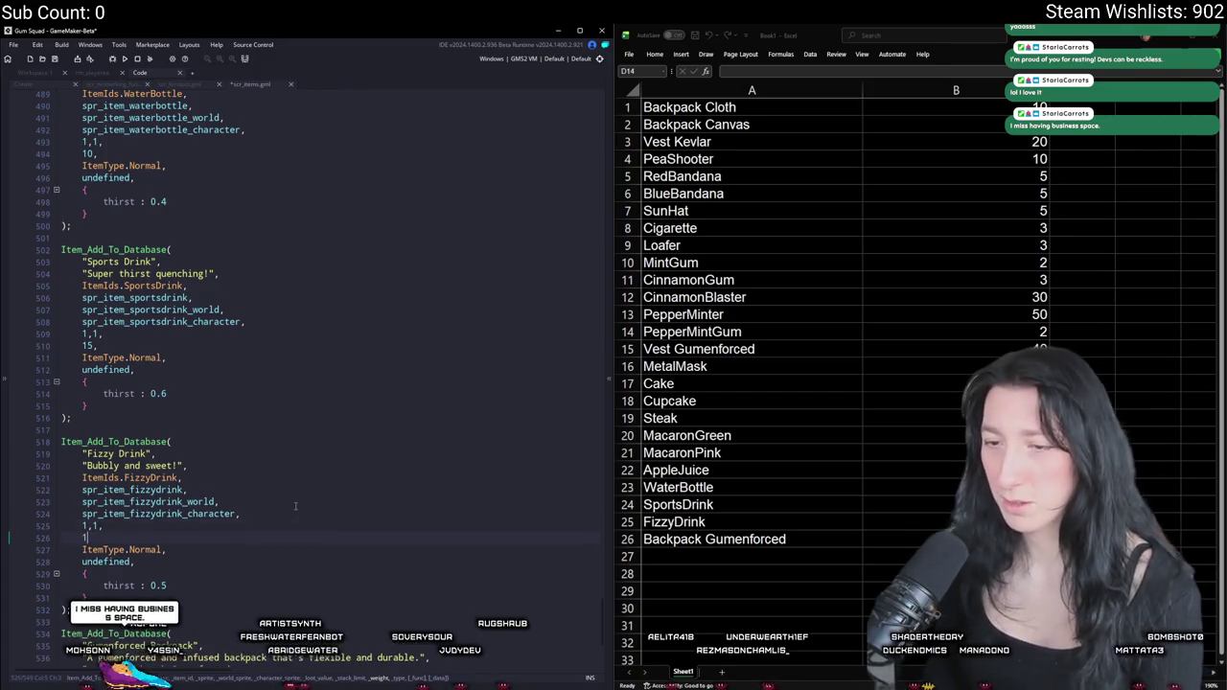
- Give the Gumenforced Backpack a loot value of 40 and save scr_items
scroll(295, 506, down, 3)
scroll(297, 518, down, 3)
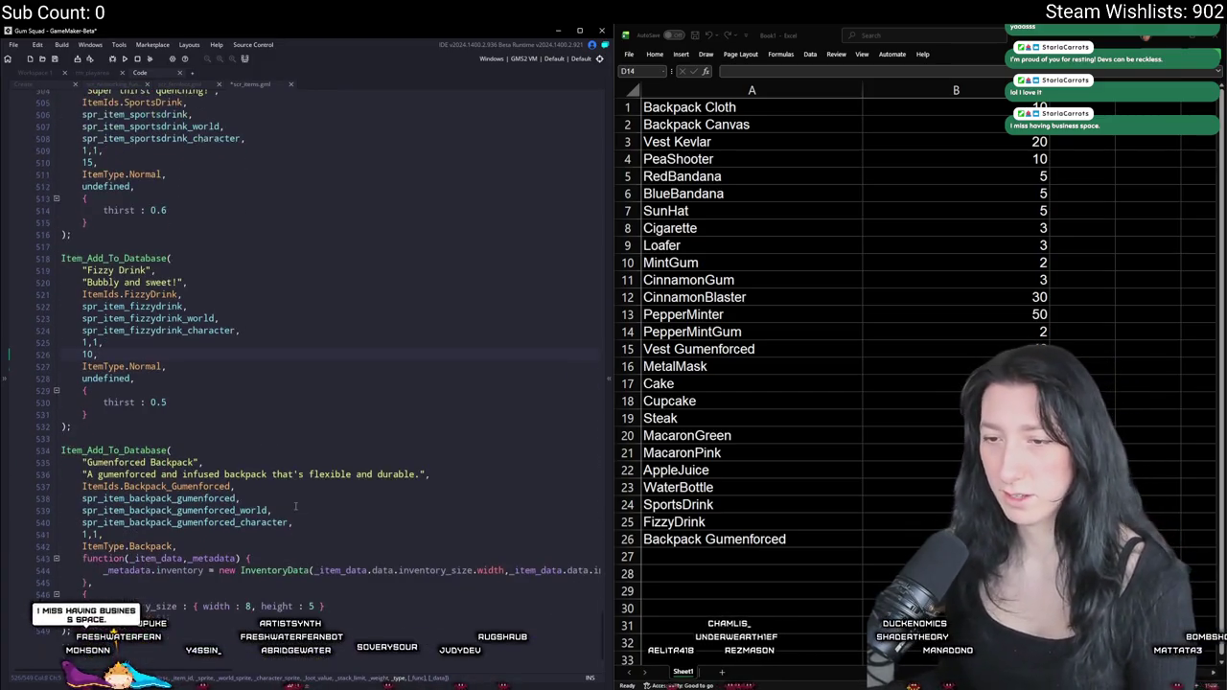
scroll(307, 527, up, 1)
click(313, 537)
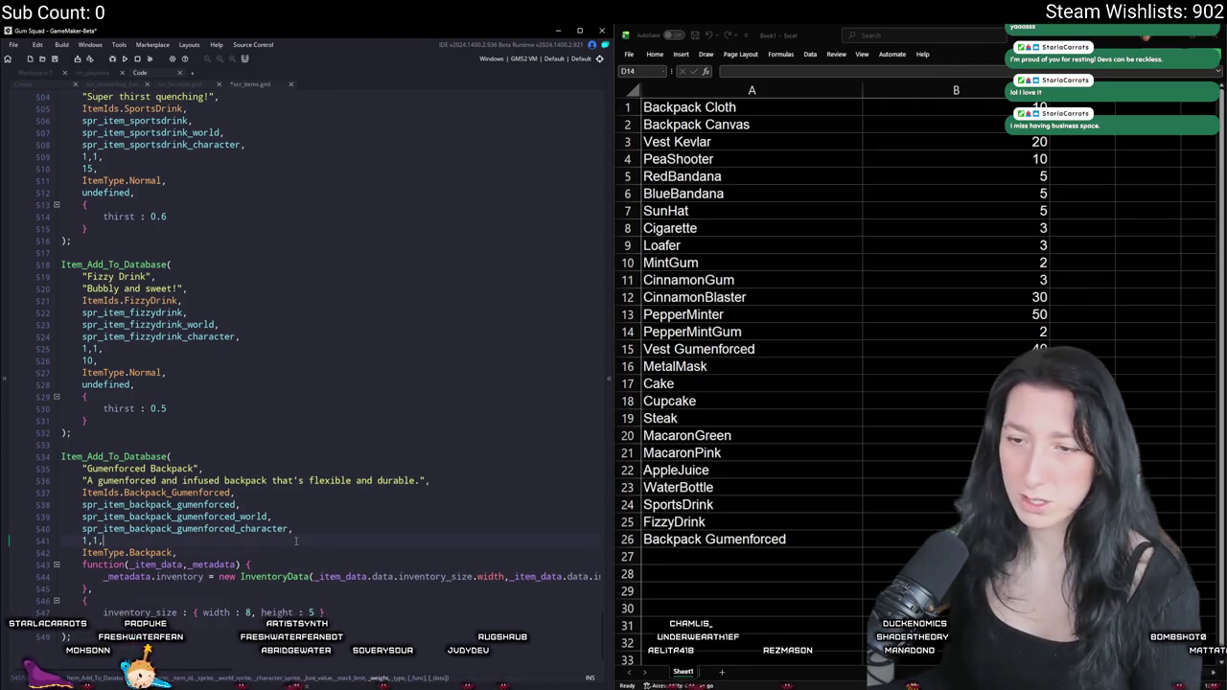
key(Return)
text(40)
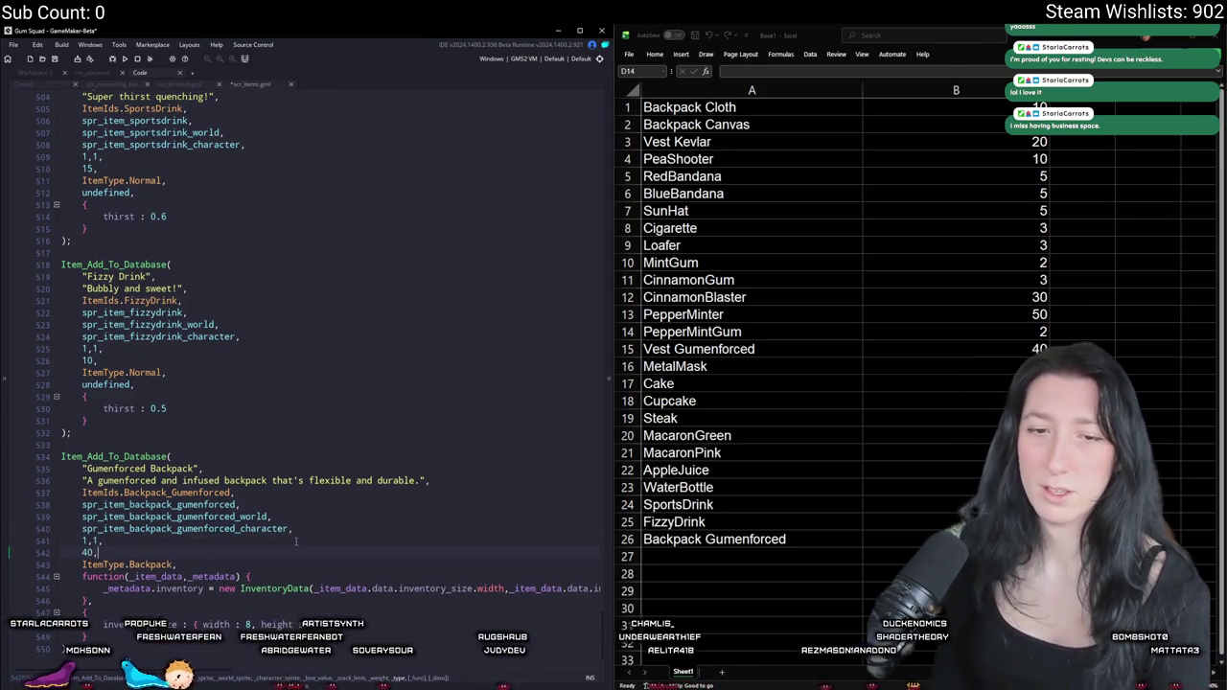
text(,)
key(ctrl+s)
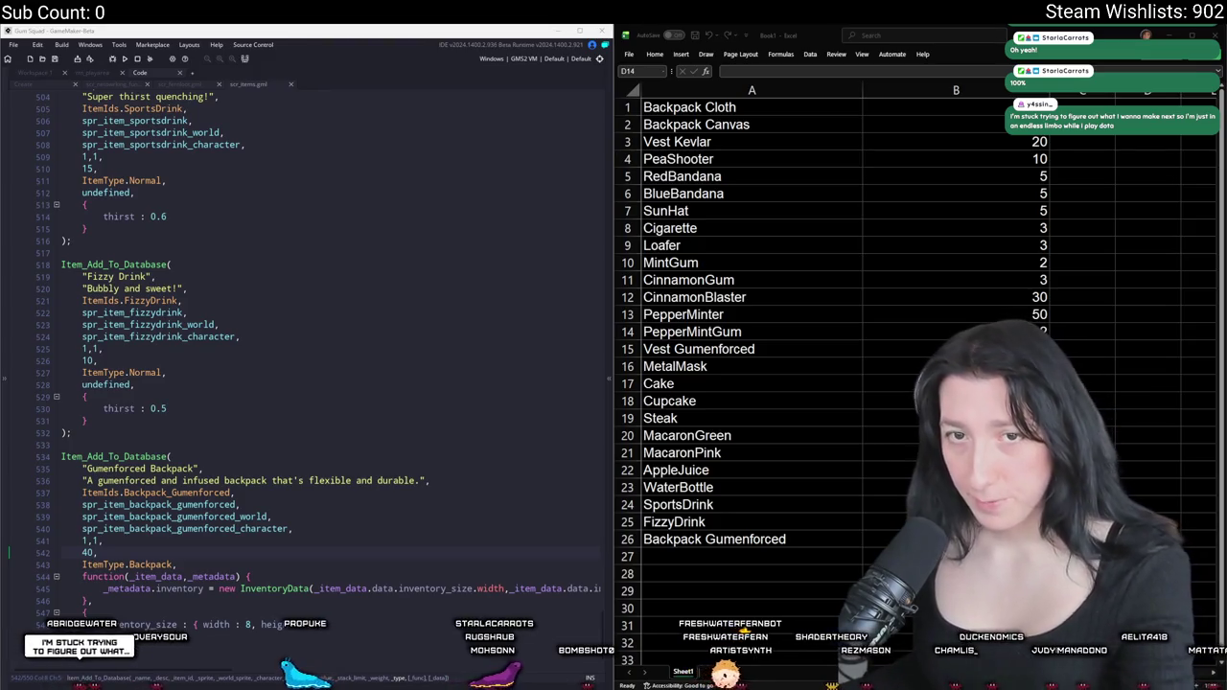
key(alt+Tab)
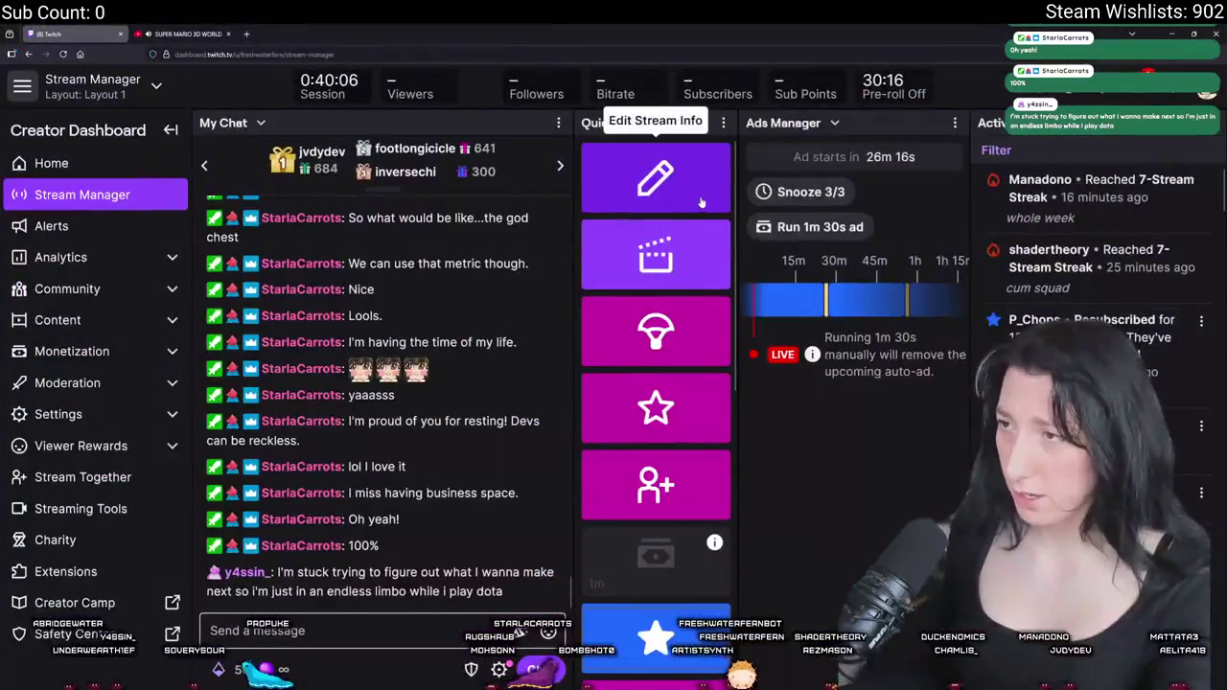
- Change the stream title to 'Girl Doing Real Programming' plus a pleading-face emoji, removing ':) GameMaker Dev'
click(655, 179)
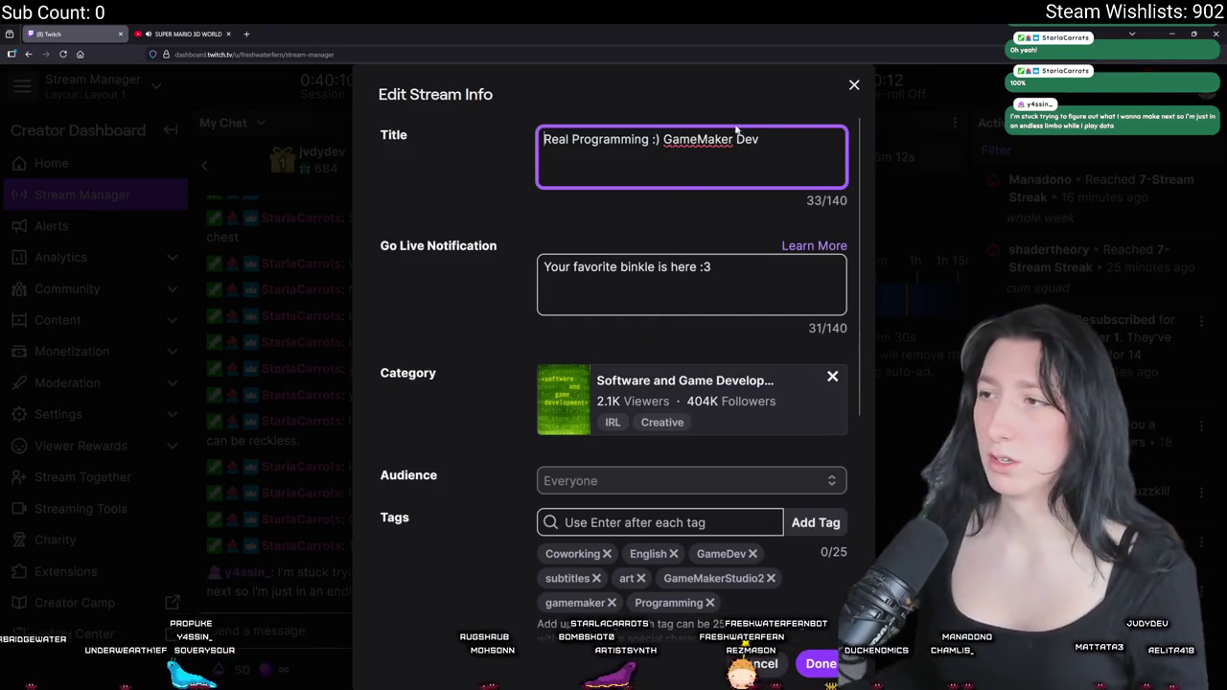
text(Girl Doing)
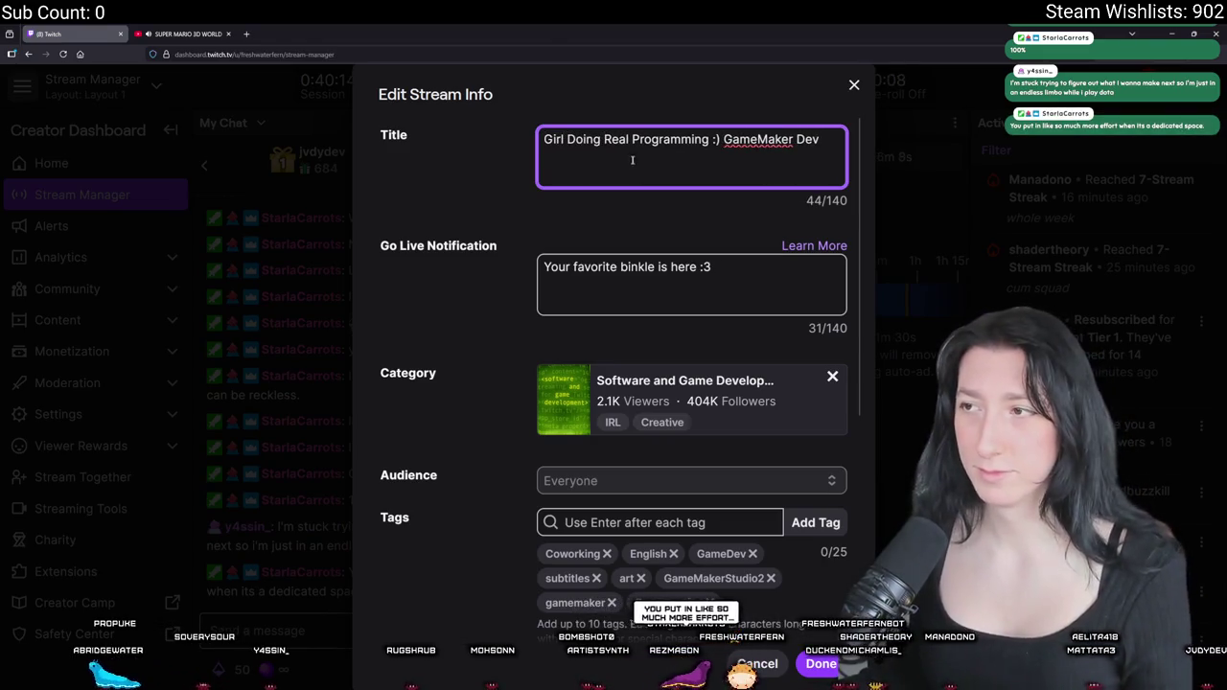
drag(823, 142, 713, 142)
key(BackSpace)
key(super+period)
text(plea)
key(Right)
key(Return)
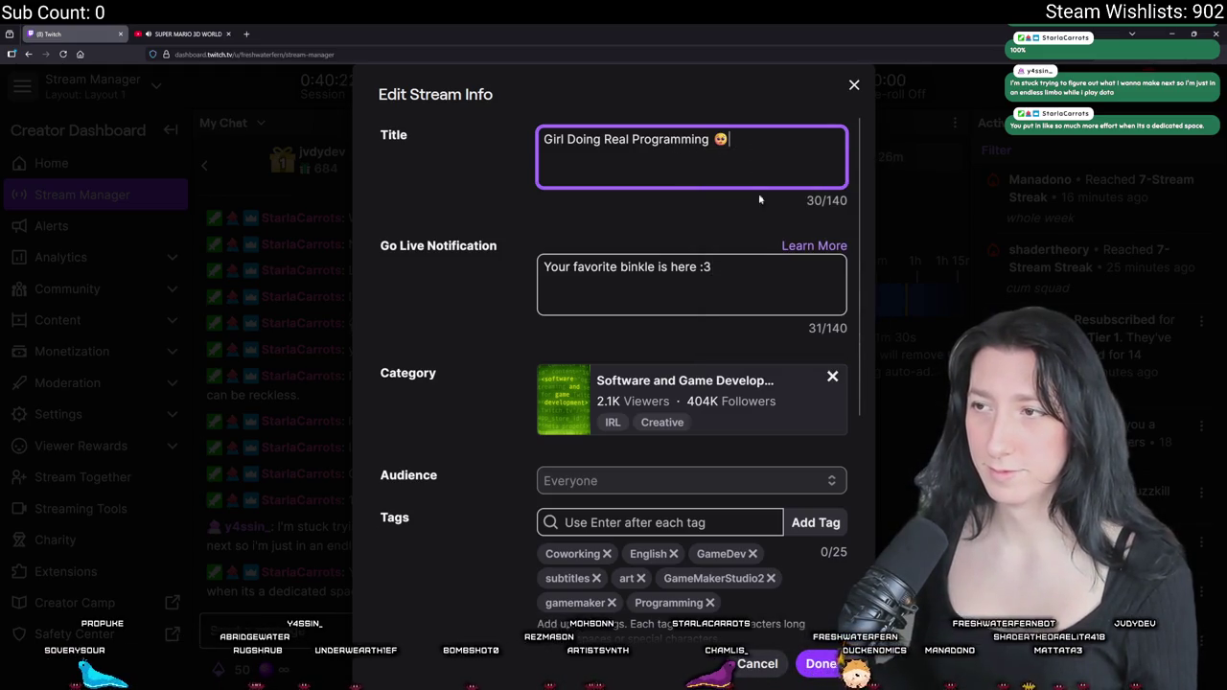
click(820, 666)
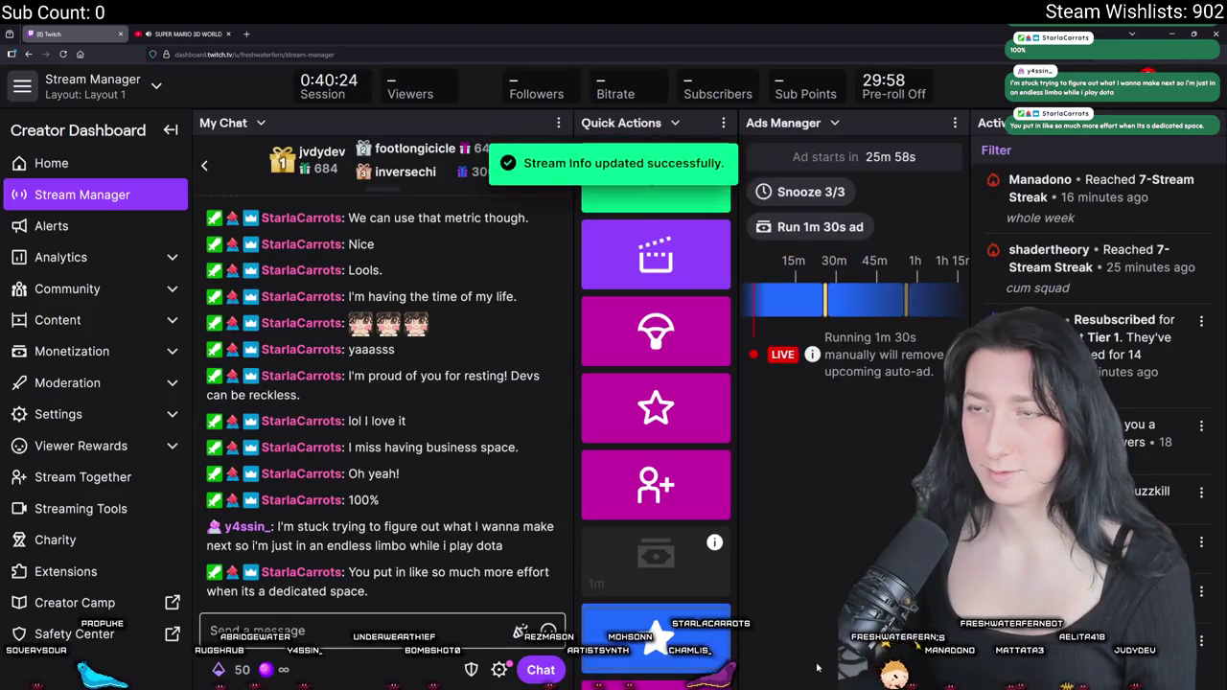
mouse_move(623, 32)
mouse_down()
mouse_move(266, 159)
mouse_move(0, 198)
mouse_move(108, 198)
mouse_move(0, 197)
mouse_up()
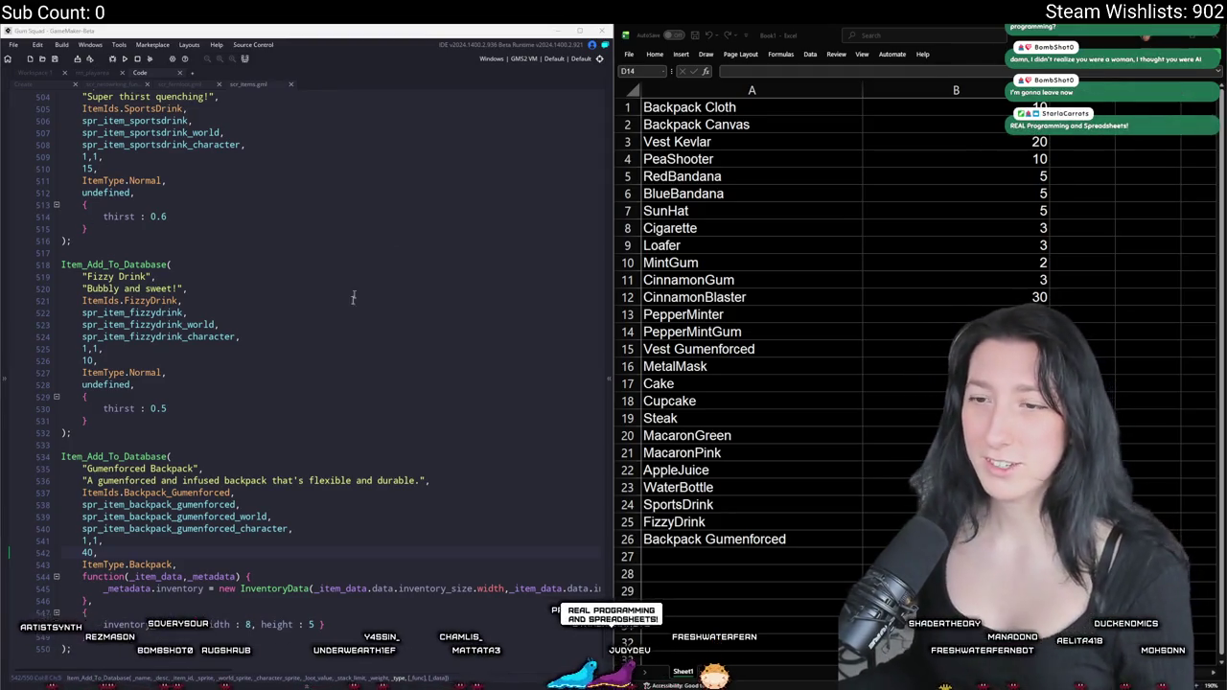
- Scroll scr_items back up to the Gumenforced Vest entry and minimize Excel
scroll(310, 511, down, 1)
click(305, 420)
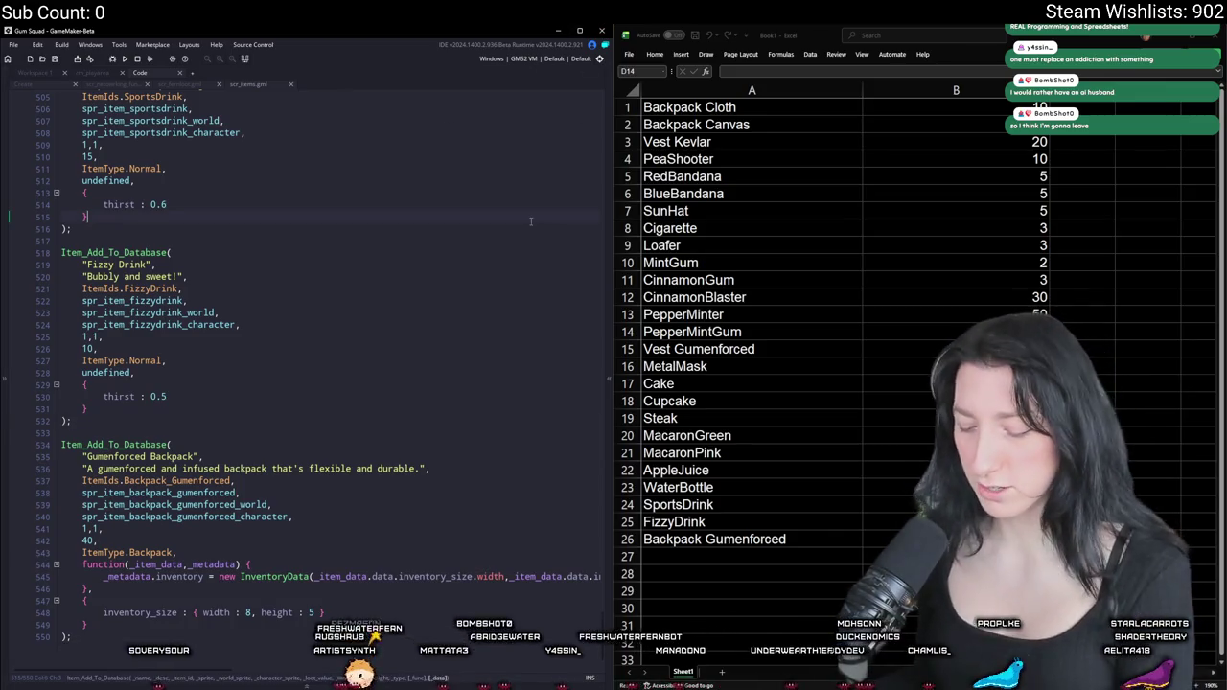
scroll(531, 222, up, 20)
scroll(390, 150, up, 3)
click(1147, 35)
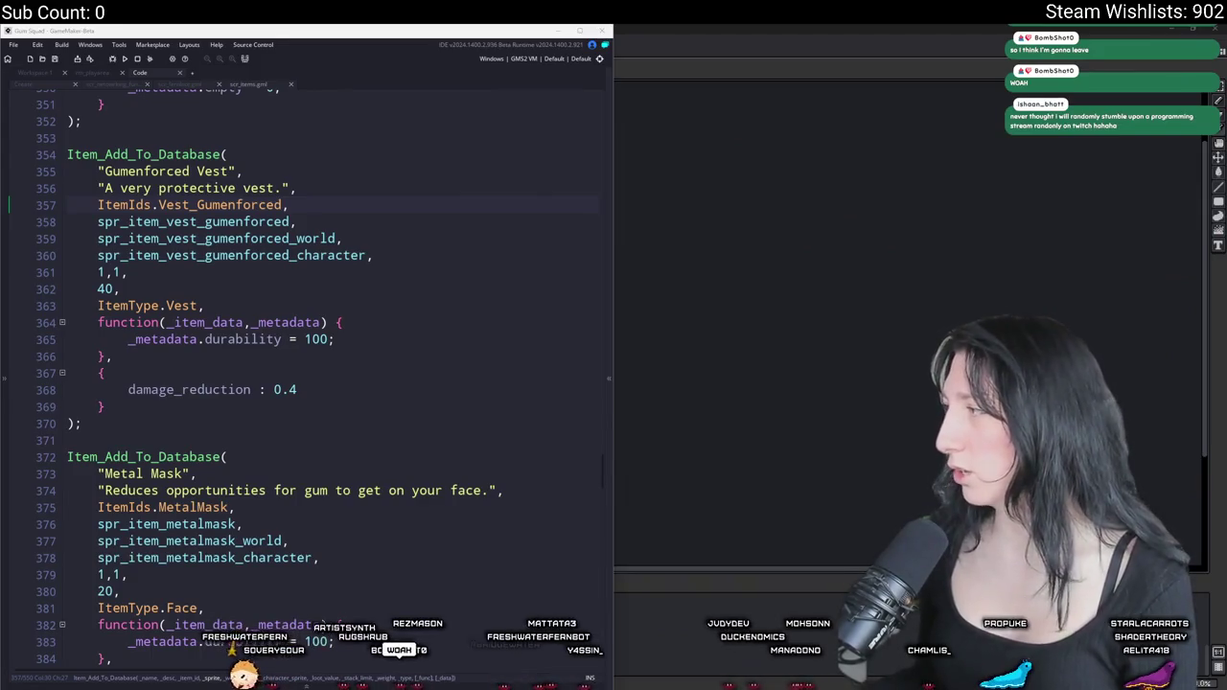
- Maximize GameMaker, build with F5, and open the scr_fernloot line 13 compile error
double_click(392, 42)
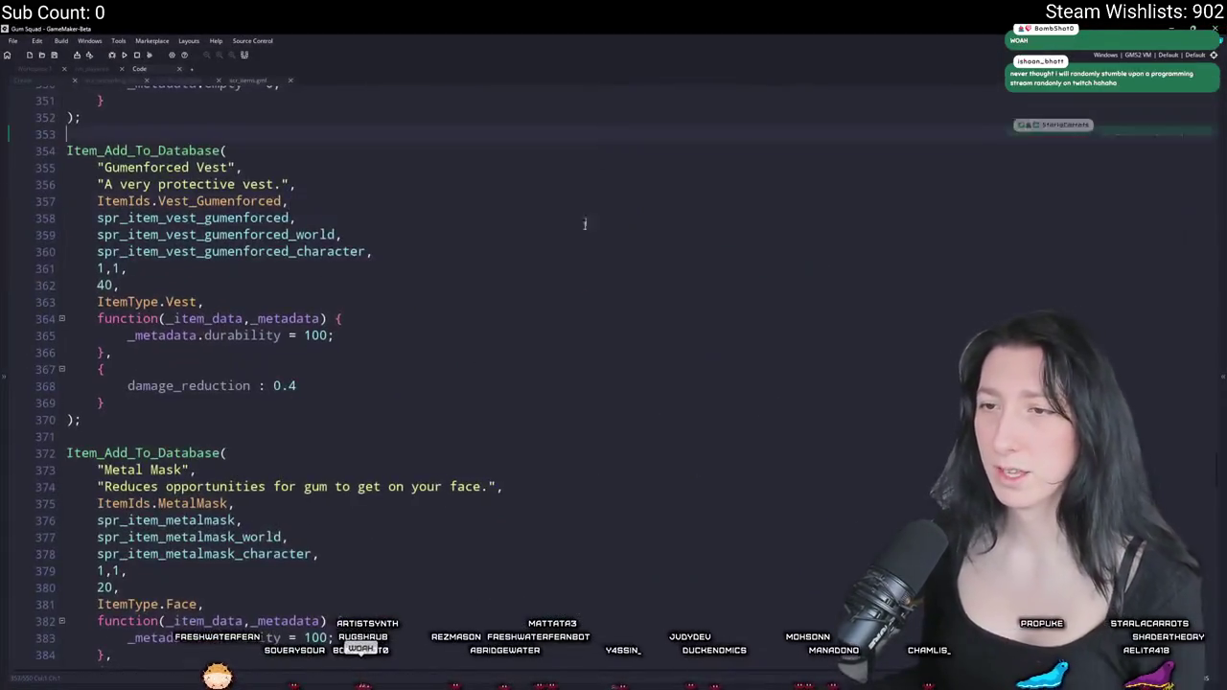
click(387, 212)
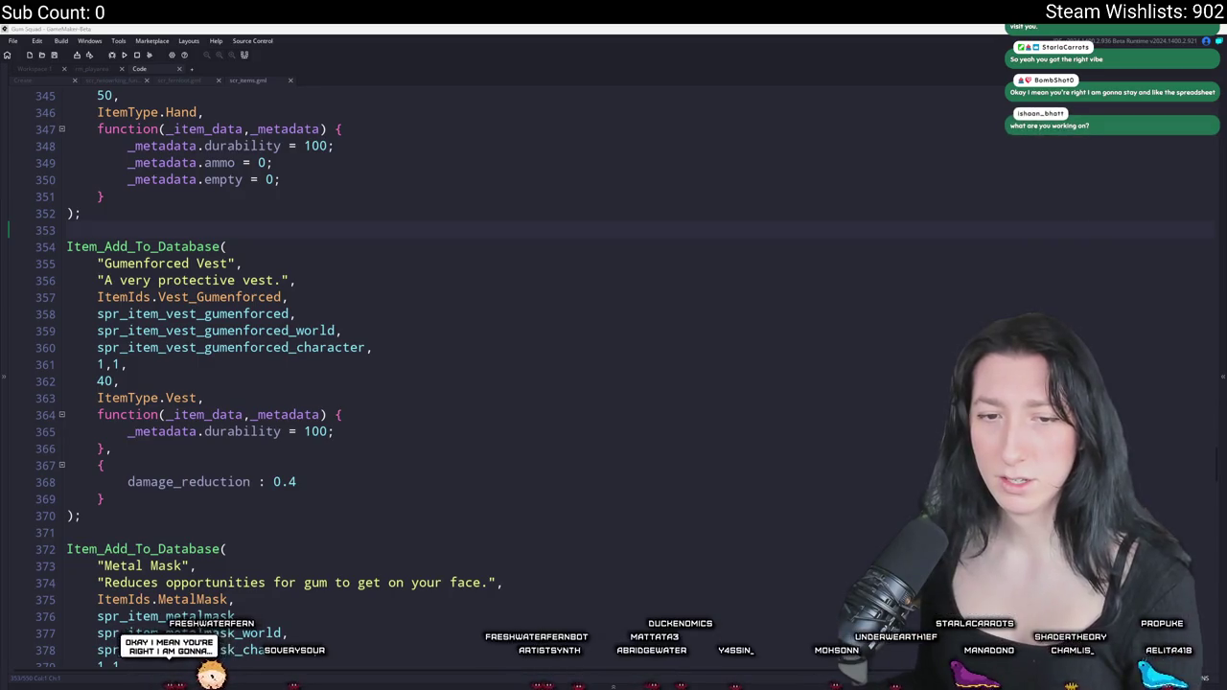
scroll(316, 212, up, 3)
click(313, 218)
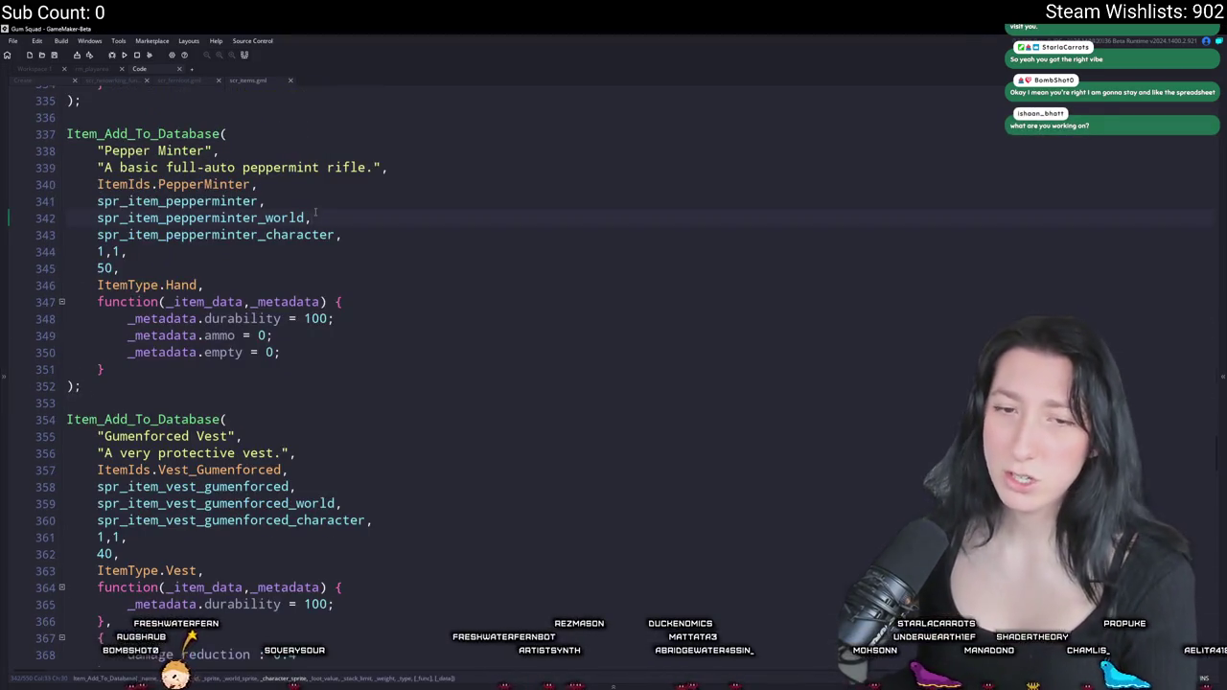
key(F5)
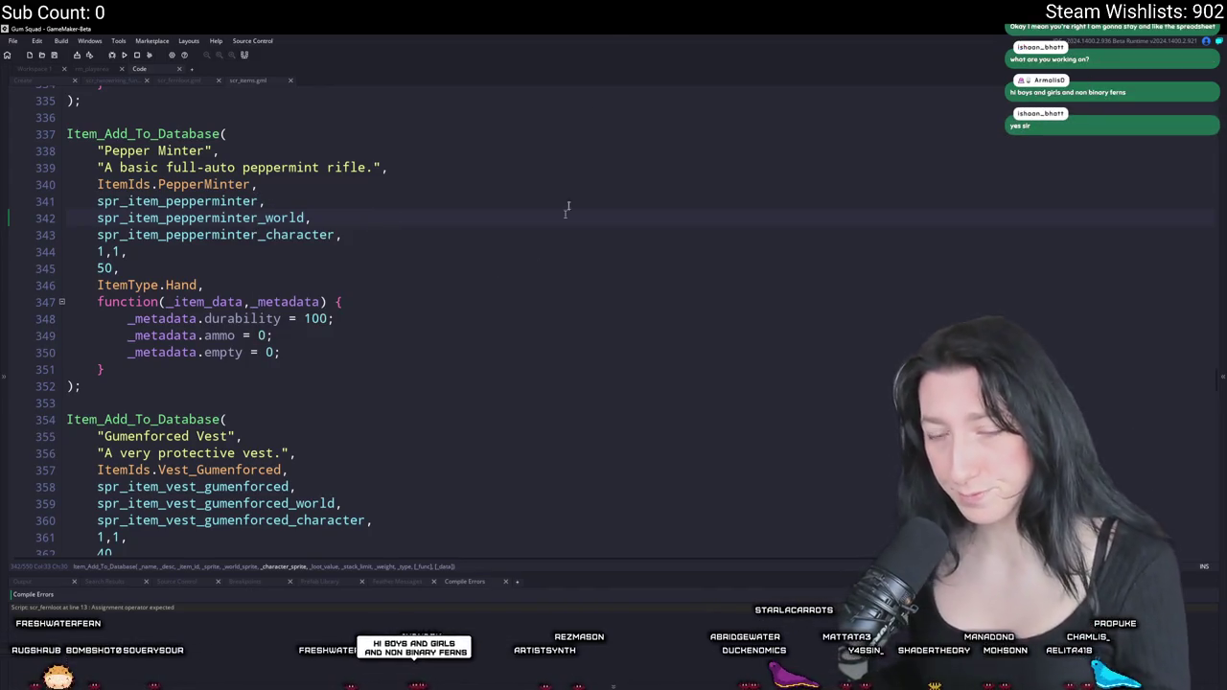
double_click(107, 608)
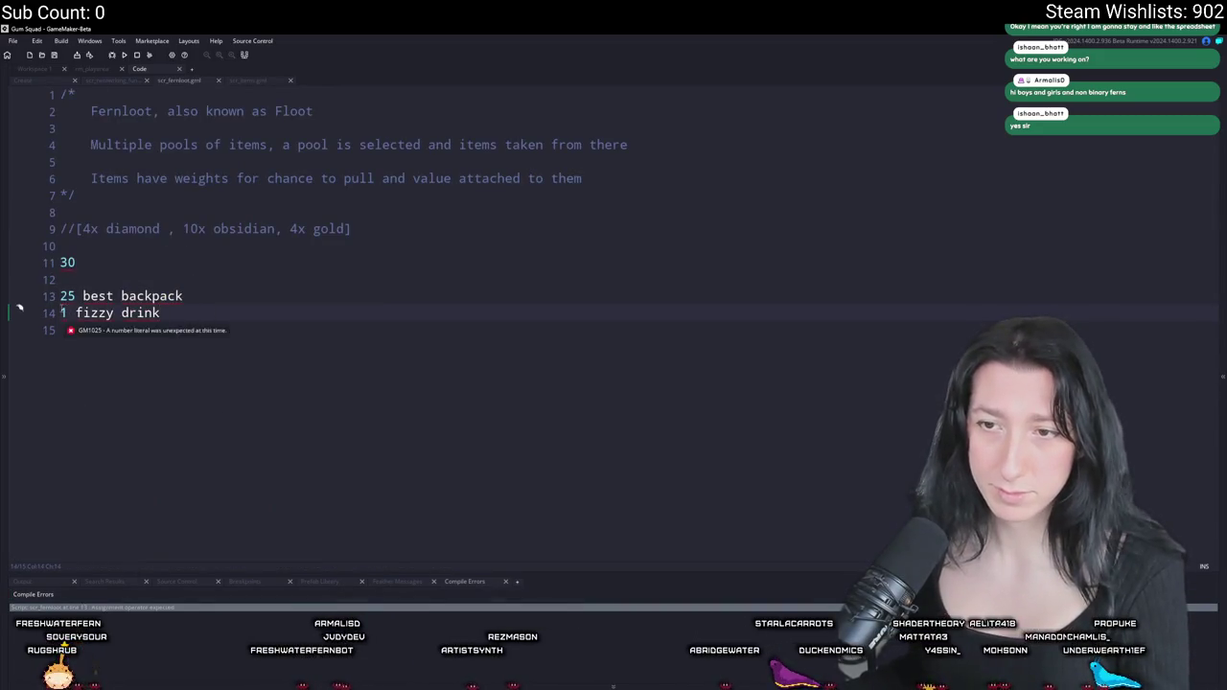
- Comment out lines 11–14 of scr_fernloot with Ctrl+K and rebuild the game
key(ctrl+k)
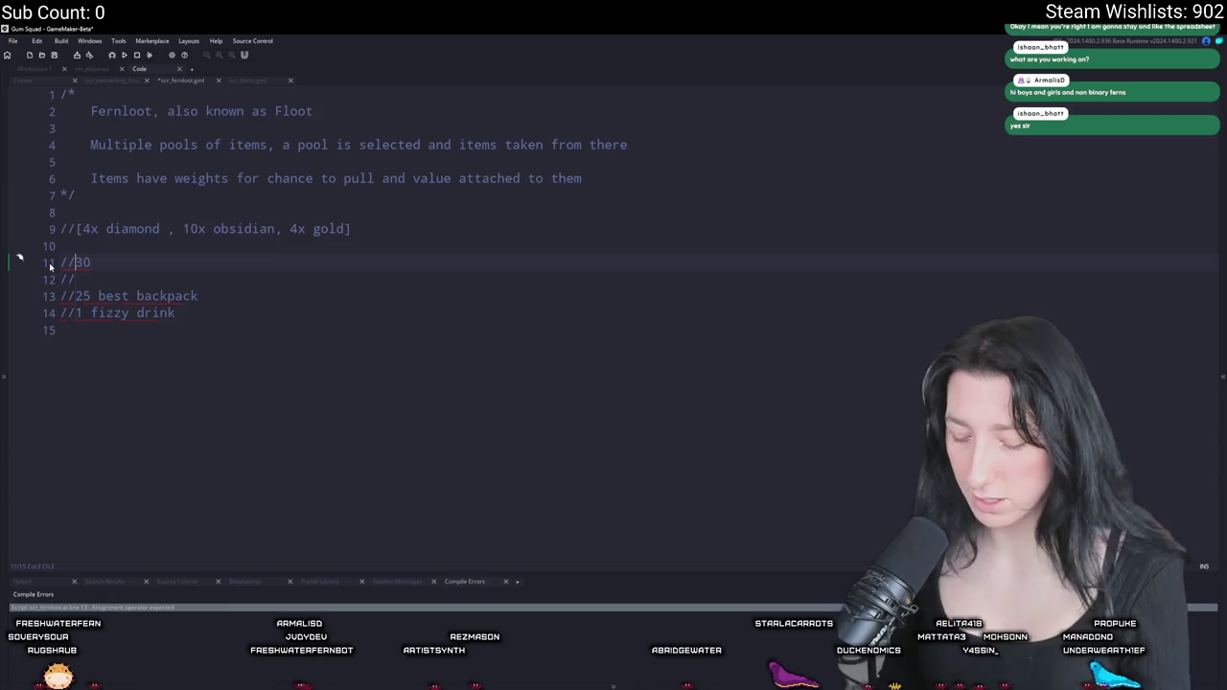
key(F5)
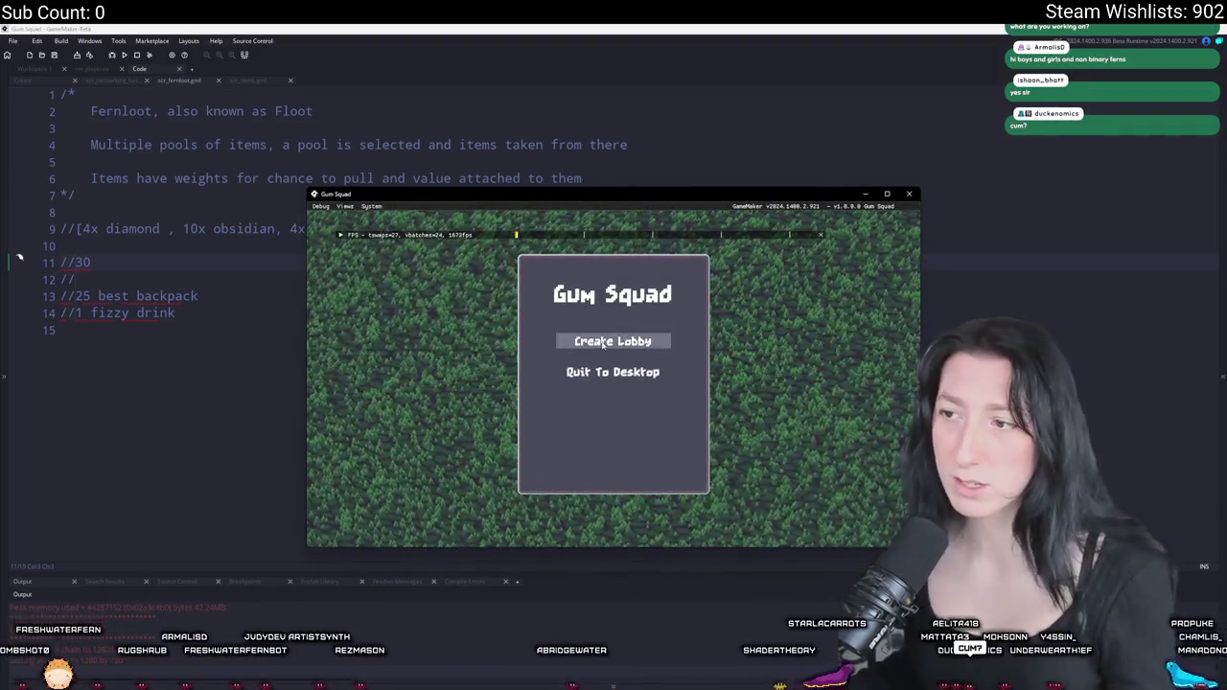
- Start a lobby, then equip the yellow backpack, green backpack and rifle in the inventory
click(603, 343)
key(Tab)
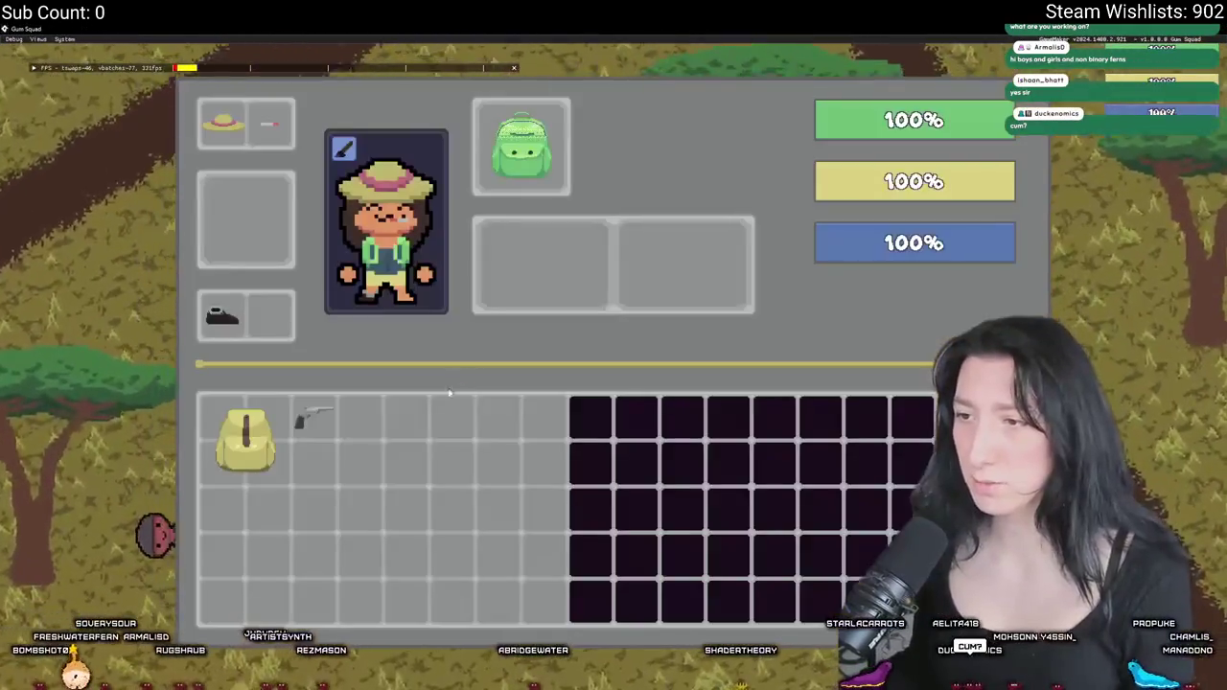
mouse_move(245, 441)
mouse_down()
mouse_move(307, 432)
mouse_move(686, 254)
mouse_move(246, 439)
mouse_move(551, 269)
mouse_up()
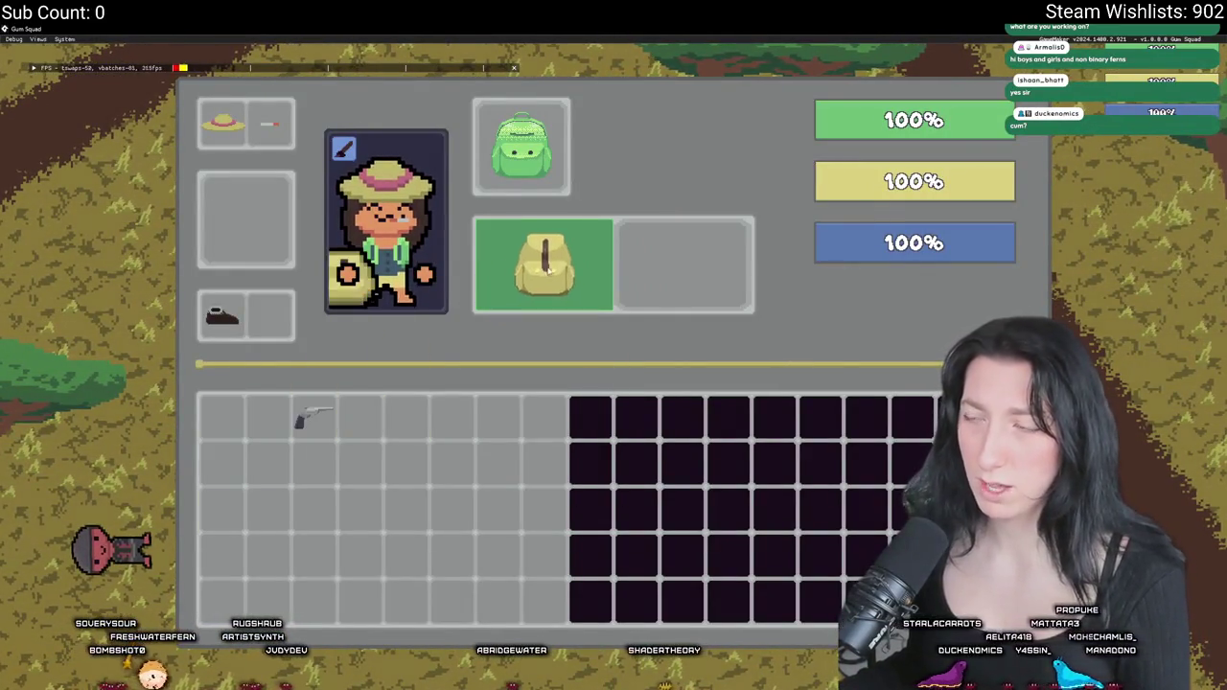
drag(521, 143, 661, 264)
drag(541, 266, 523, 148)
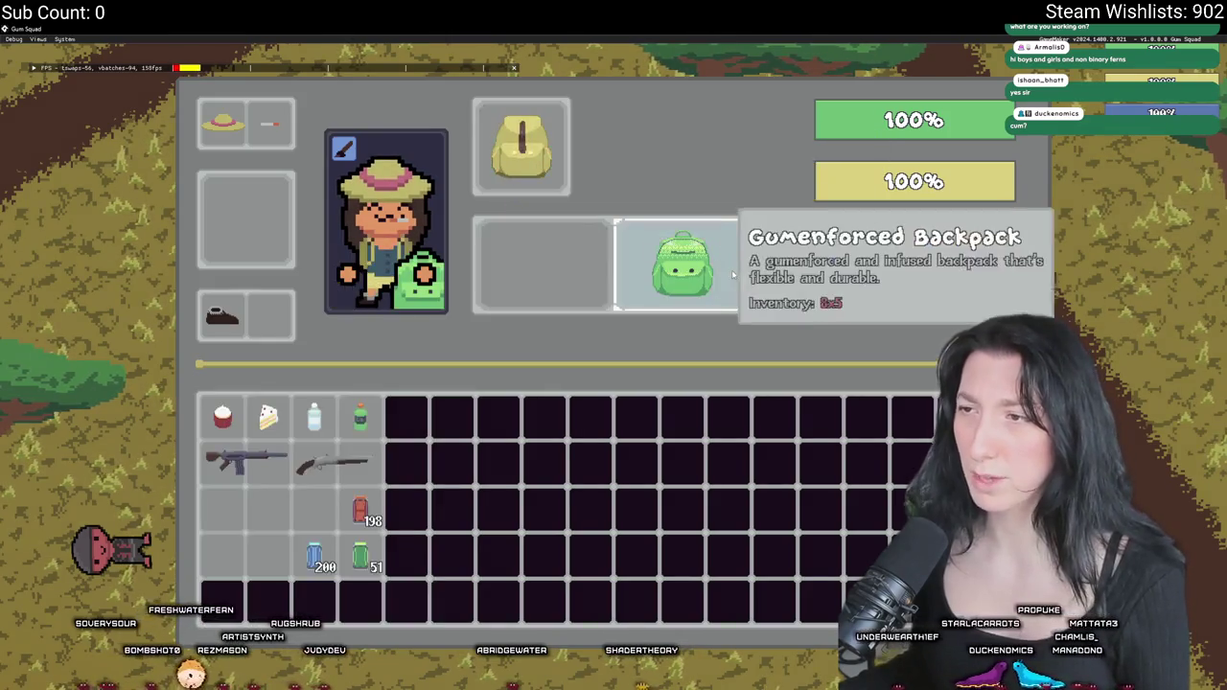
click(275, 449)
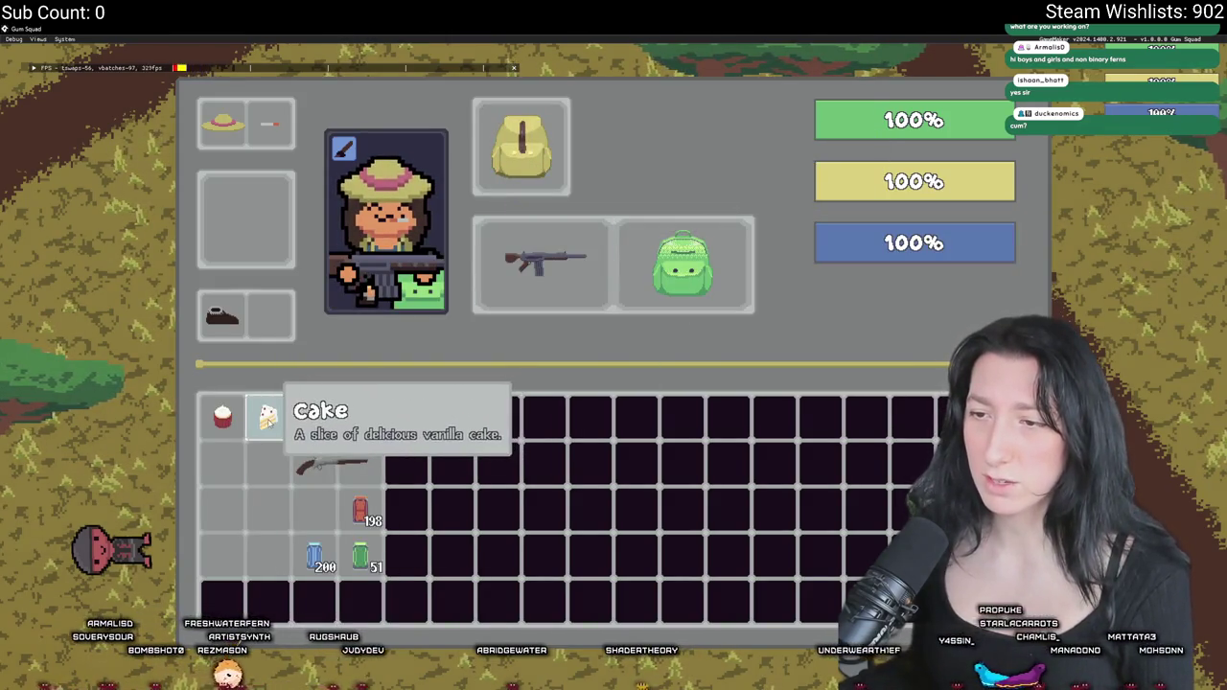
- Walk to a nearby container and move its 200 Mint Gum stack into the backpack
key(Tab)
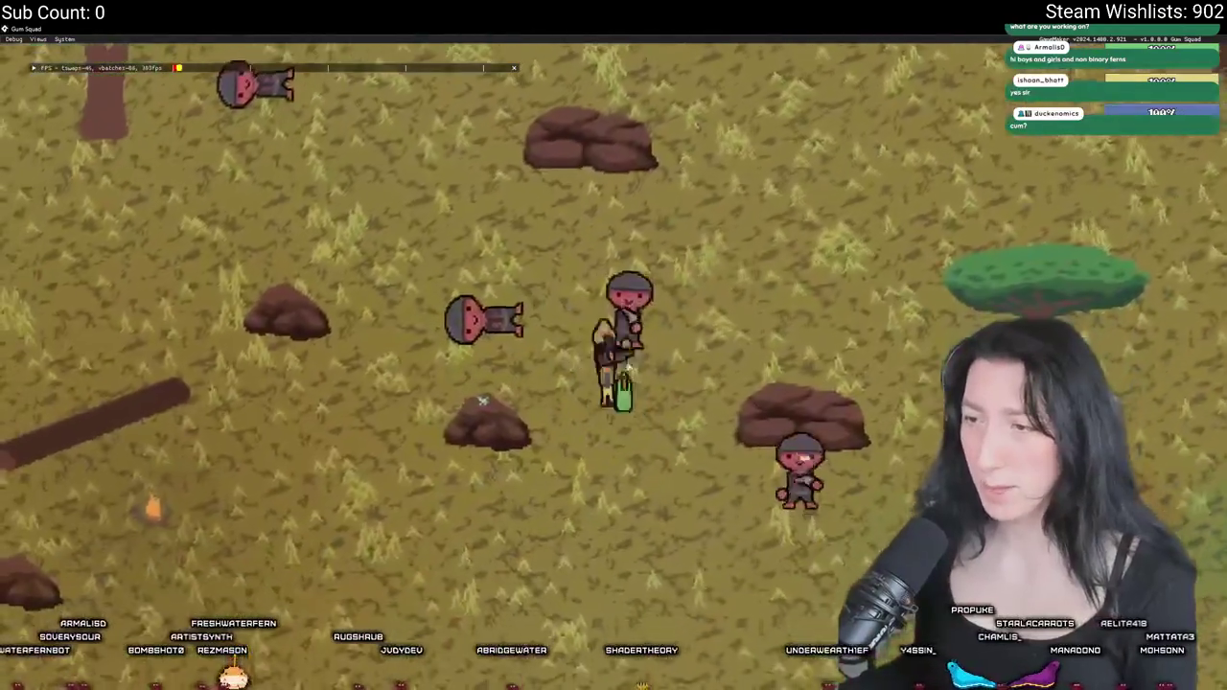
key(w)
key(a)
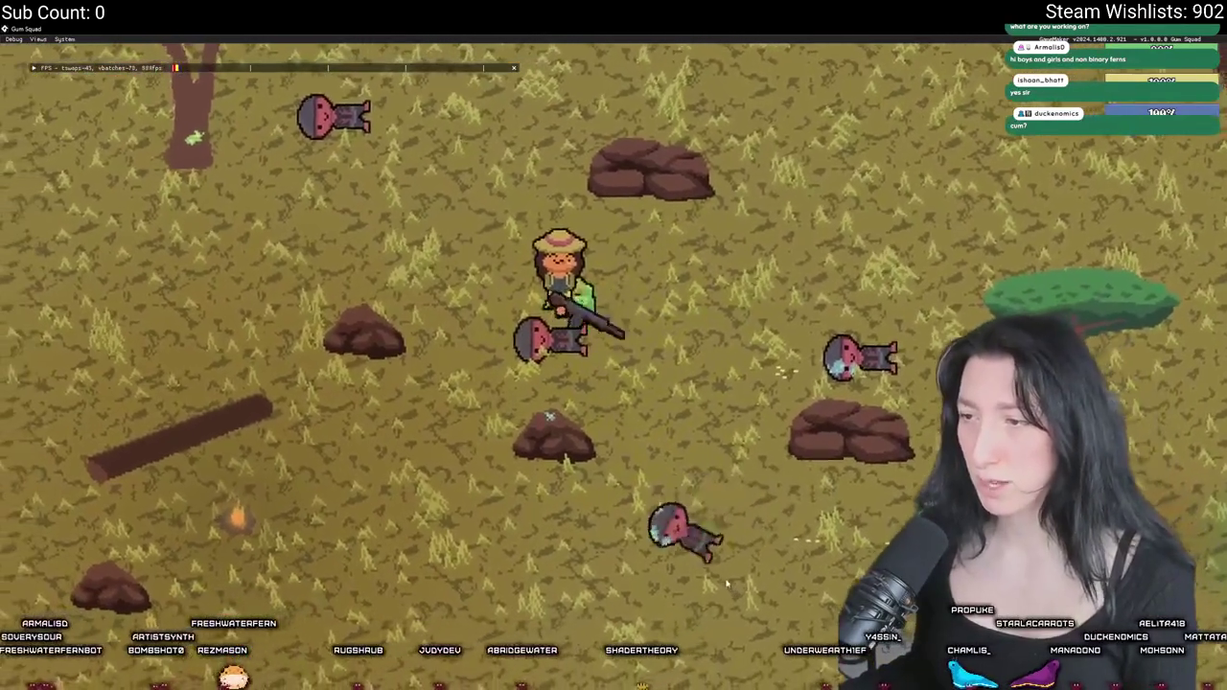
key(s)
key(d)
key(Tab)
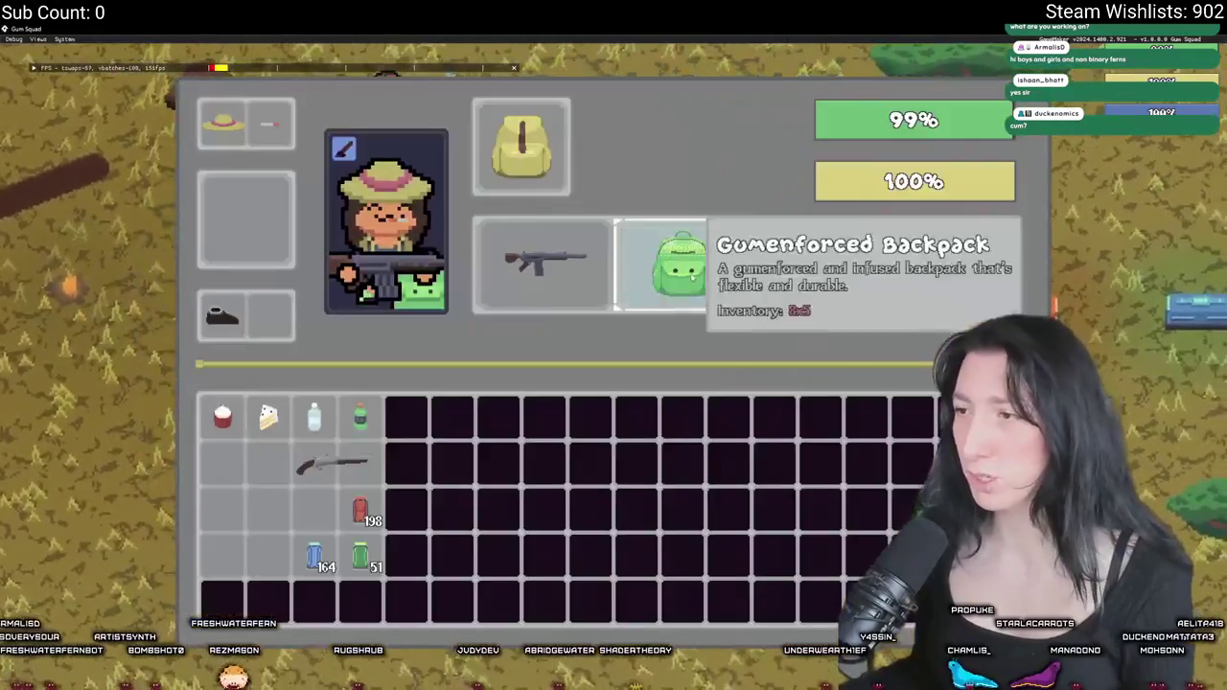
key(Tab)
key(w)
key(a)
key(Tab)
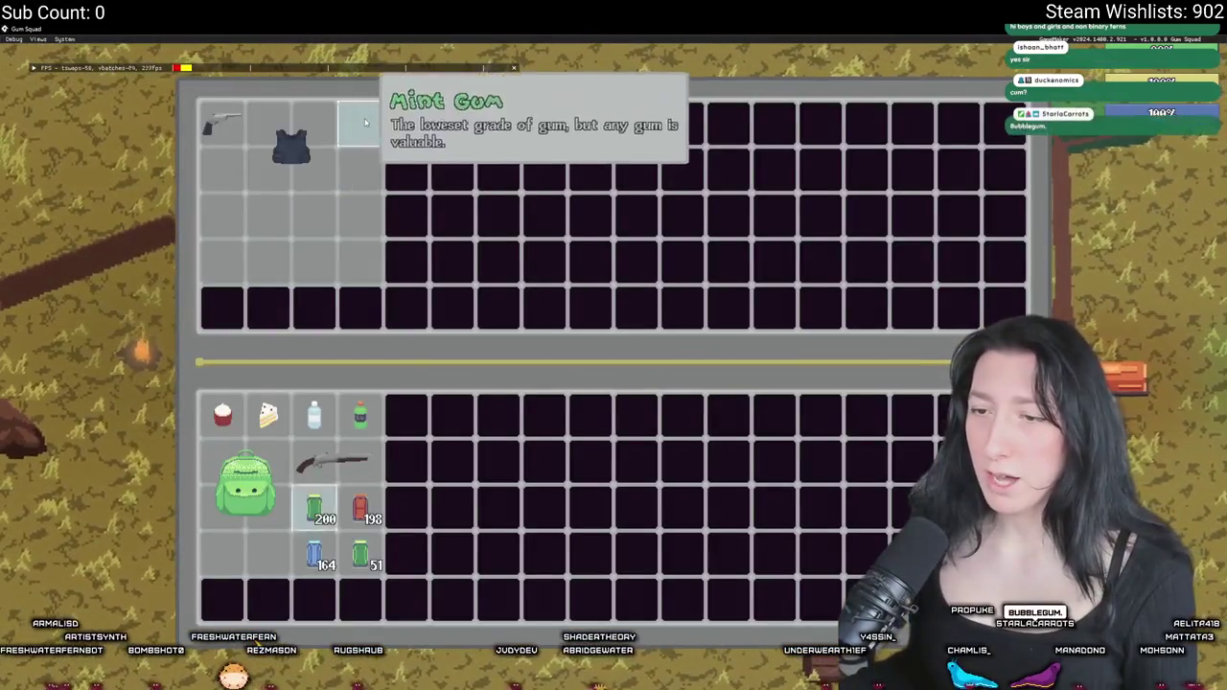
shift+click(359, 125)
key(Tab)
- Check another container, wander the field, then quit the game with Escape
key(d)
key(Tab)
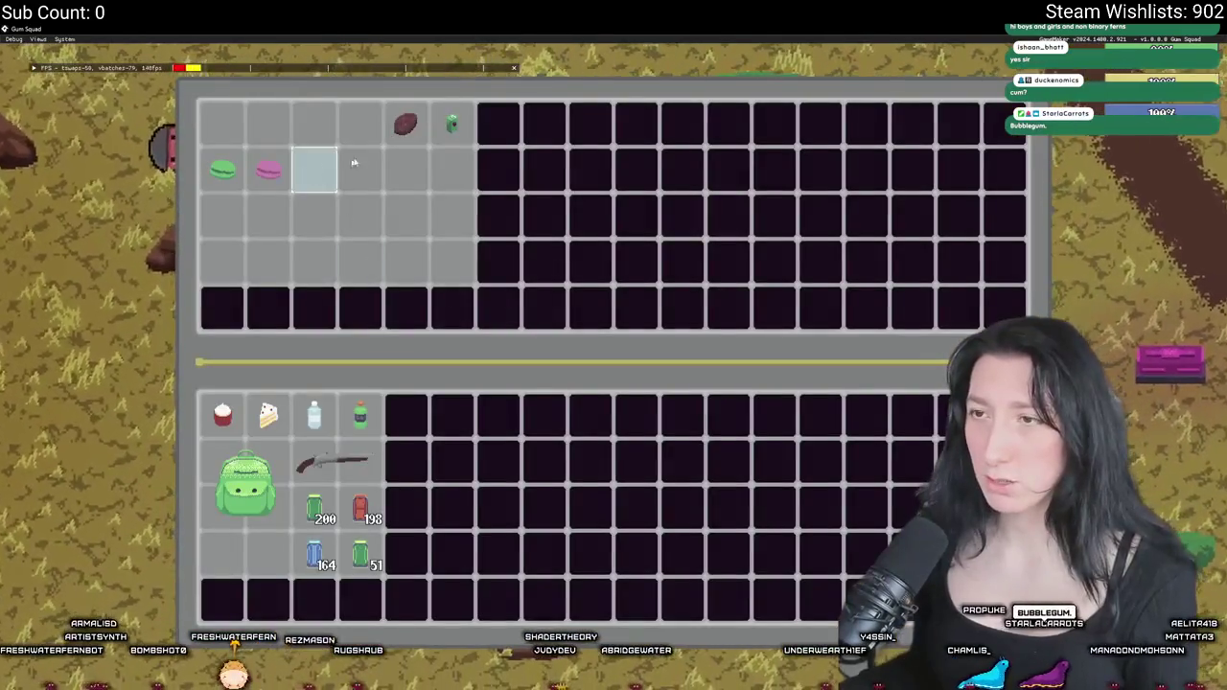
key(Tab)
key(a)
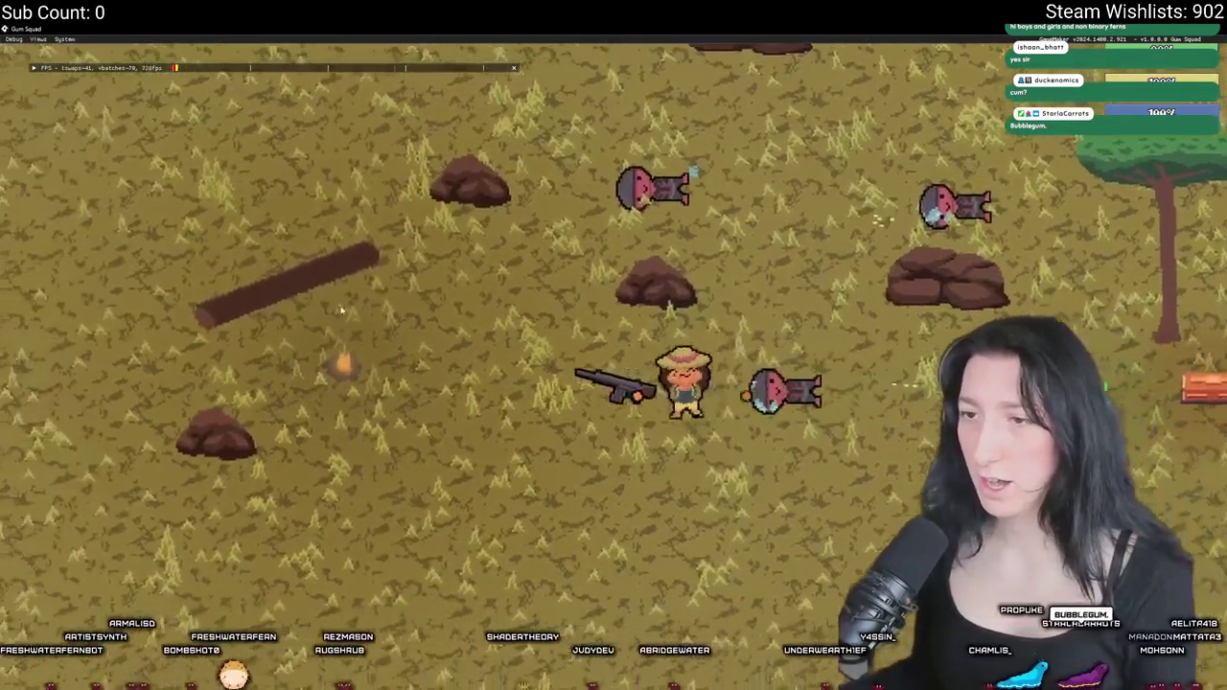
key(s)
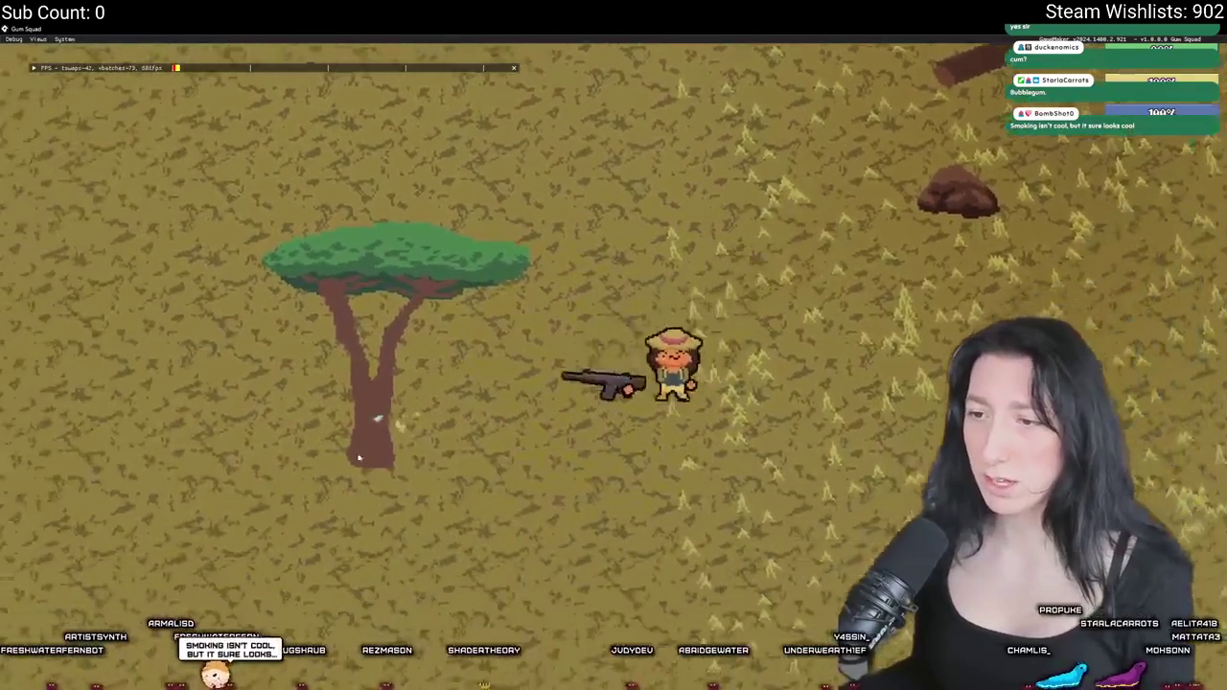
key(w)
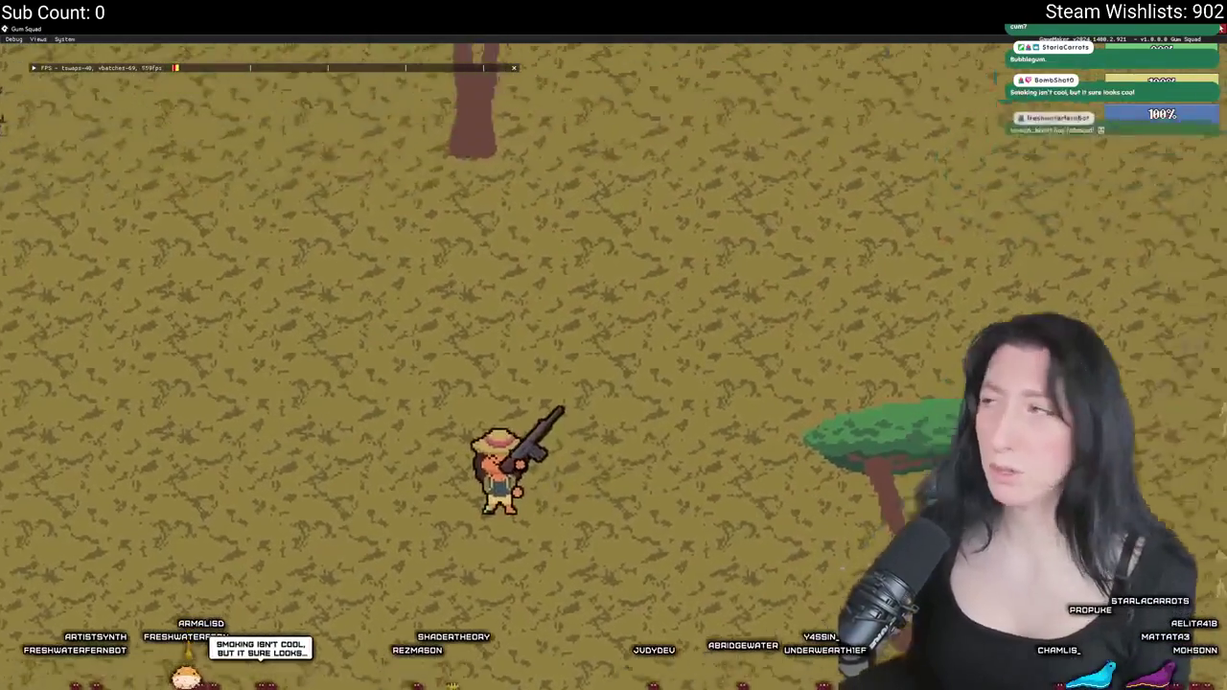
key(Escape)
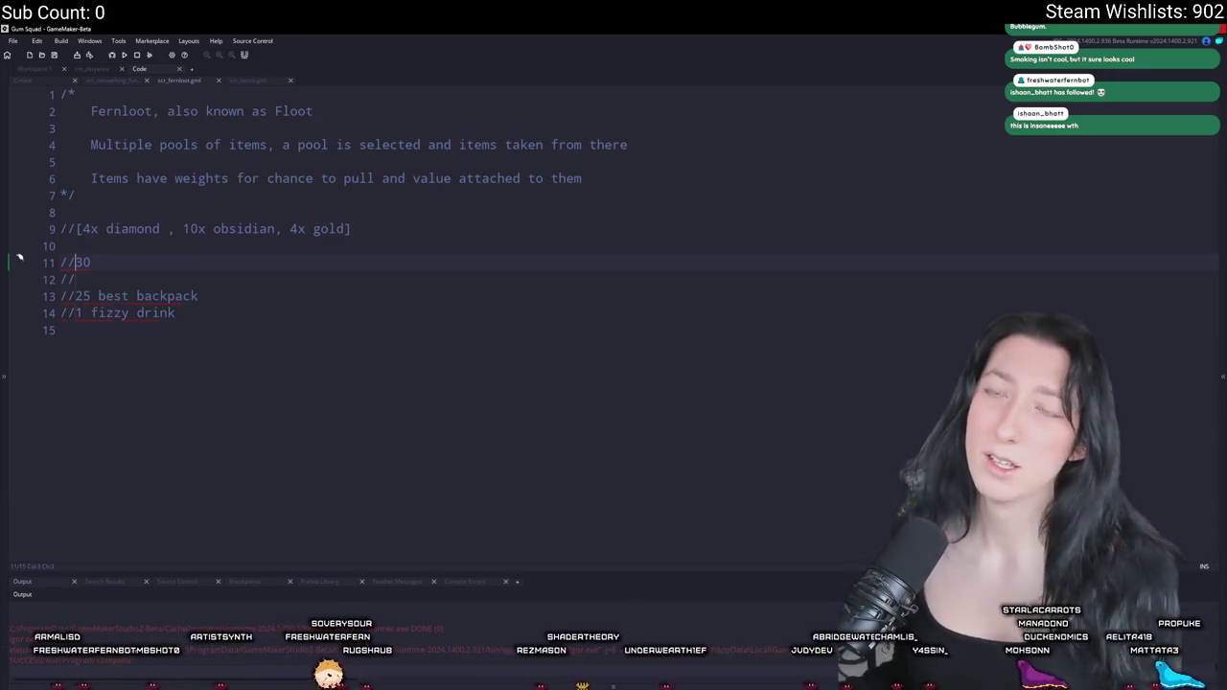
- Delete the commented loot notes on lines 9–14 of scr_fernloot
mouse_move(178, 315)
mouse_down()
mouse_move(16, 310)
mouse_move(43, 262)
mouse_up()
key(shift+Up)
key(shift+Up)
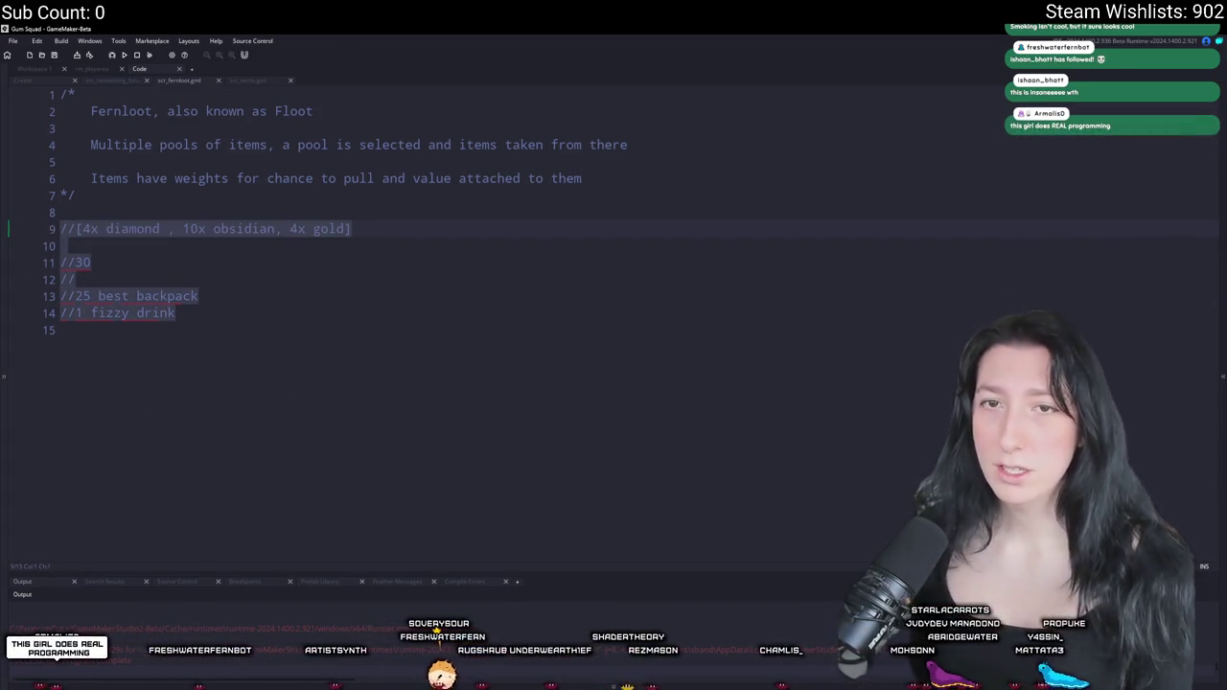
key(BackSpace)
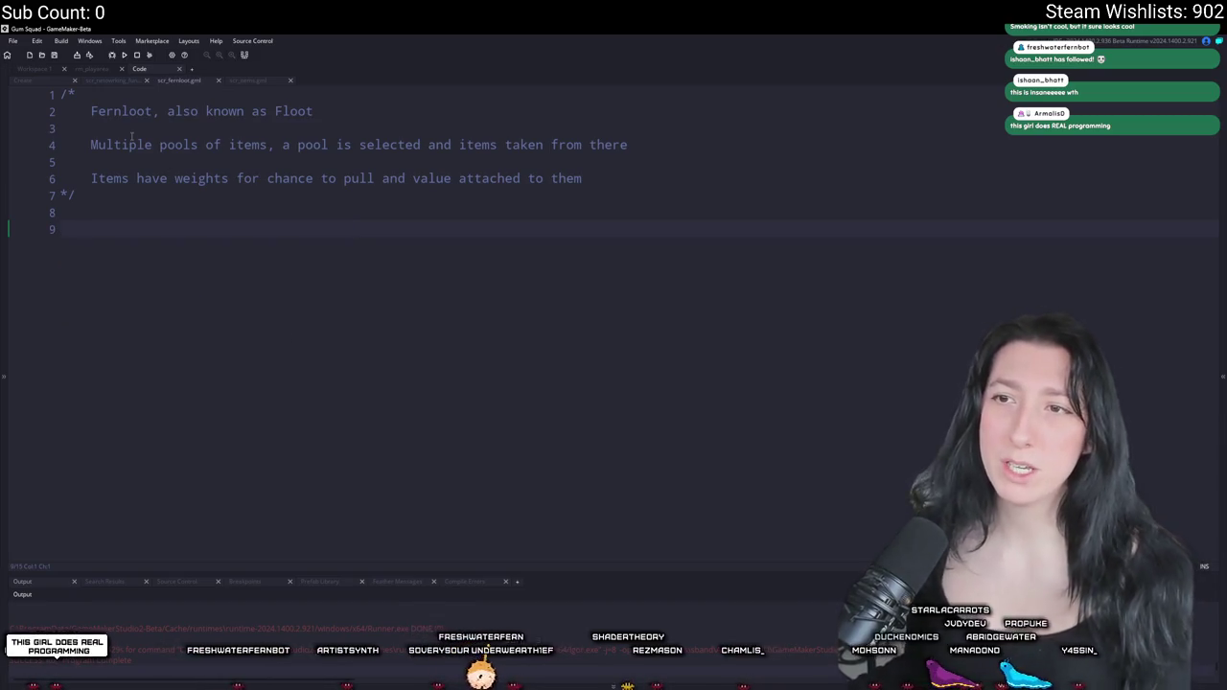
key(ctrl+Tab)
- Zoom around the 51200×51200 rm_playarea map, then return to the scr_fernloot code
scroll(575, 382, down, 5)
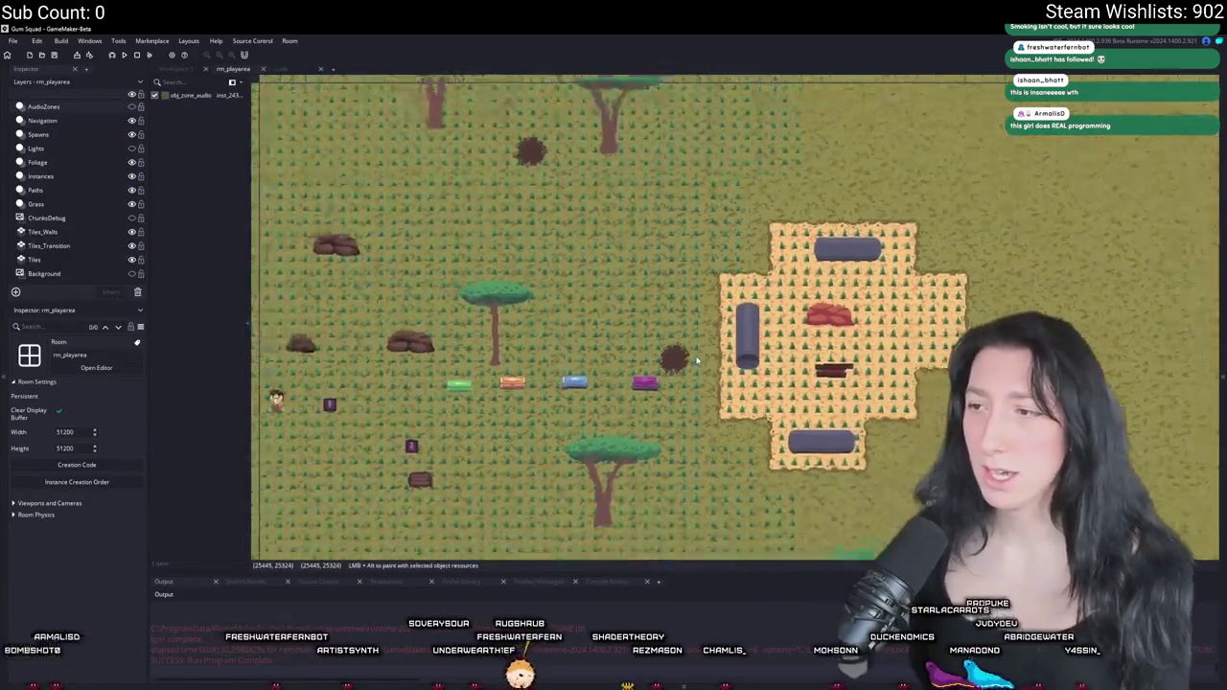
scroll(885, 400, up, 3)
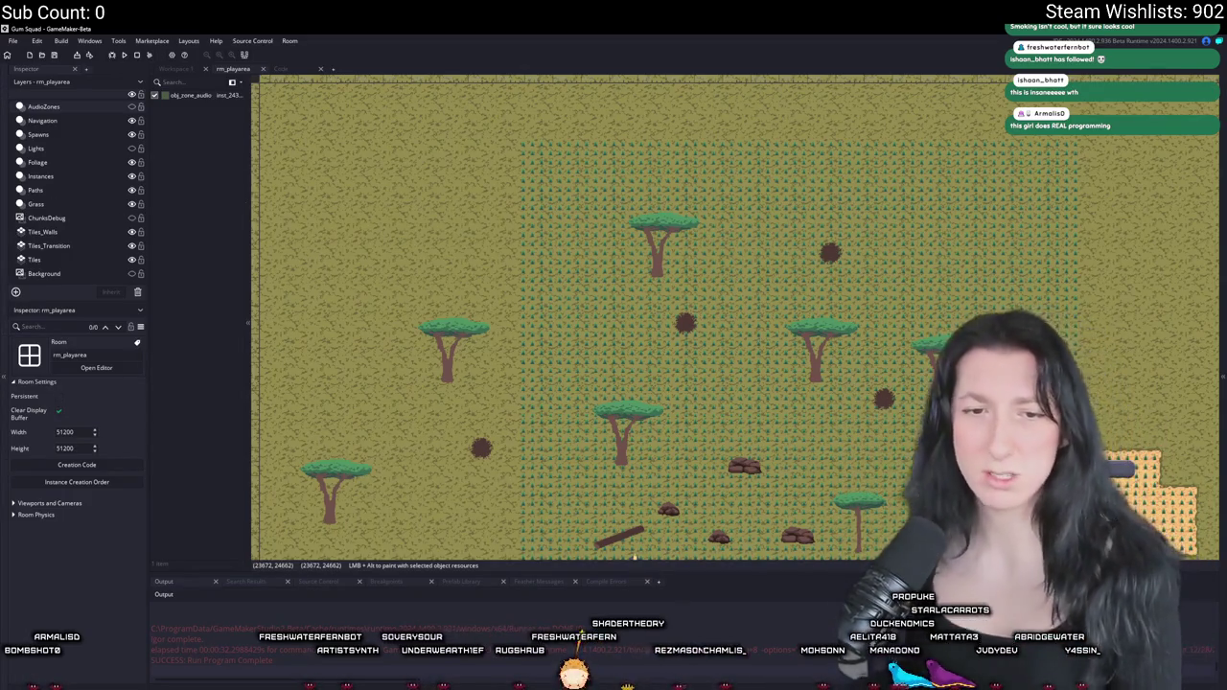
scroll(848, 337, down, 2)
scroll(466, 159, up, 2)
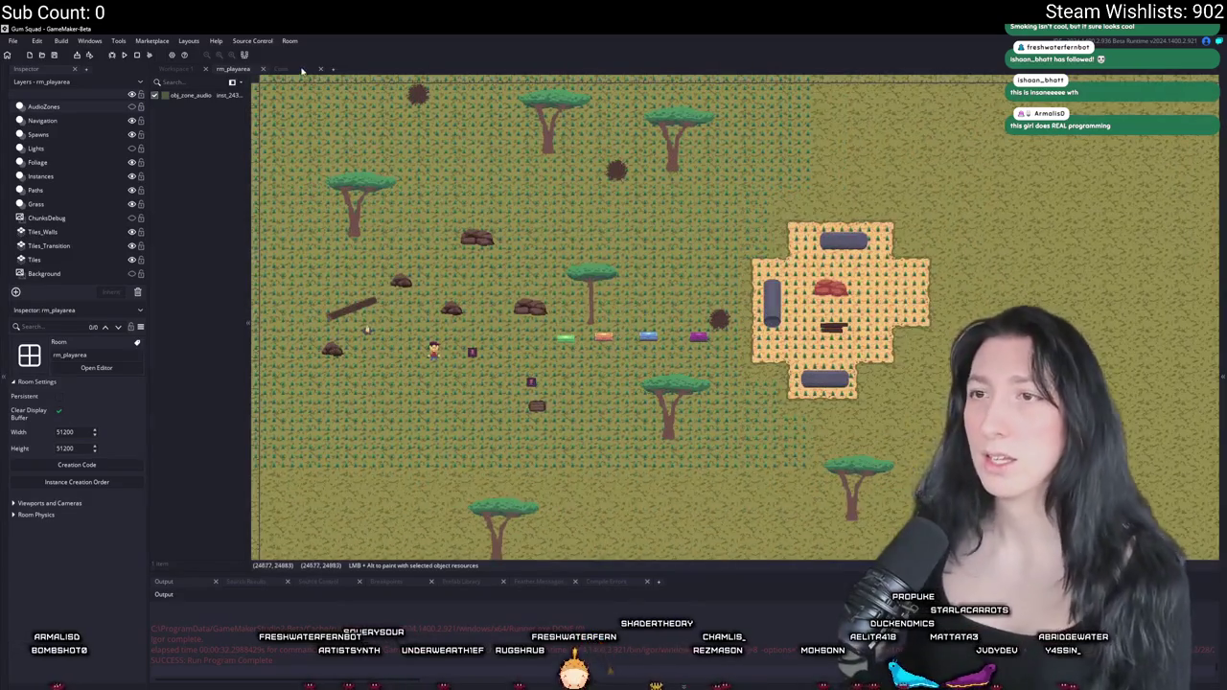
click(299, 70)
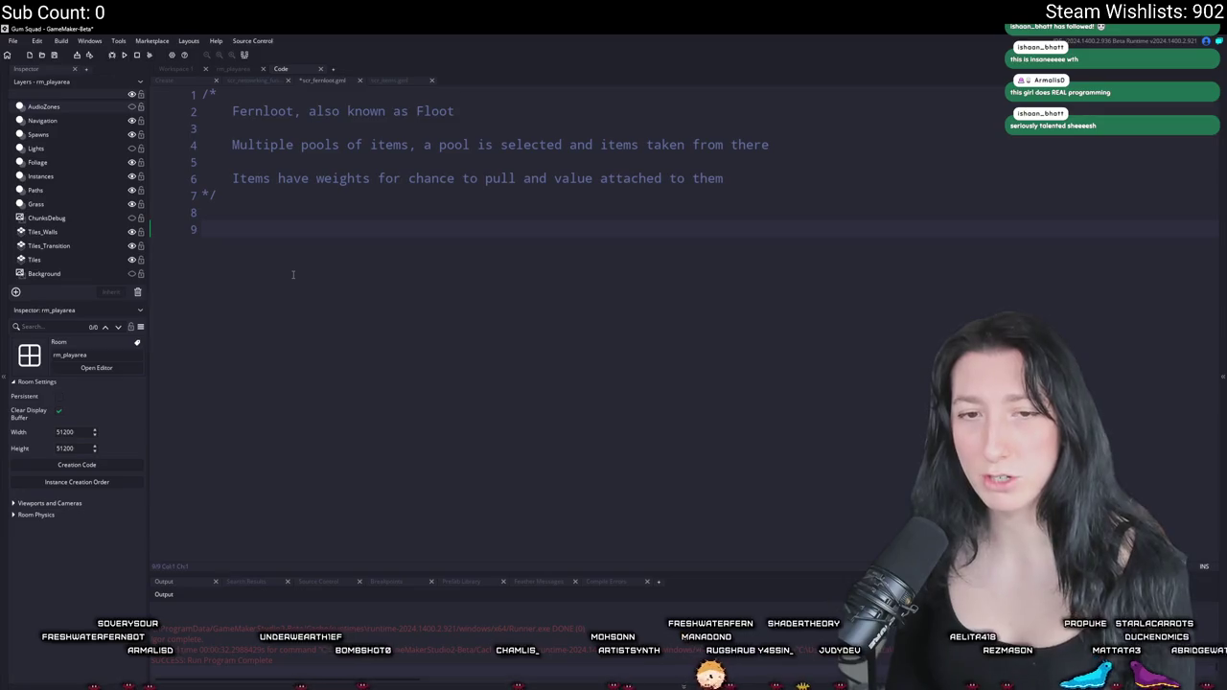
- Type 'd' on the empty line 9 of scr_fernloot
text(d)
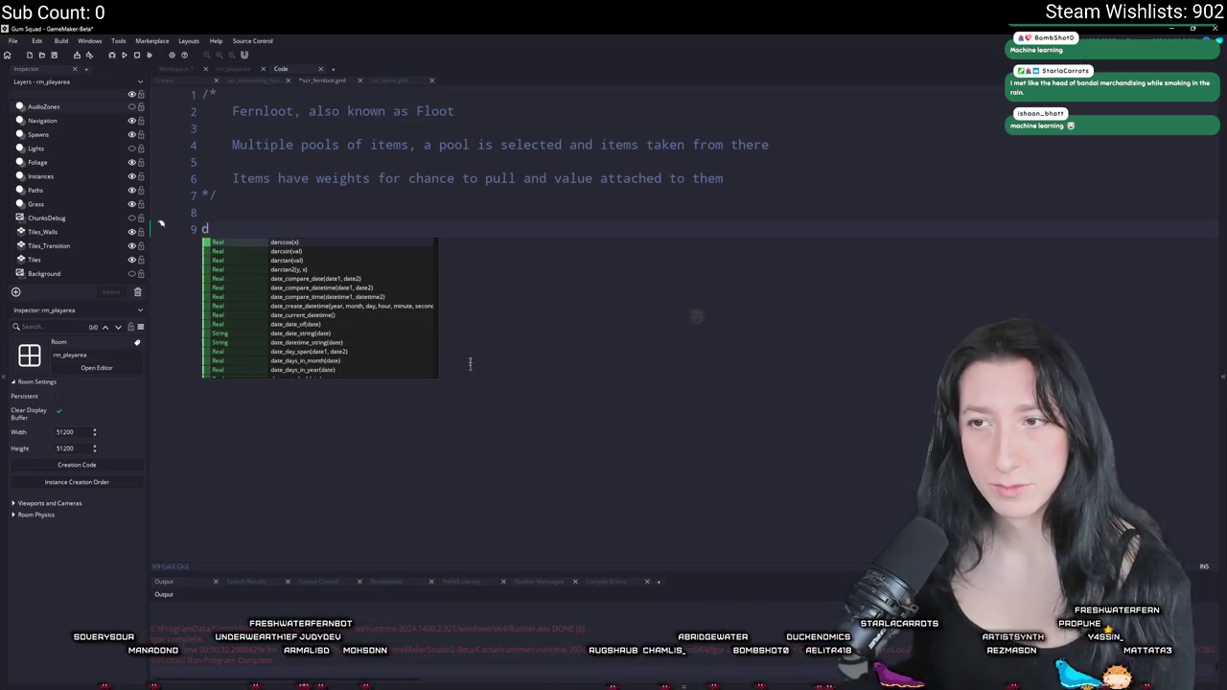
- Replace the stray 'd' with a draft floot_poolcreate() function and its braces
key(Escape)
right_click(413, 232)
click(284, 229)
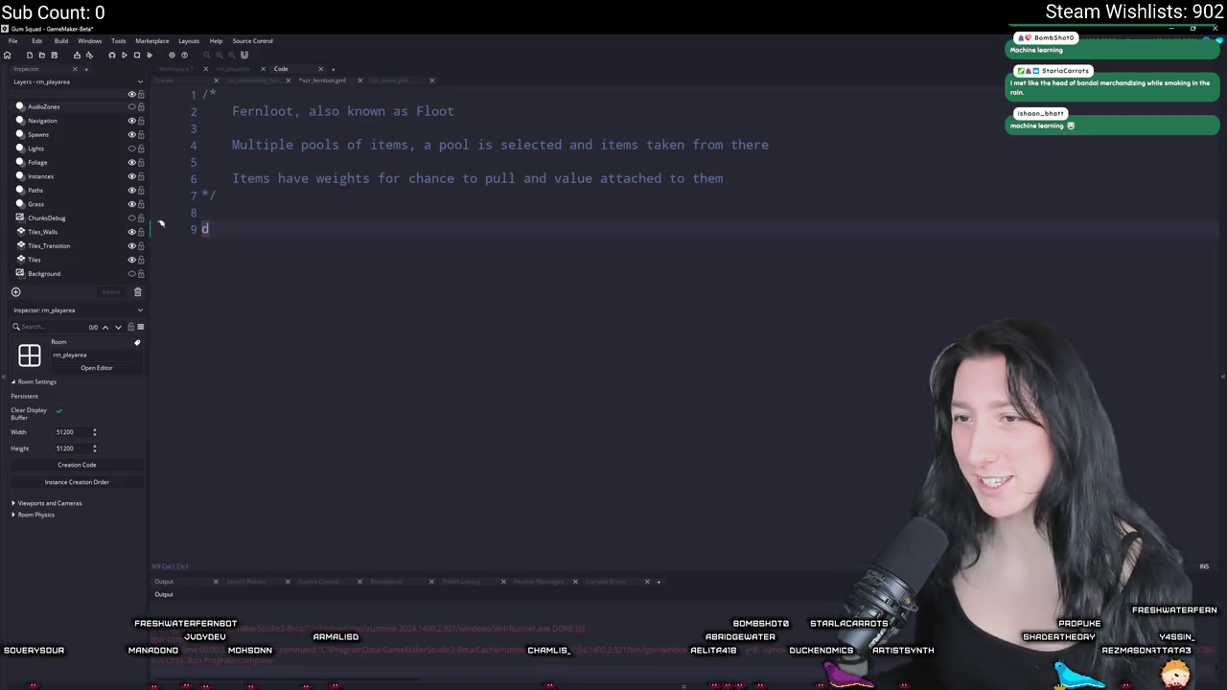
click(215, 270)
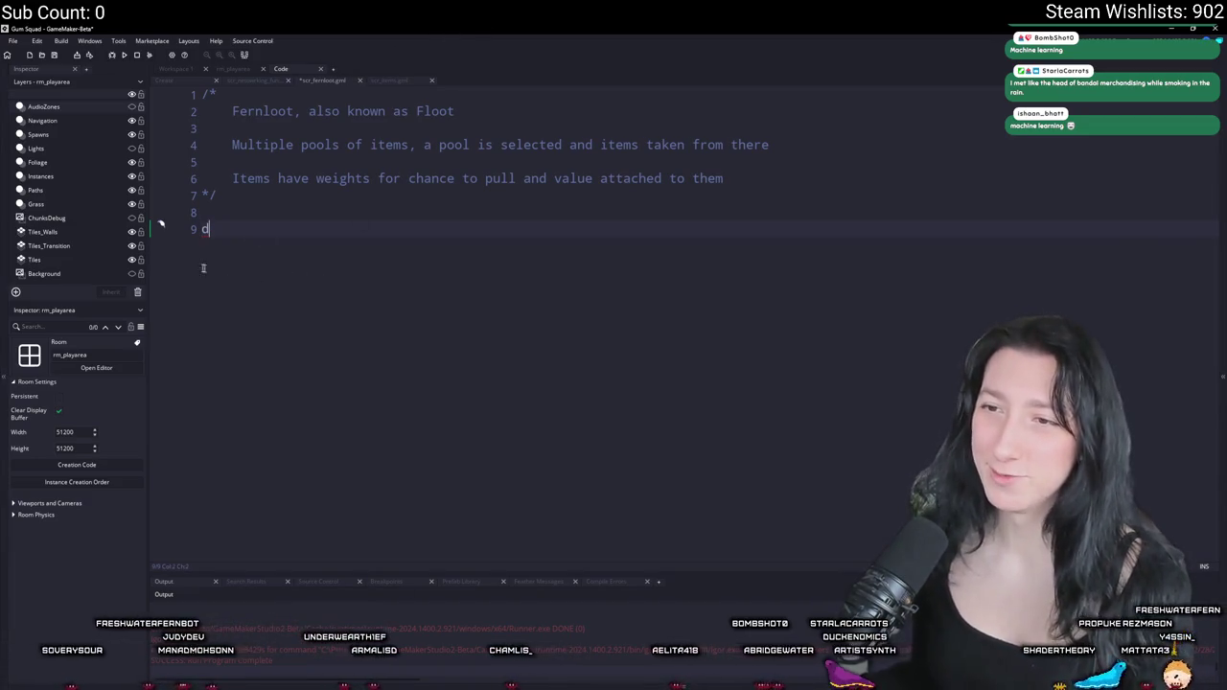
key(BackSpace)
text(function lo)
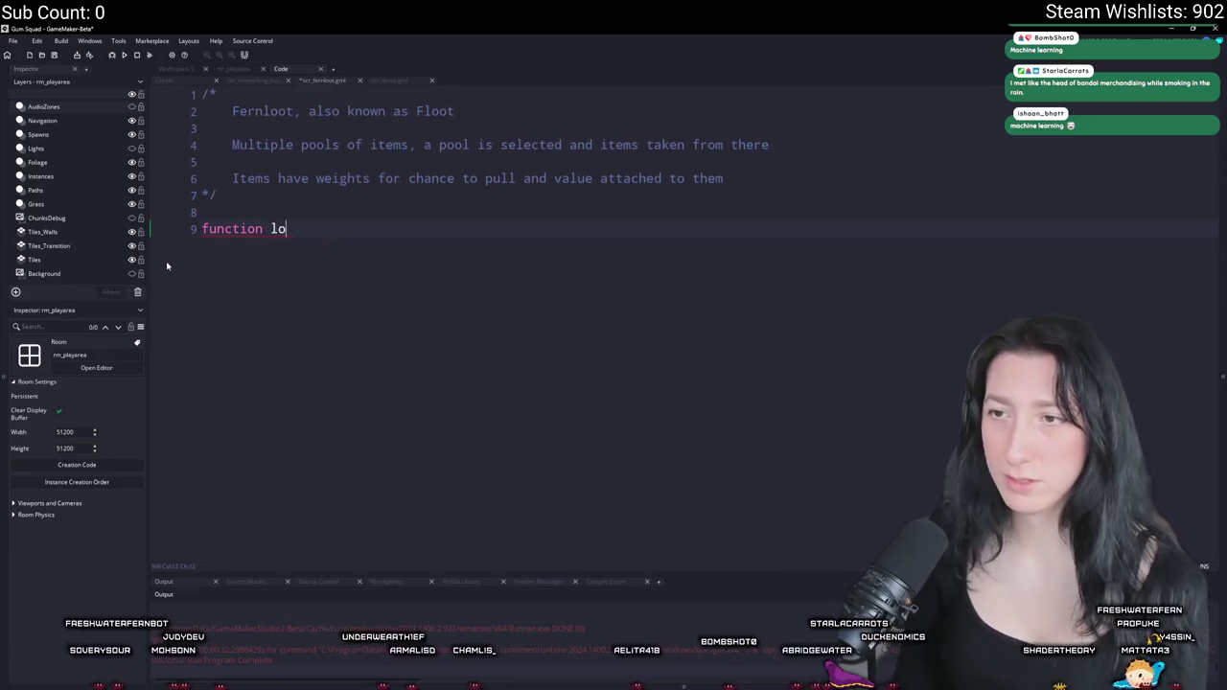
text(ot_table_create)
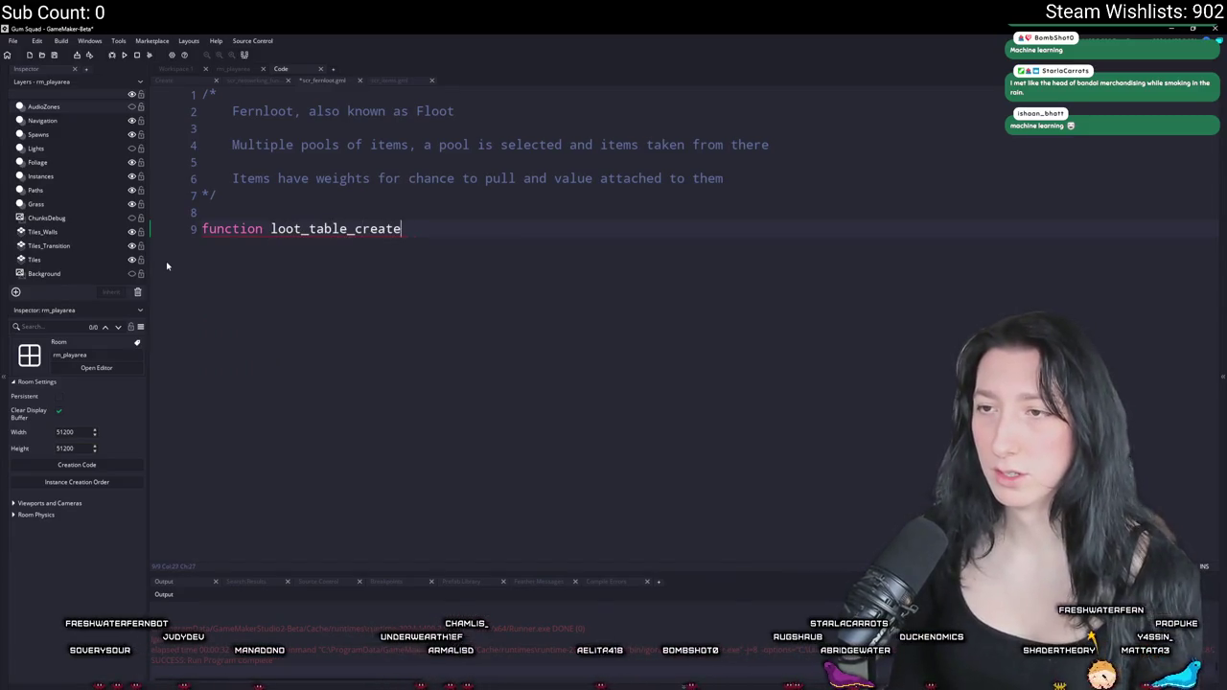
key(BackSpace)
key(BackSpace)
key(BackSpace)
text(floo)
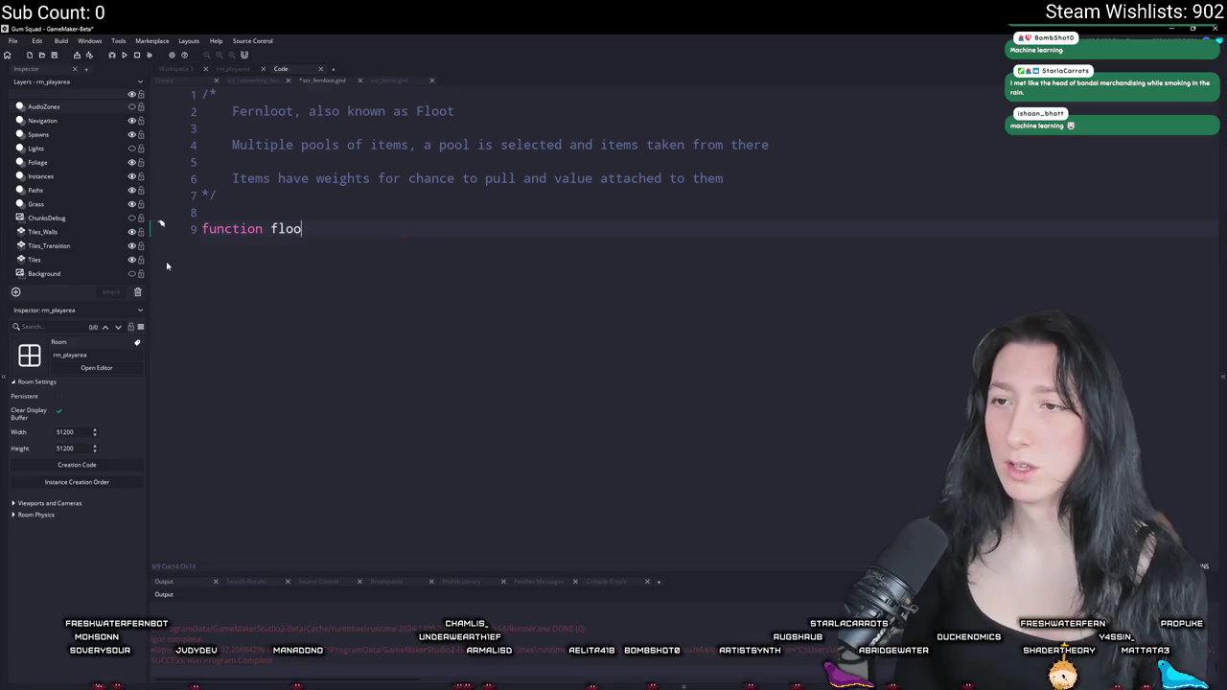
text(t_poolcreatei)
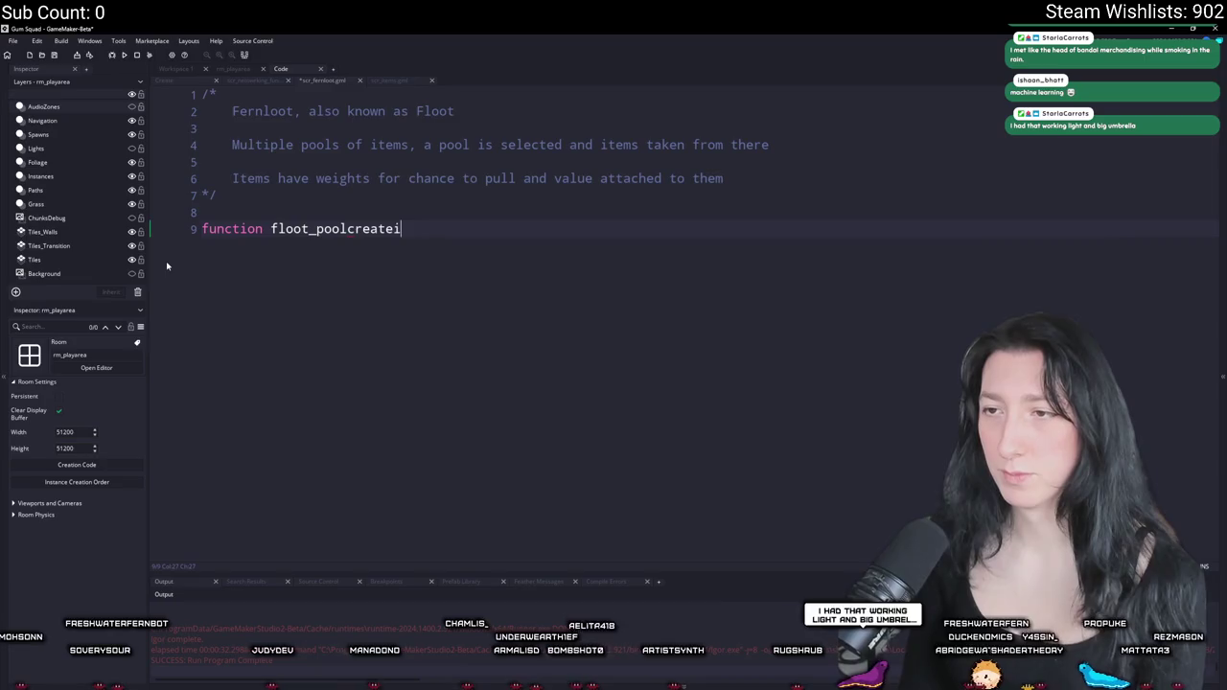
key(BackSpace)
key(BackSpace)
key(BackSpace)
text(_it)
key(BackSpace)
key(BackSpace)
text(create)
text(())
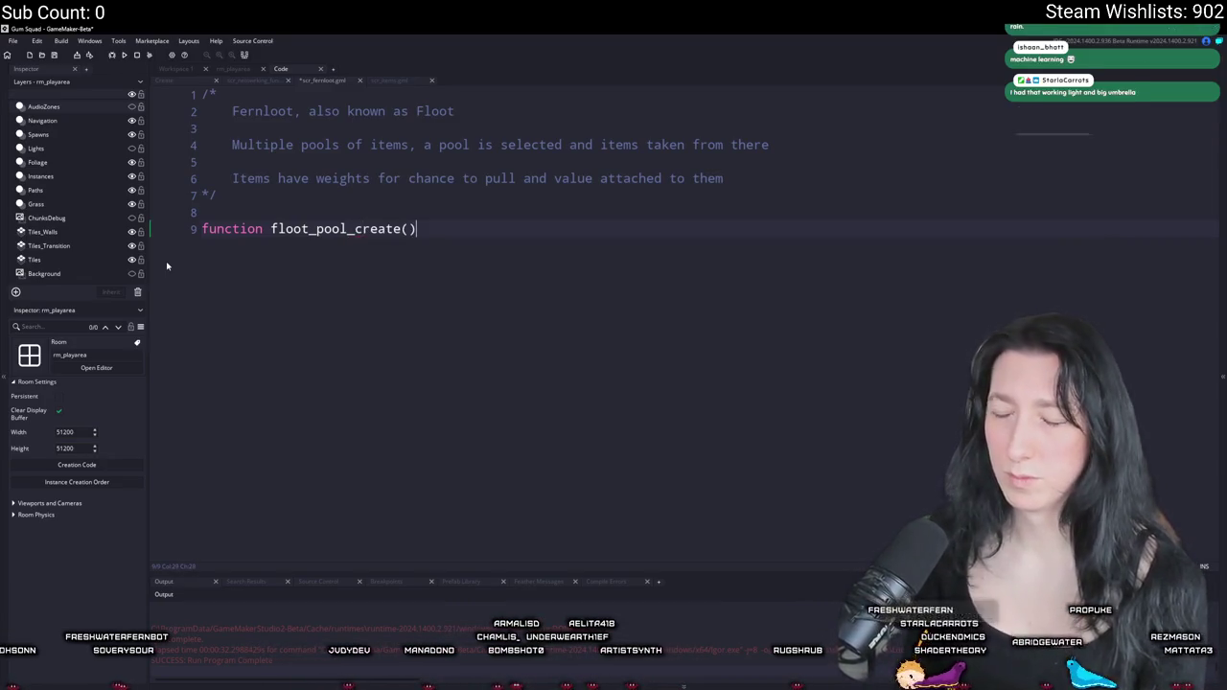
text( {)
key(Return)
text(})
click(319, 228)
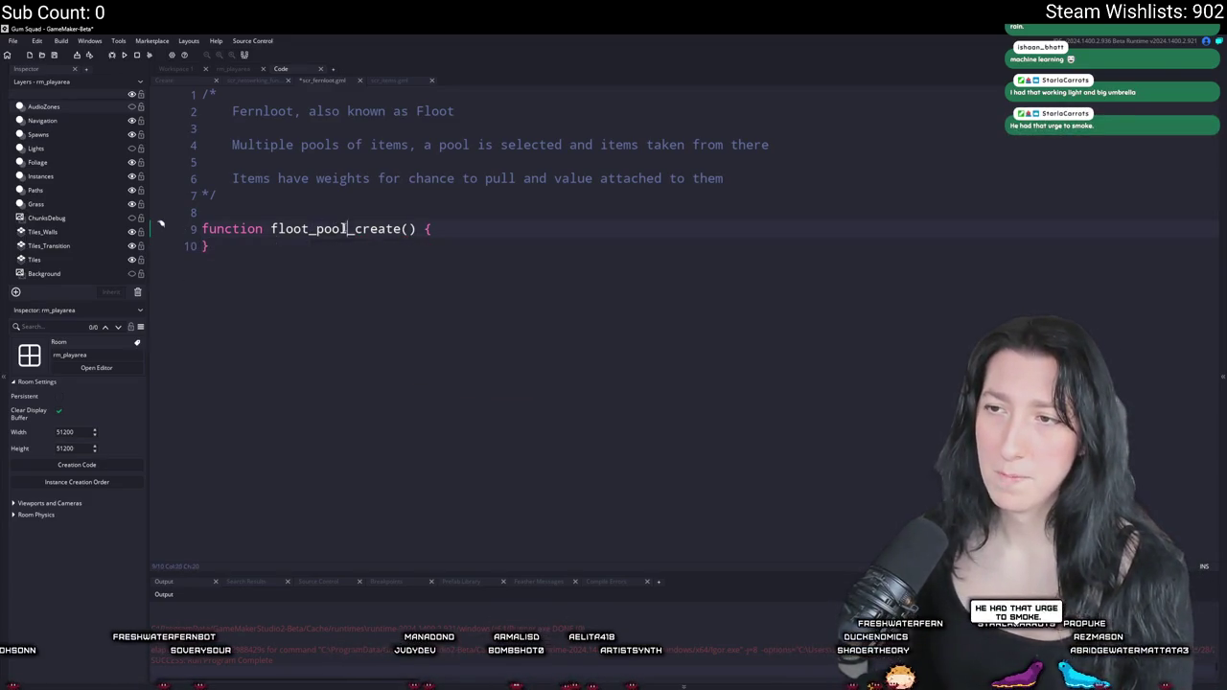
- Rewrite it as 'function FlootPool() constructor {' with a closing '}' and save
click(161, 227)
key(ctrl+shift+End)
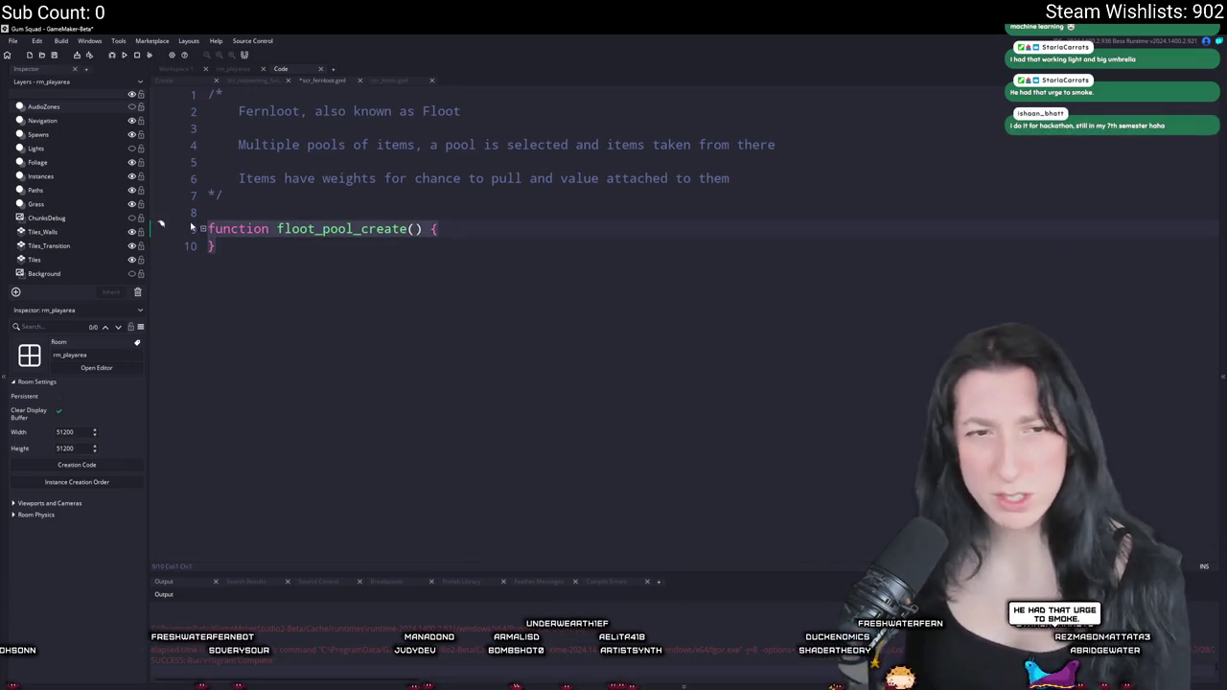
text(function floot_poo)
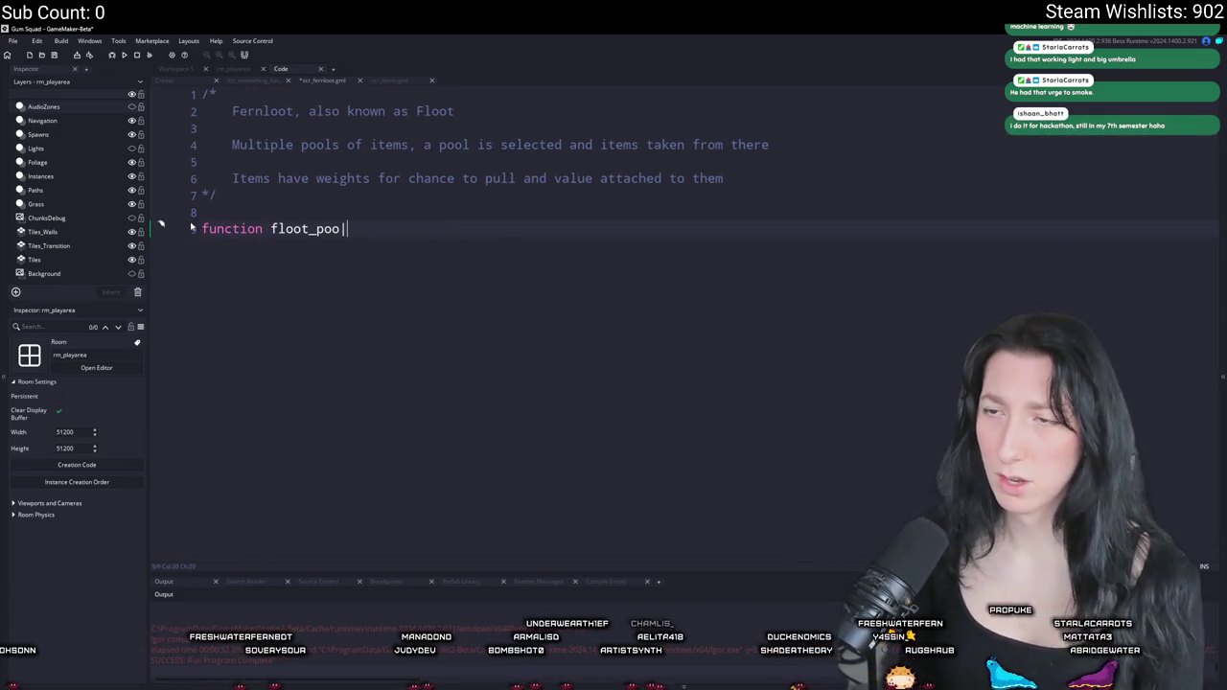
text(l)
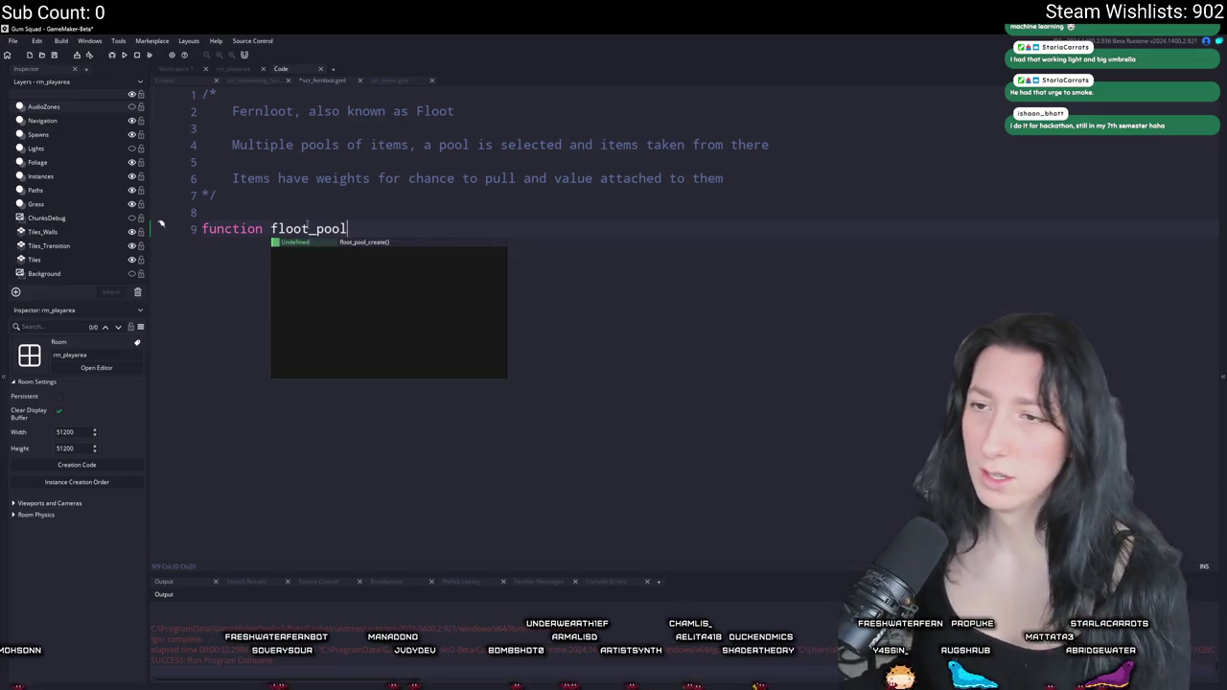
key(ctrl+Left)
key(Delete)
text(F)
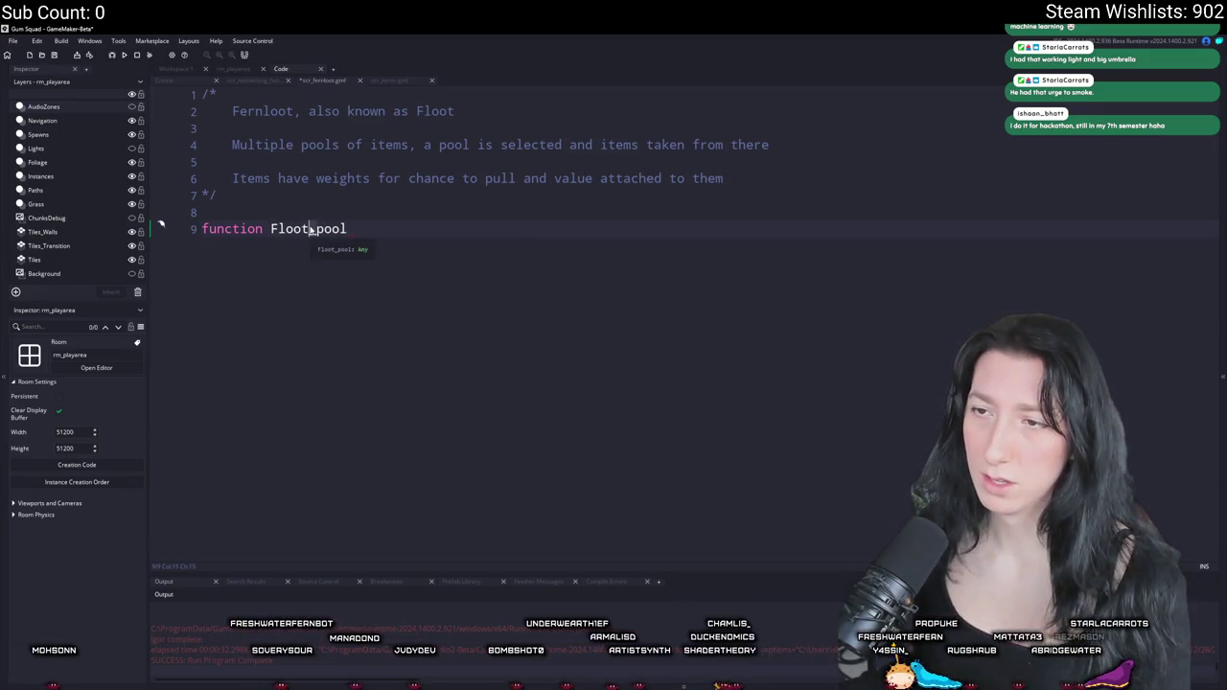
drag(309, 230, 316, 232)
text(Pool)
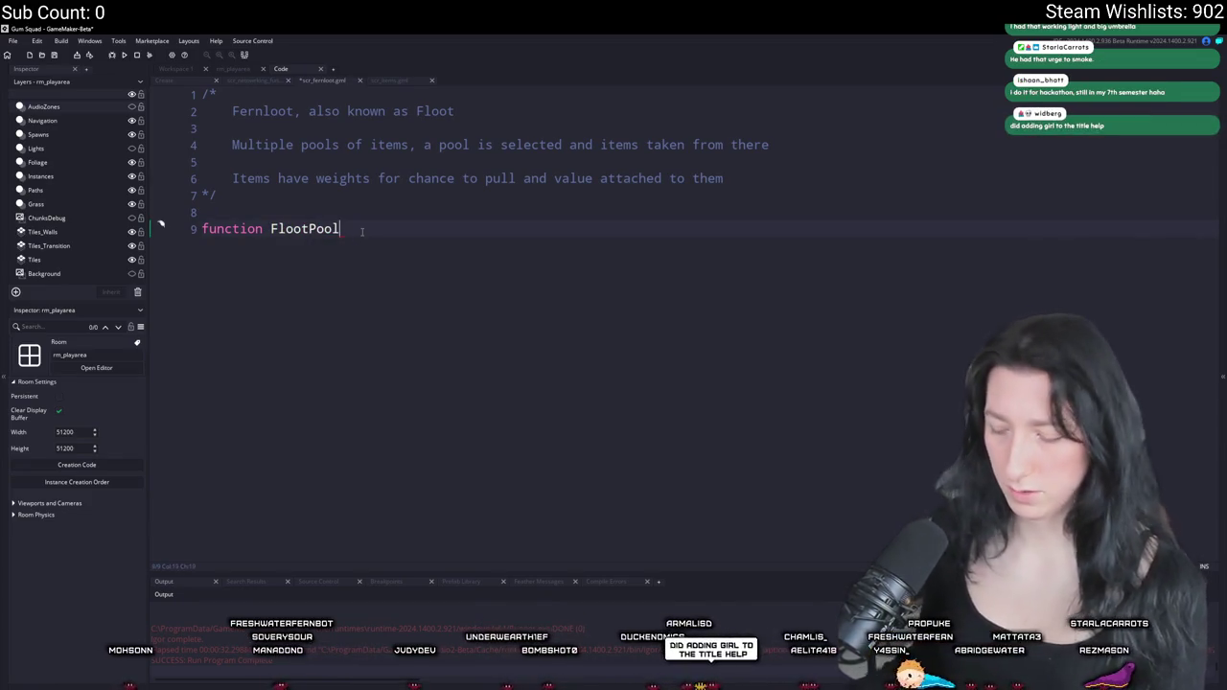
text(() constructor {)
key(Return)
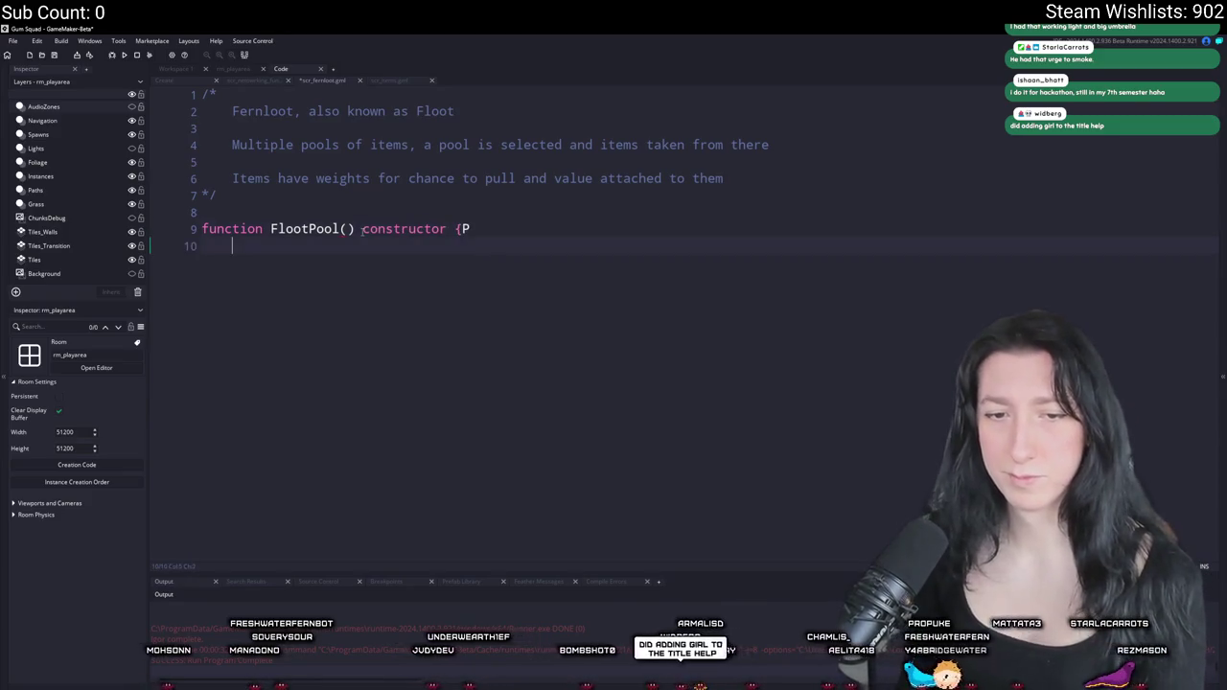
key(Return)
text(})
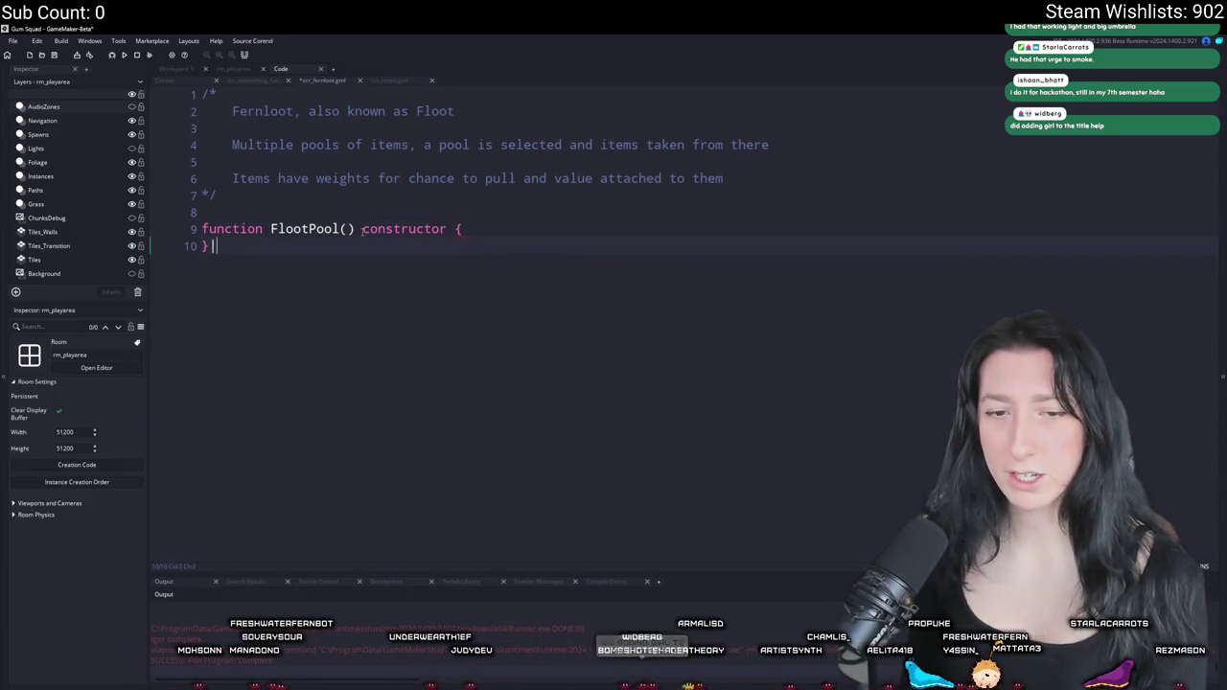
key(ctrl+s)
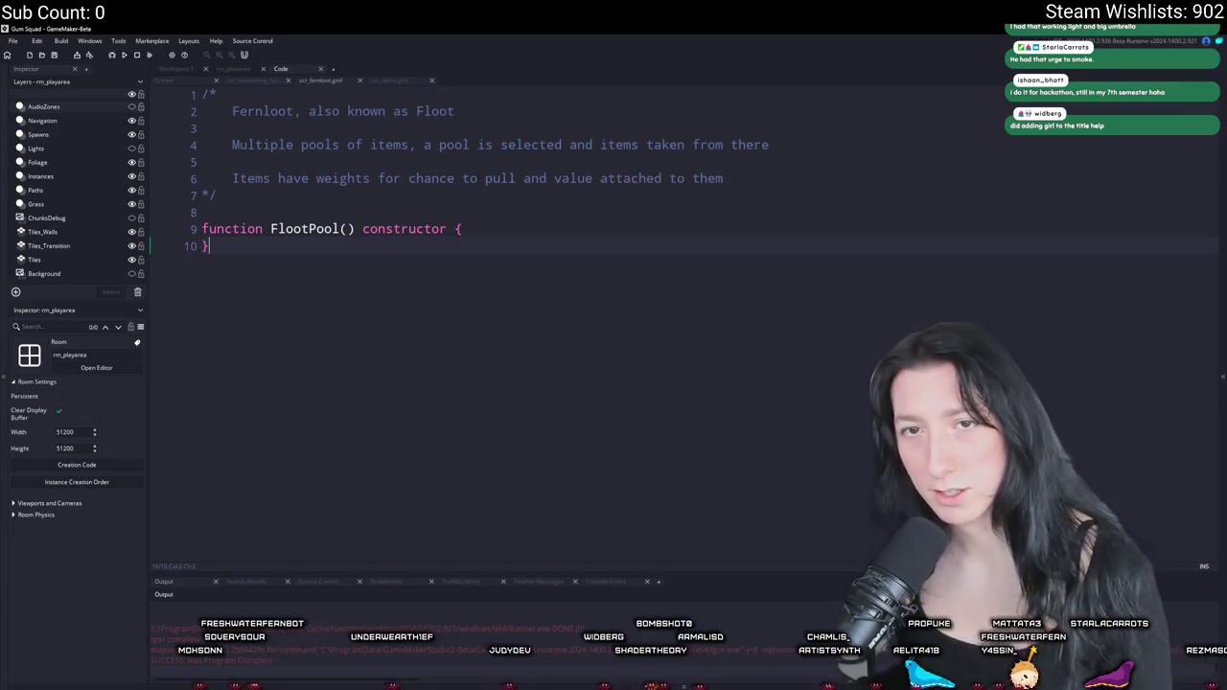
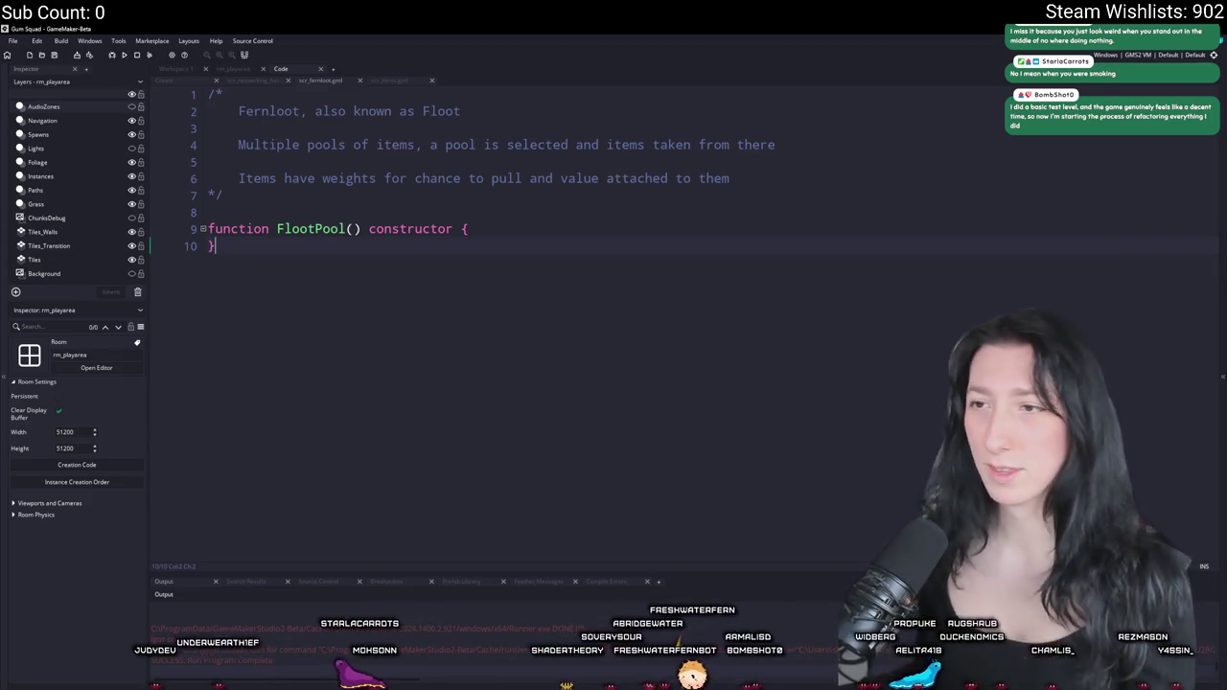
- Add 'static add = function(_item_id,_weight) {' with an empty body inside the FlootPool constructor
click(479, 229)
key(Return)
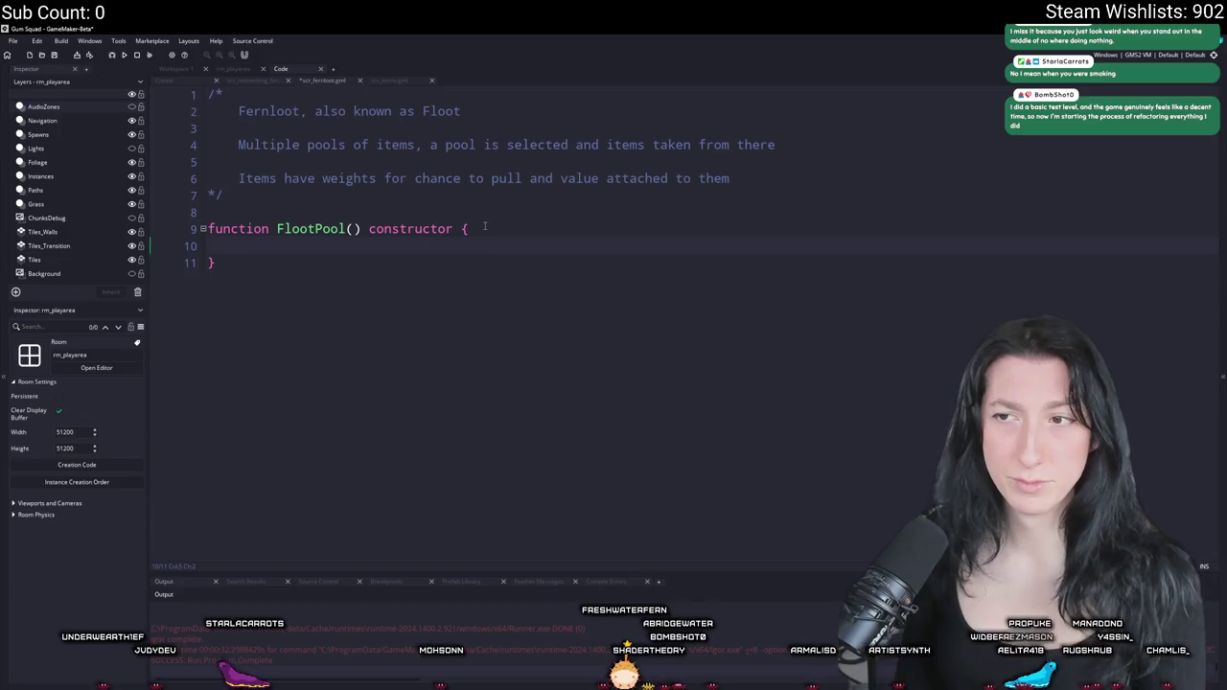
text(st)
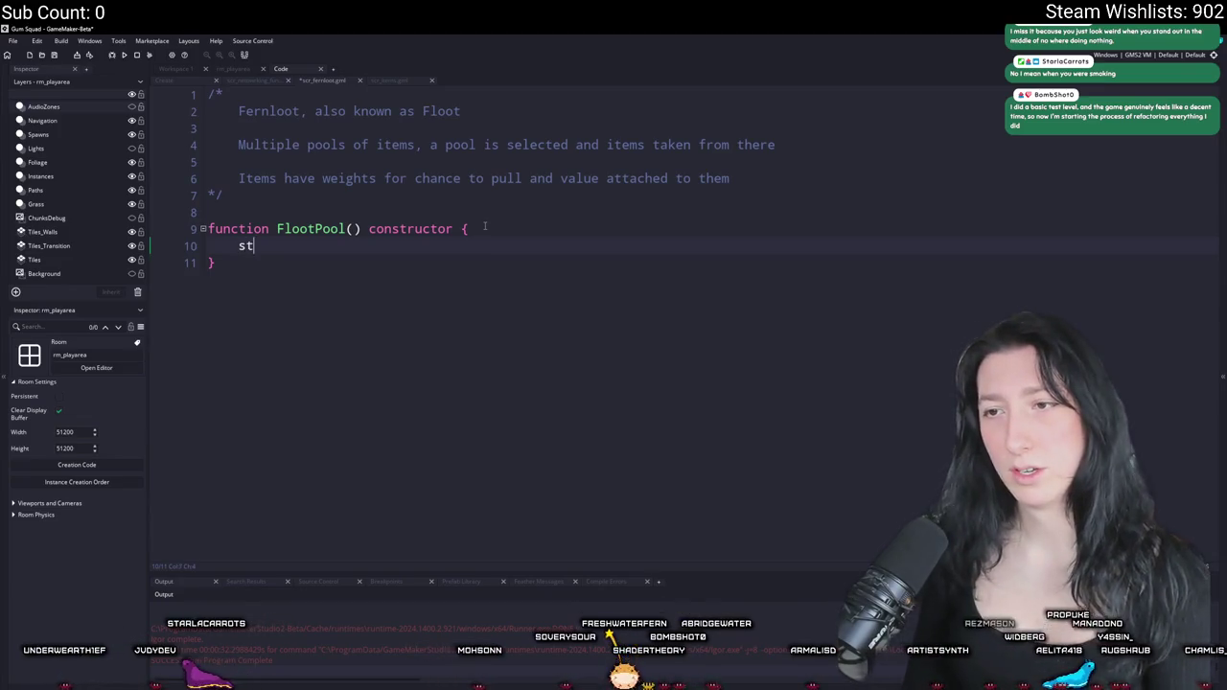
text(atic add_i)
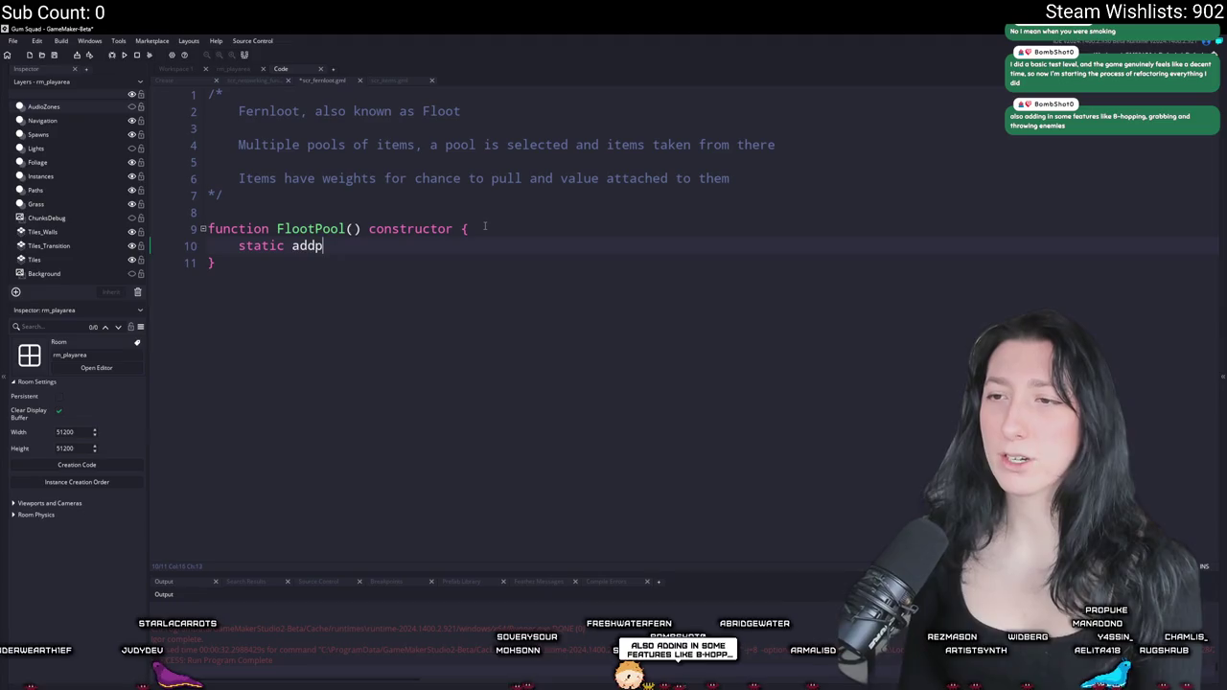
text(temp)
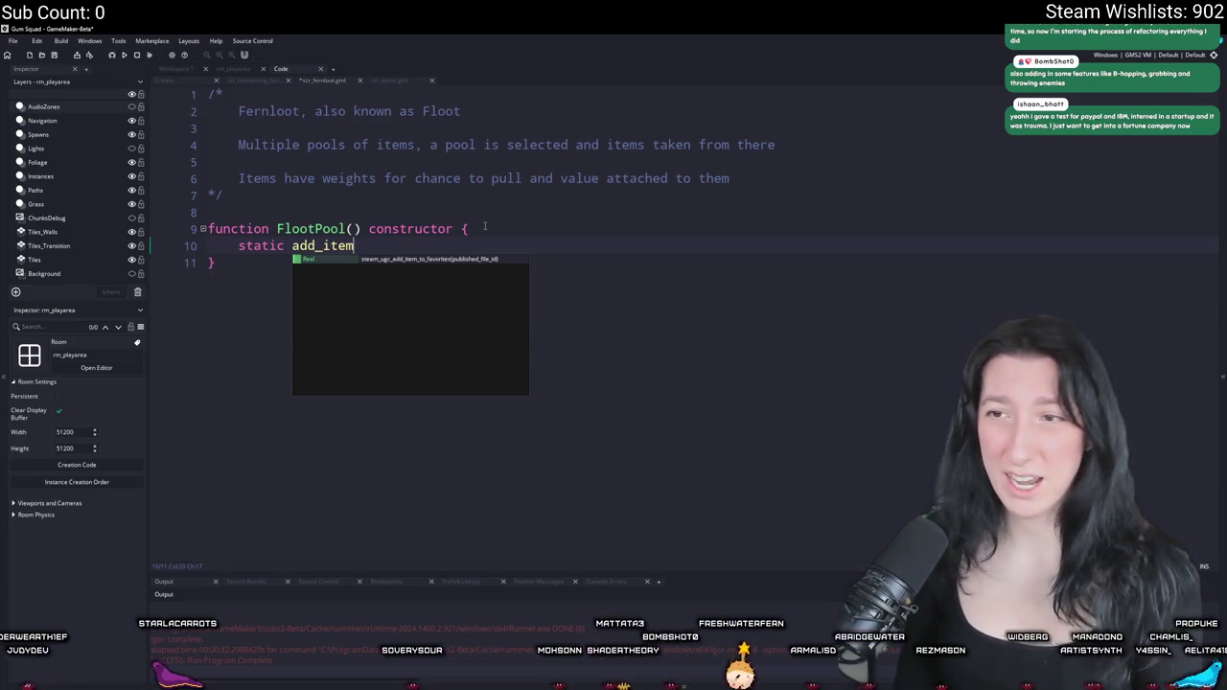
key(BackSpace)
key(BackSpace)
key(BackSpace)
text(()
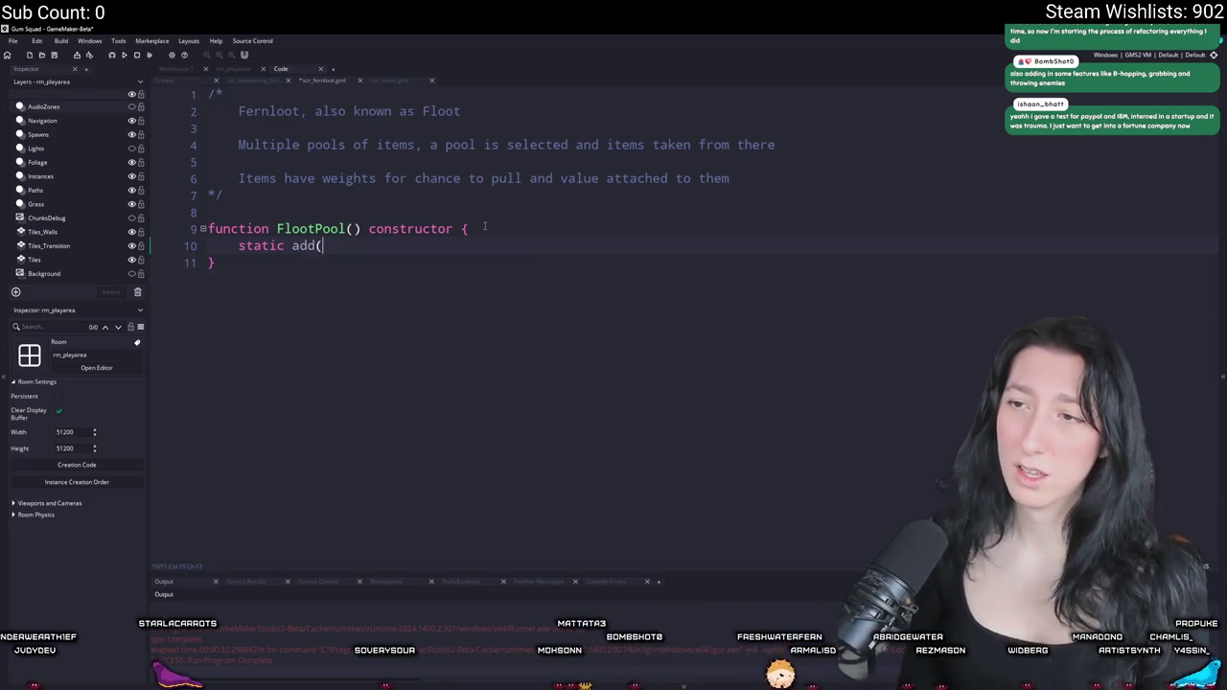
text( = function(_)
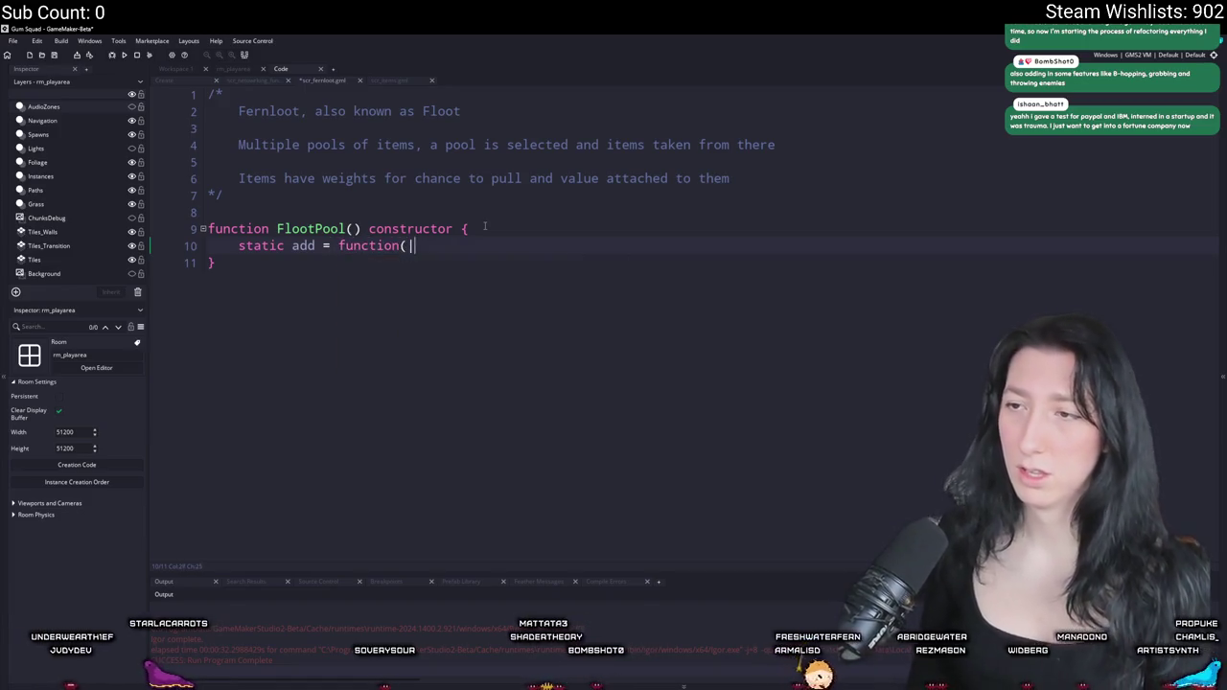
text(item_idk)
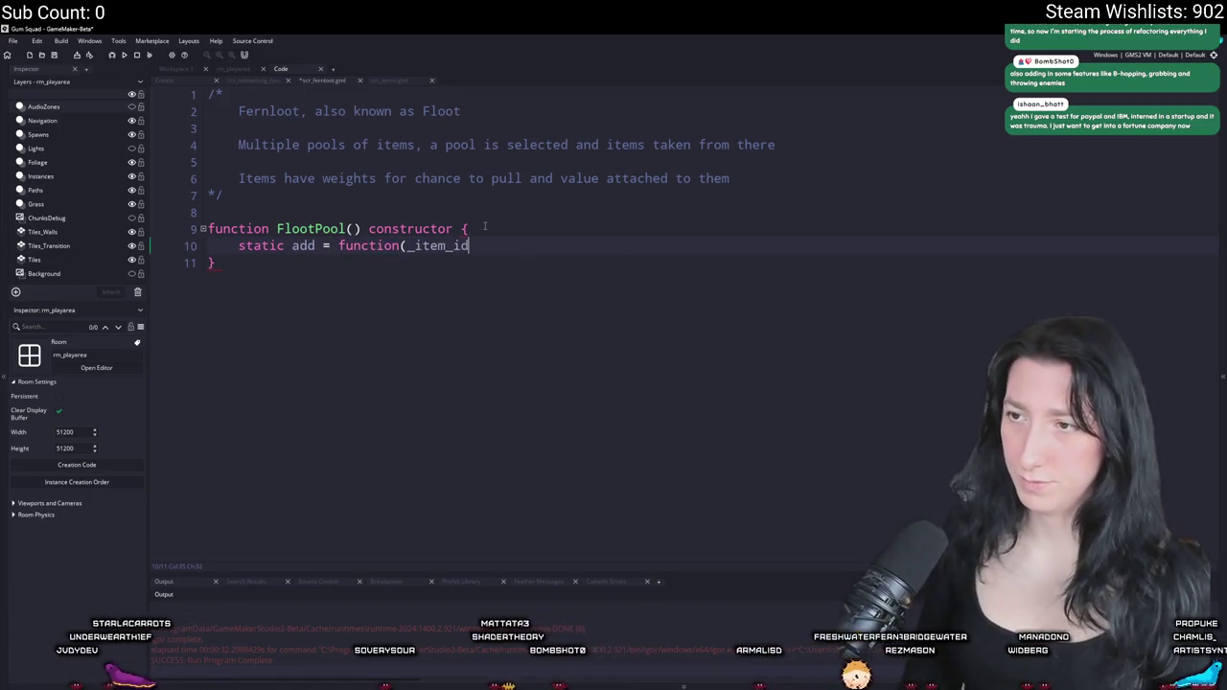
key(BackSpace)
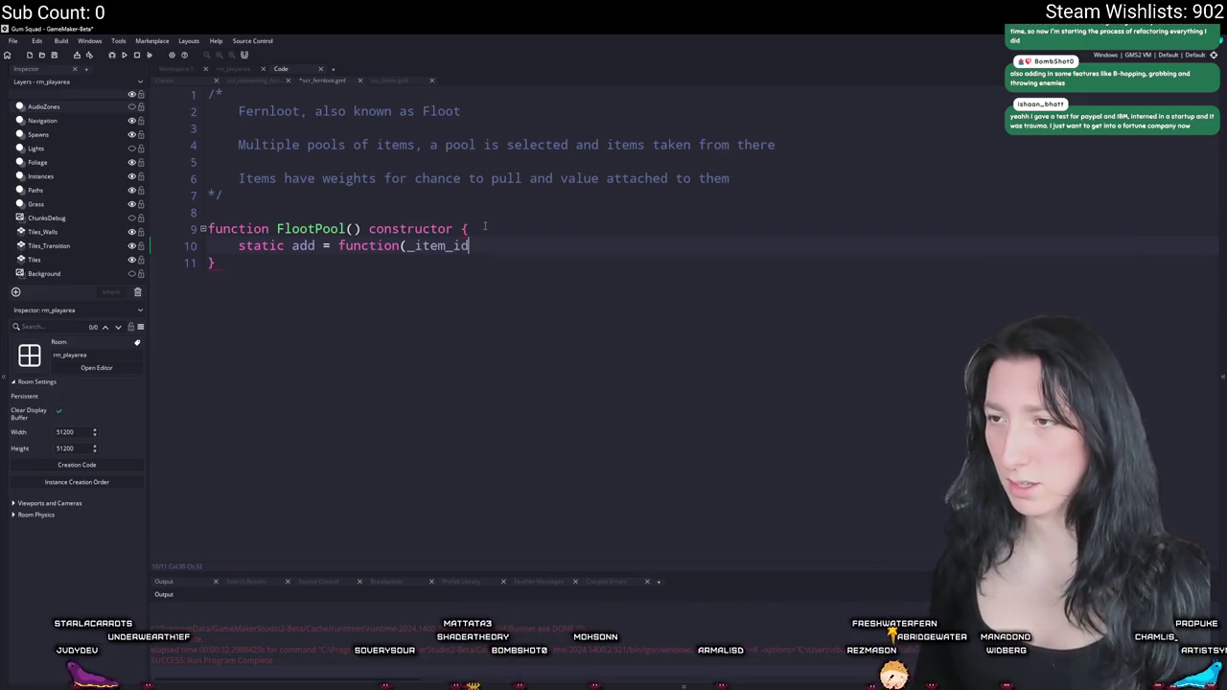
text(,_weigh)
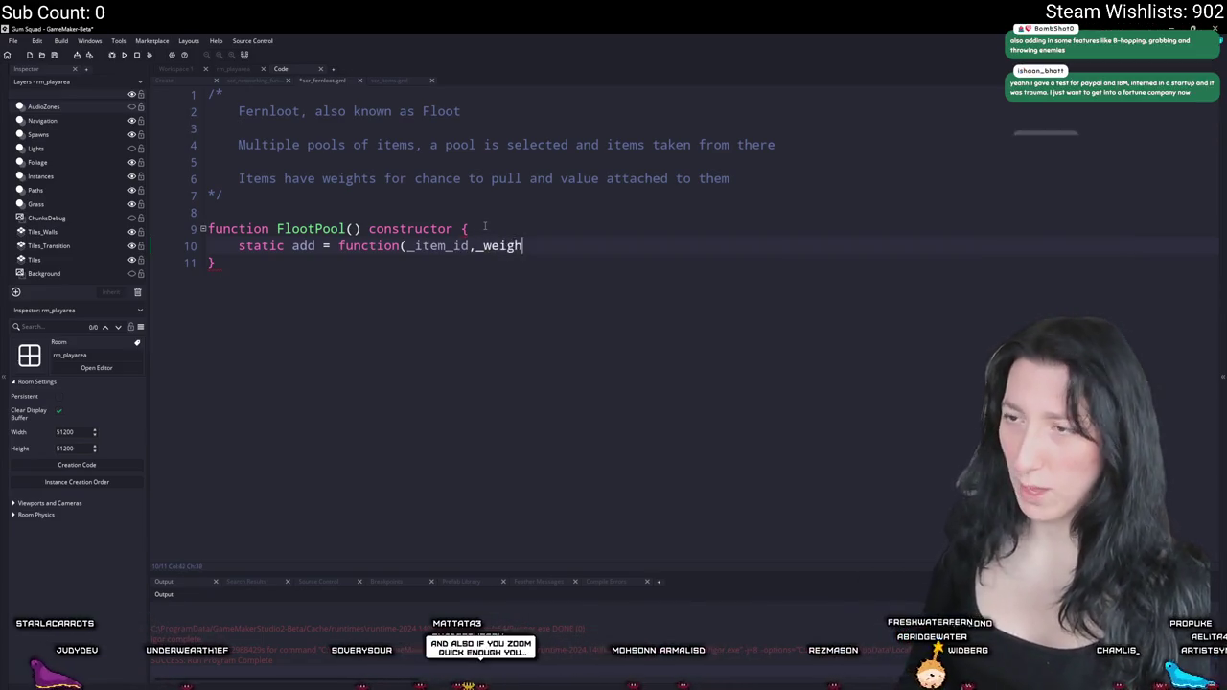
text(t) {)
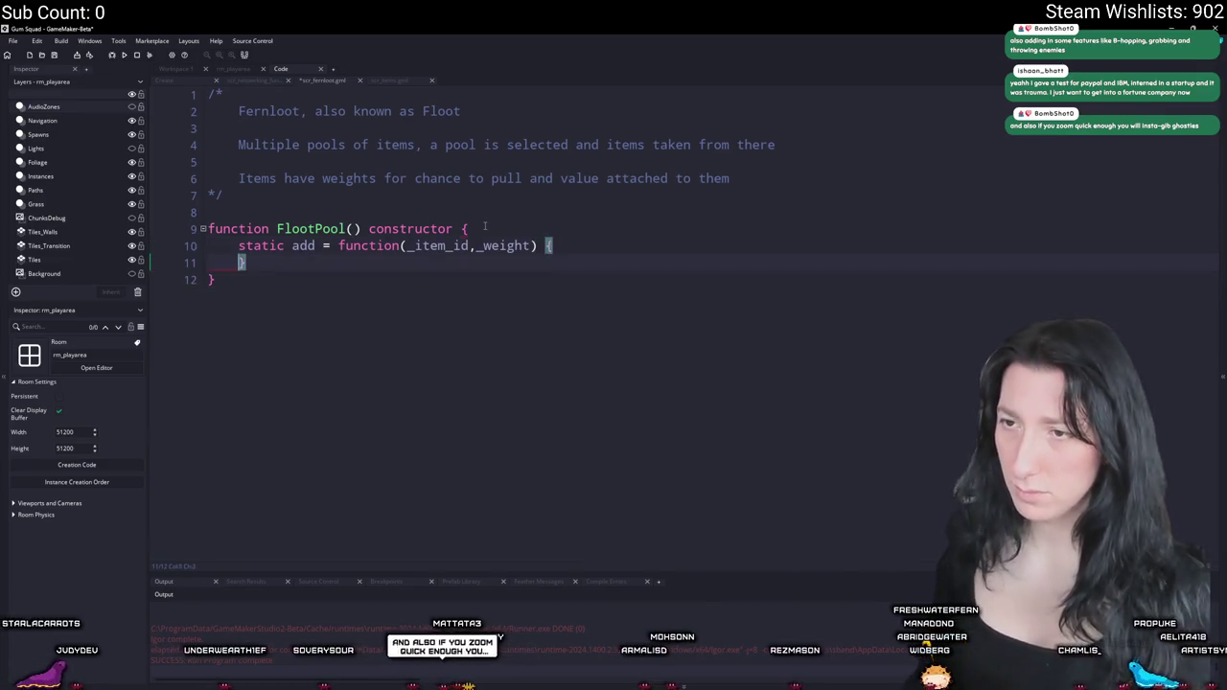
key(Return)
click(515, 229)
key(Return)
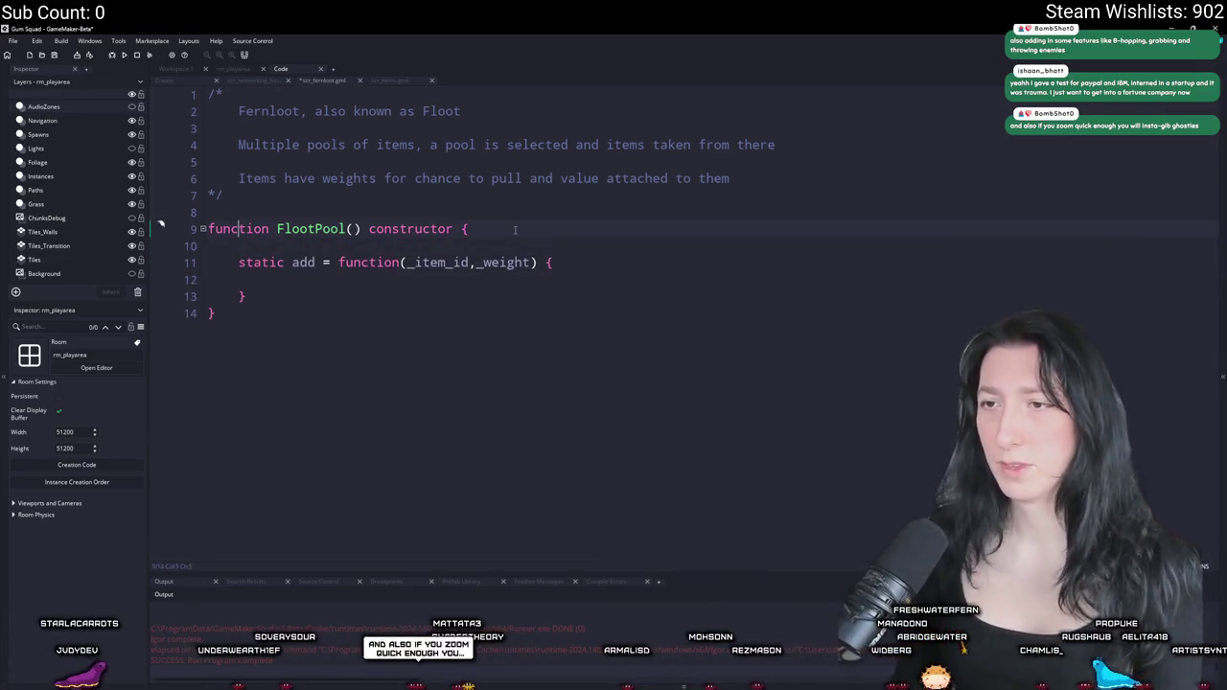
key(Return)
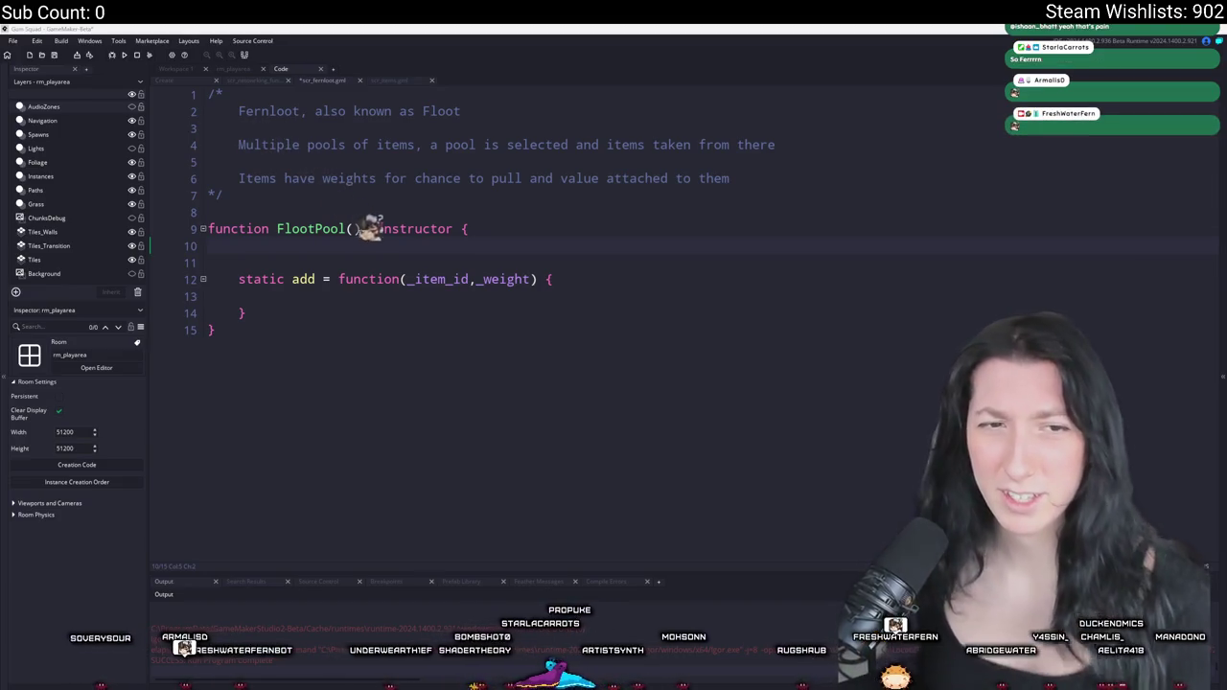
- Remove the extra blank line above add and insert an indented blank line in the constructor
click(388, 263)
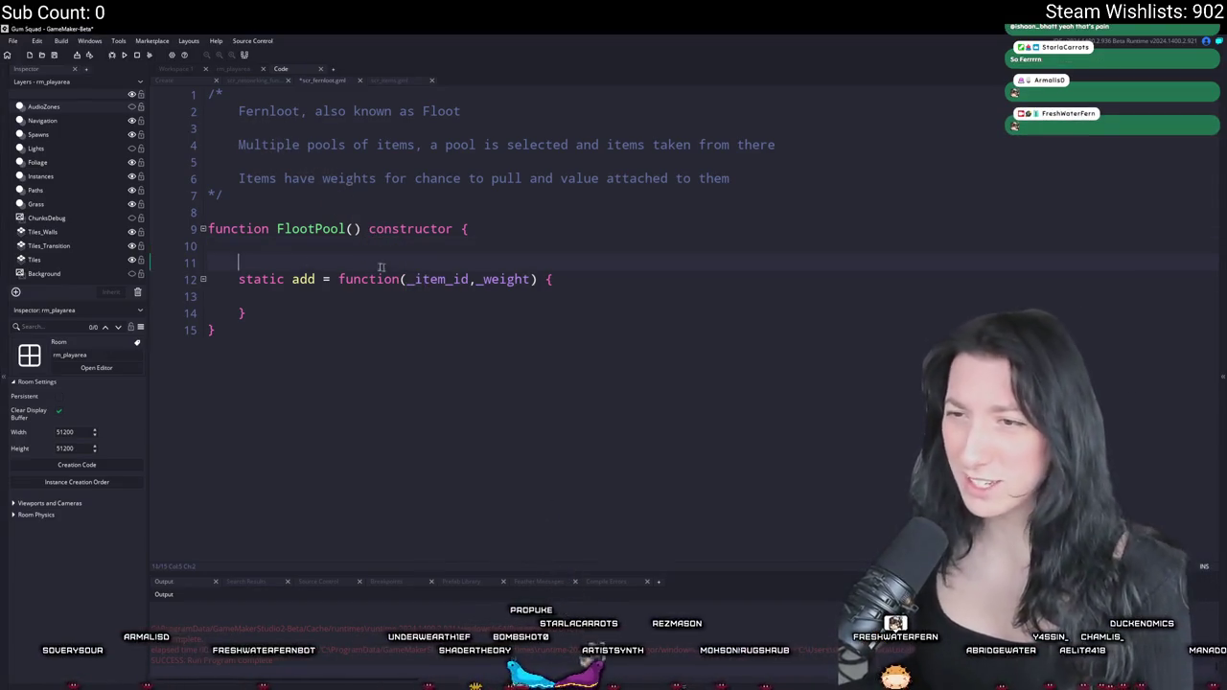
key(BackSpace)
key(BackSpace)
key(BackSpace)
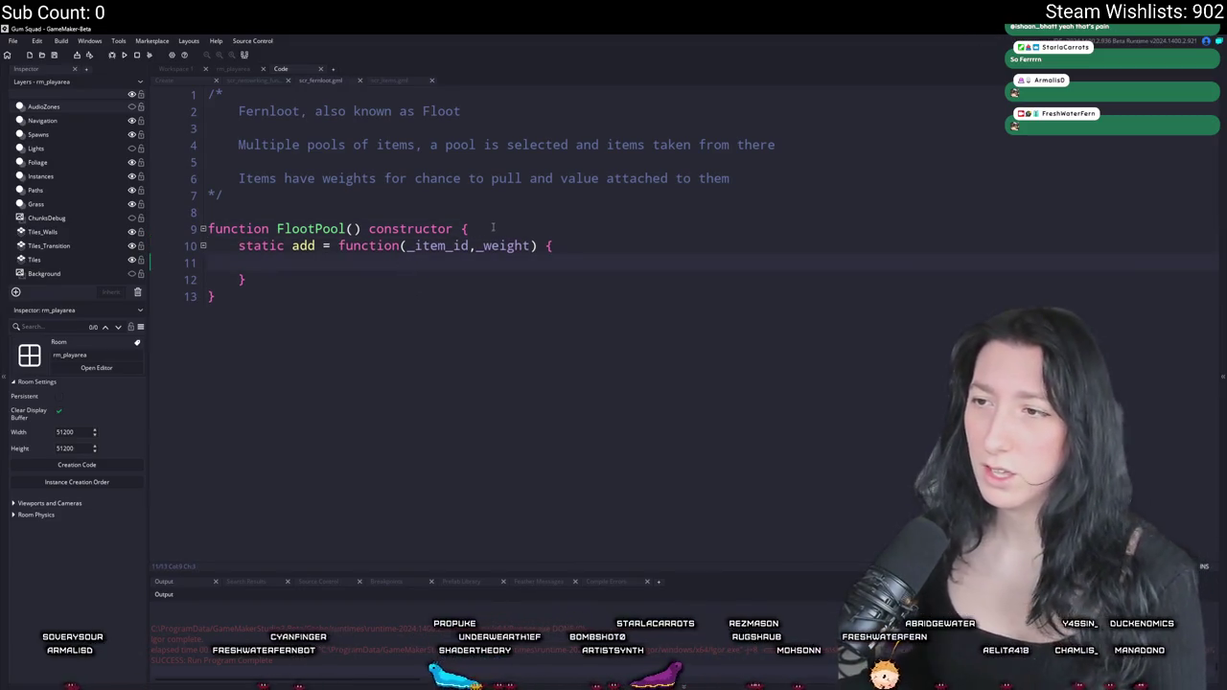
key(Return)
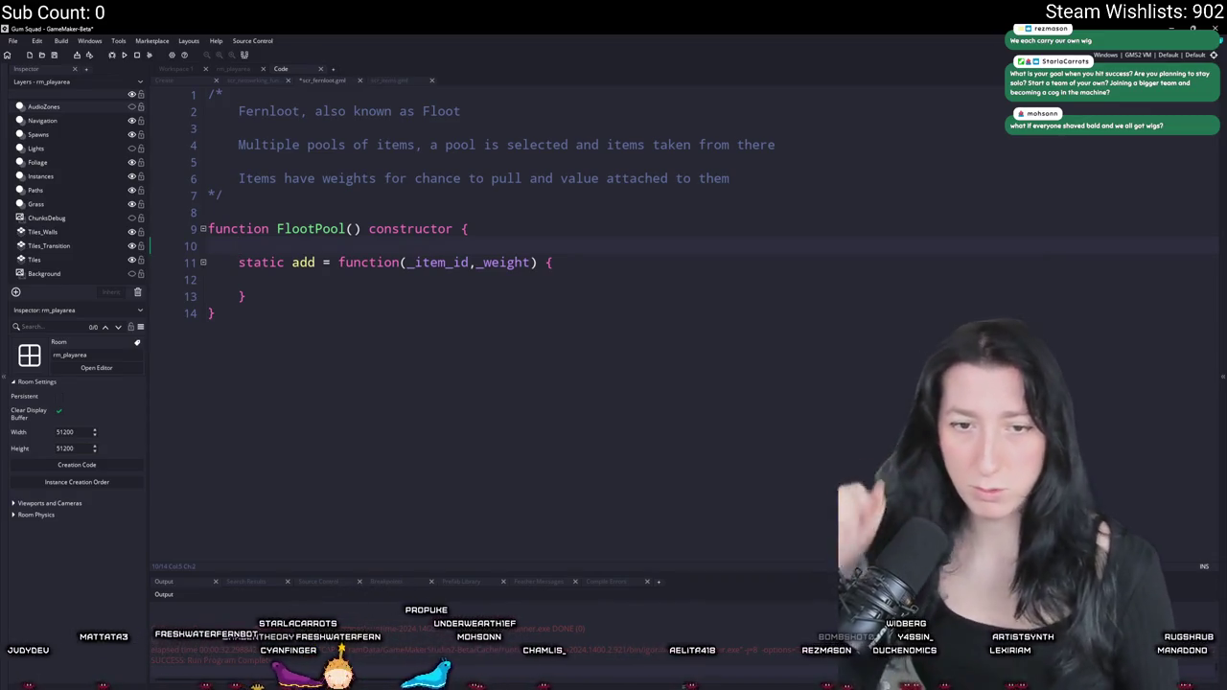
- Switch to the running Steam window through the system search
key(super)
text(steam)
key(Return)
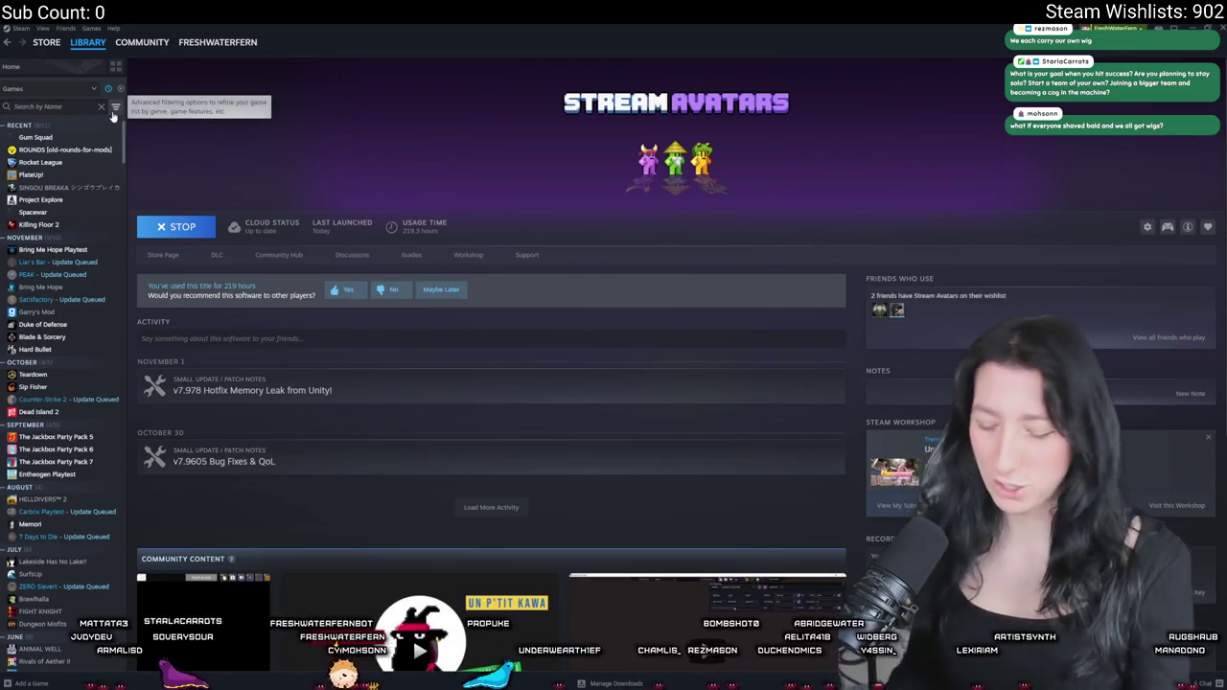
- Find Don't Sink in the library, open its store page, and play its trailer fullscreen
text(dont)
click(33, 137)
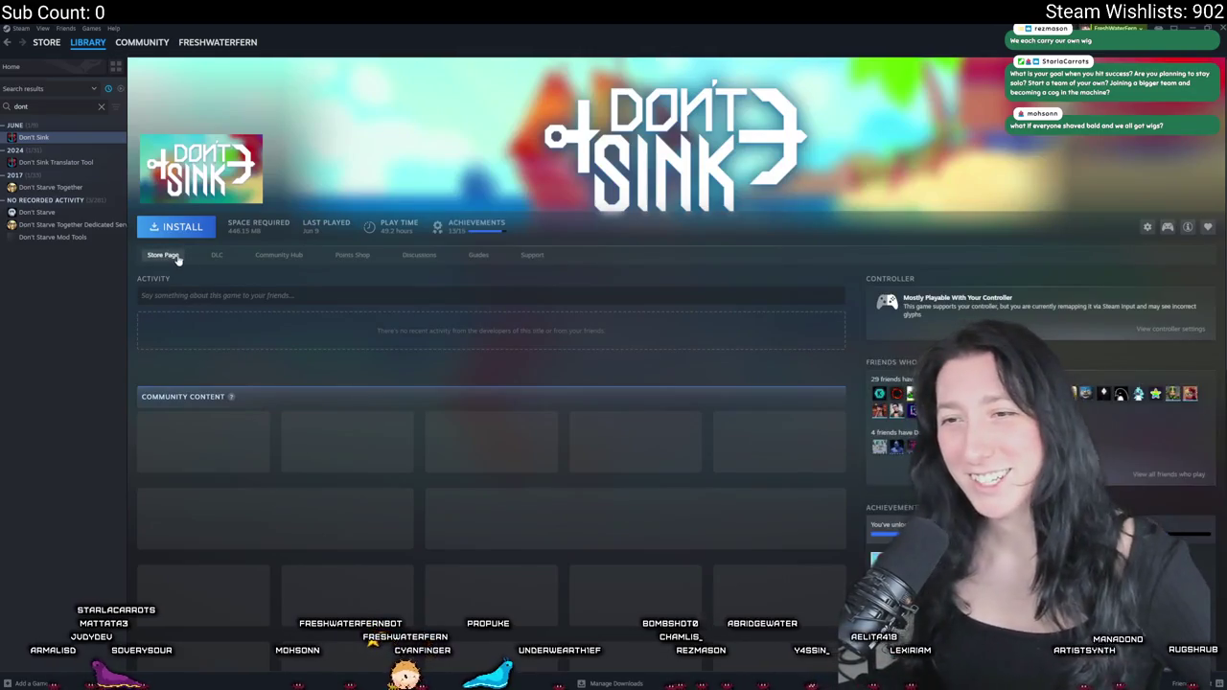
click(163, 255)
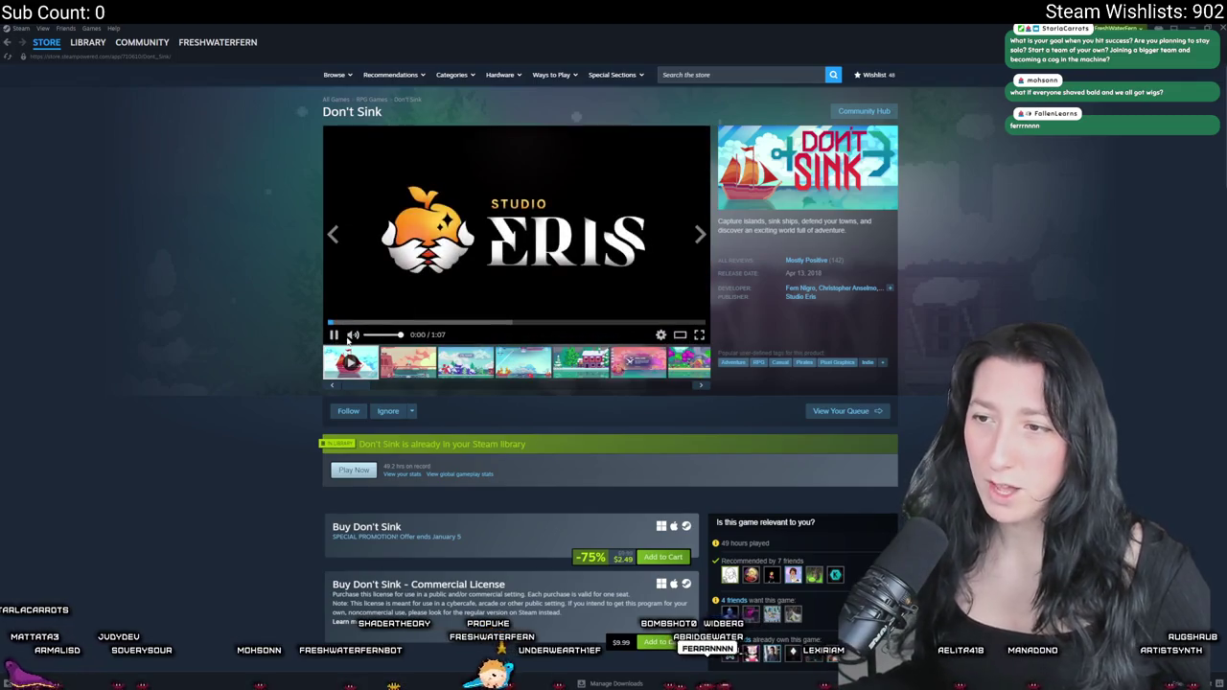
click(701, 336)
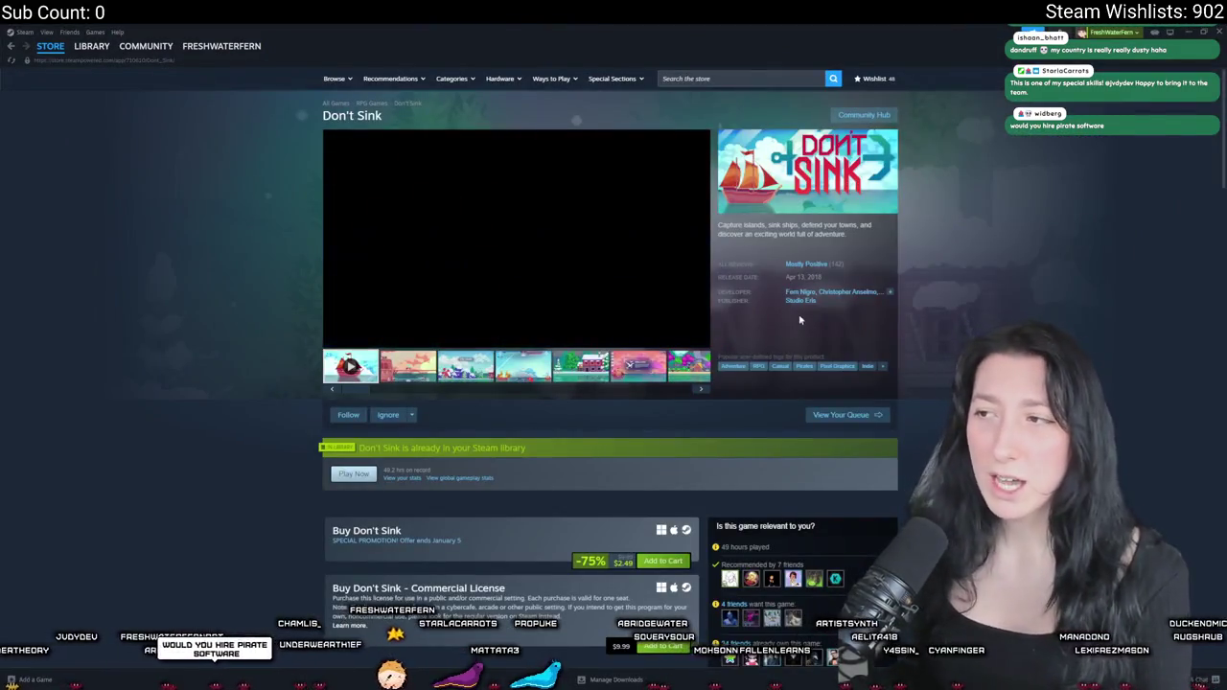
- List the developer's games and page through Rock God Tycoon's enlarged screenshots
click(803, 294)
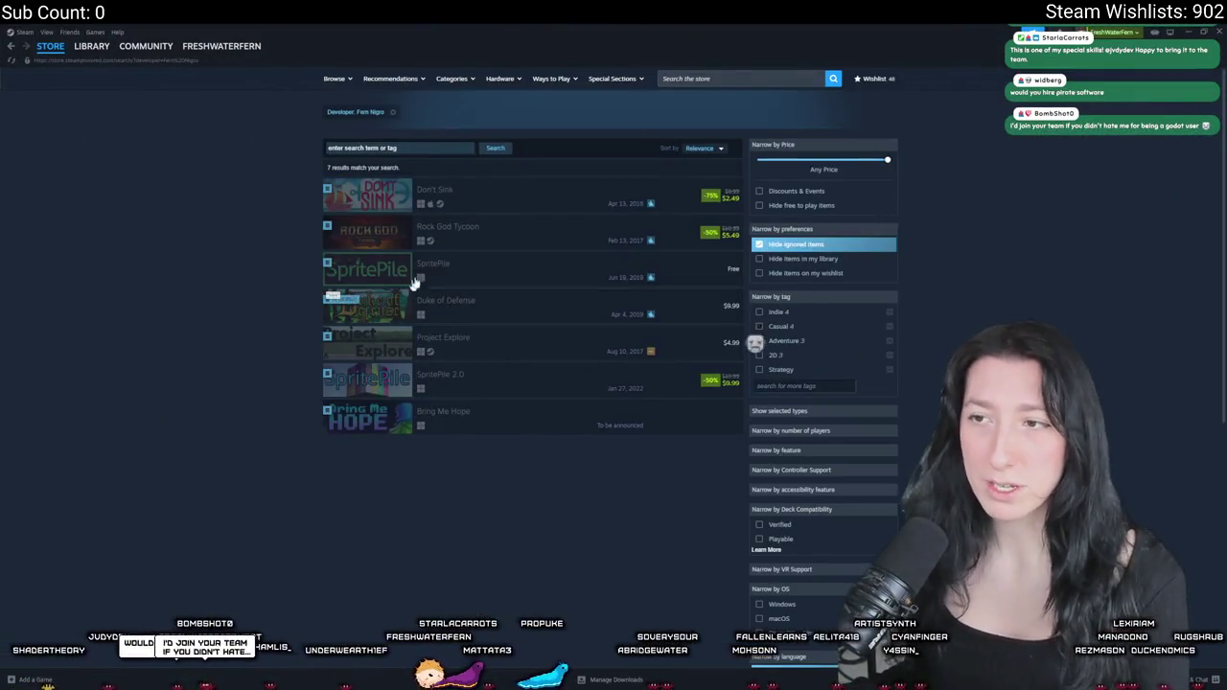
click(362, 240)
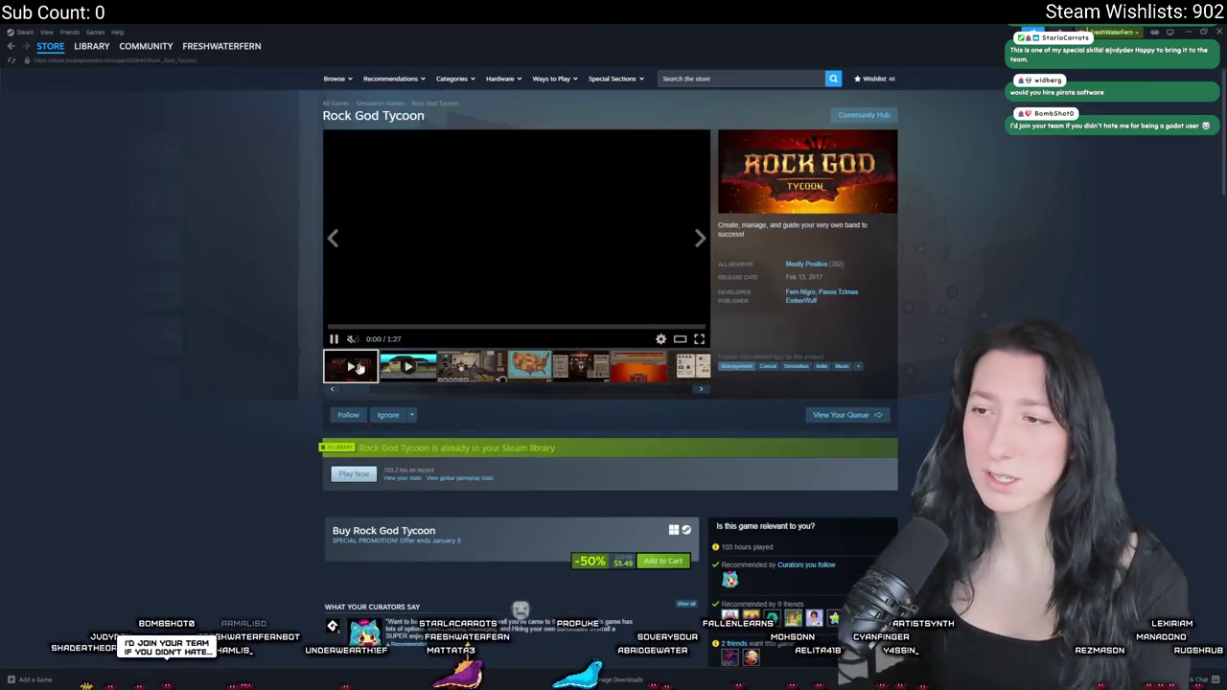
click(470, 253)
click(802, 409)
click(802, 409)
click(803, 408)
click(694, 340)
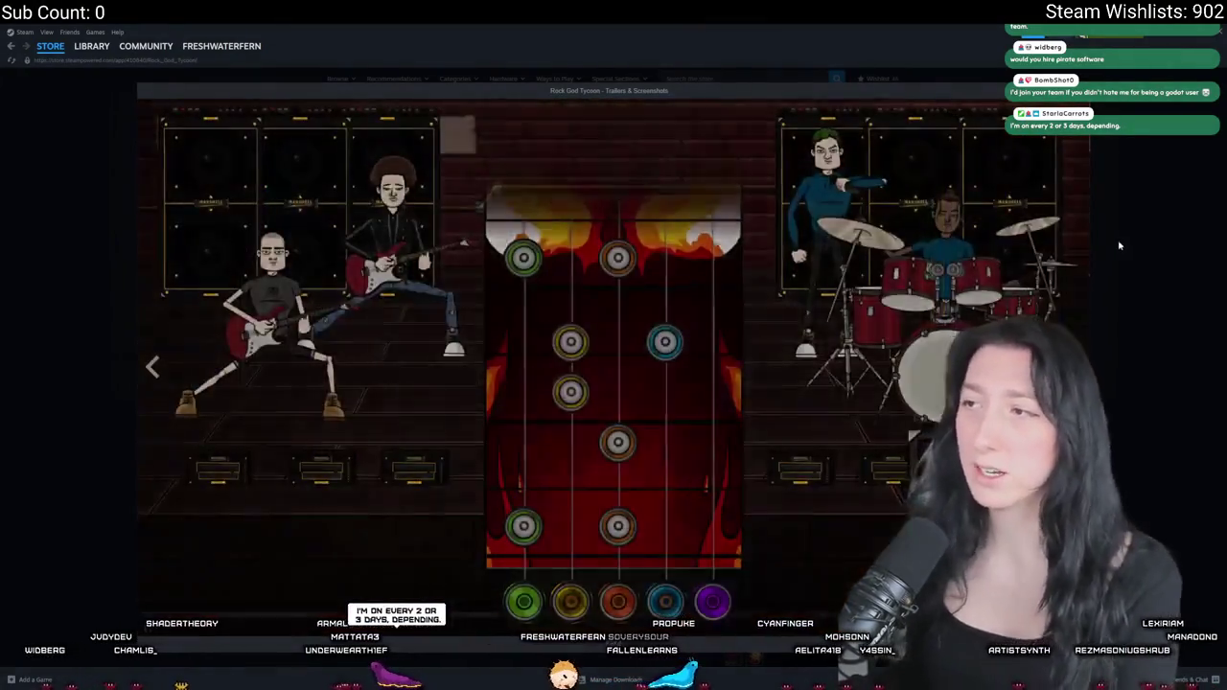
click(1118, 246)
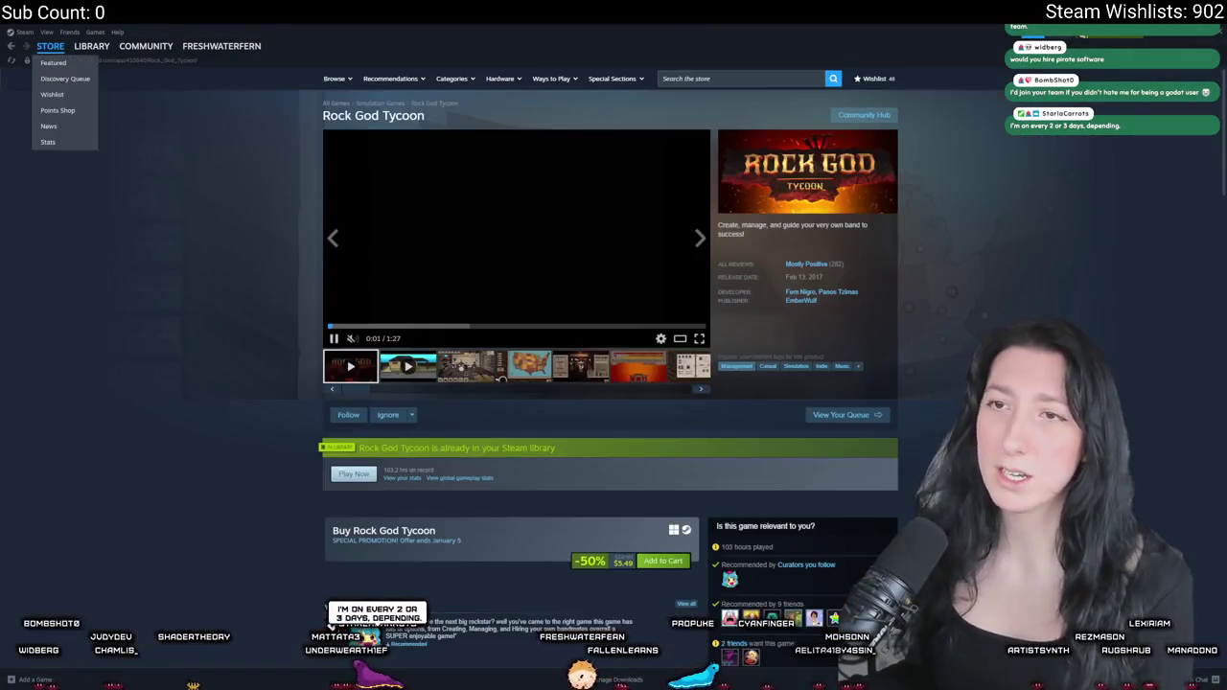
- Return to the developer's list, open Duke of Defense, and play its trailer fullscreen
click(10, 46)
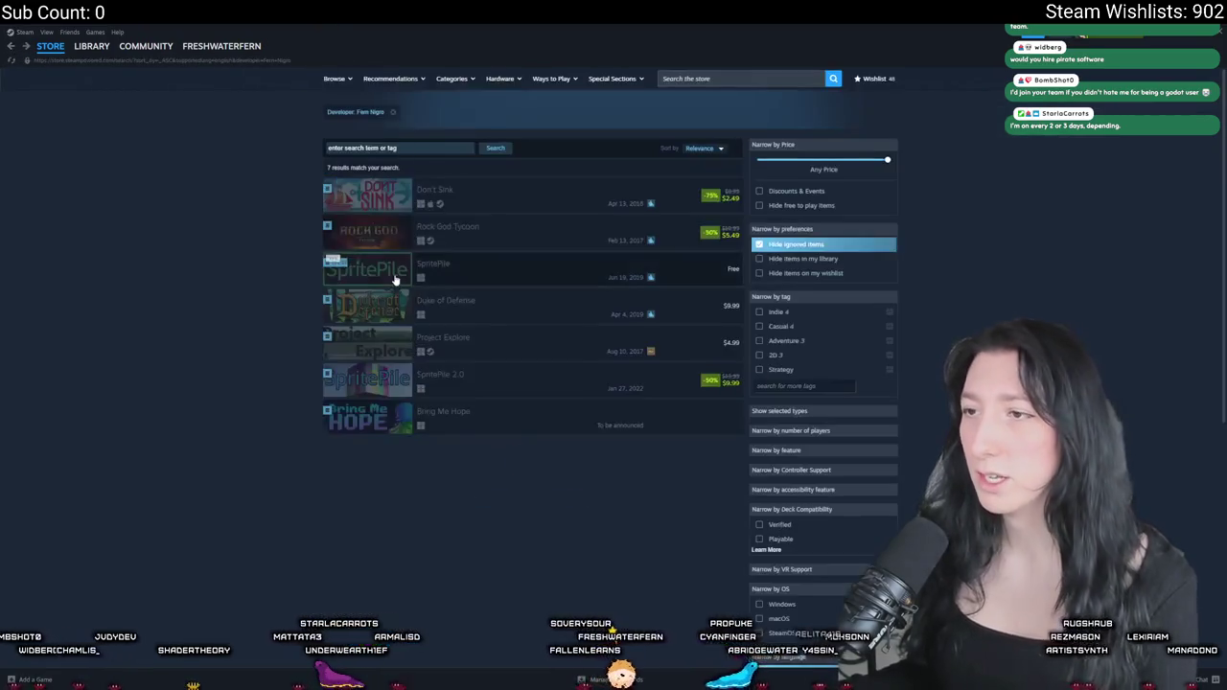
scroll(458, 278, down, 1)
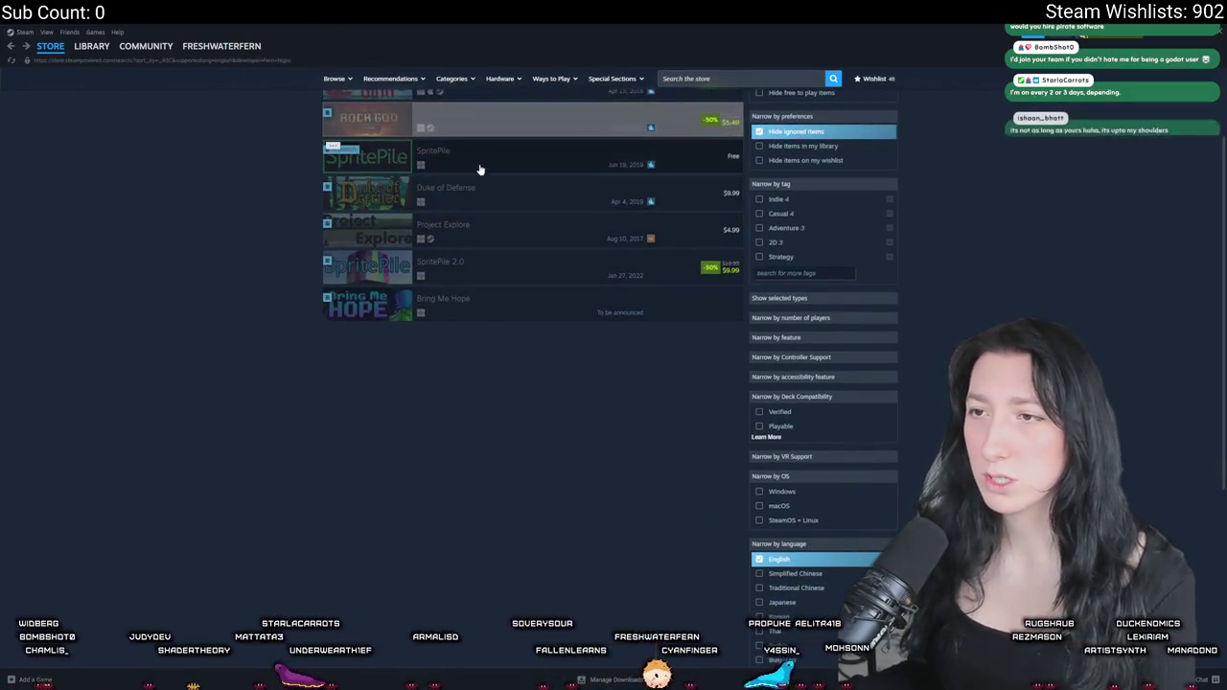
click(492, 184)
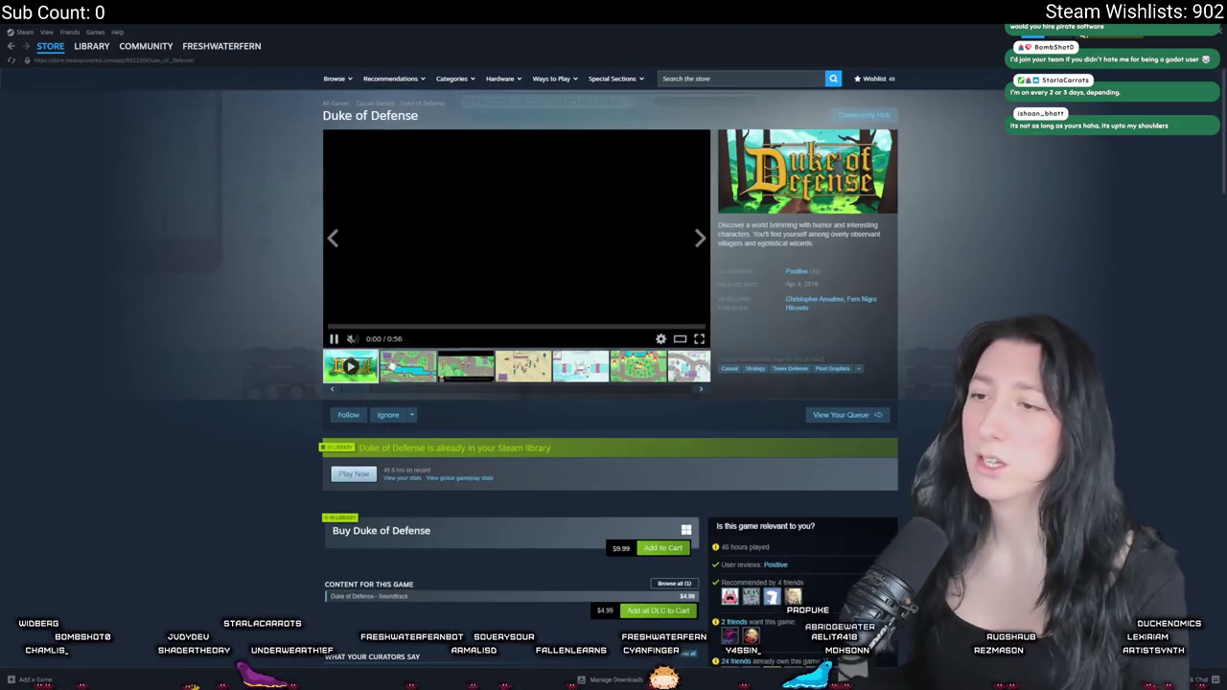
click(699, 340)
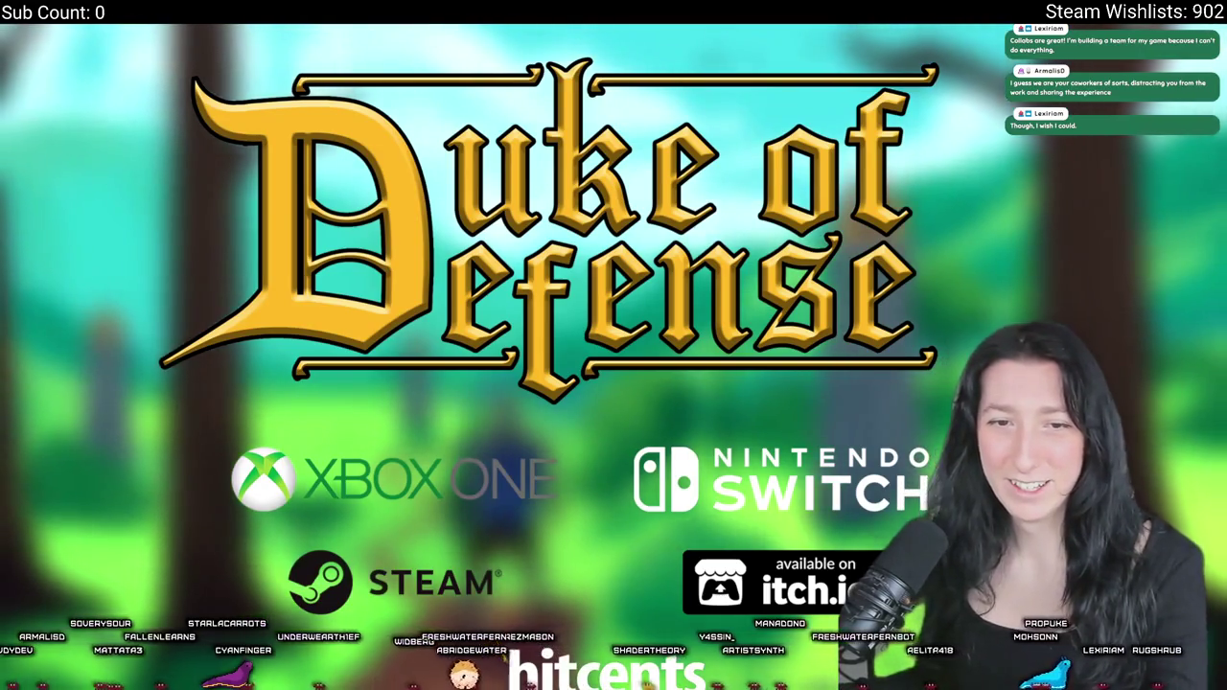
- Exit fullscreen after the Duke of Defense trailer reaches its title card
key(Escape)
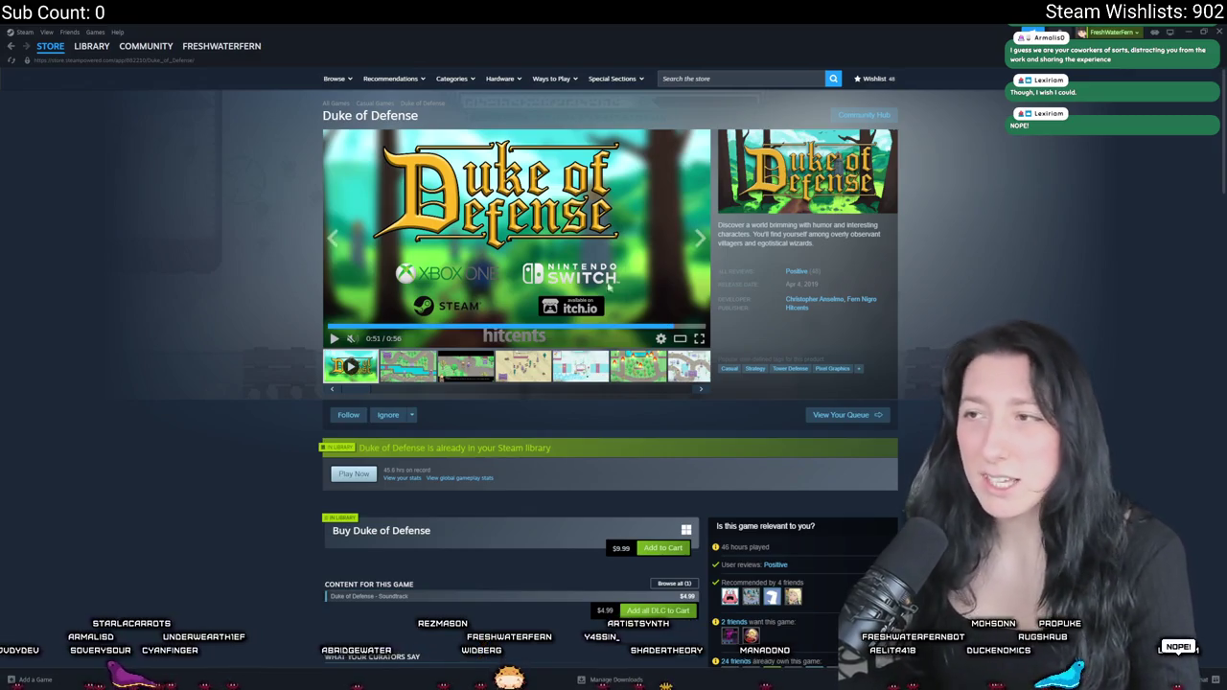
- Page forward through six Duke of Defense screenshots
click(701, 241)
click(701, 242)
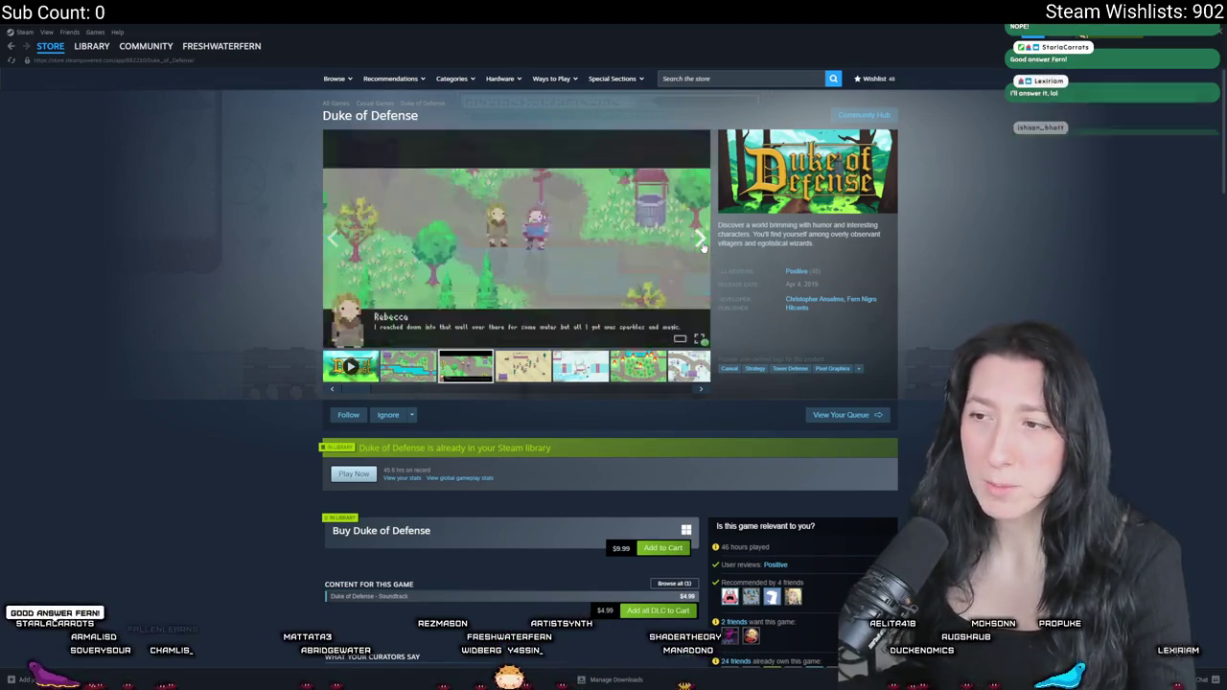
click(701, 241)
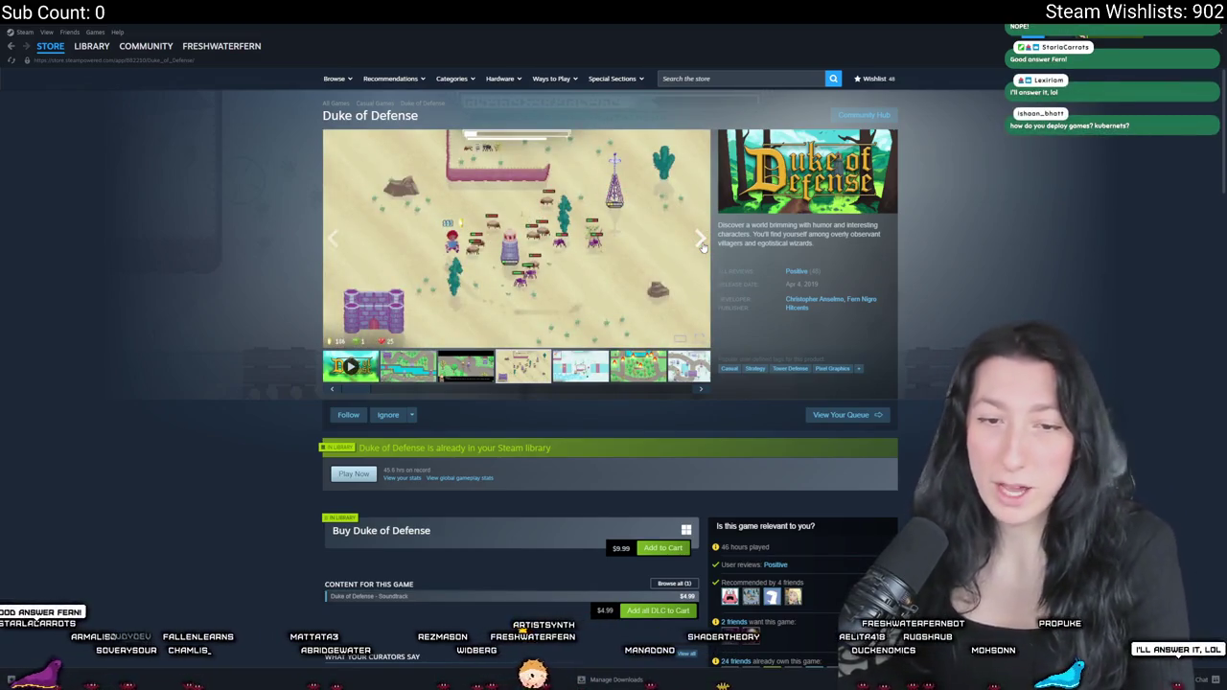
click(703, 247)
click(703, 247)
click(703, 247)
- View the forest-fire screenshot full size, close it, and go to the library
click(610, 224)
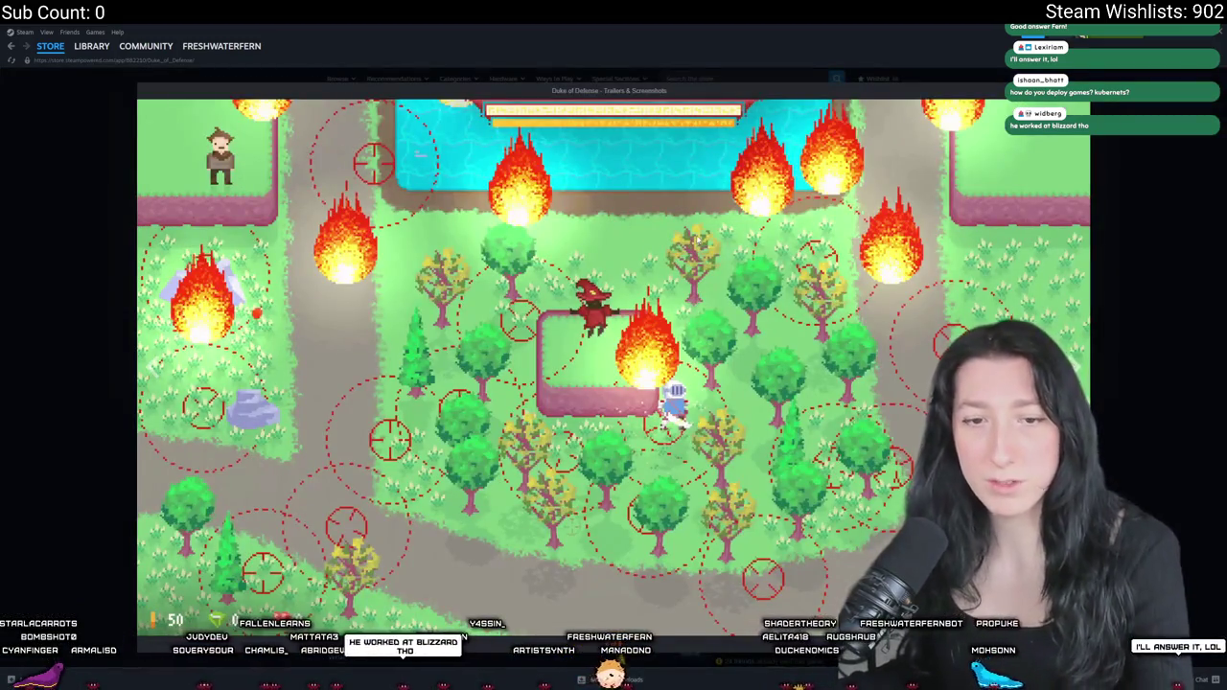
click(1112, 232)
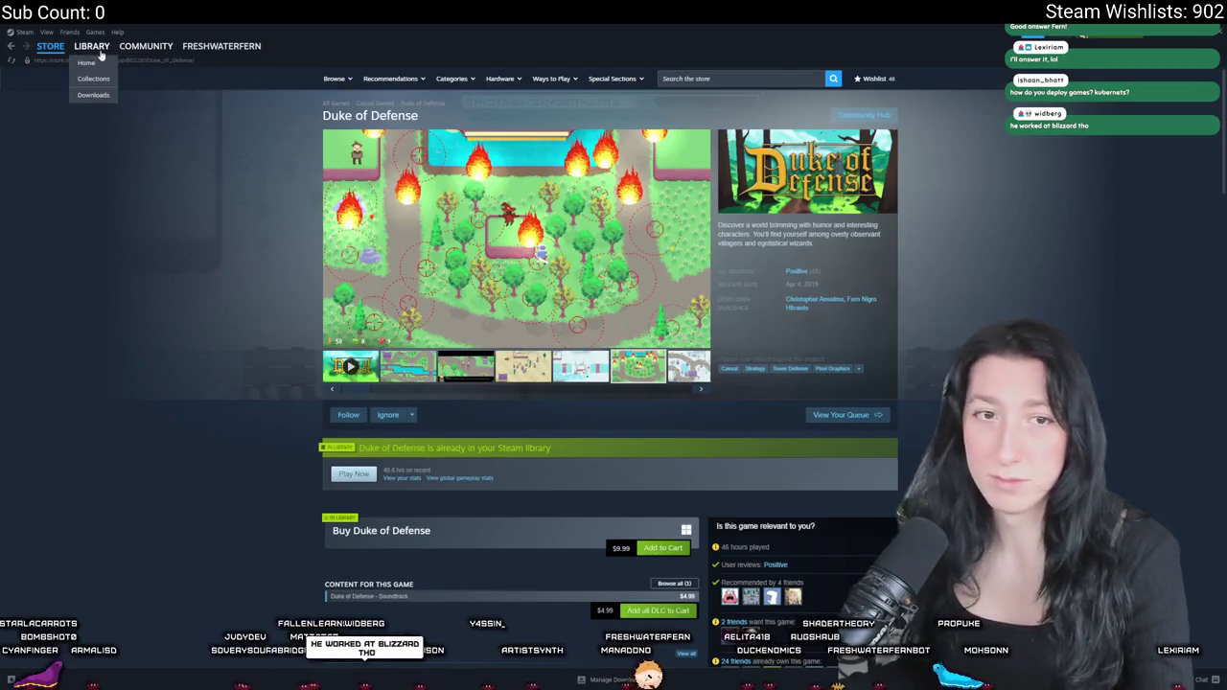
click(94, 48)
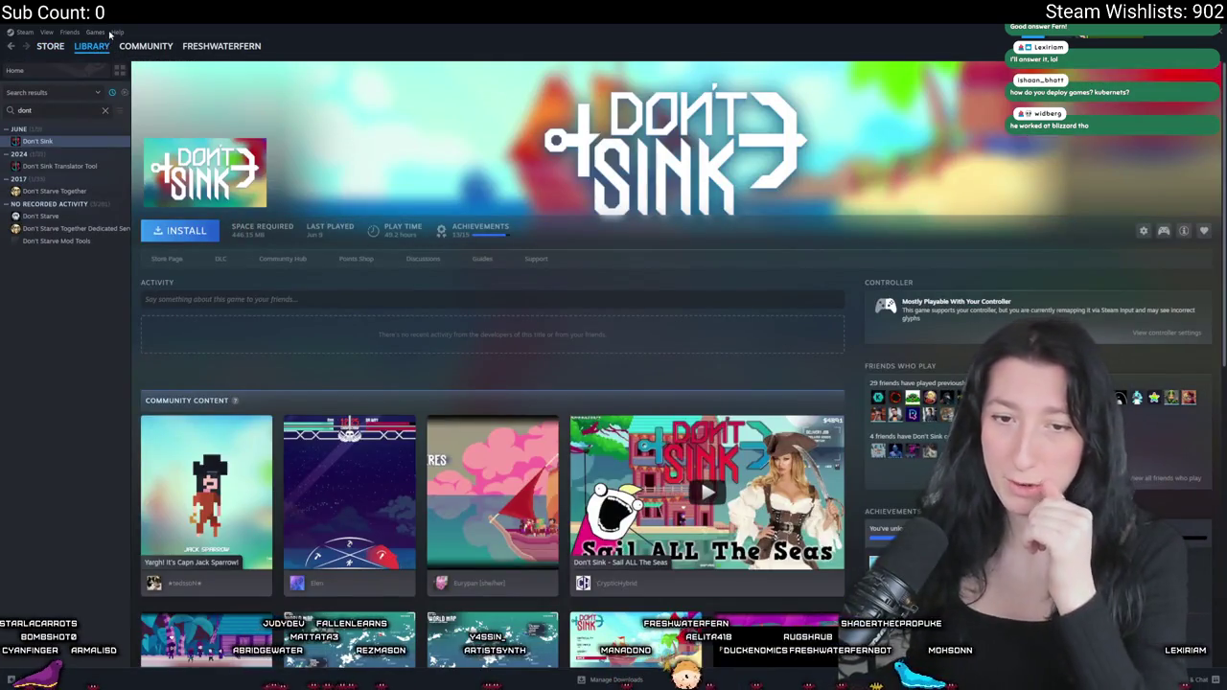
- Clear the library search to list all games, then switch to the Bring Me Hope store page
click(113, 33)
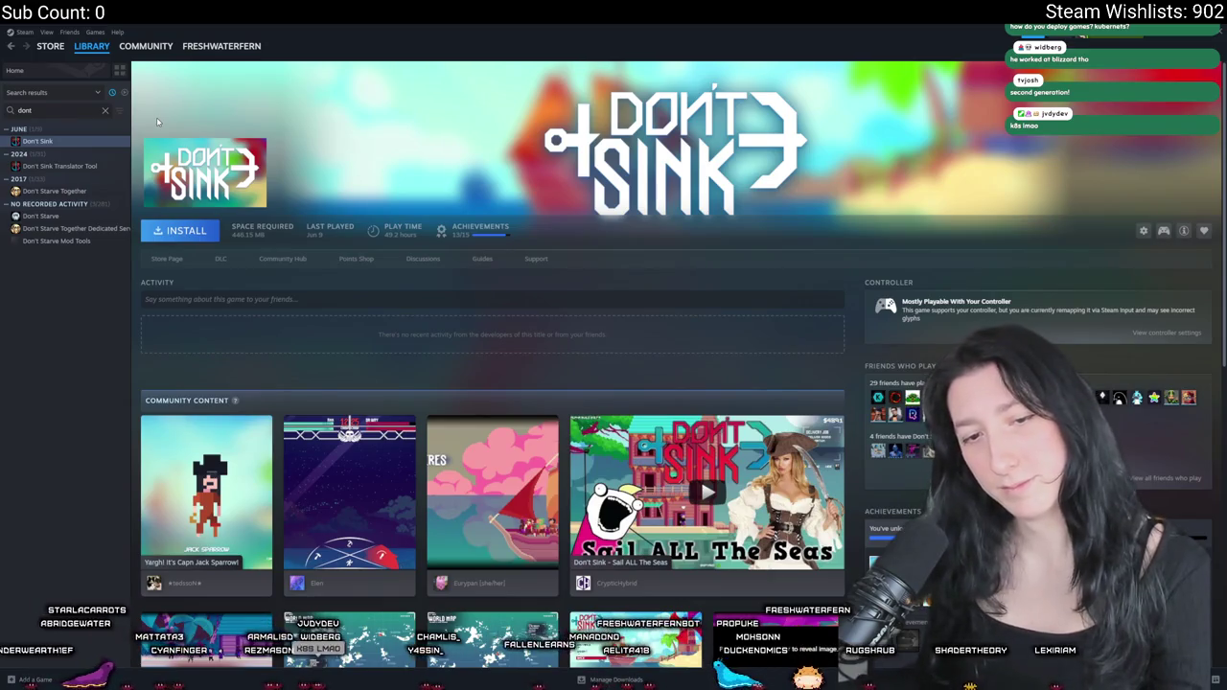
click(105, 110)
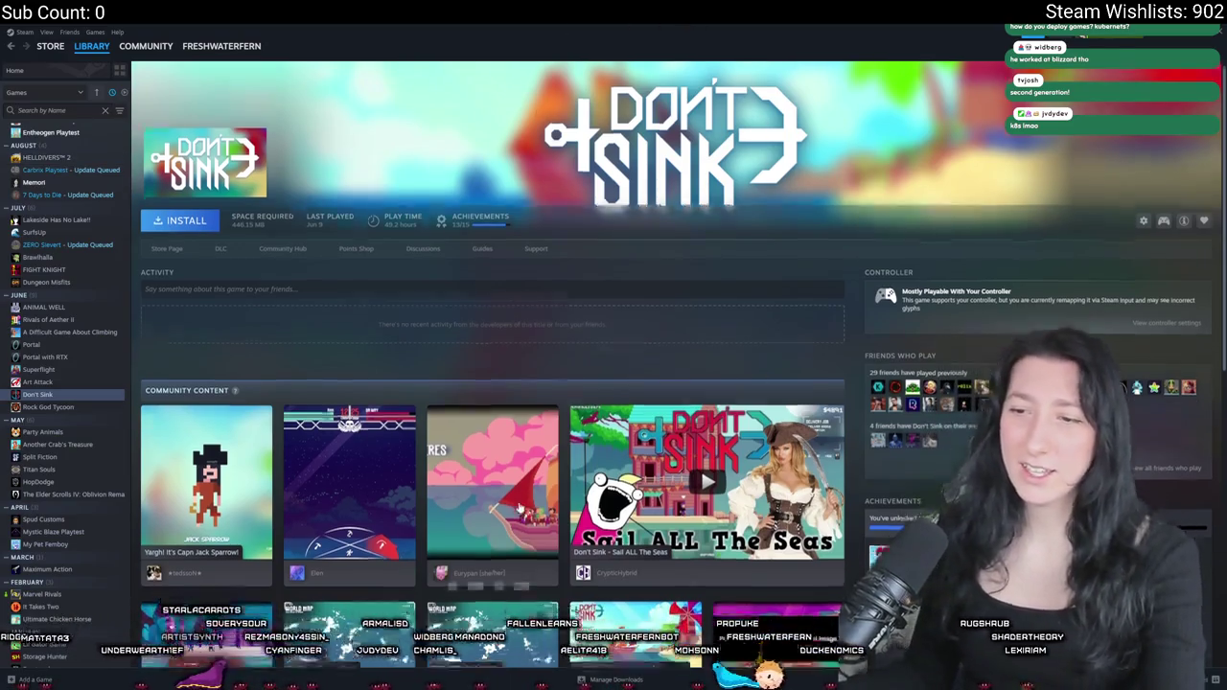
scroll(643, 154, down, 5)
scroll(533, 499, down, 3)
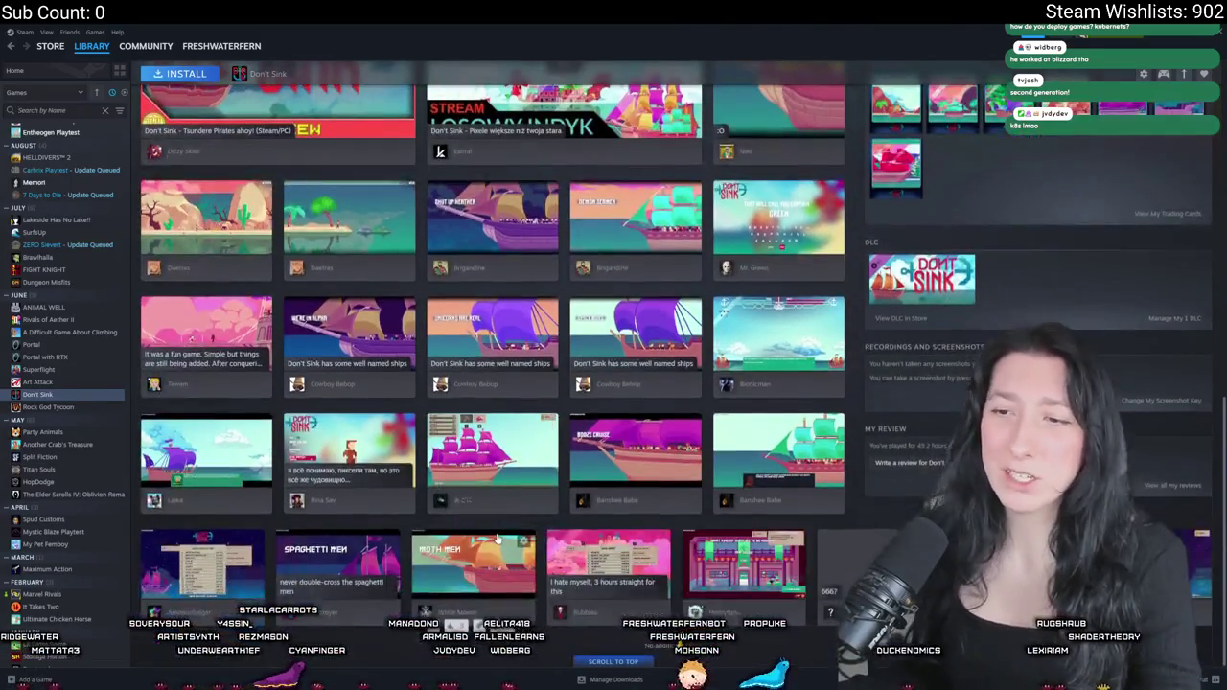
scroll(524, 517, up, 12)
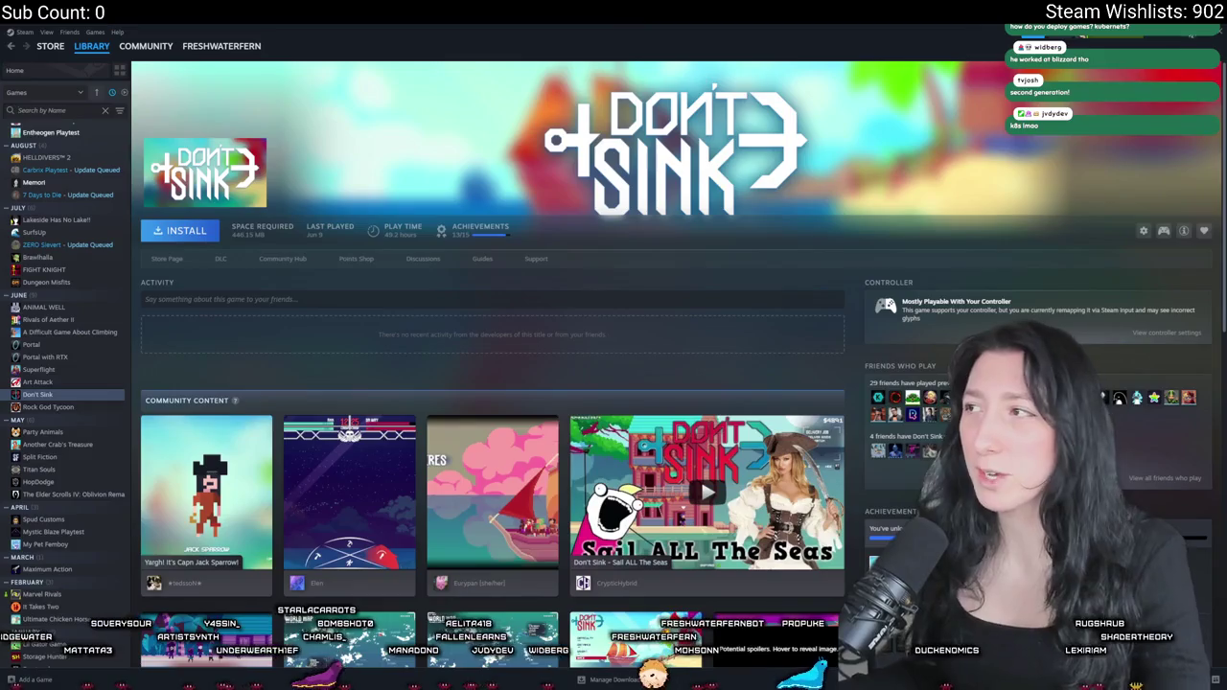
key(alt+Tab)
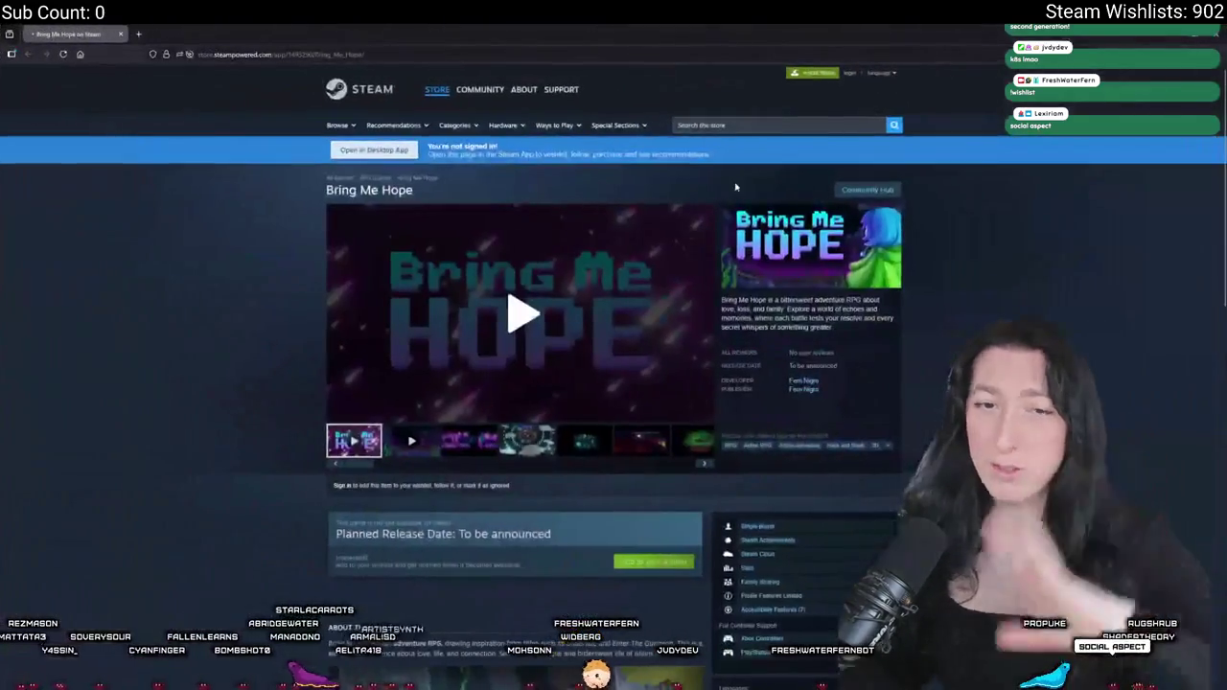
- Play the Bring Me Hope trailer fullscreen nearly to its title card, then exit fullscreen
click(519, 305)
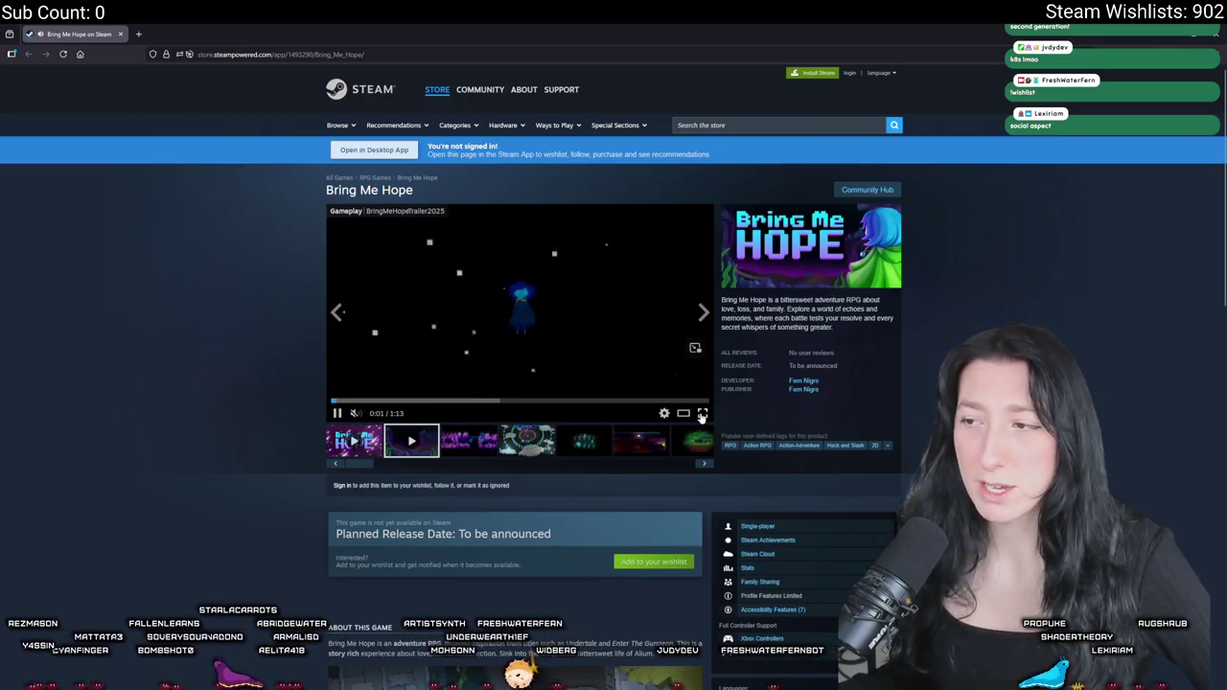
click(702, 412)
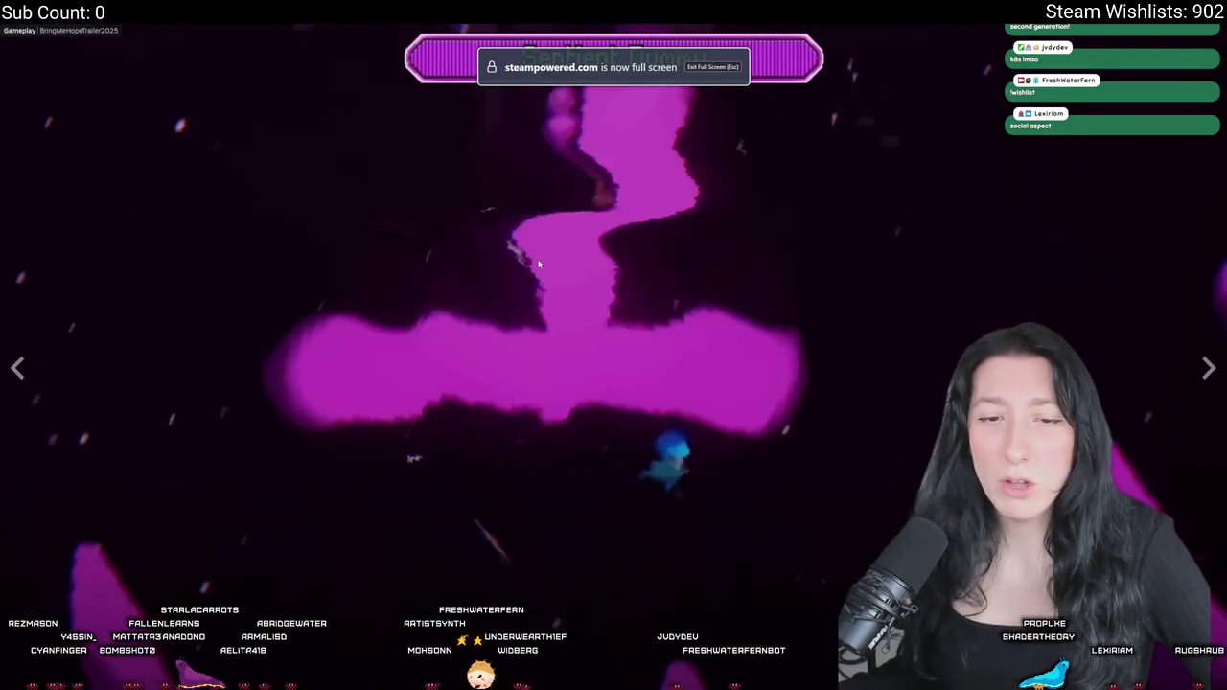
click(539, 263)
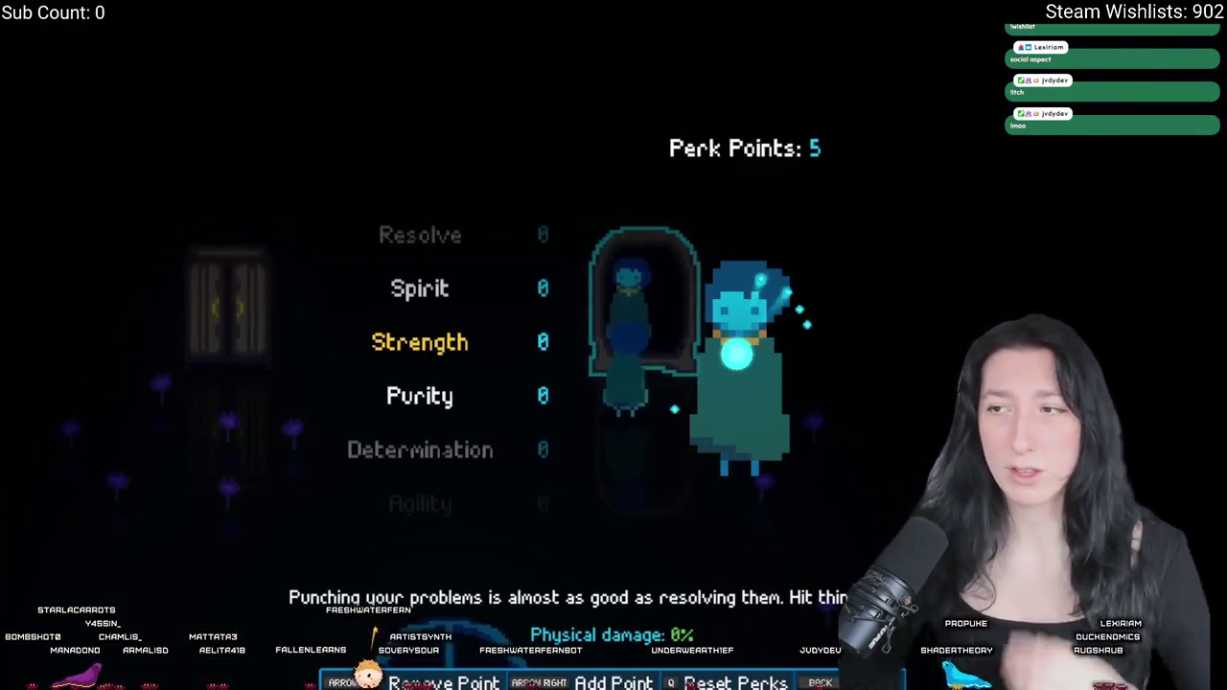
key(Escape)
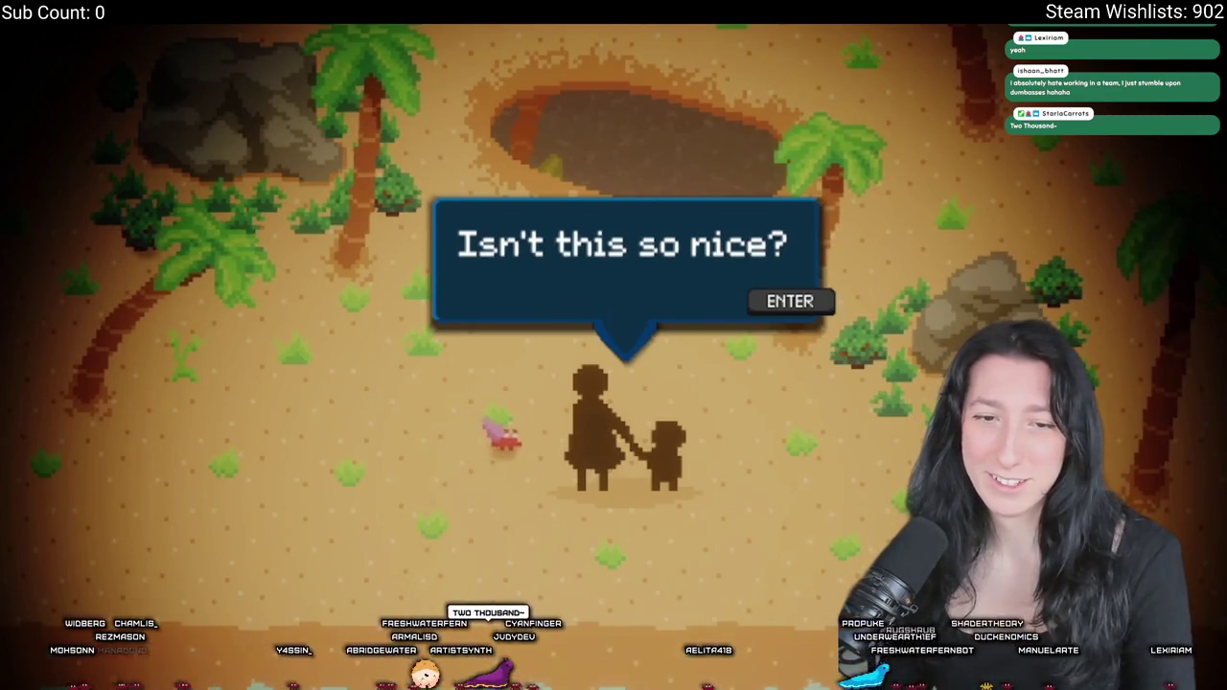
key(Return)
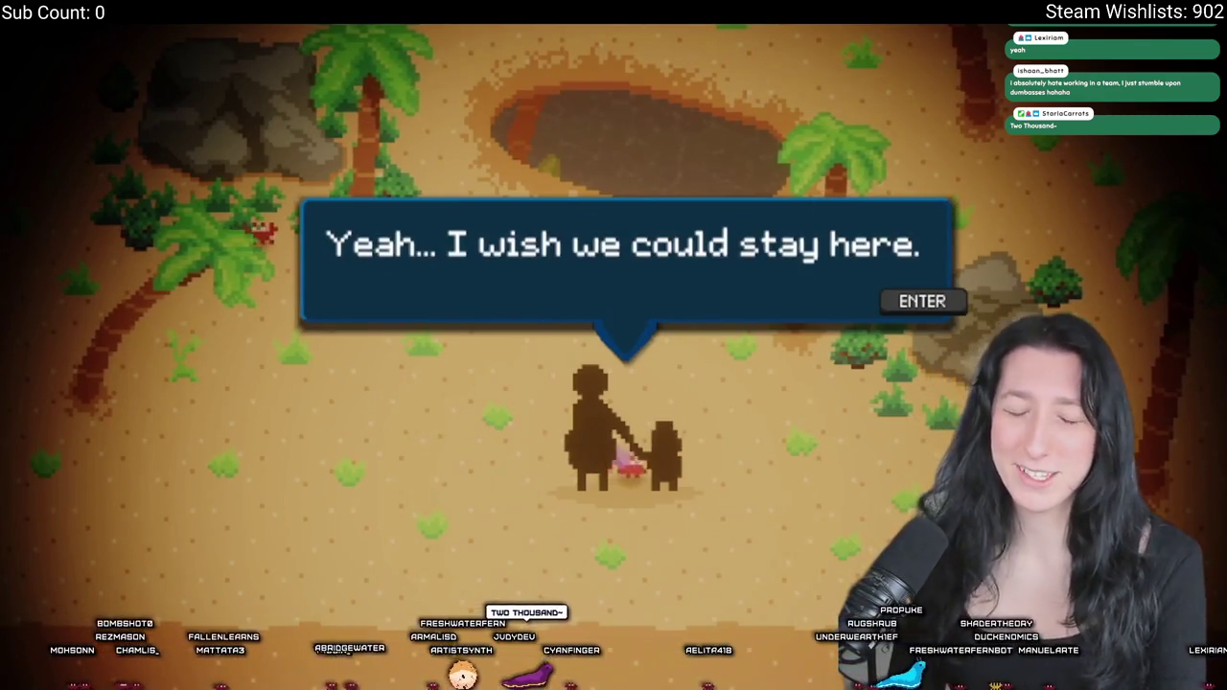
key(Return)
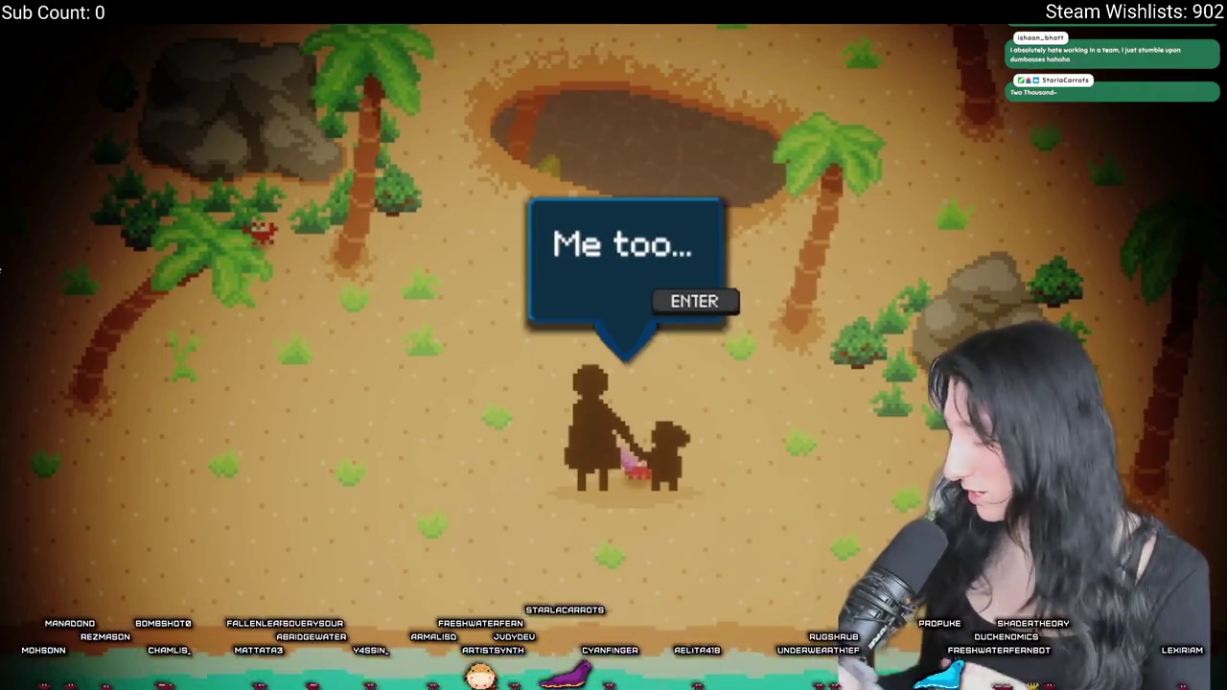
key(Return)
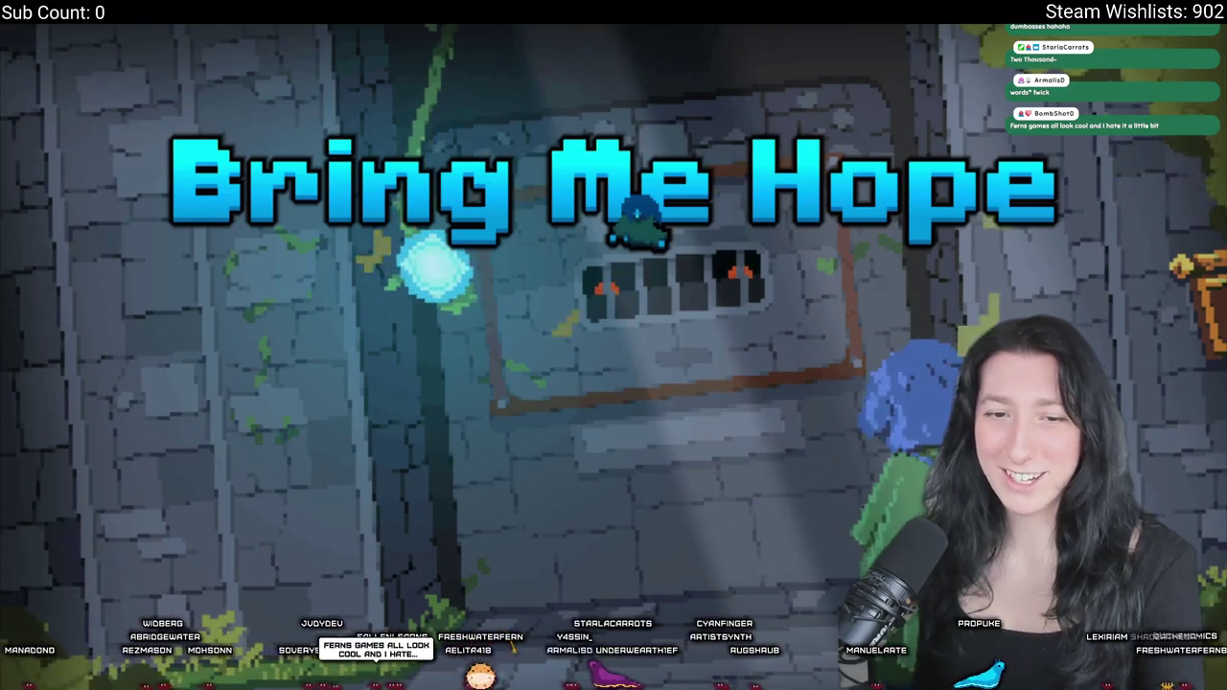
mouse_move(527, 341)
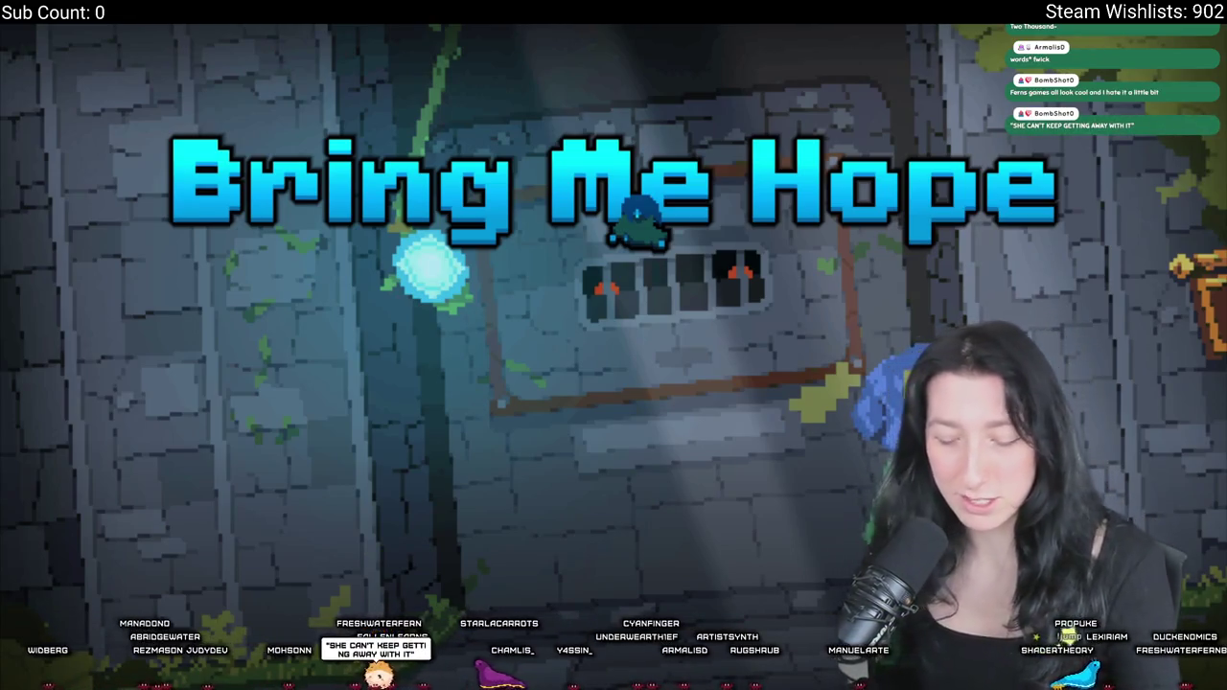
key(Escape)
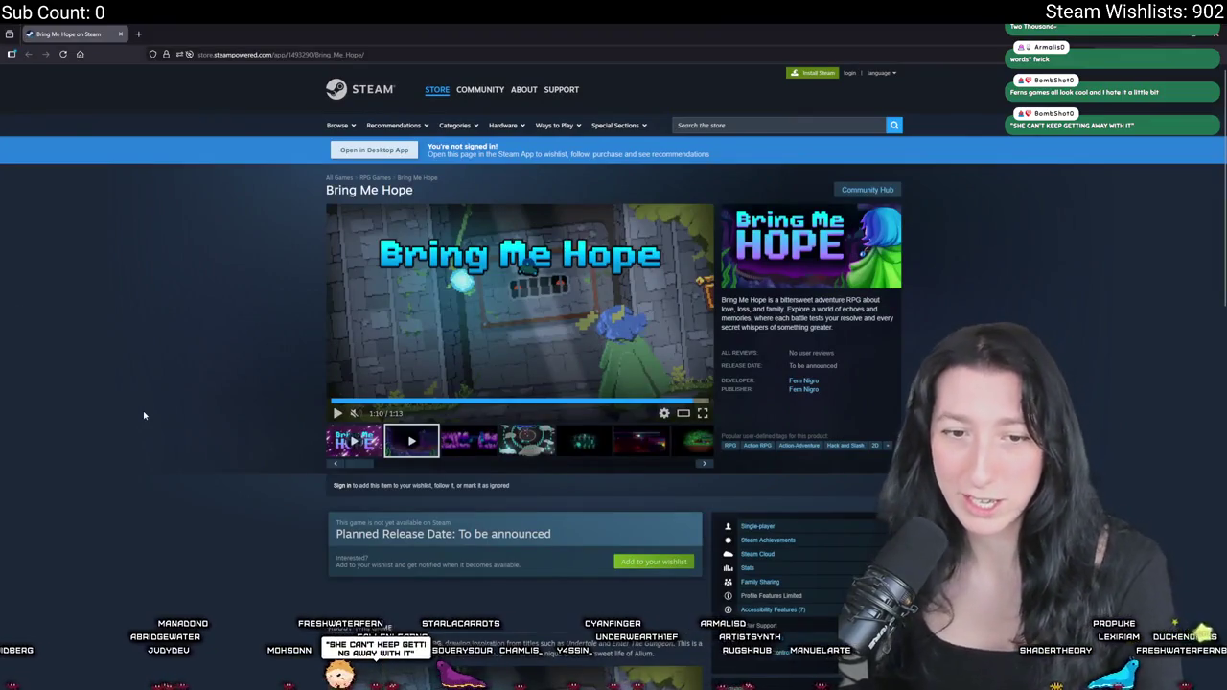
- View Bring Me Hope screenshots three to five full size, then return to GameMaker's add function
scroll(154, 388, down, 1)
click(470, 410)
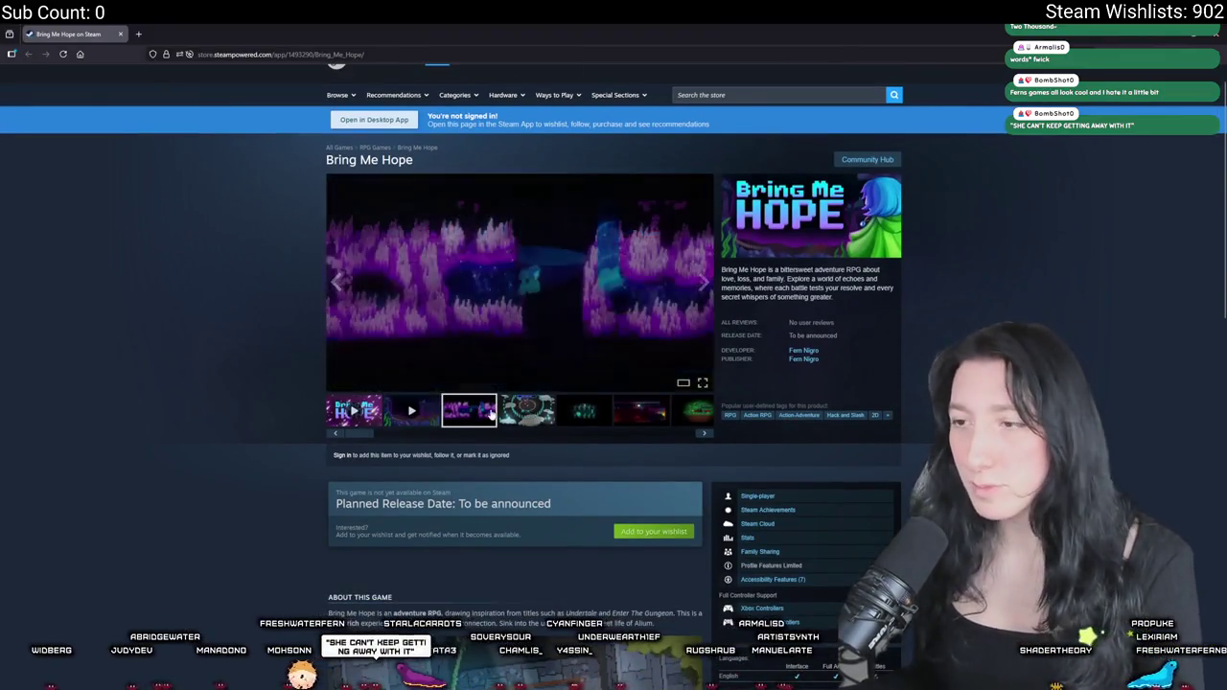
click(613, 211)
key(Right)
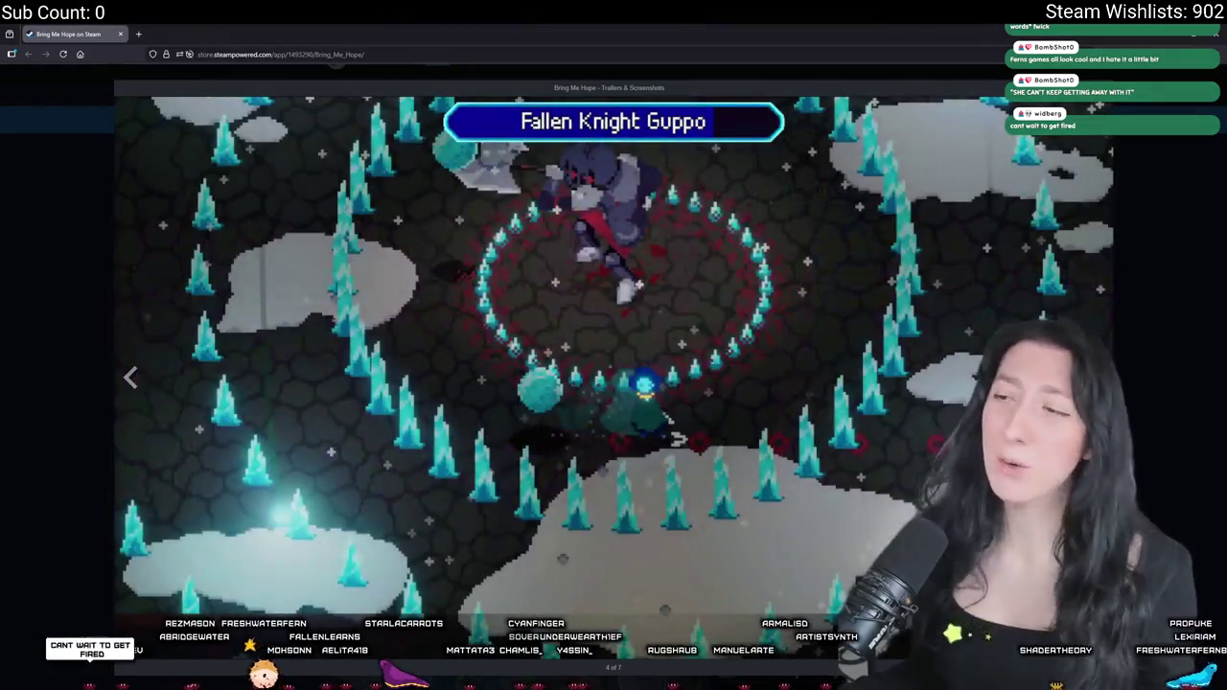
key(Right)
key(Escape)
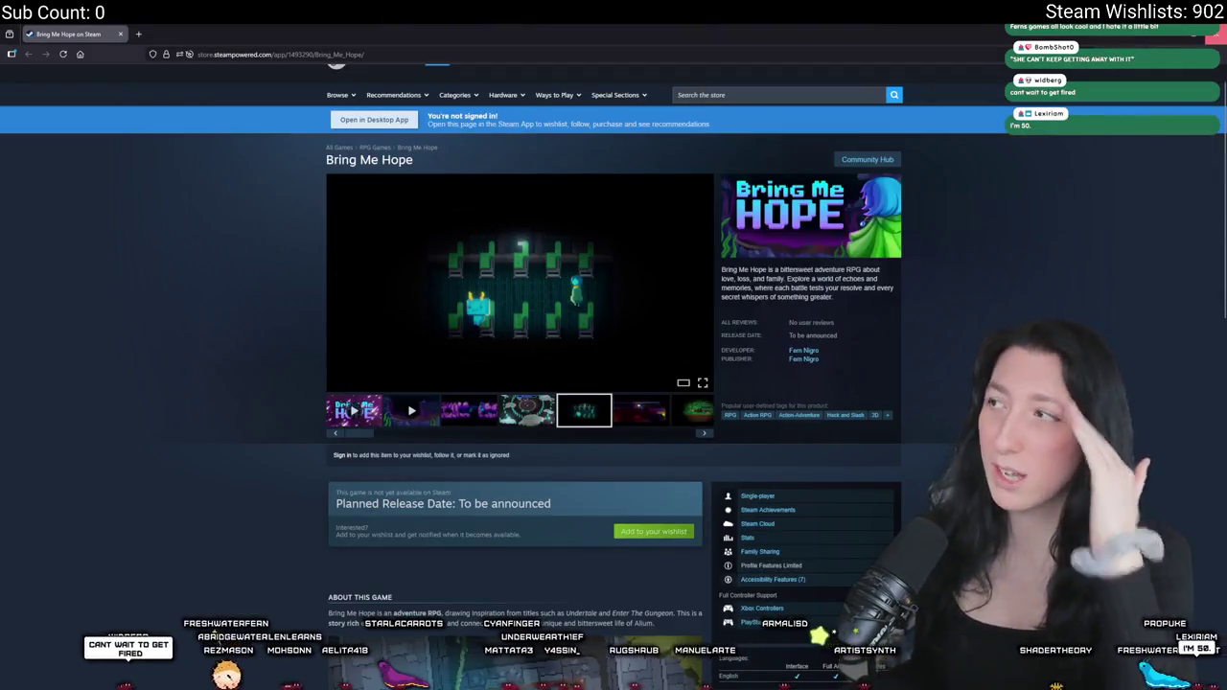
key(alt+Tab)
click(797, 270)
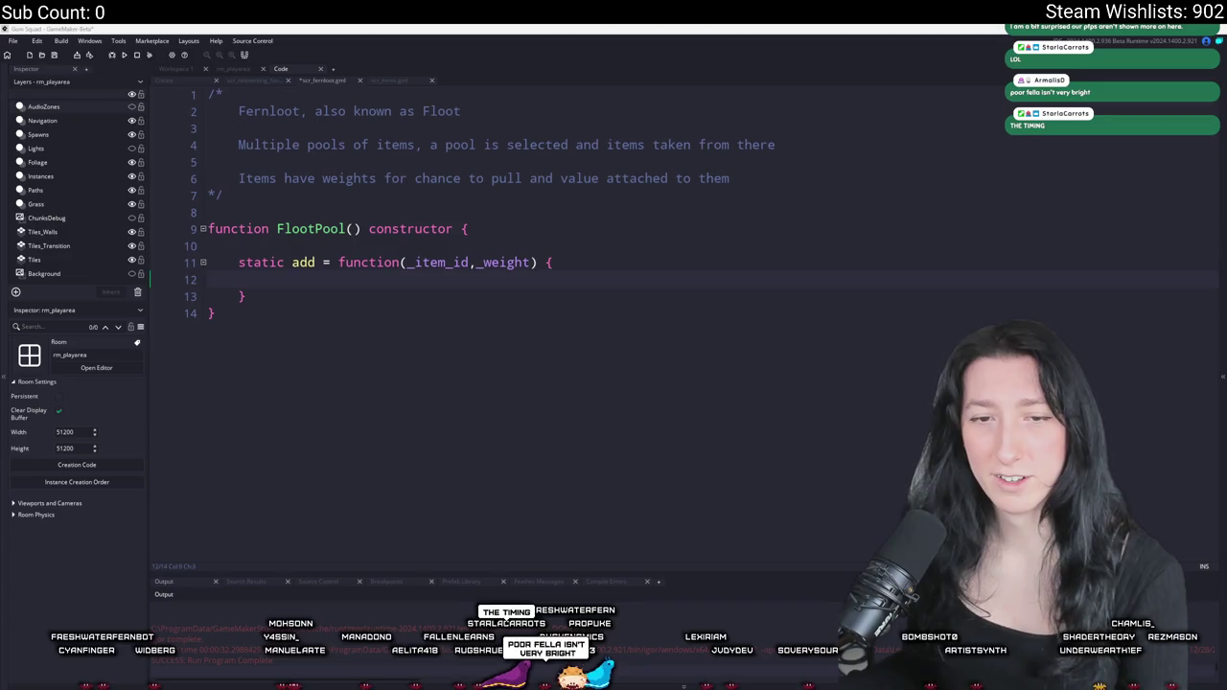
key(alt+Tab)
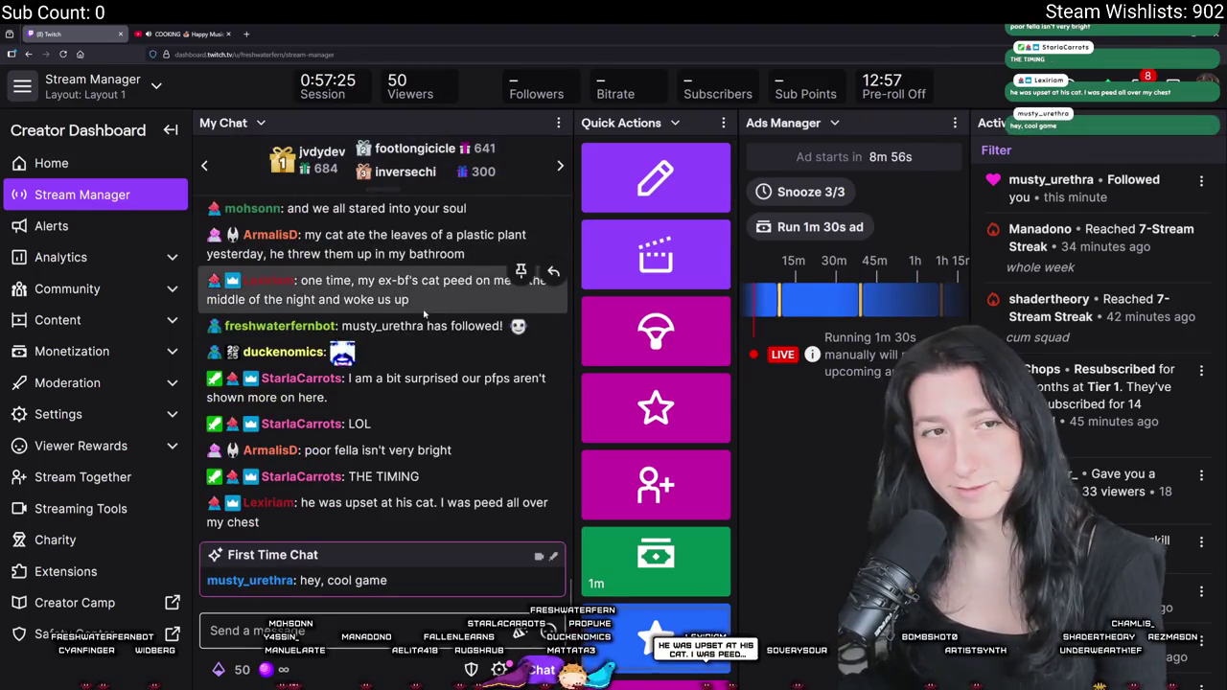
key(alt+Tab)
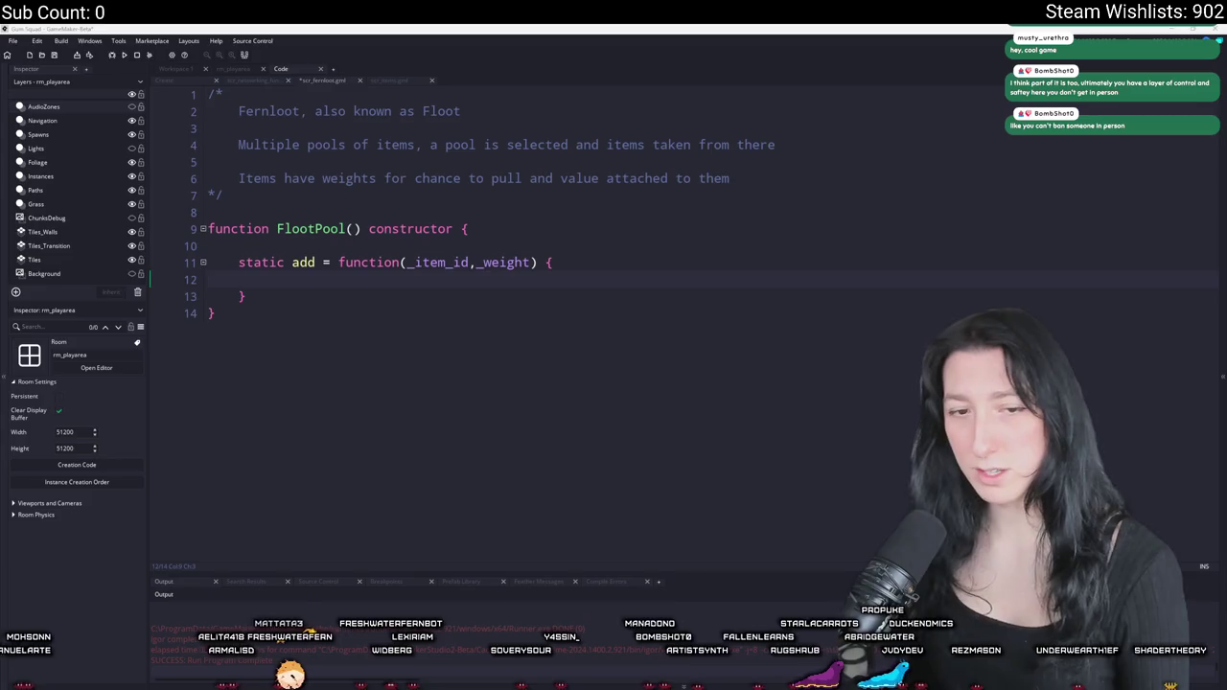
click(618, 278)
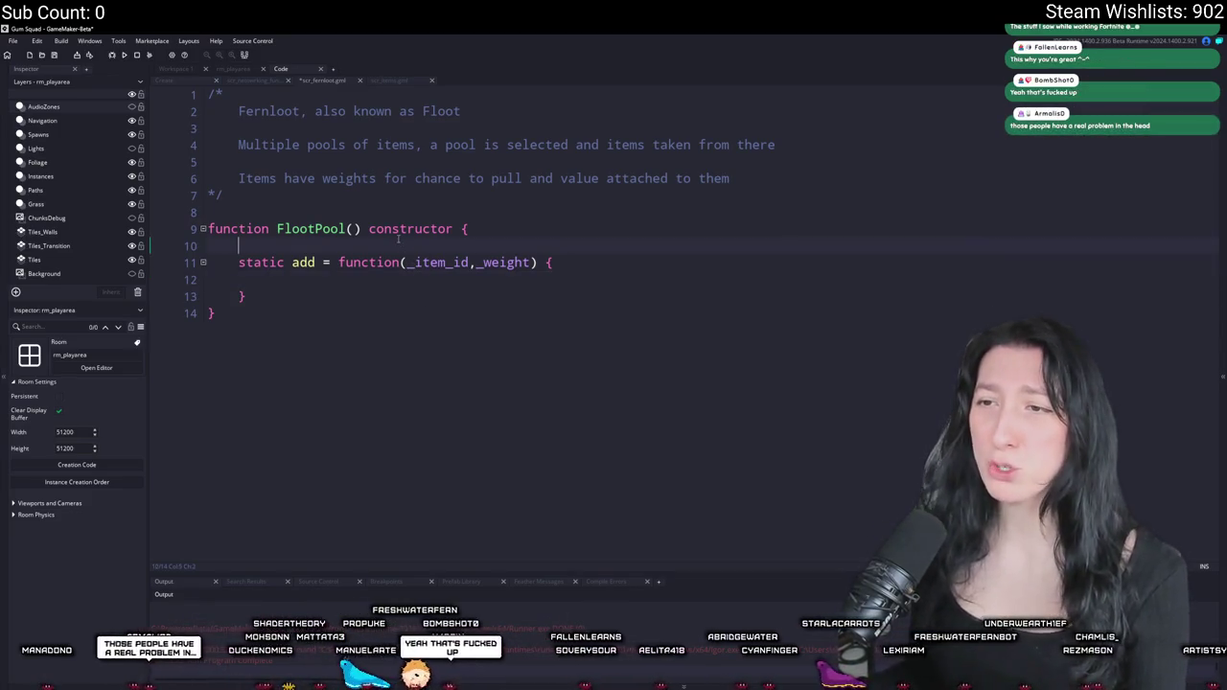
- Delete the blank line above static add and indent the empty line in its body
click(363, 241)
key(BackSpace)
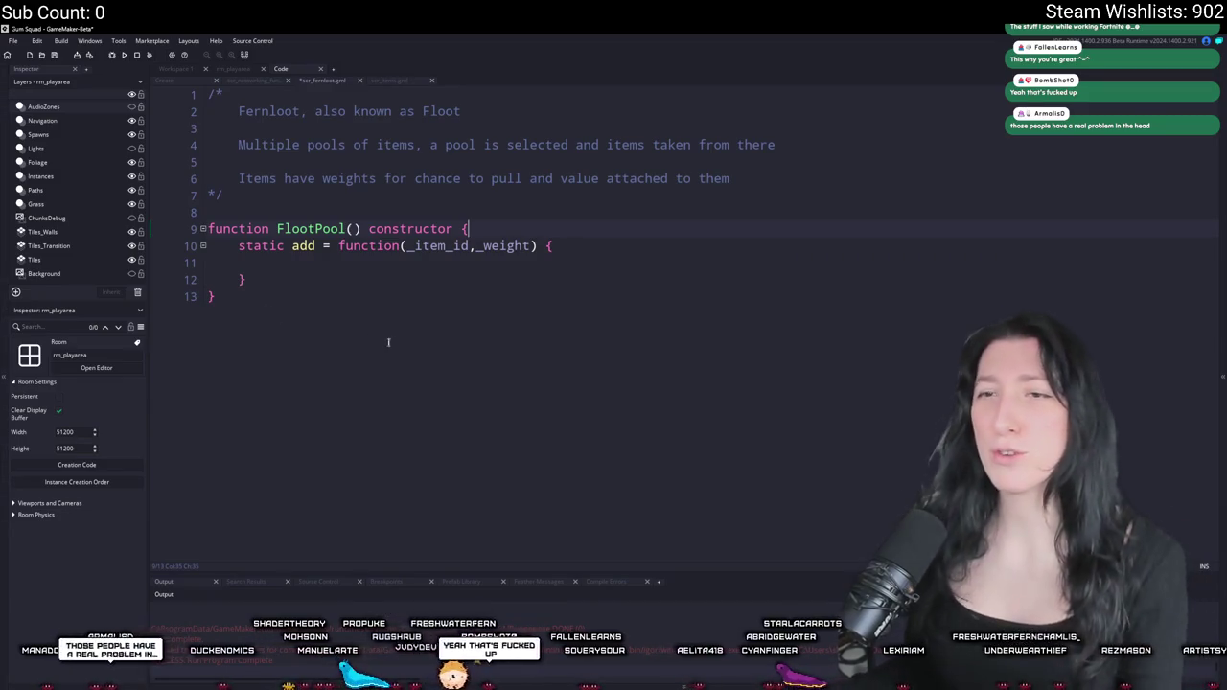
click(383, 262)
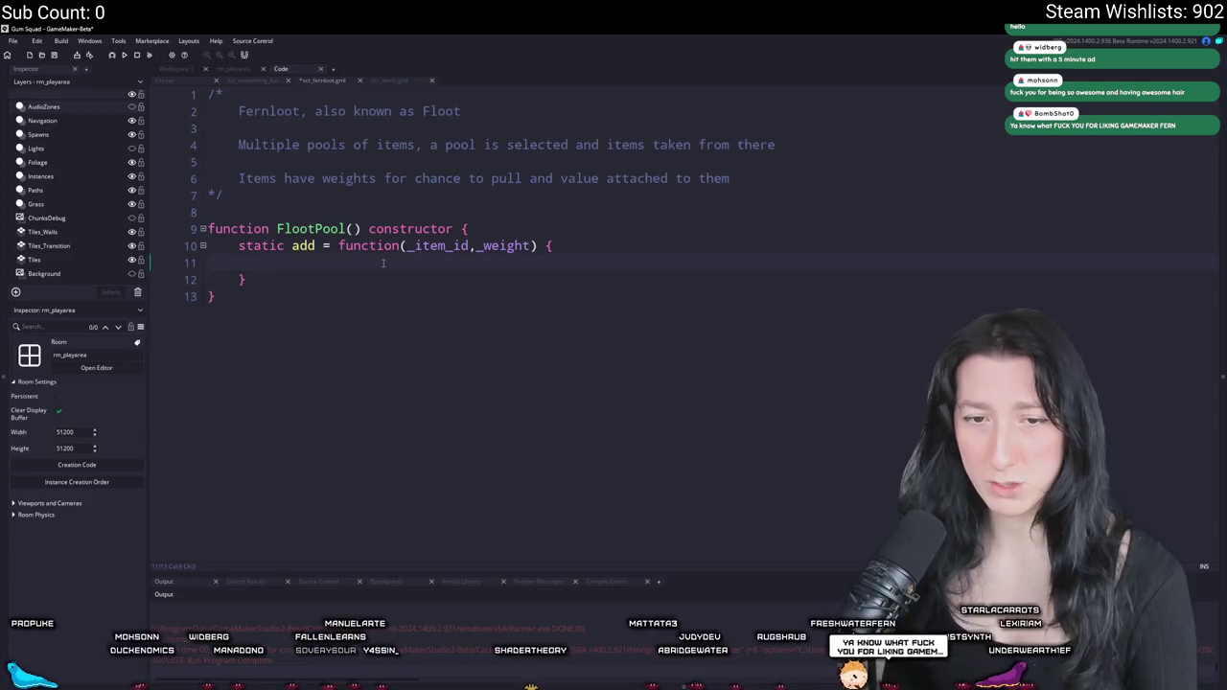
key(Tab)
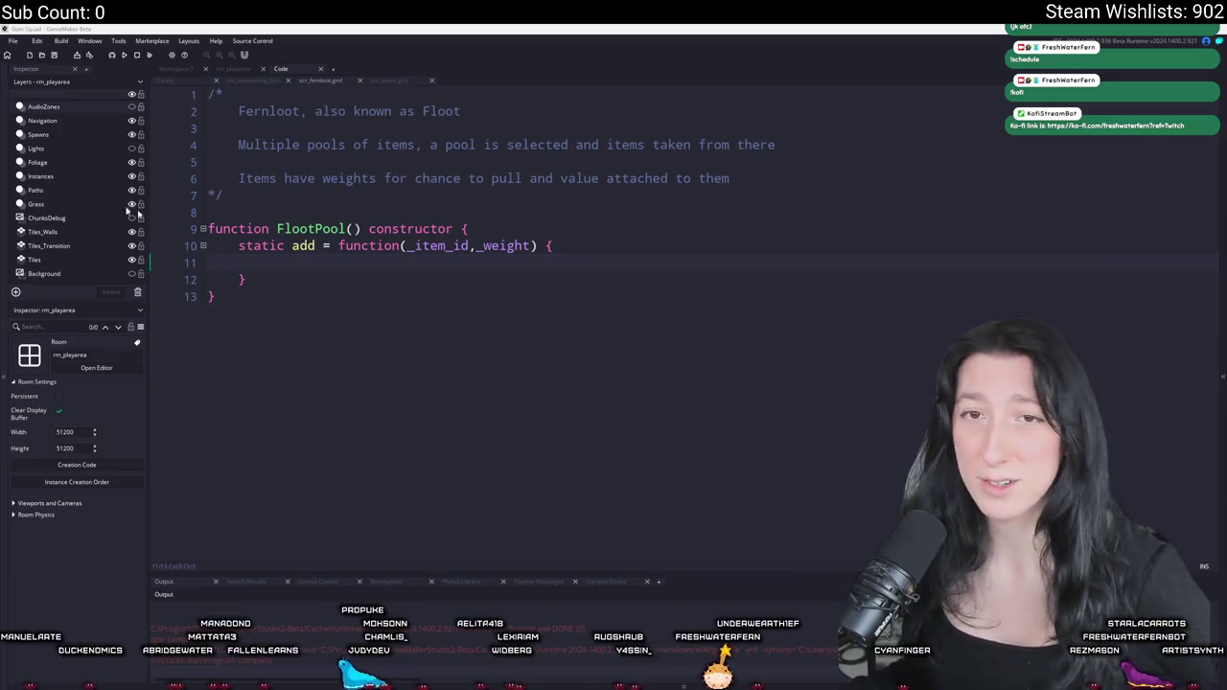
click(303, 257)
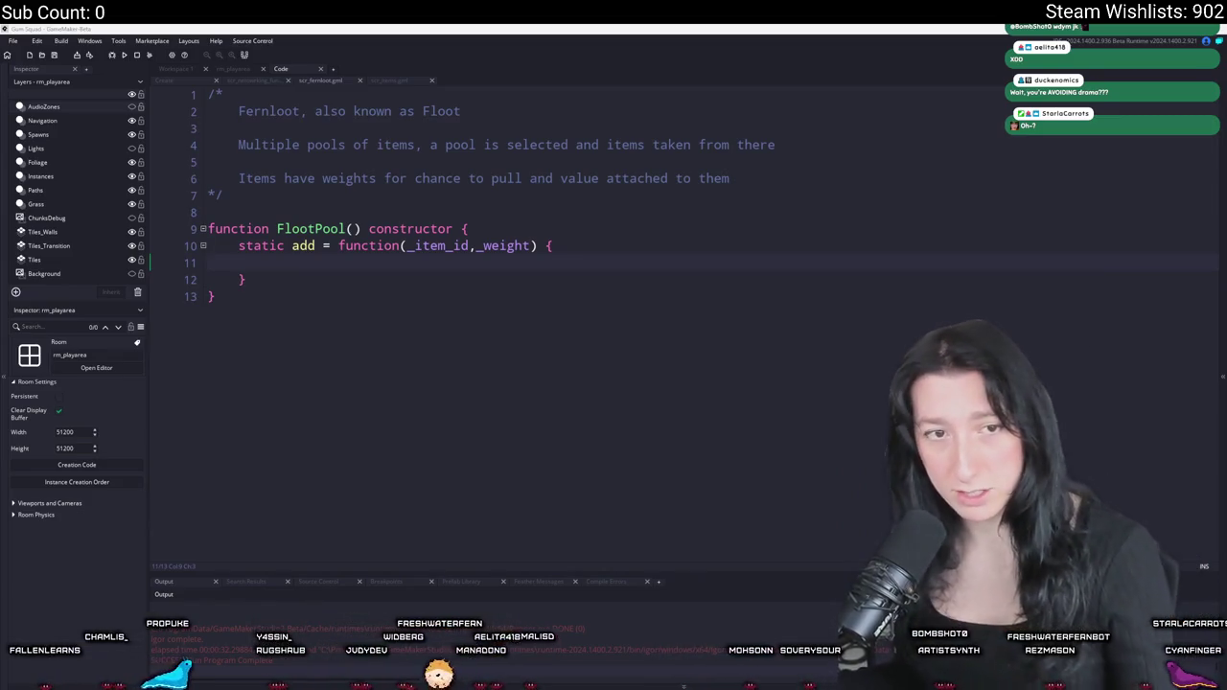
click(390, 260)
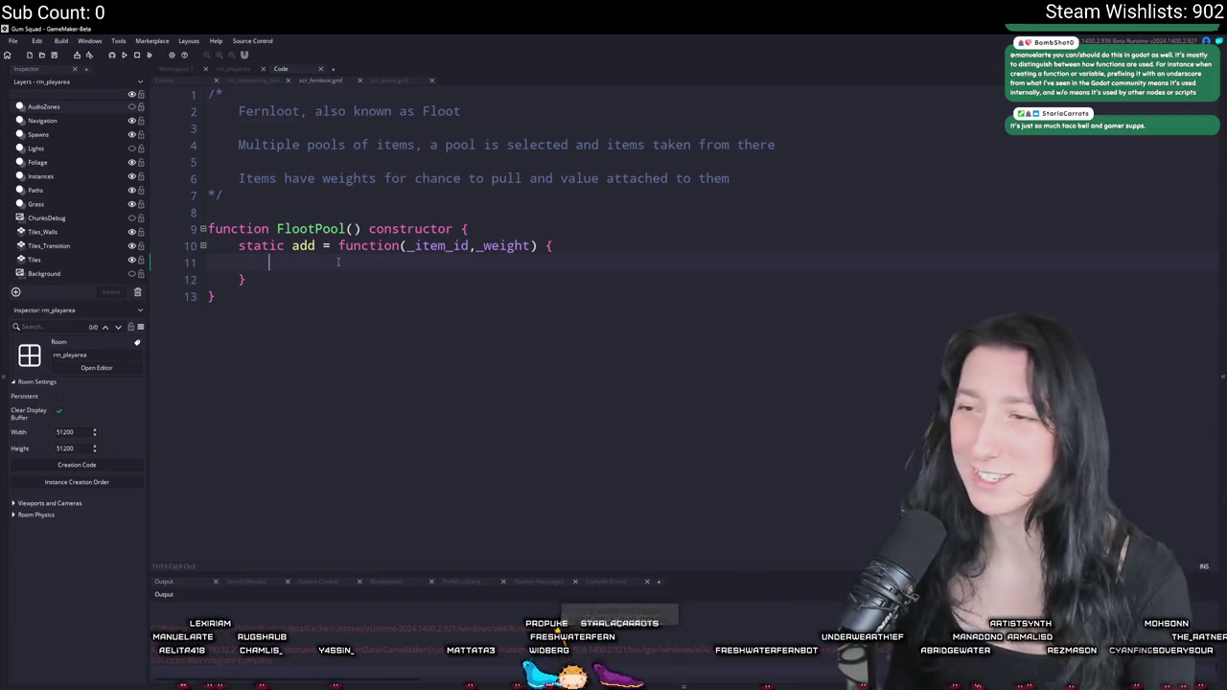
- Open two blank lines right after the FlootPool constructor's opening brace
click(500, 225)
key(Return)
key(Return)
key(Up)
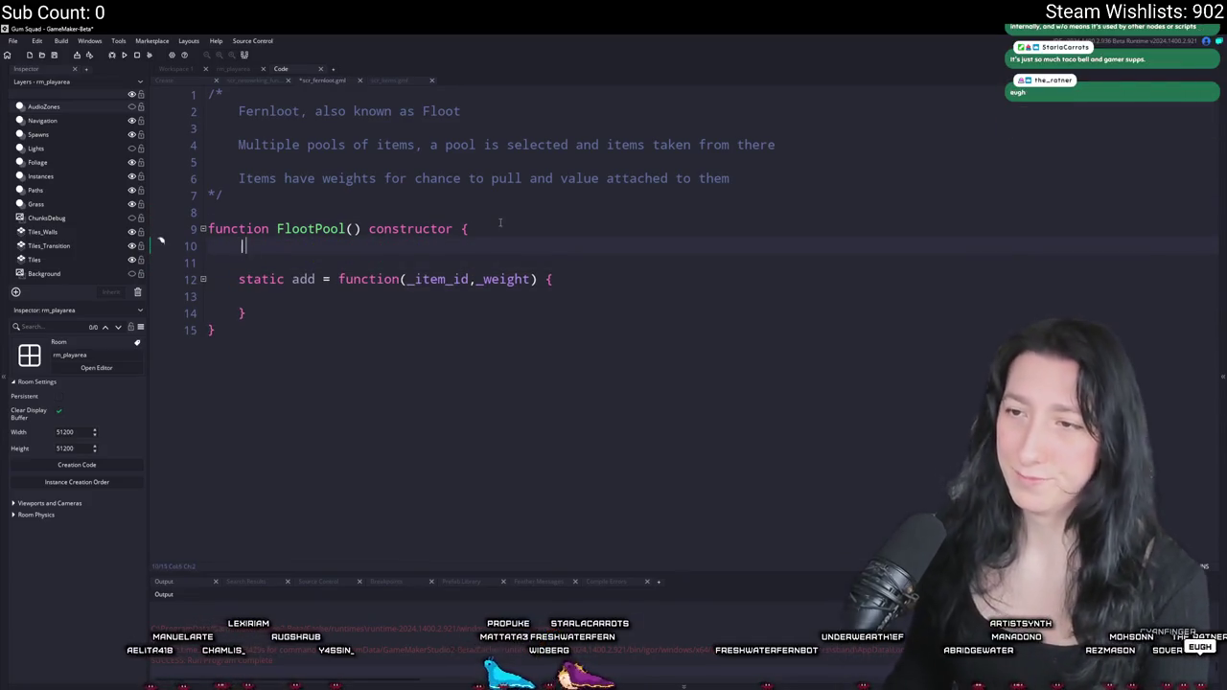
- Declare 'pool = [];' at the top of the FlootPool constructor
text(pool = [];)
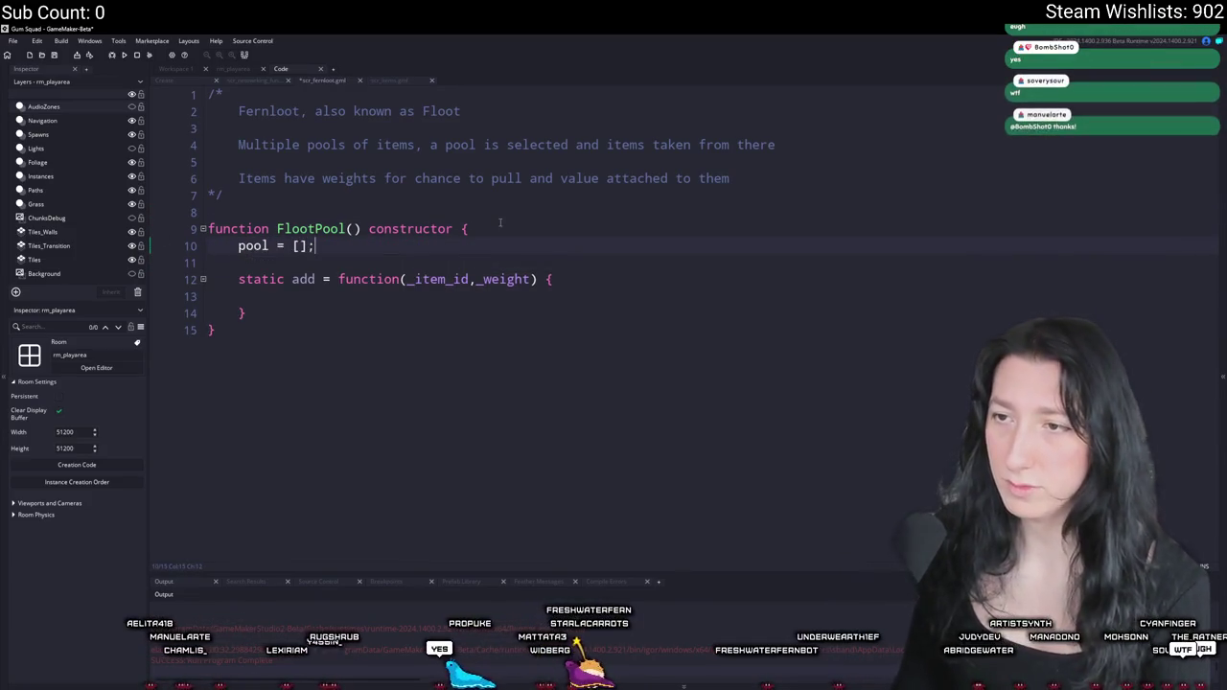
key(ctrl+d)
key(ctrl+z)
- Start 'array_push(pool' inside add, then begin replacing [] with 'new Array2d'
click(269, 297)
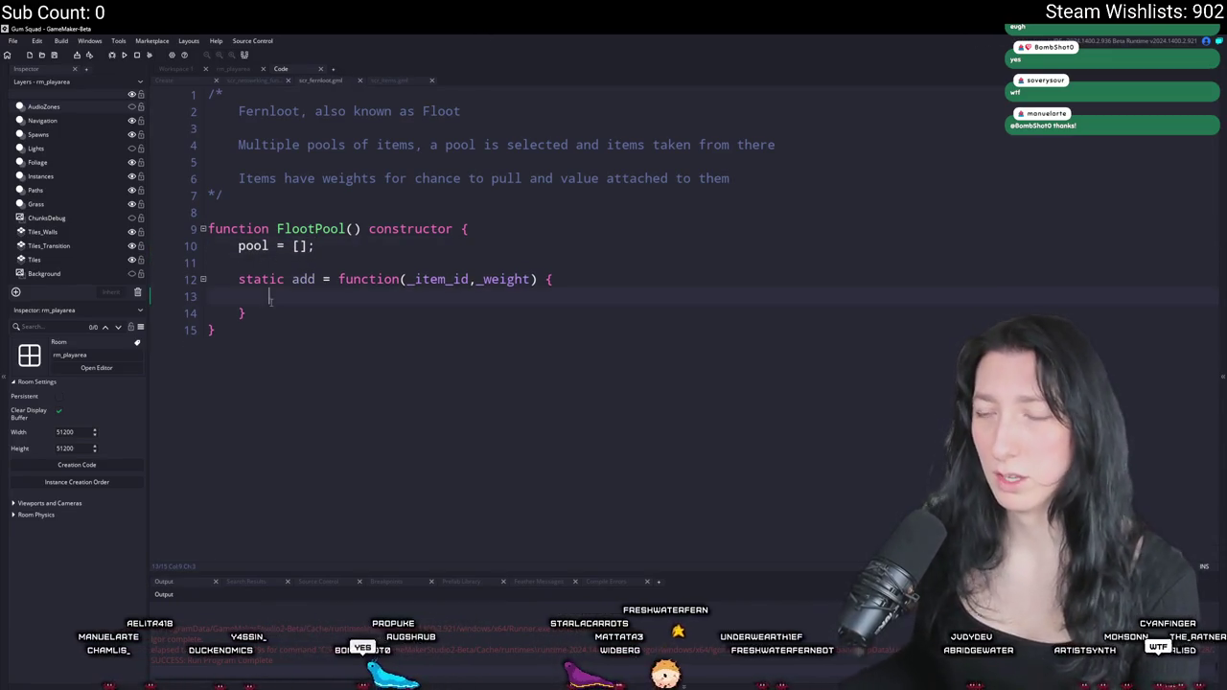
text(array_push(po)
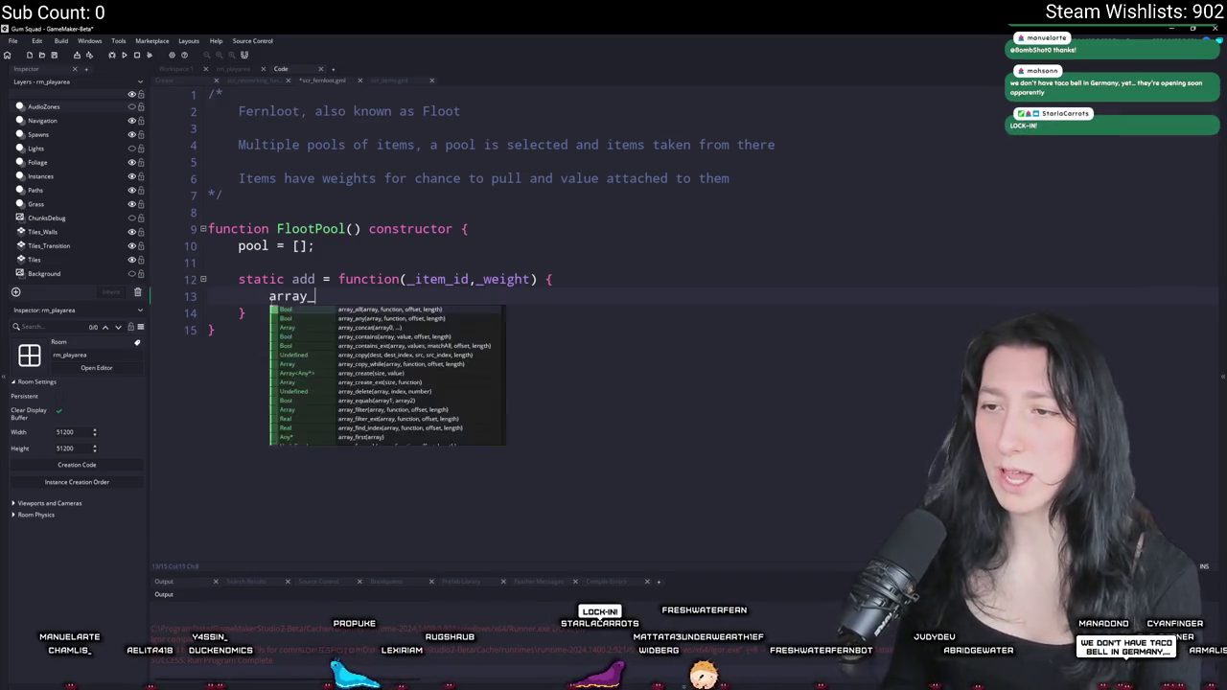
text(ol)
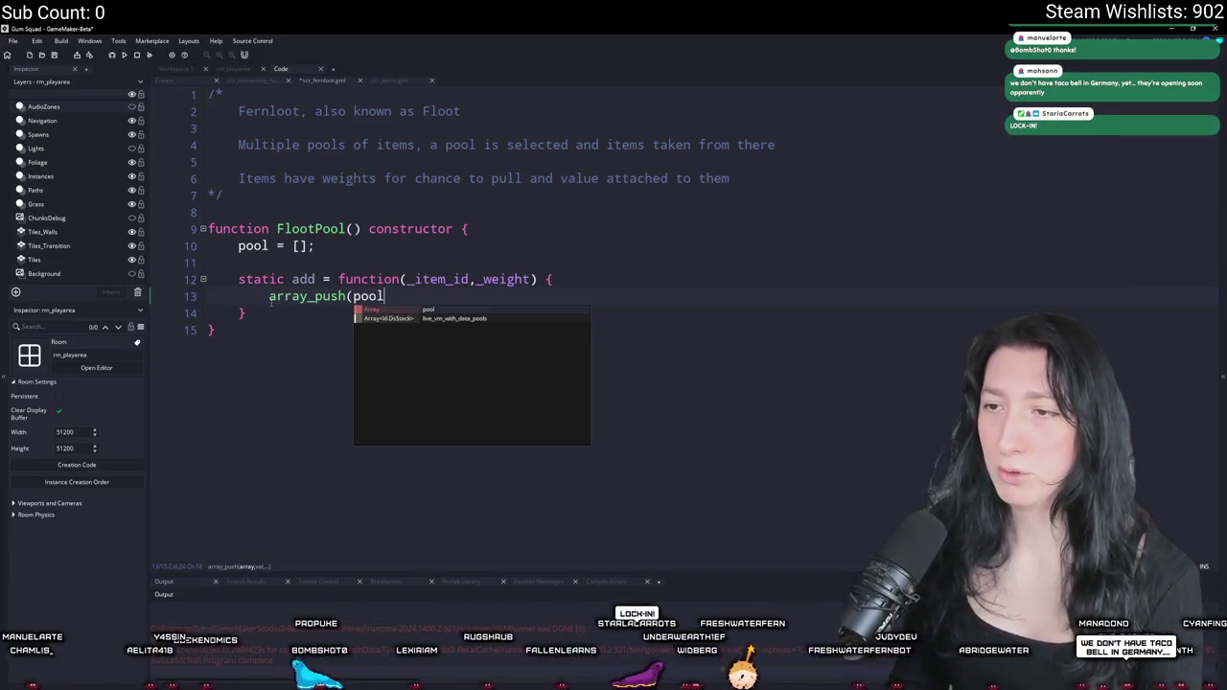
click(290, 246)
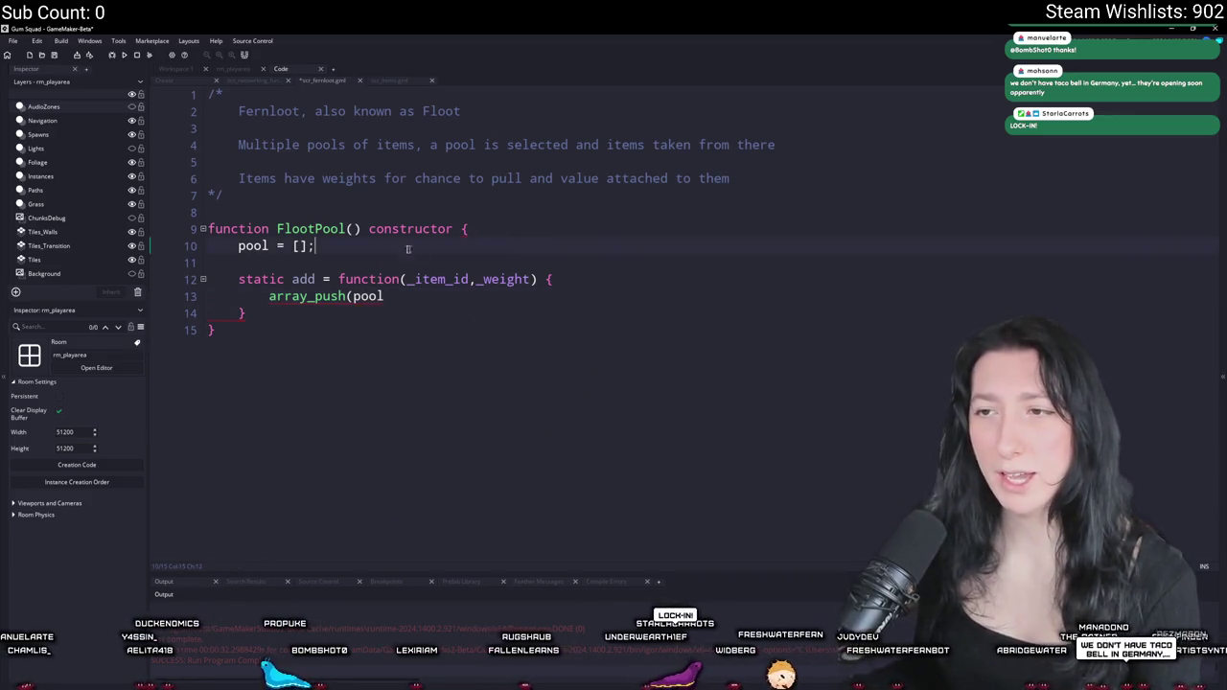
text(new Array2d)
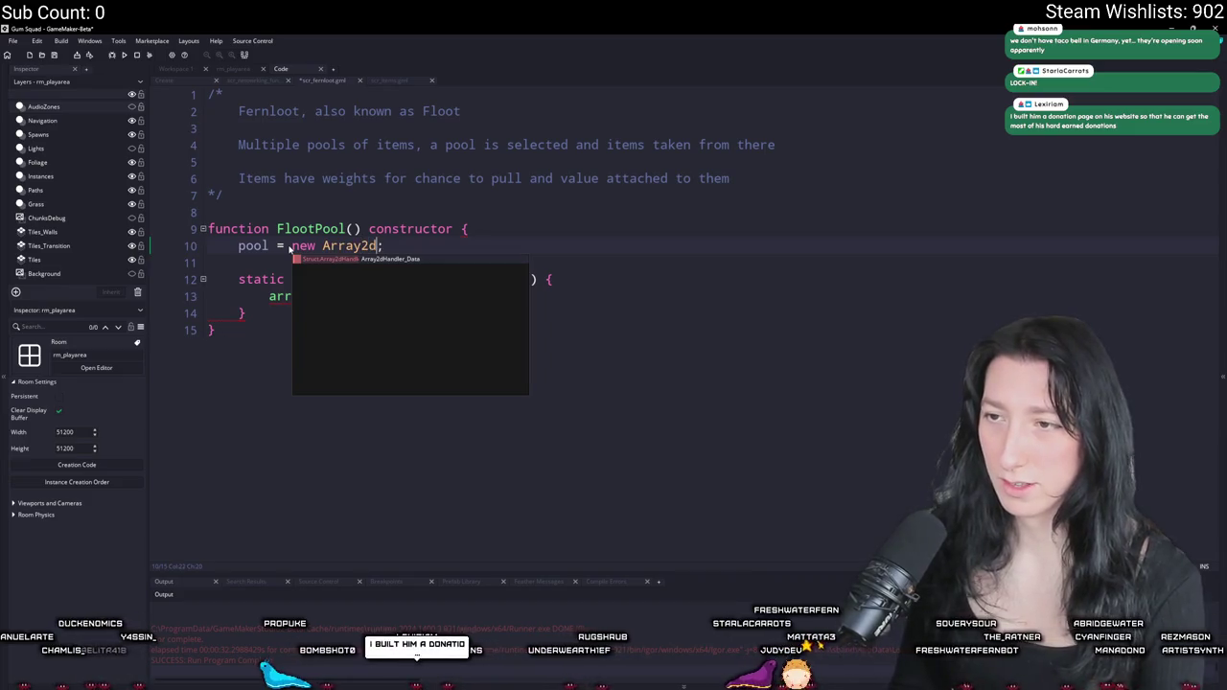
- Inspect the Array2d constructor's definition, glance at other open scripts, then return to scr_fernloot
middle_click(324, 246)
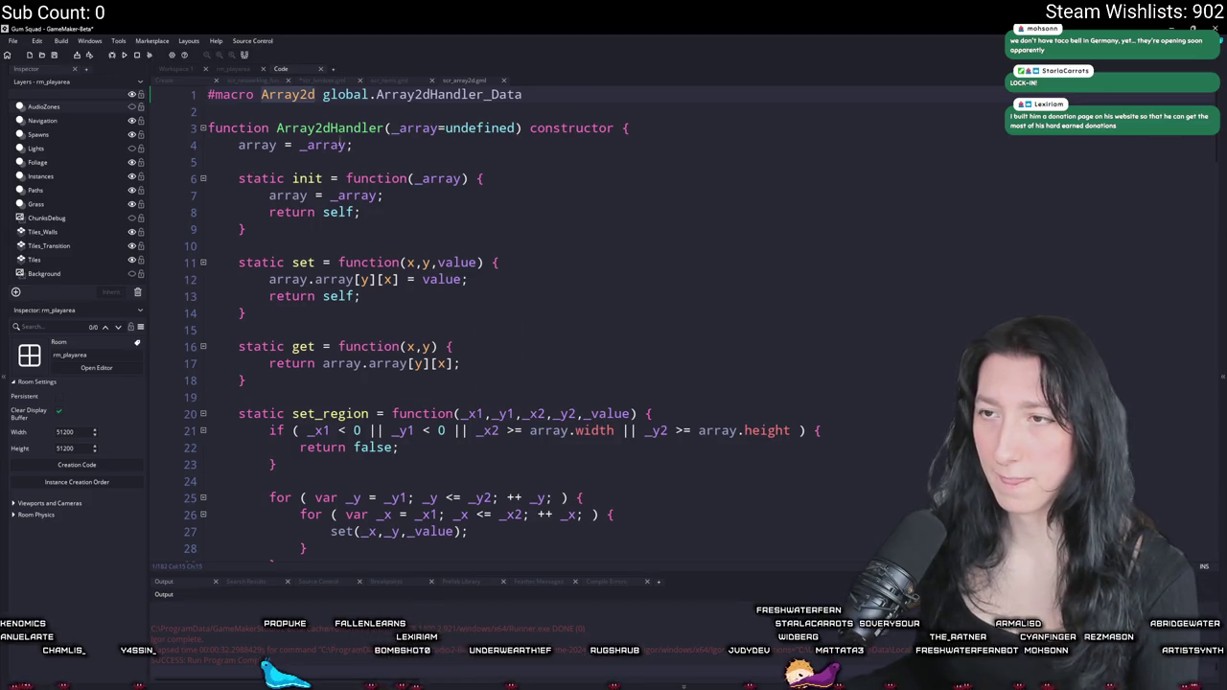
double_click(337, 131)
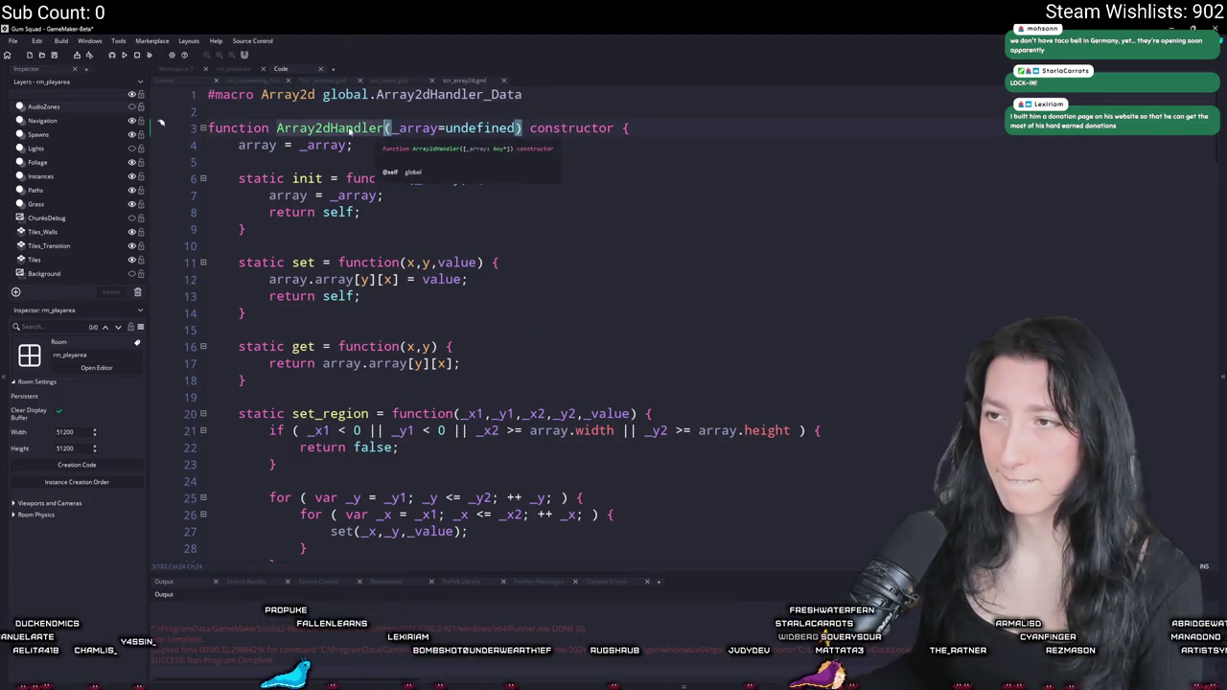
scroll(345, 168, down, 1)
scroll(331, 187, up, 1)
click(249, 81)
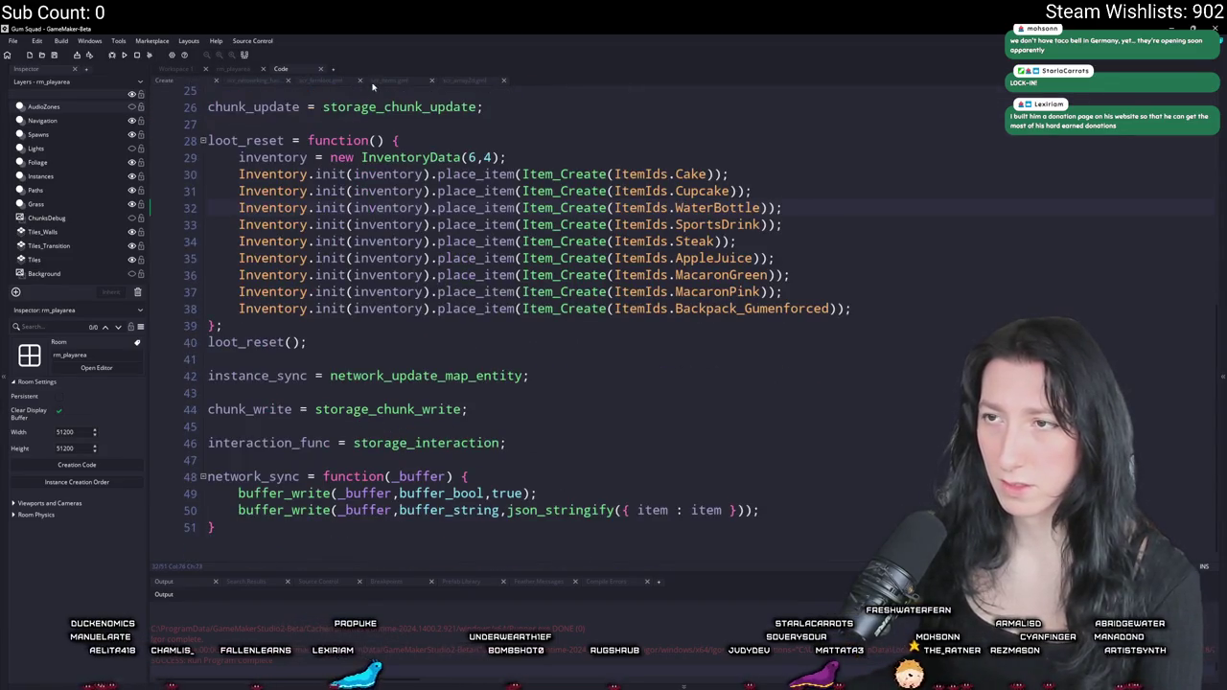
click(288, 81)
click(321, 81)
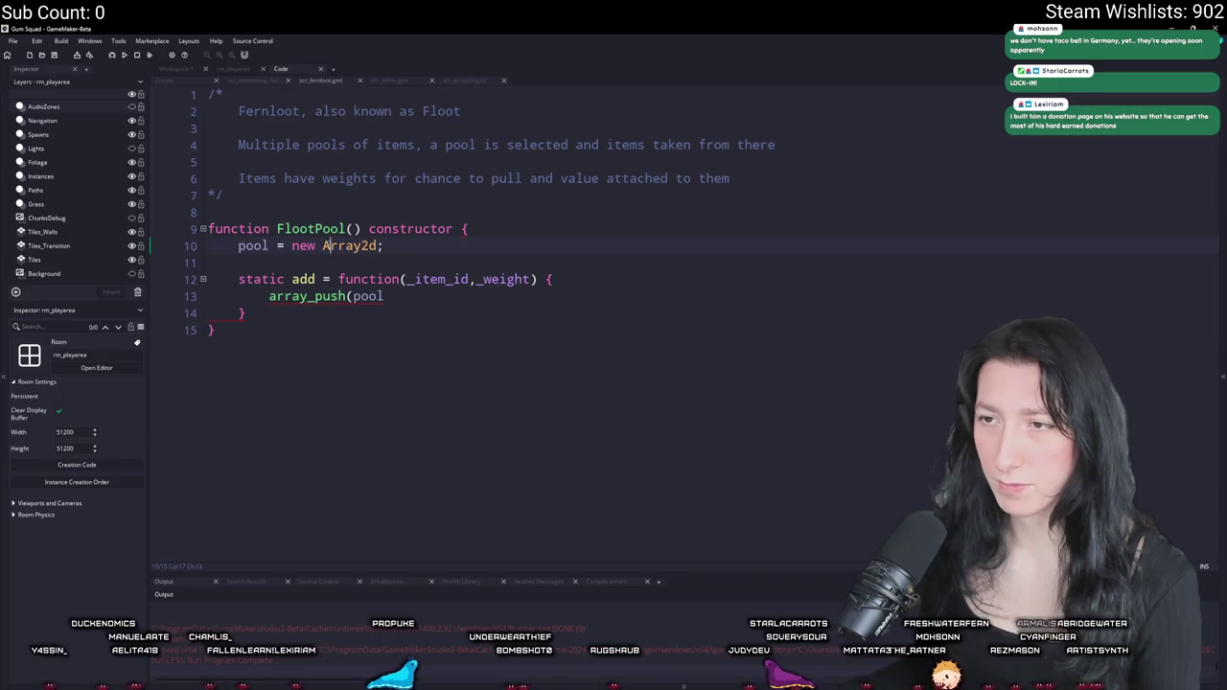
- Search the whole project for every use of Array2d
click(433, 248)
key(ctrl+f)
text(d)
key(Return)
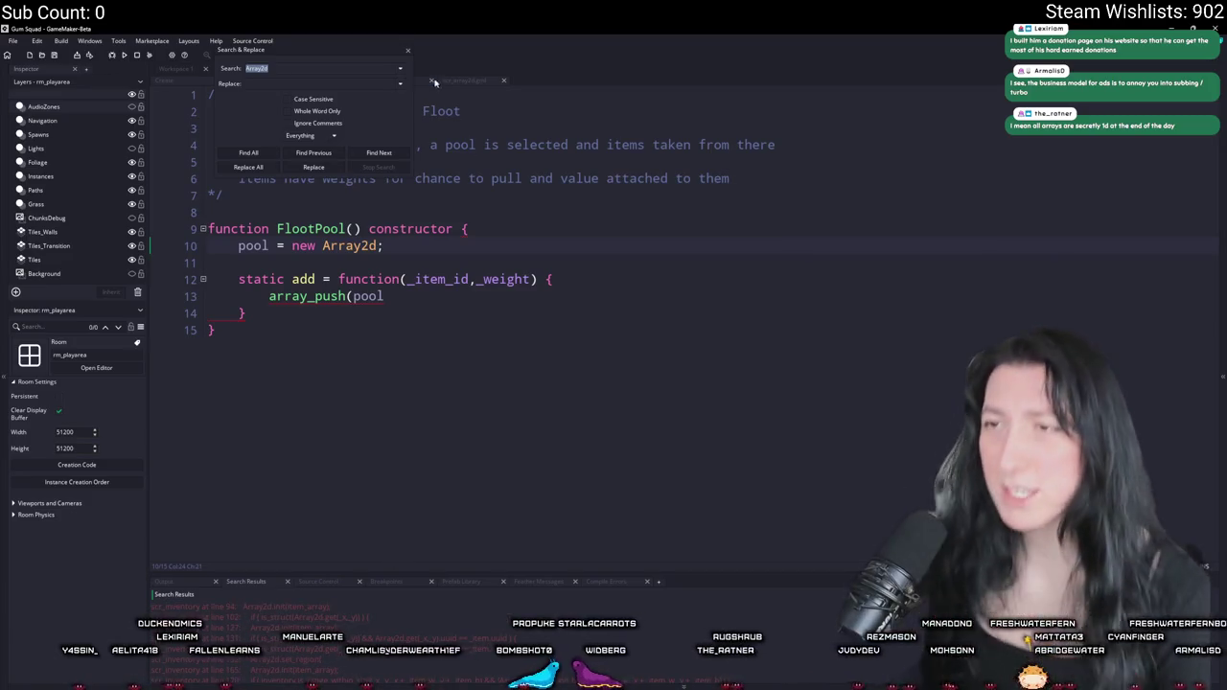
- Copy the item_array Array_2d creation line from InventoryData in scr_inventory
click(407, 50)
key(ctrl+t)
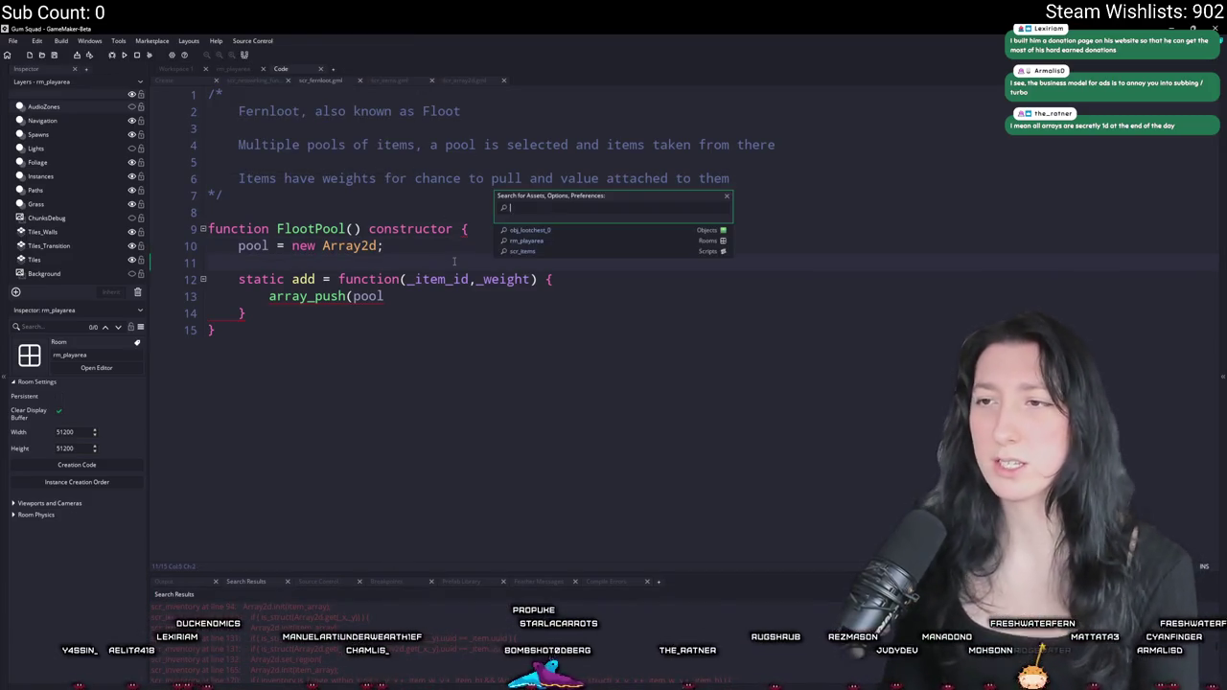
text(inventory)
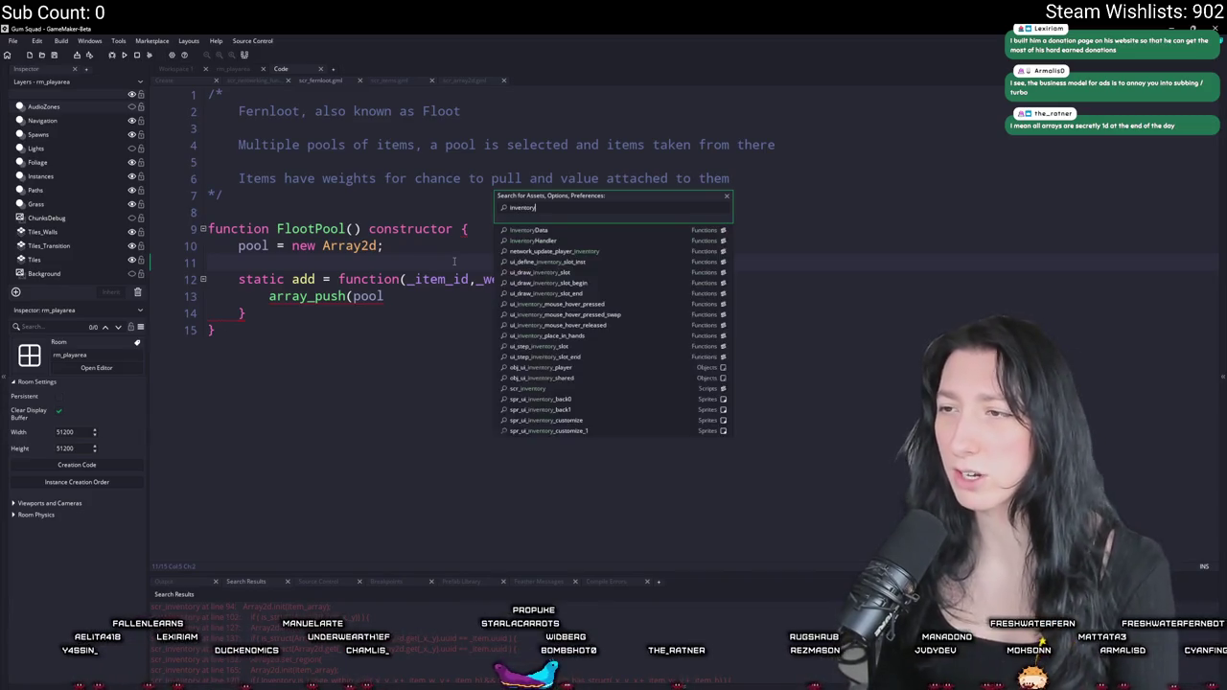
key(Return)
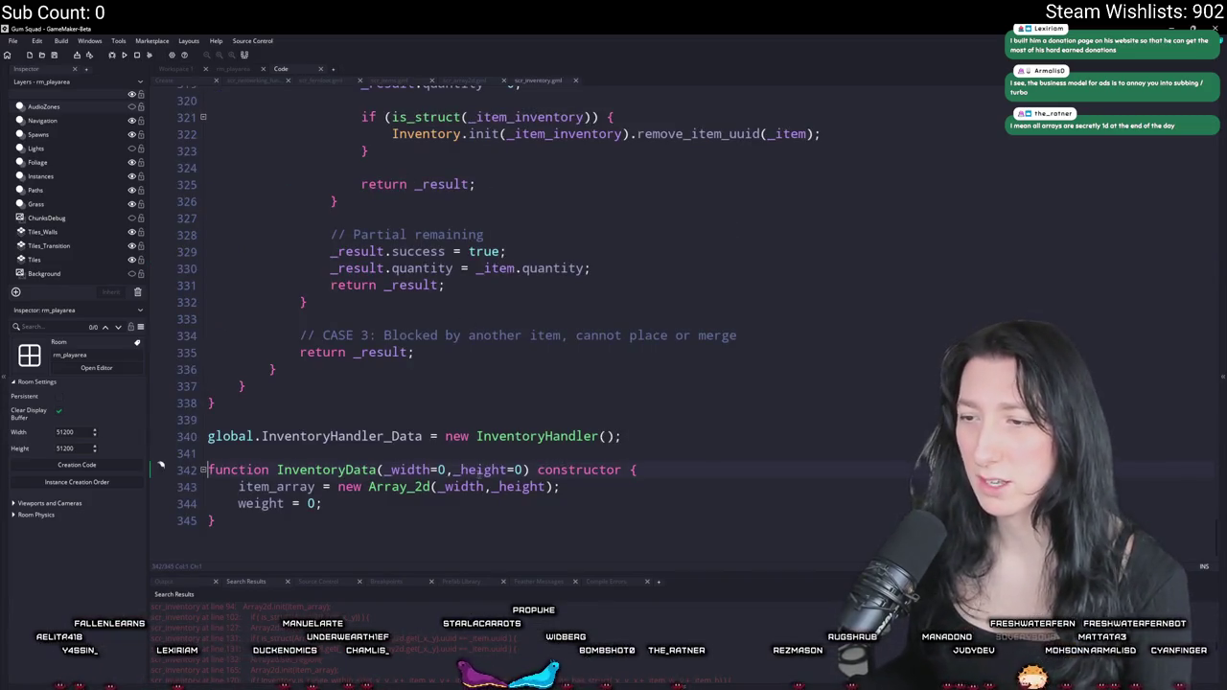
drag(559, 487, 238, 487)
key(ctrl+c)
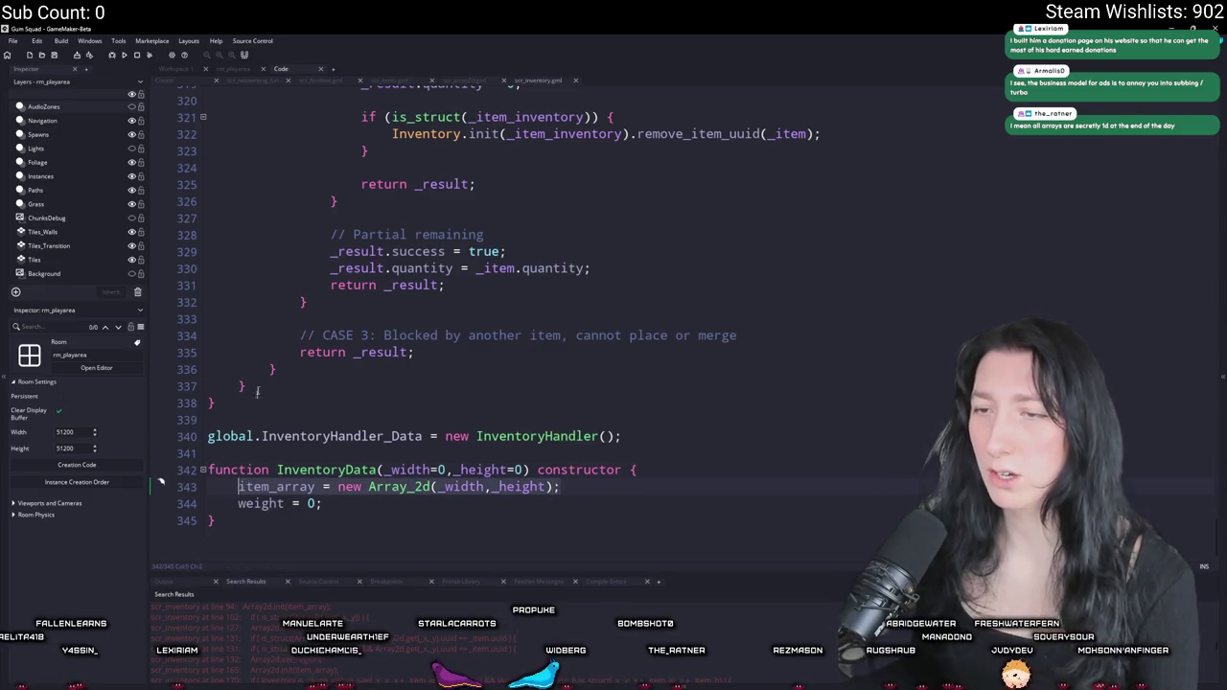
middle_click(537, 81)
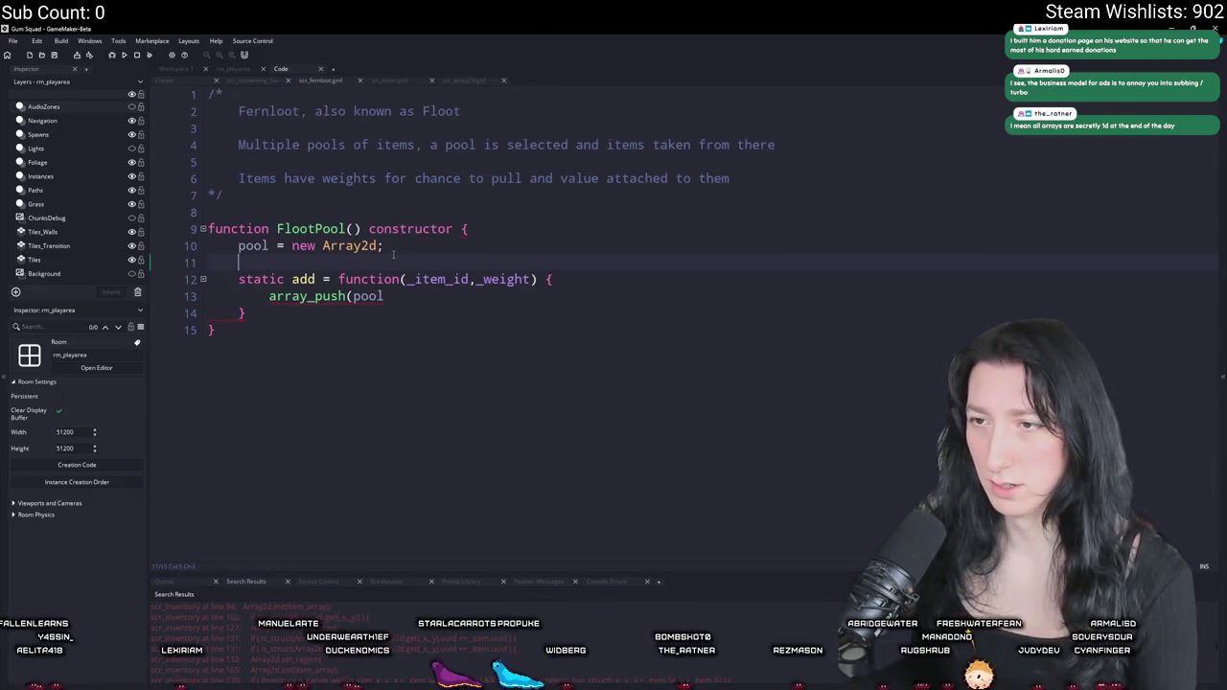
- Paste it over the pool initialiser so pool becomes new Array_2d(_width,_height)
drag(346, 246, 295, 245)
key(ctrl+v)
double_click(309, 245)
key(Delete)
key(Delete)
key(Delete)
key(Delete)
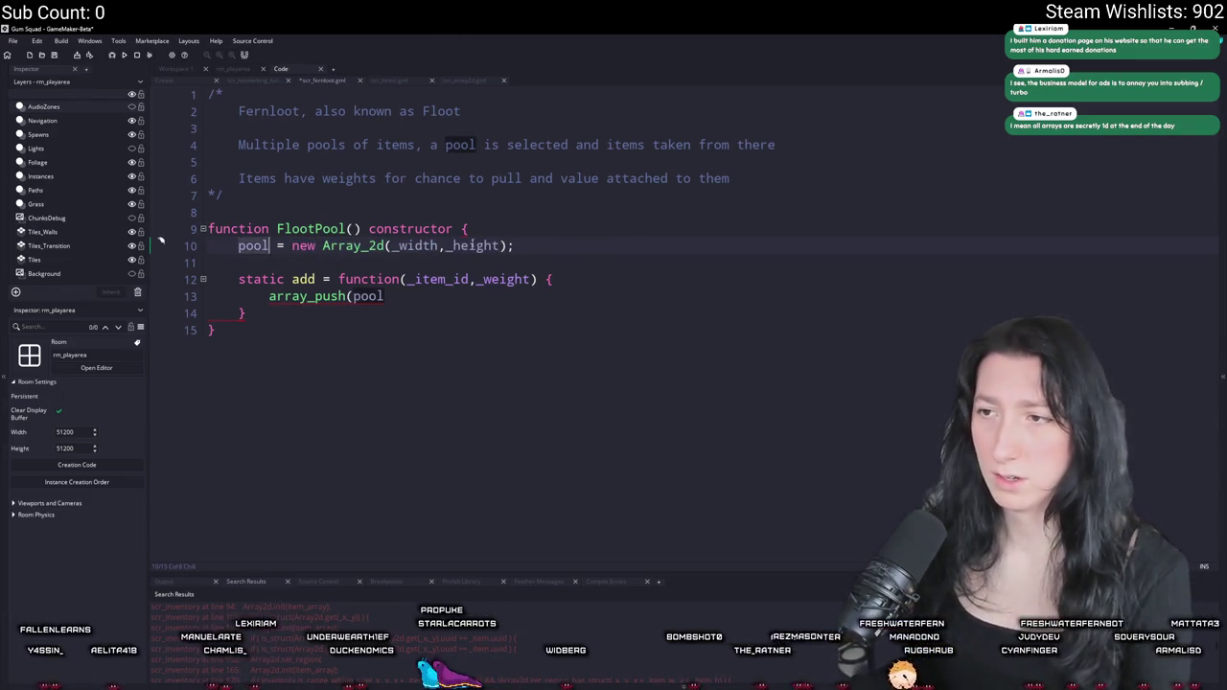
click(439, 246)
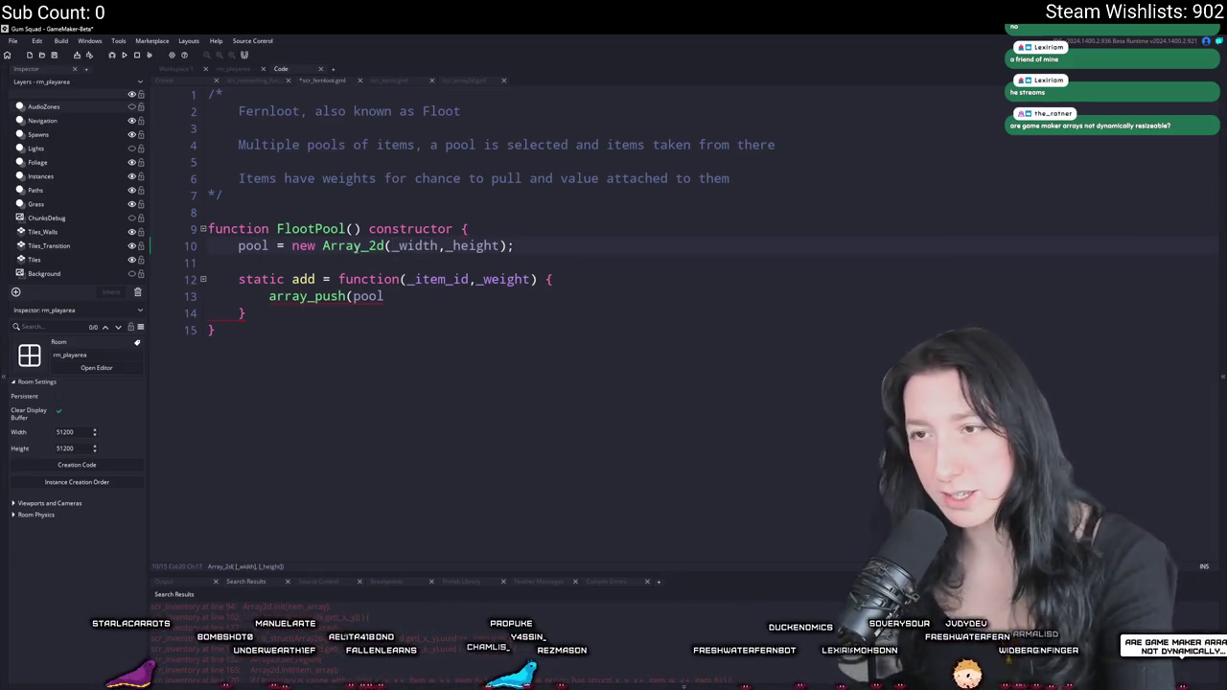
click(467, 81)
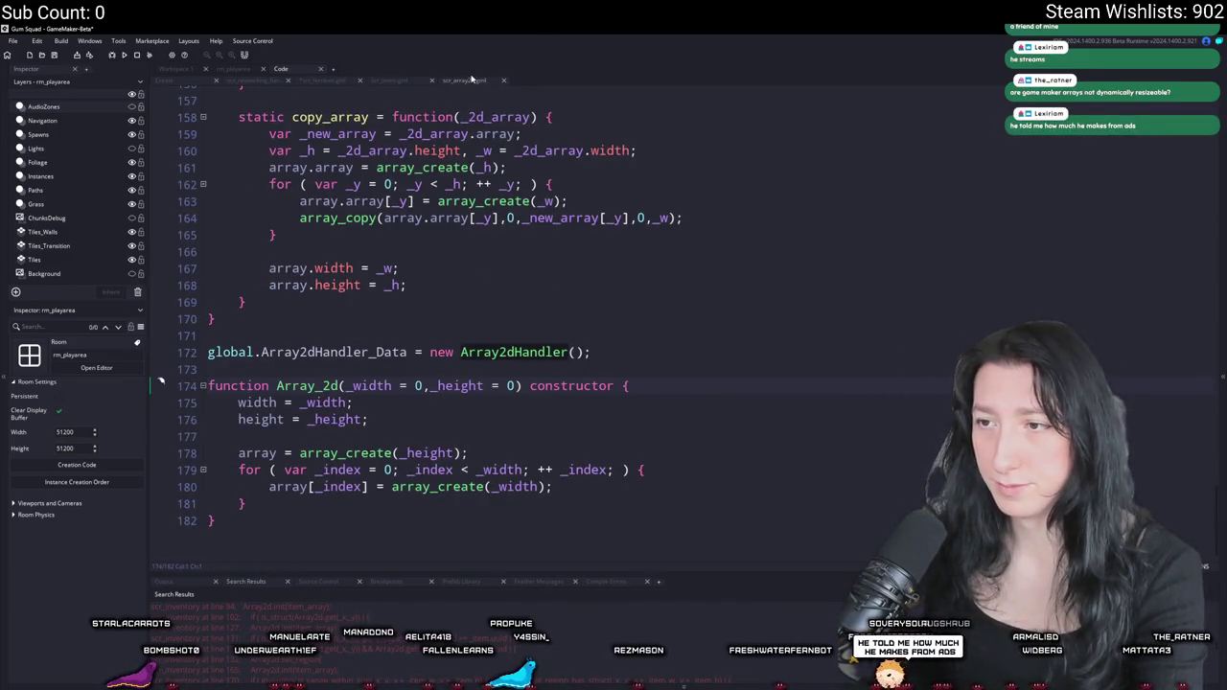
middle_click(475, 82)
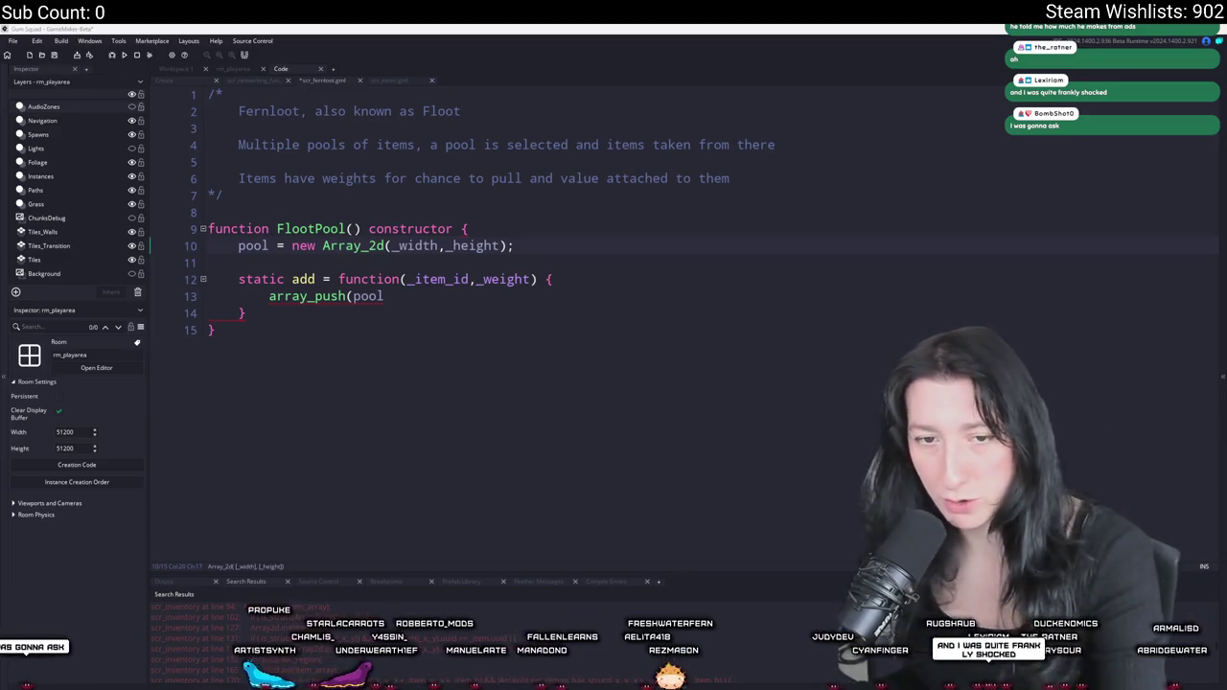
key(alt+Tab)
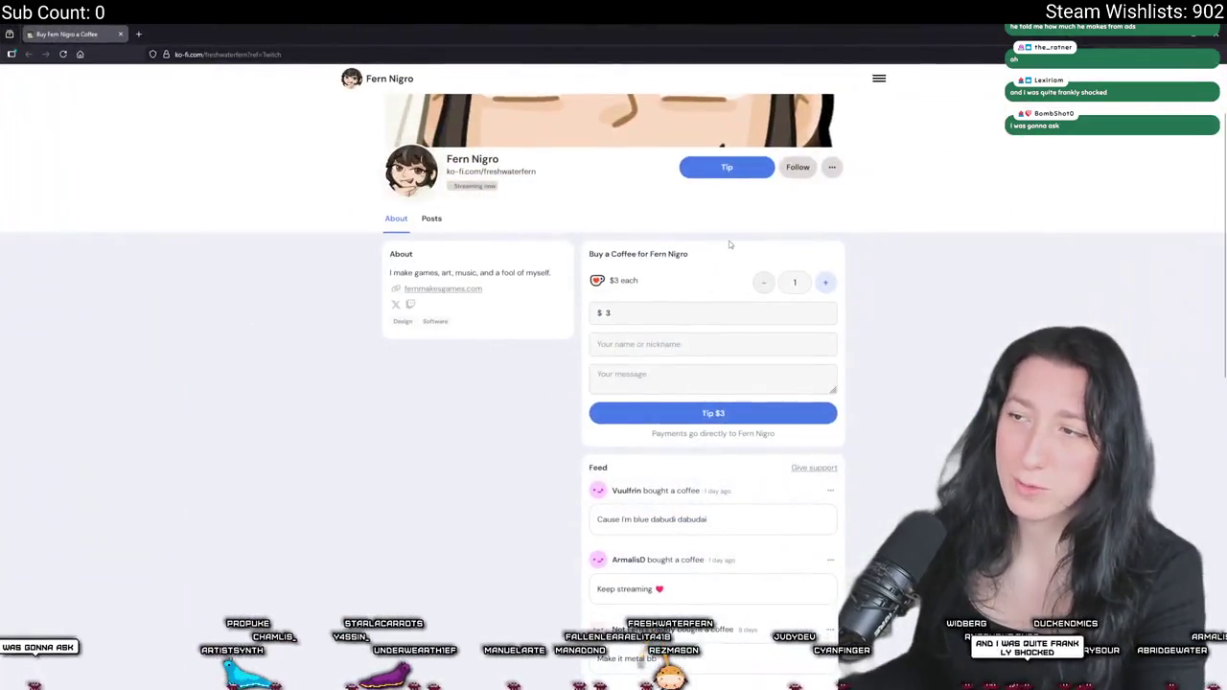
scroll(731, 244, down, 2)
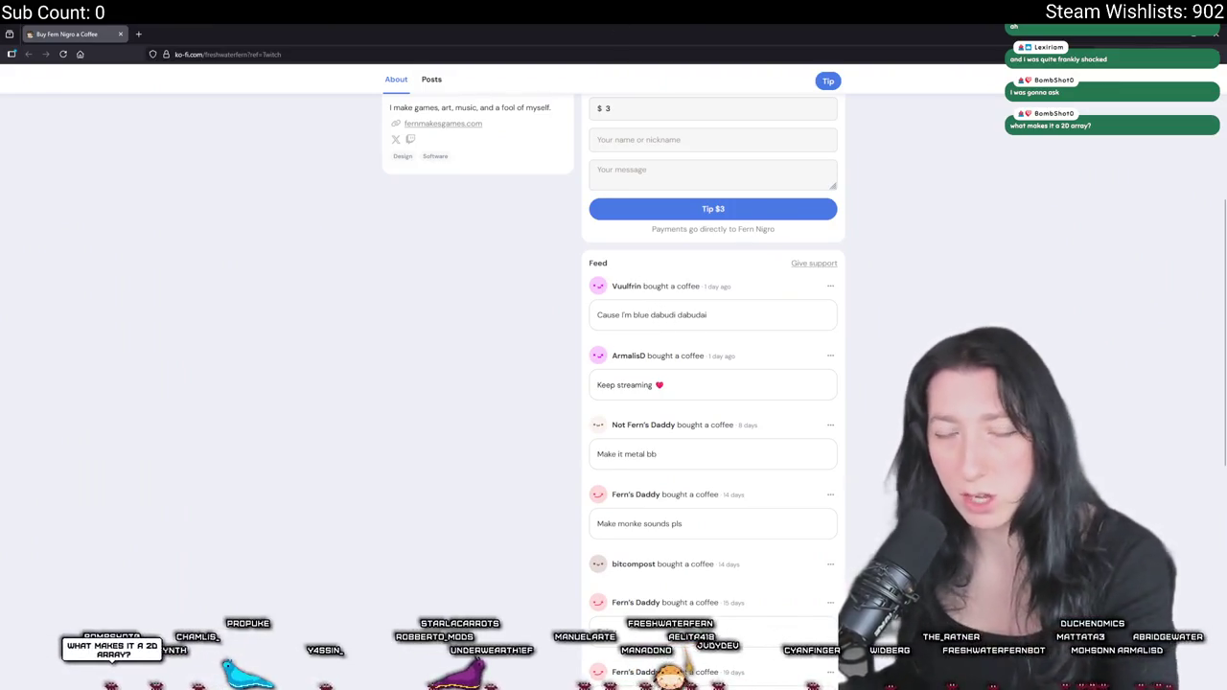
drag(726, 344, 575, 317)
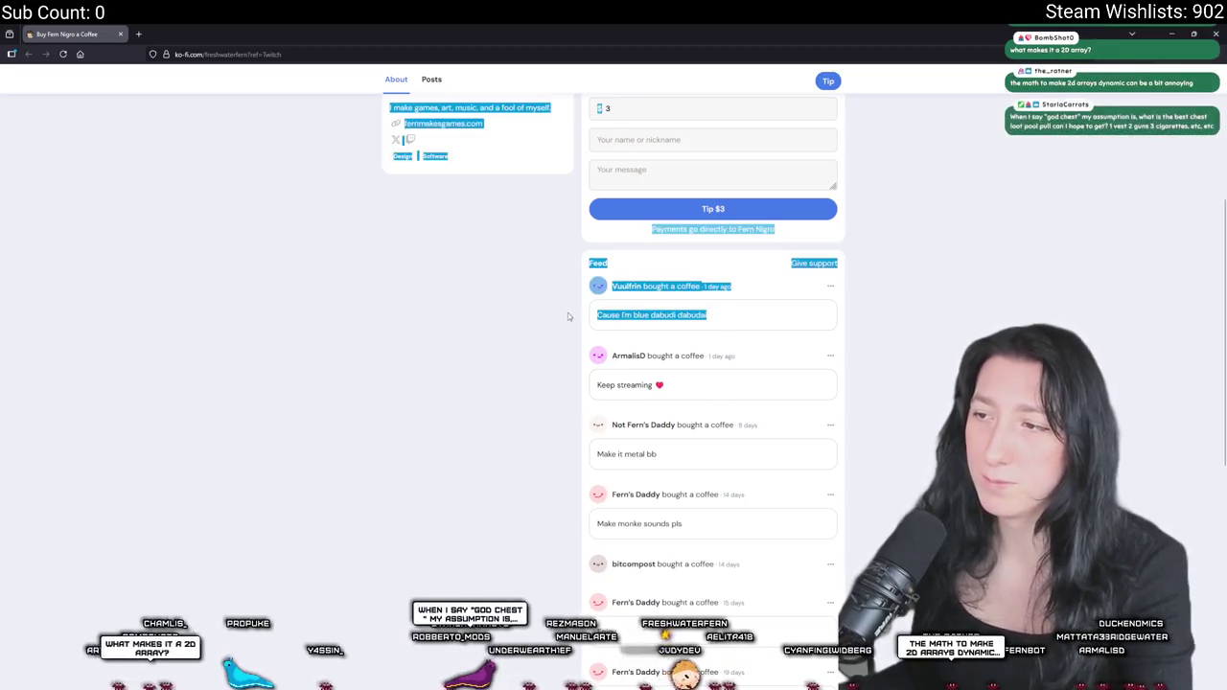
click(735, 326)
scroll(735, 316, down, 2)
scroll(737, 311, down, 4)
scroll(737, 310, up, 6)
scroll(772, 395, up, 2)
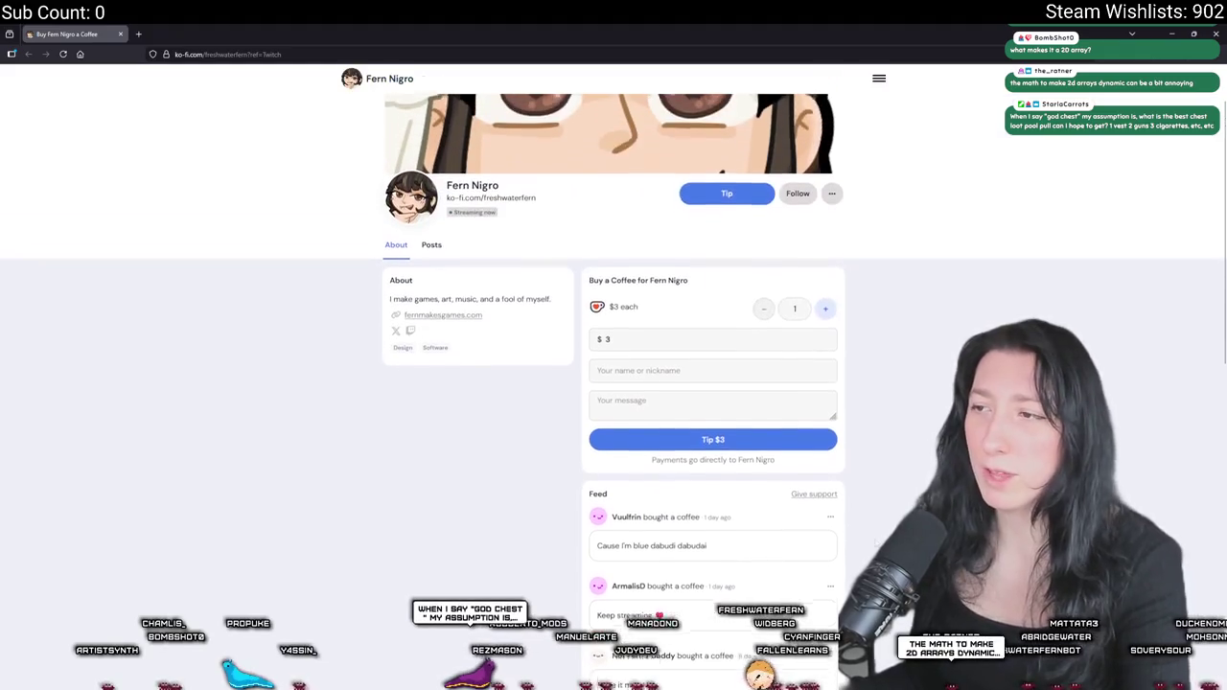
scroll(772, 395, down, 2)
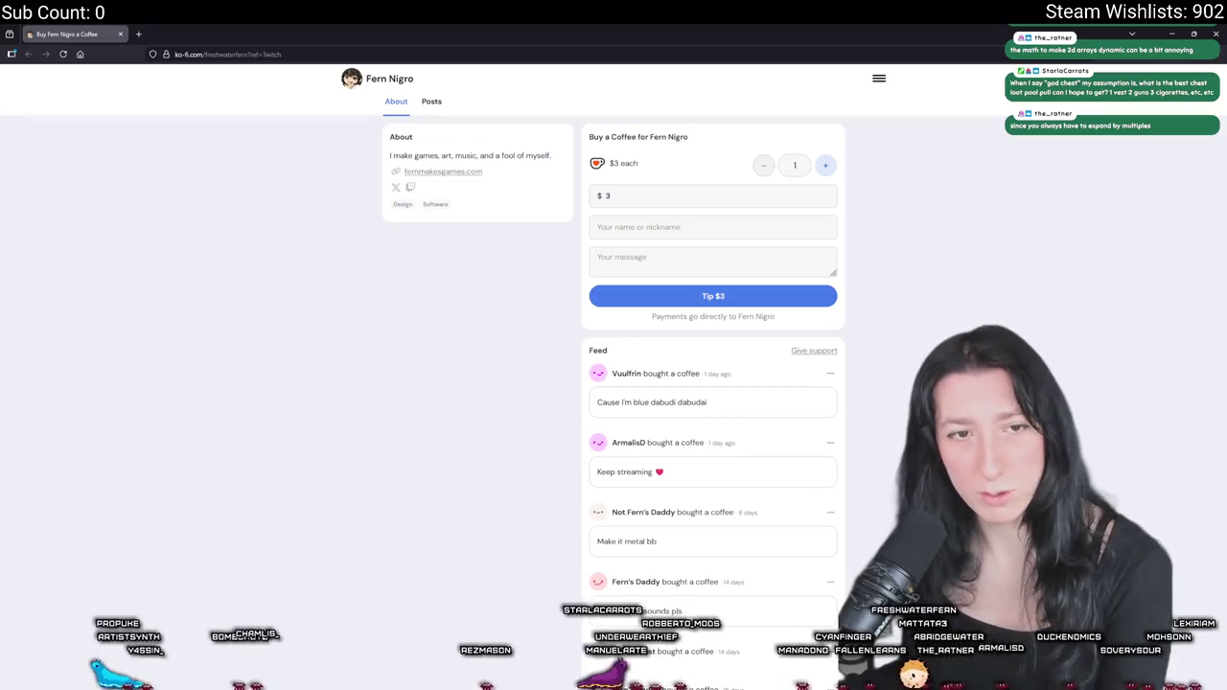
scroll(485, 370, down, 2)
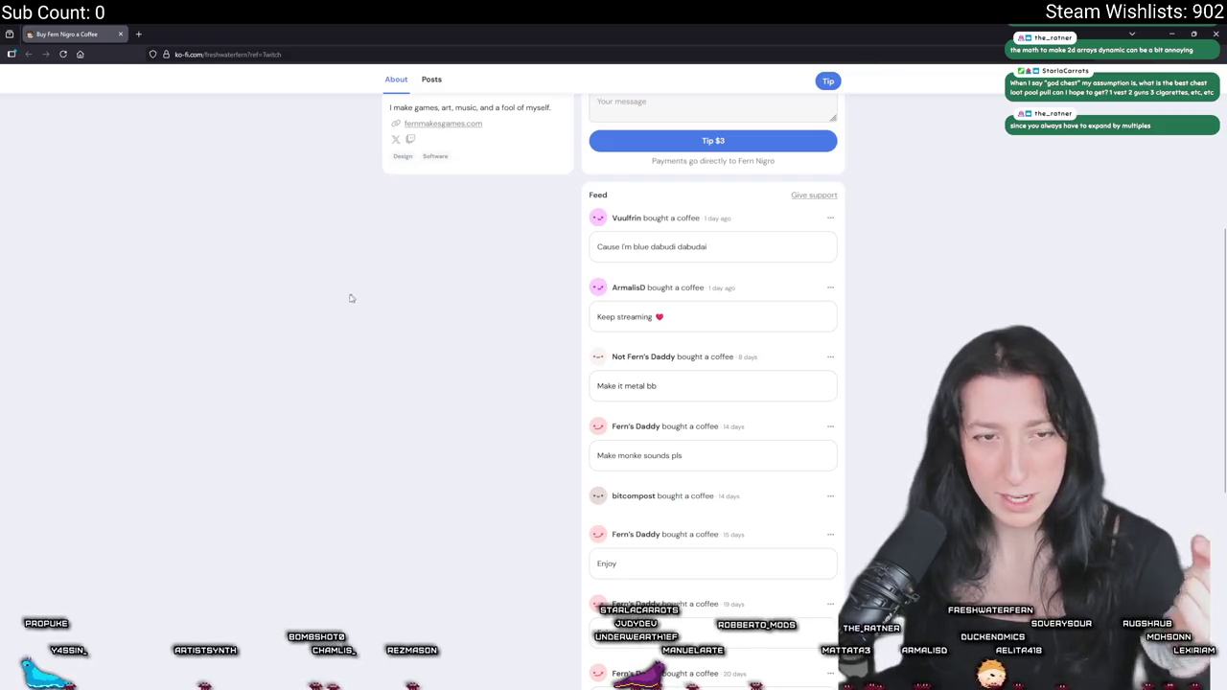
scroll(392, 315, down, 5)
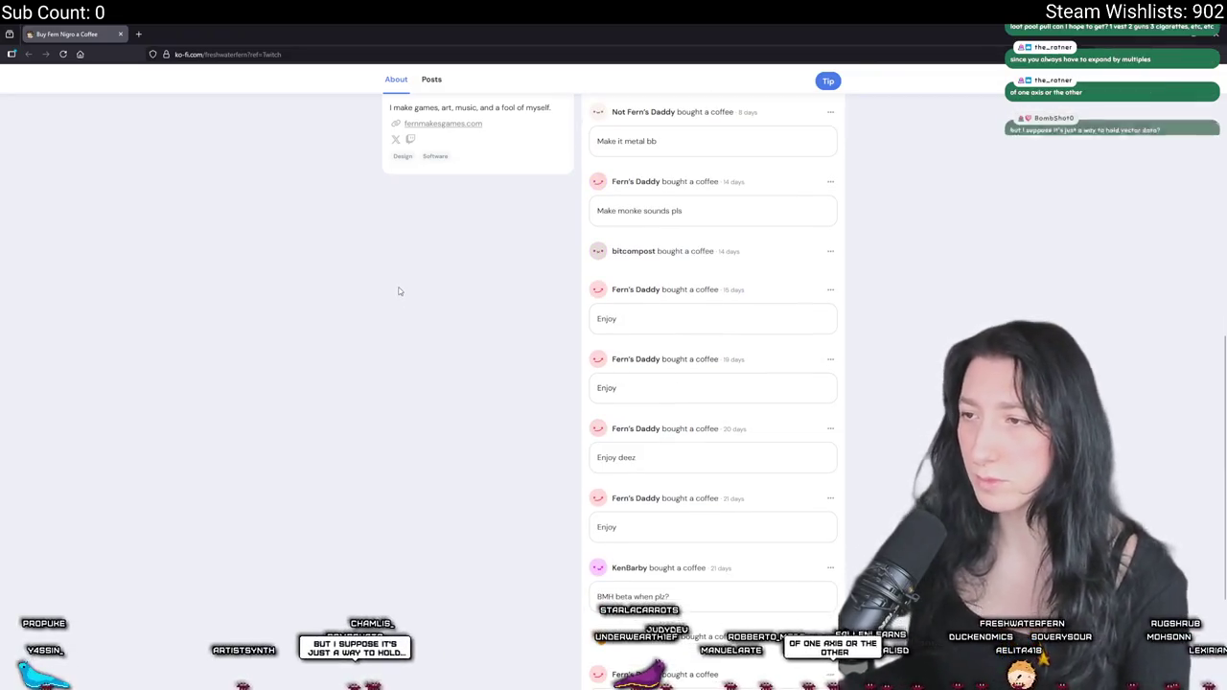
scroll(394, 416, up, 6)
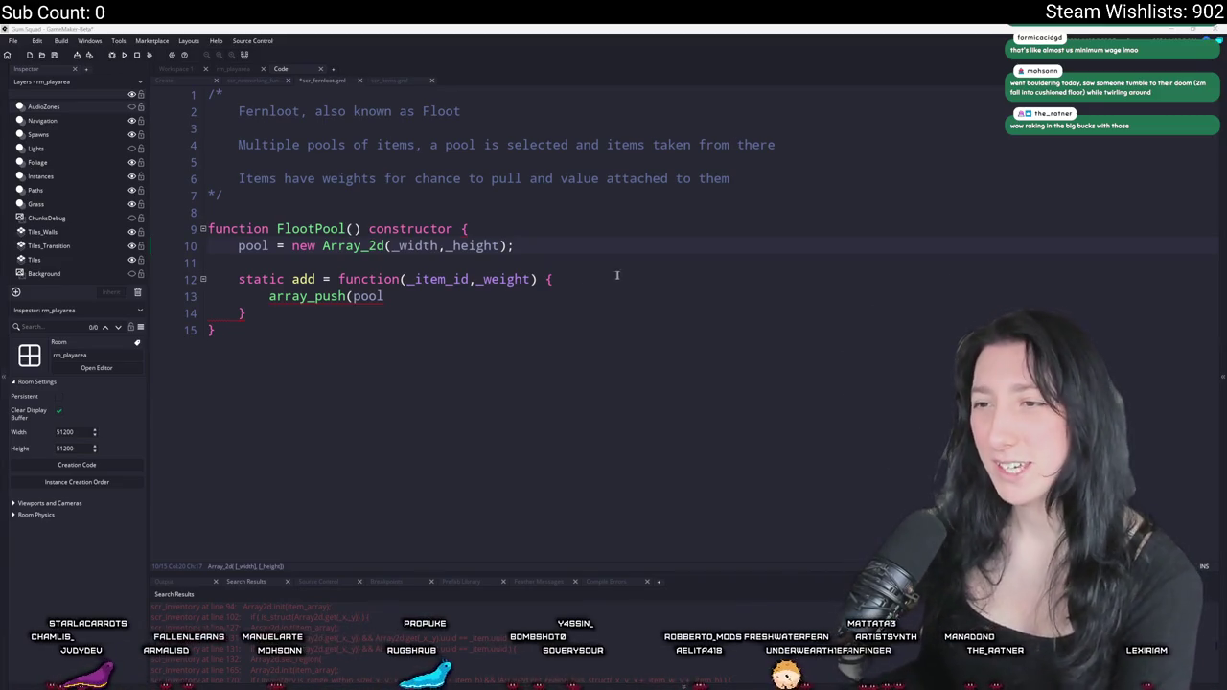
click(285, 245)
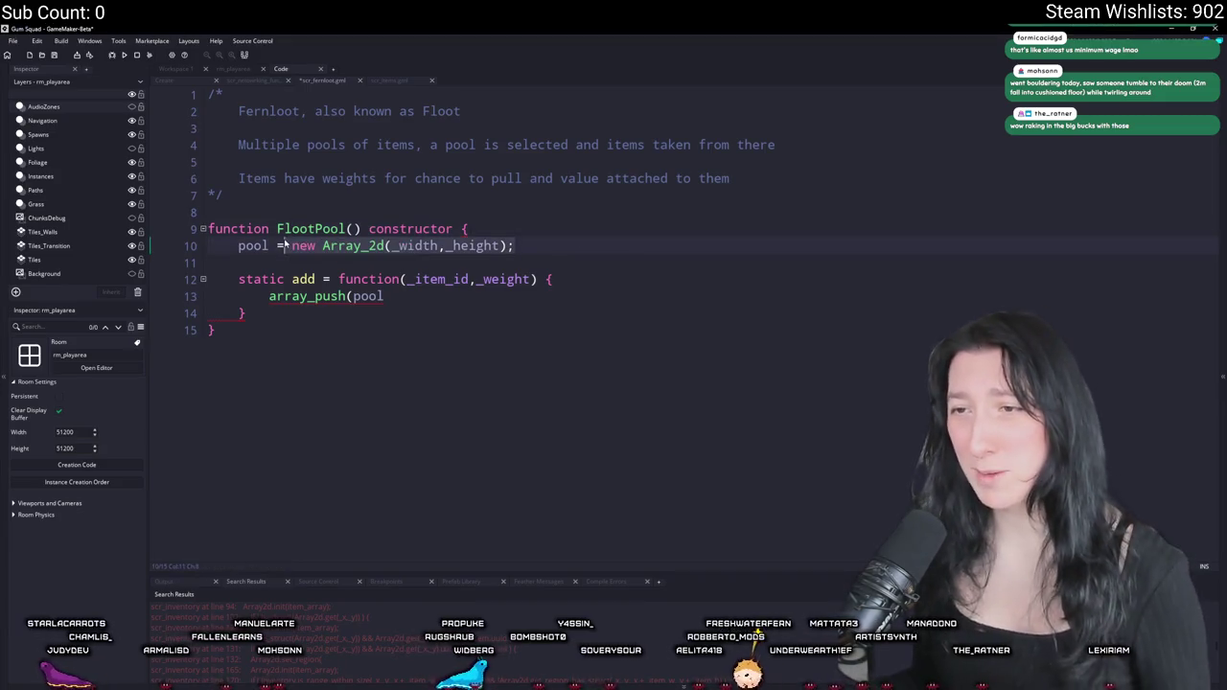
- Remove the Array_2d initialiser from line 10 and finish add's array_push(pool,[_item_id,_weight]);
key(shift+End)
key(Delete)
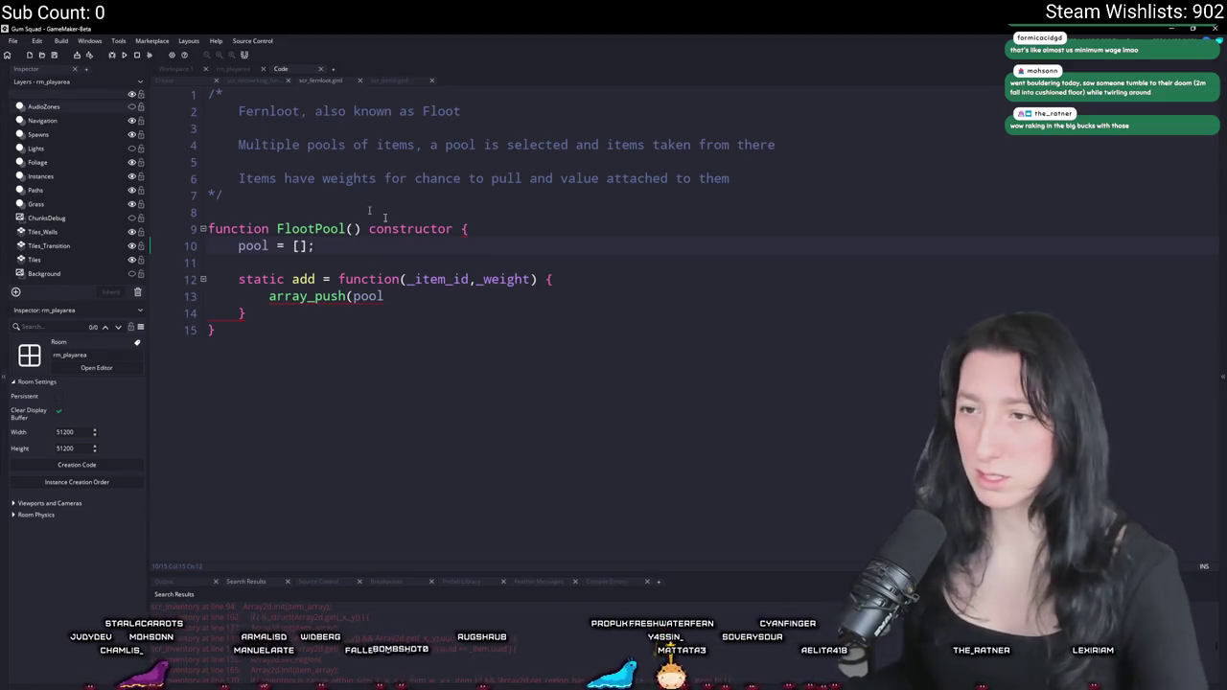
click(425, 302)
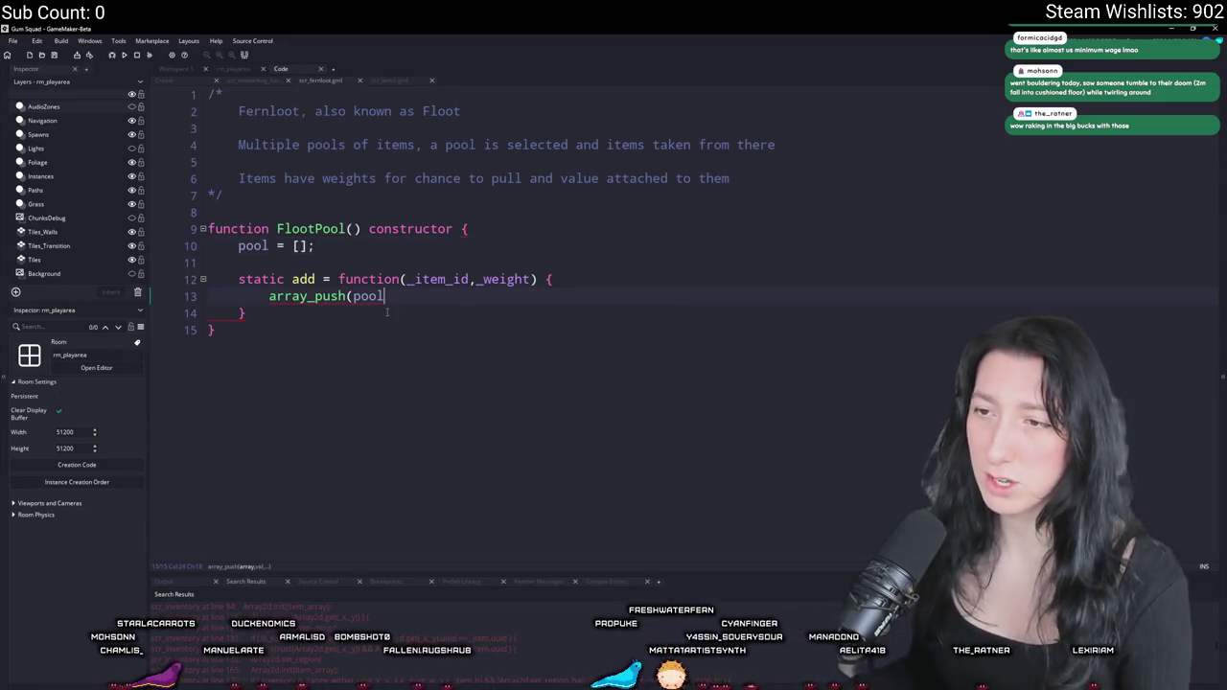
text(,[)
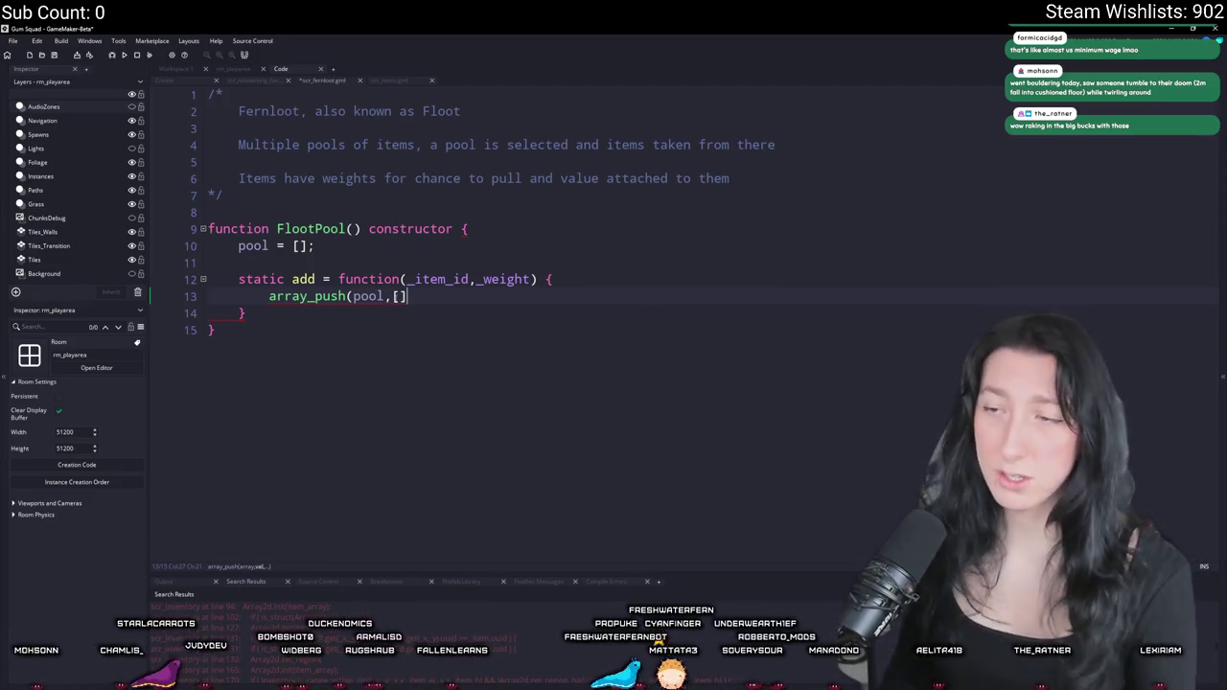
key(Left)
text(_item_idk)
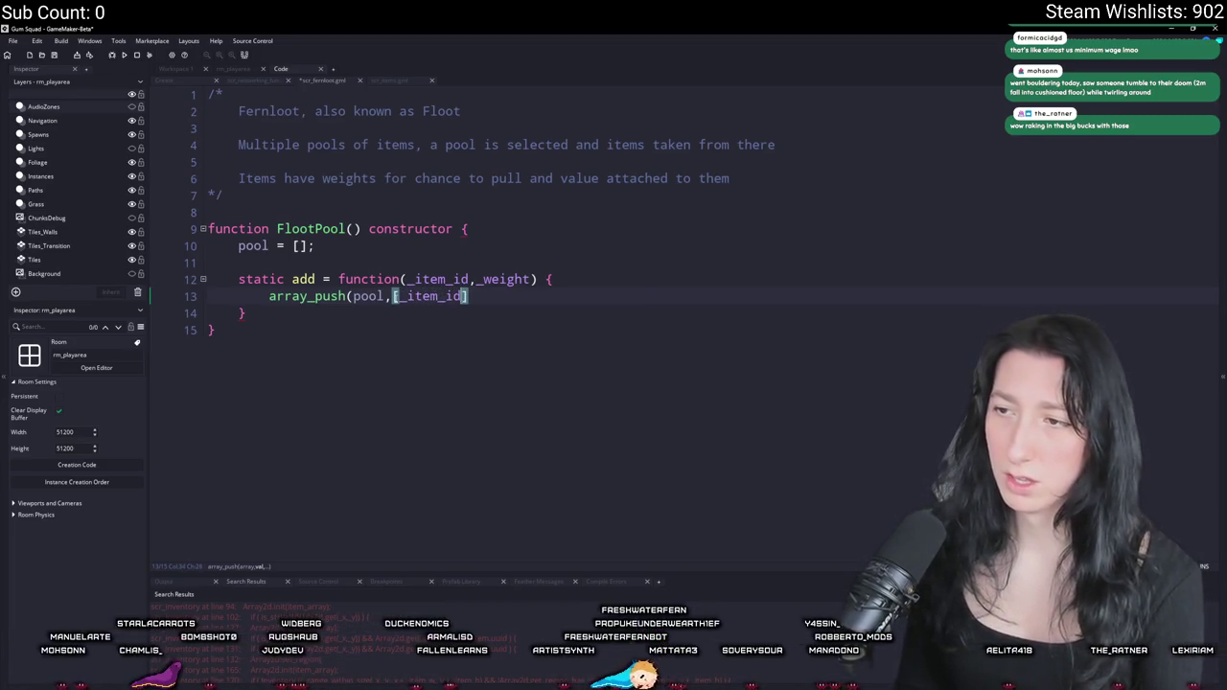
text(_weight)
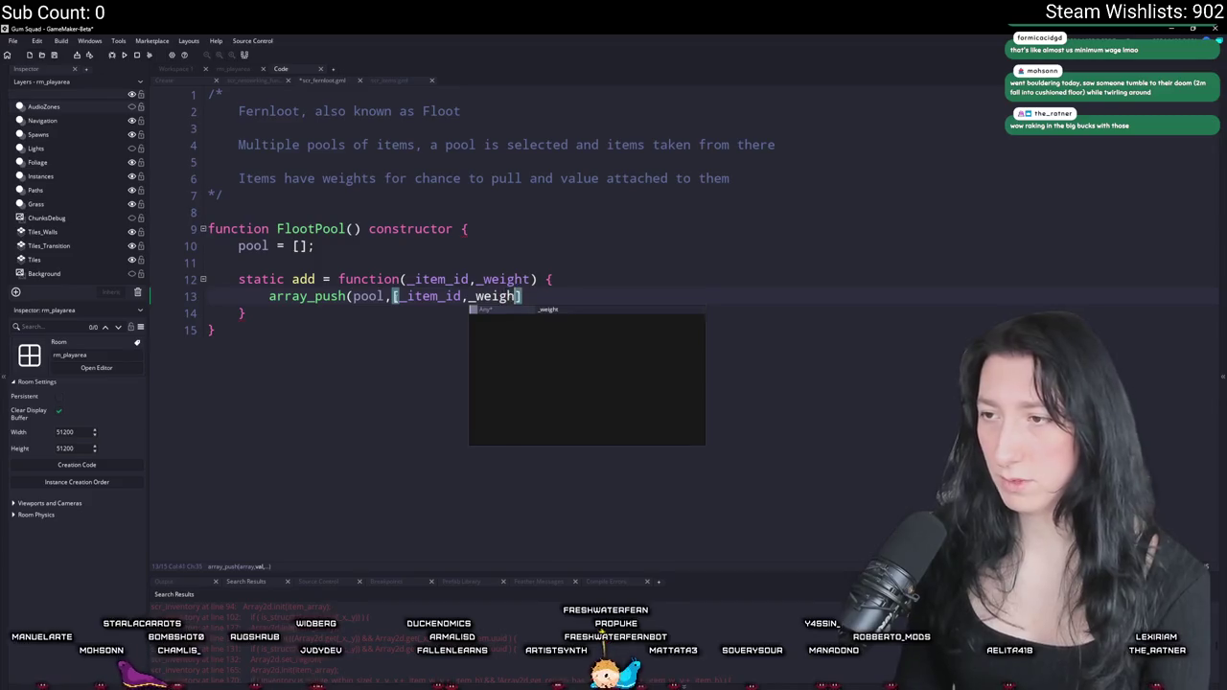
key(End)
text();)
click(370, 320)
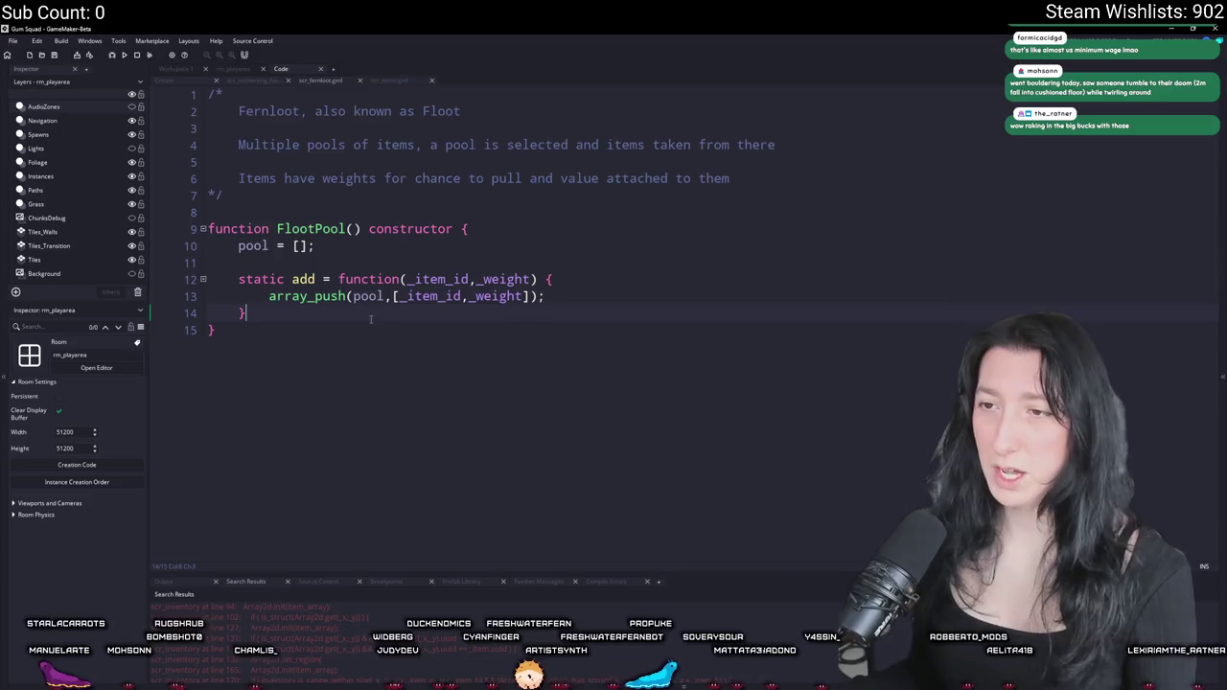
drag(211, 261, 303, 329)
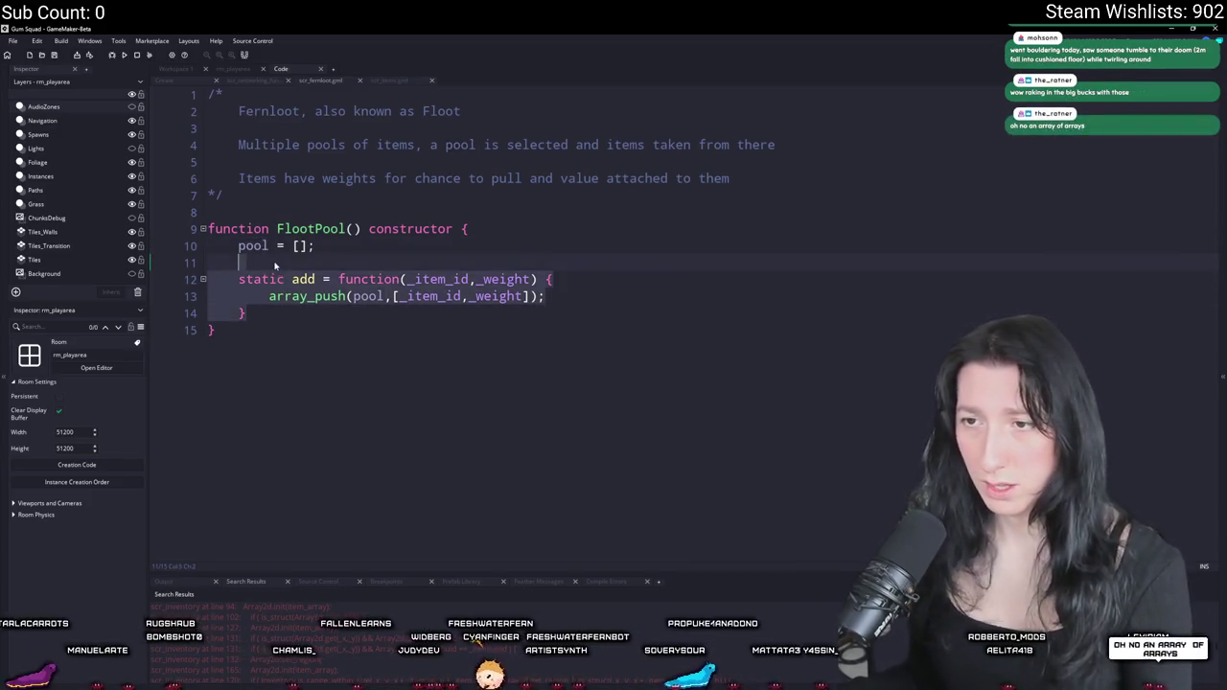
- Duplicate the add function below itself and rename the copy to roll
key(ctrl+d)
double_click(302, 346)
text(get_)
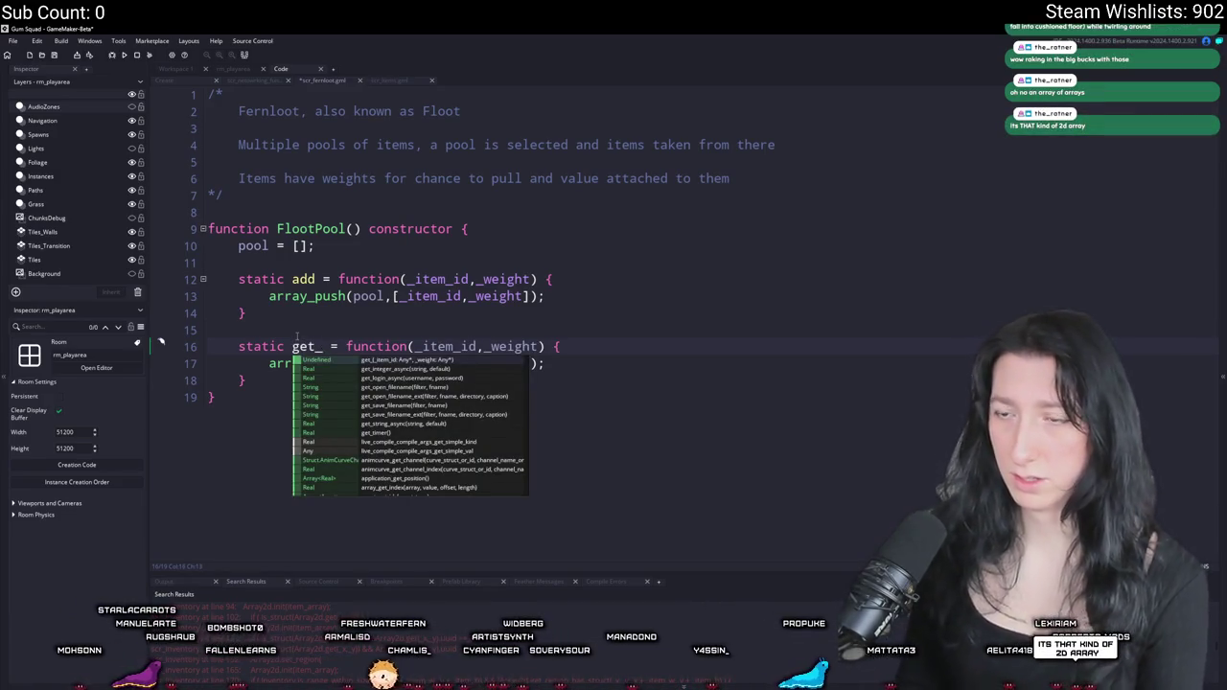
key(BackSpace)
key(BackSpace)
key(BackSpace)
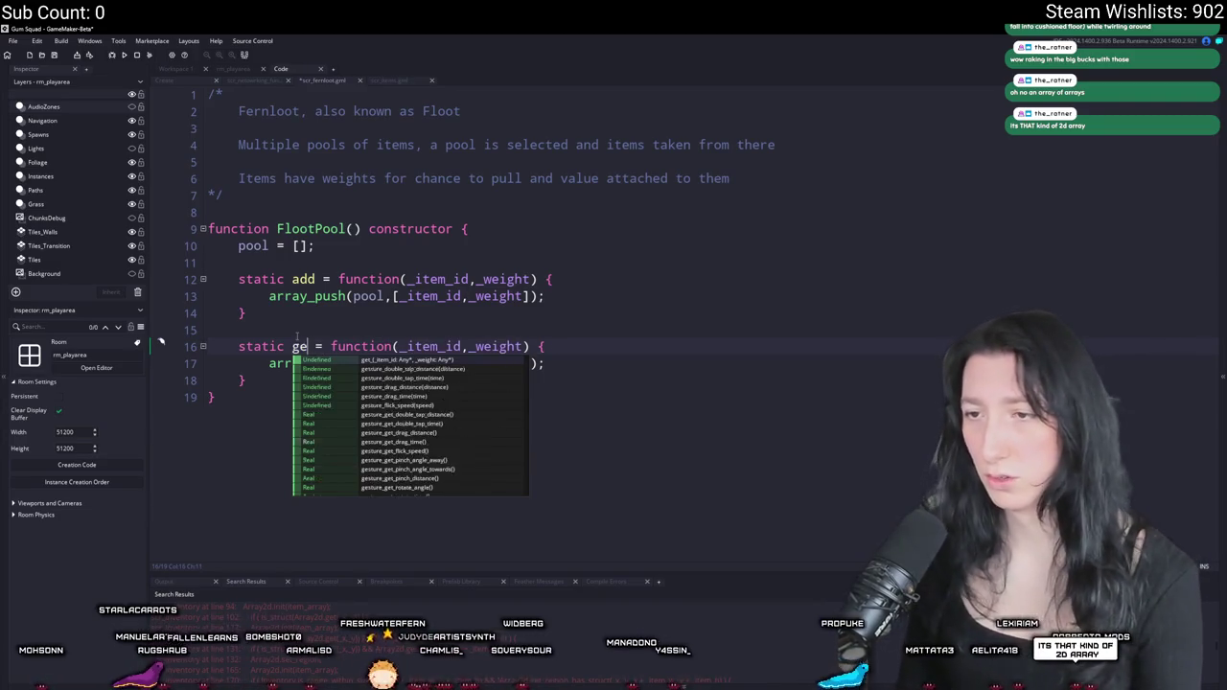
text(roll)
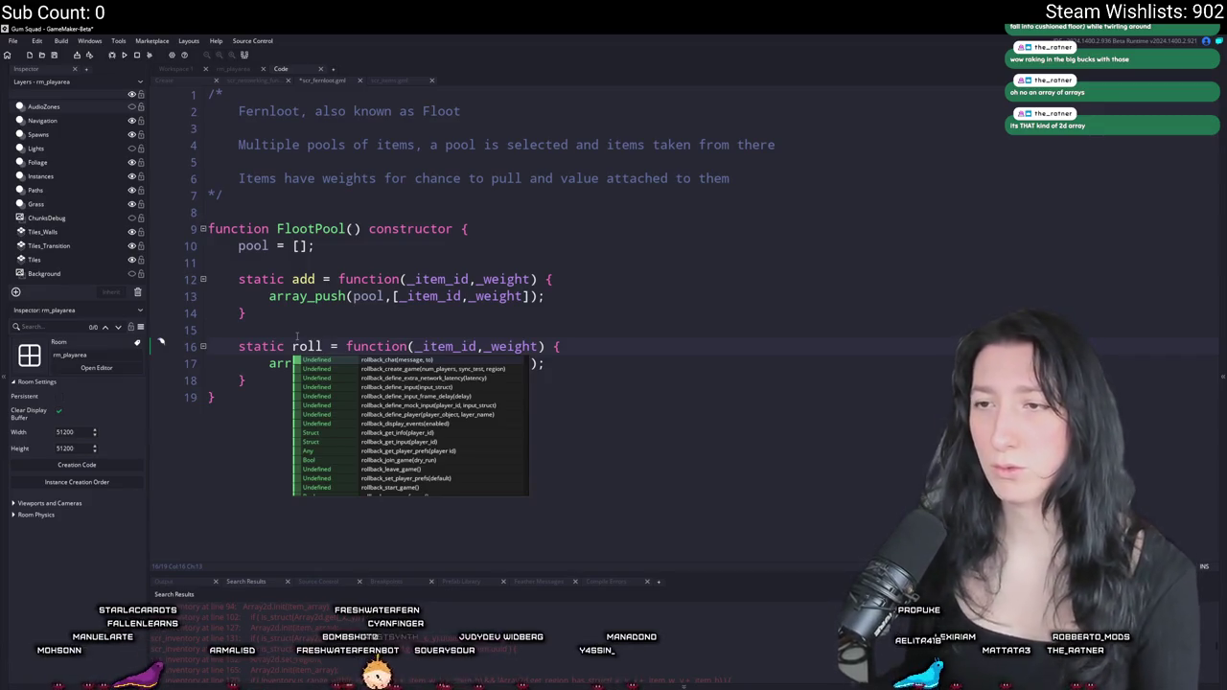
text(eeeeeeeeeeeeeee)
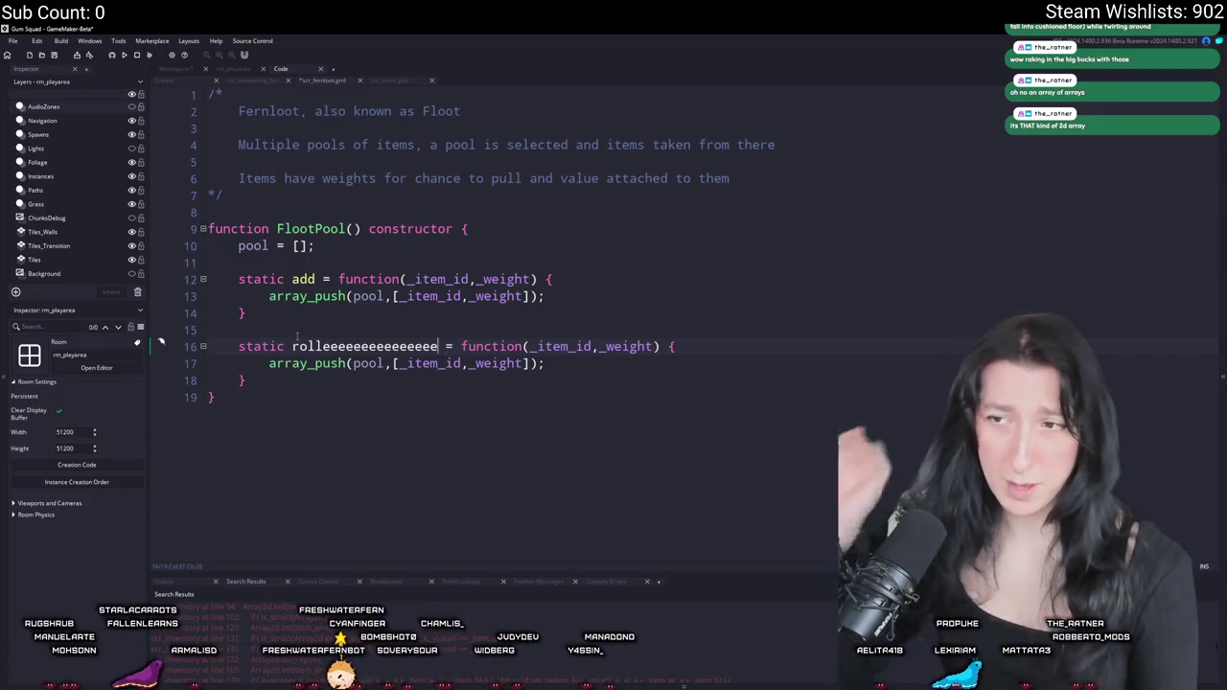
key(ctrl+d)
key(ctrl+z)
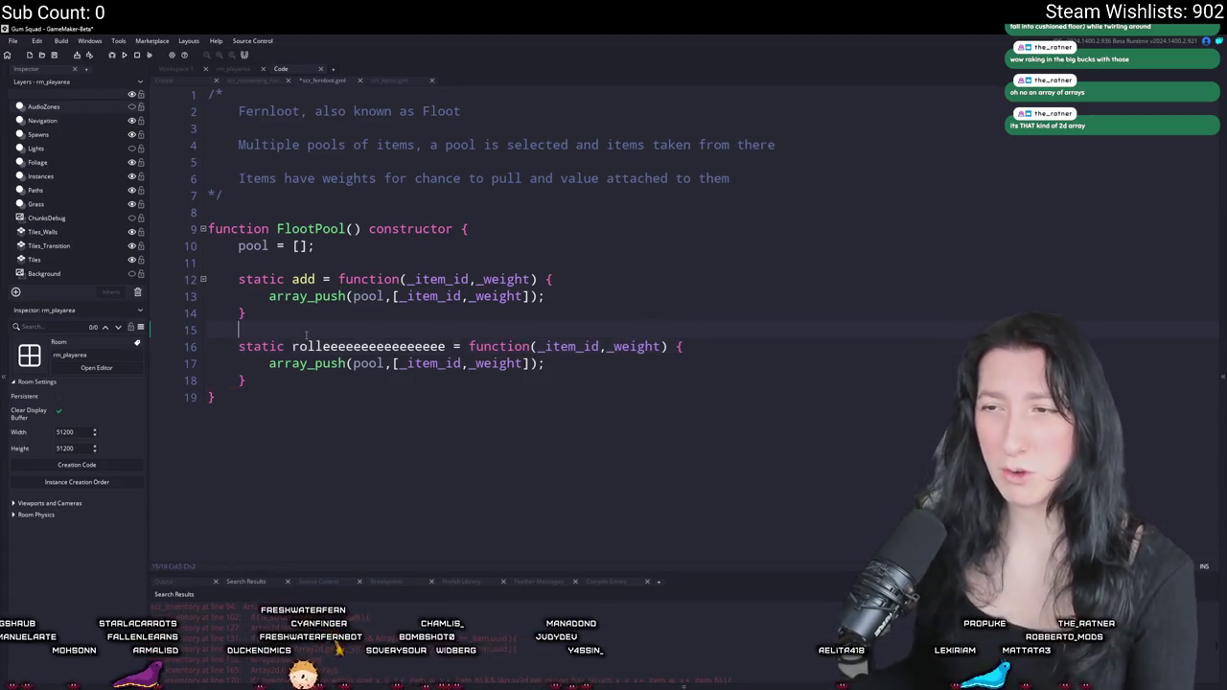
drag(444, 348, 323, 351)
key(BackSpace)
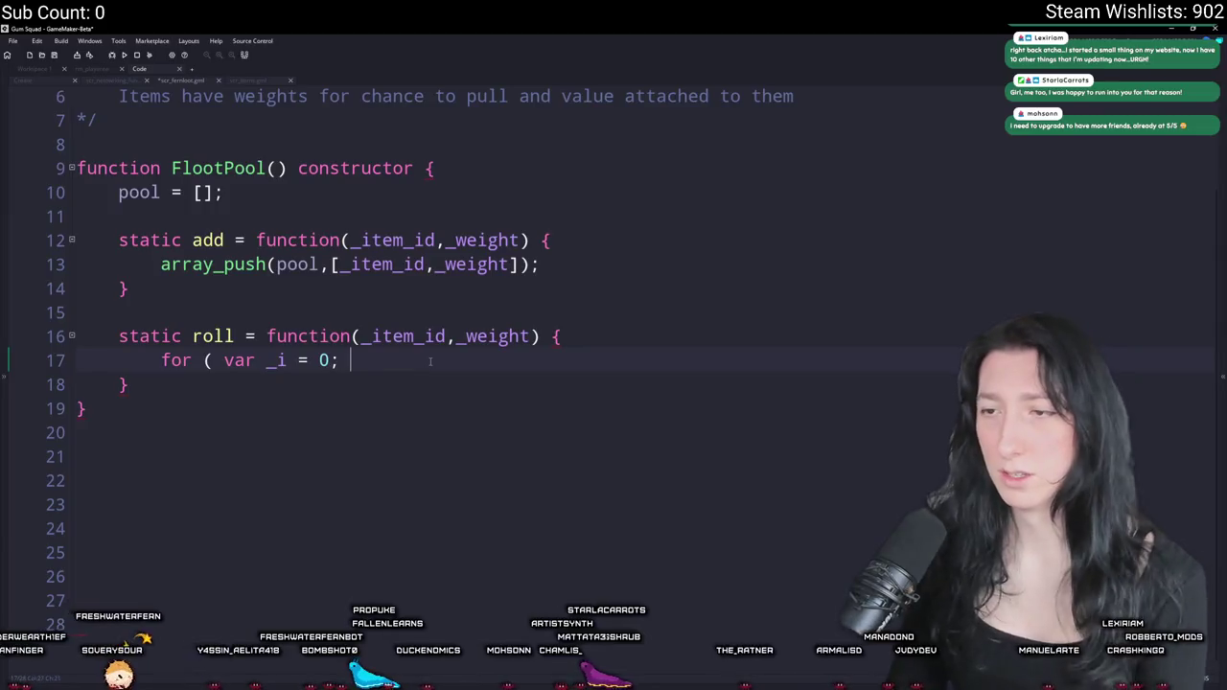
- Finish roll's loop header up to array_length(pool), then add a closing brace and an empty body
text(y_length)
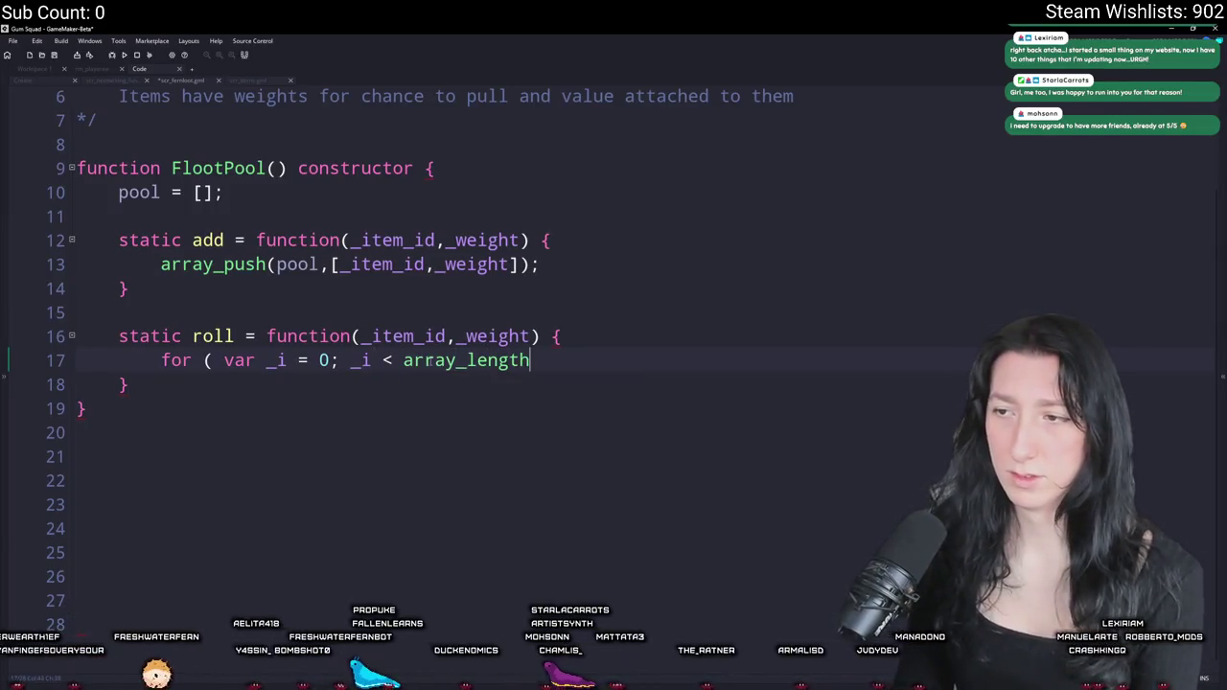
text((pool); )
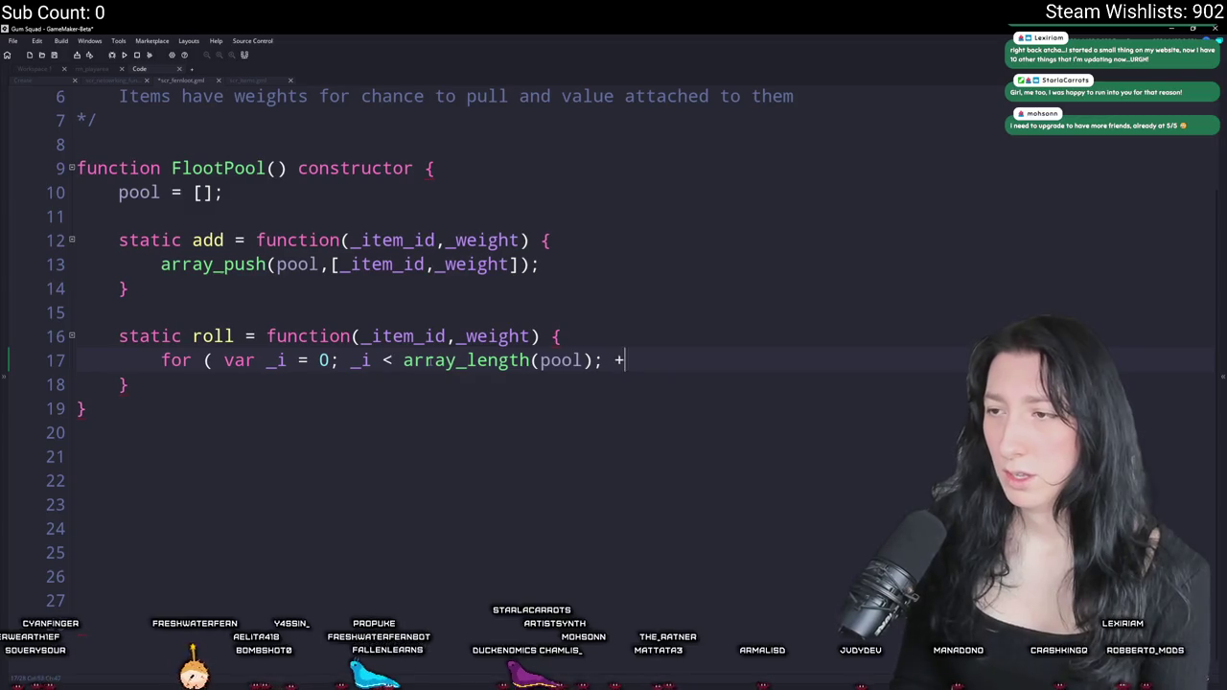
text(++ _i; ) {)
key(Return)
text(})
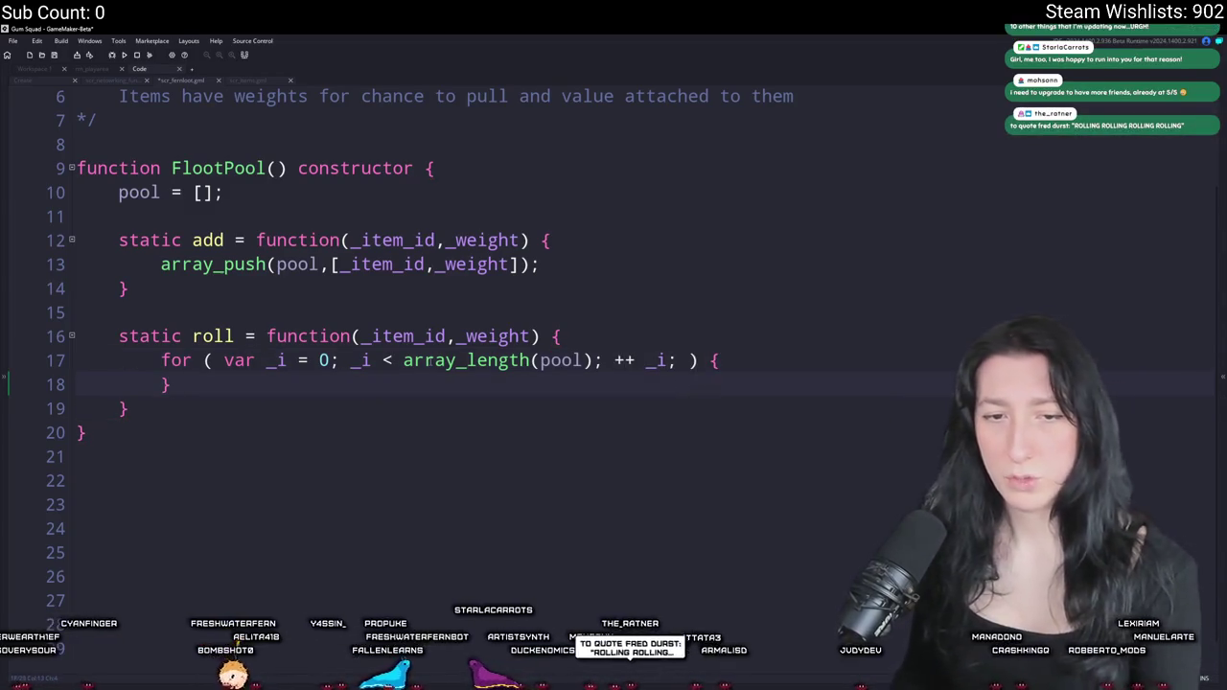
click(721, 359)
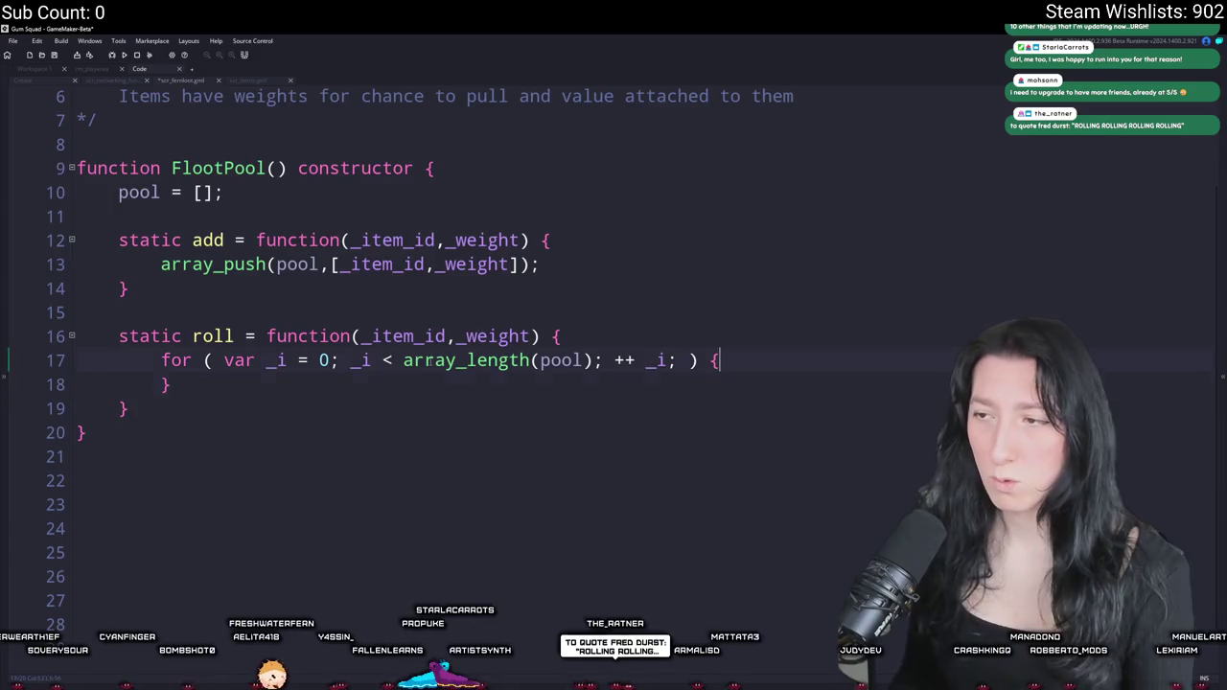
key(Return)
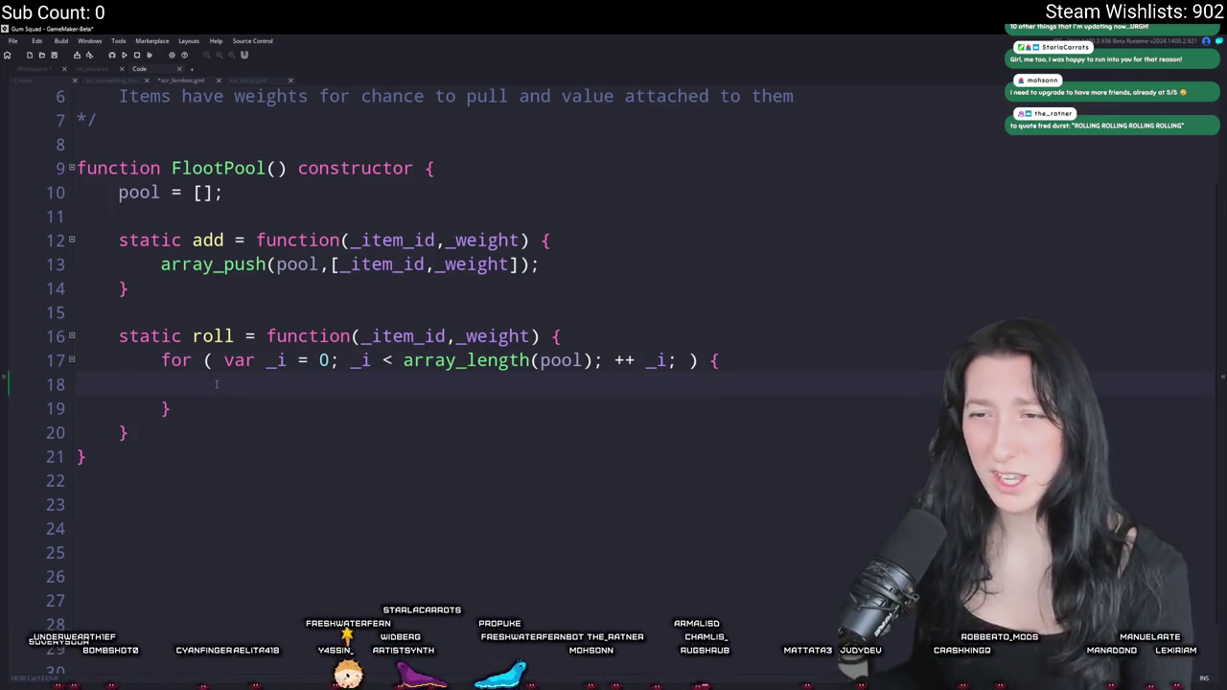
key(ctrl+space)
key(Escape)
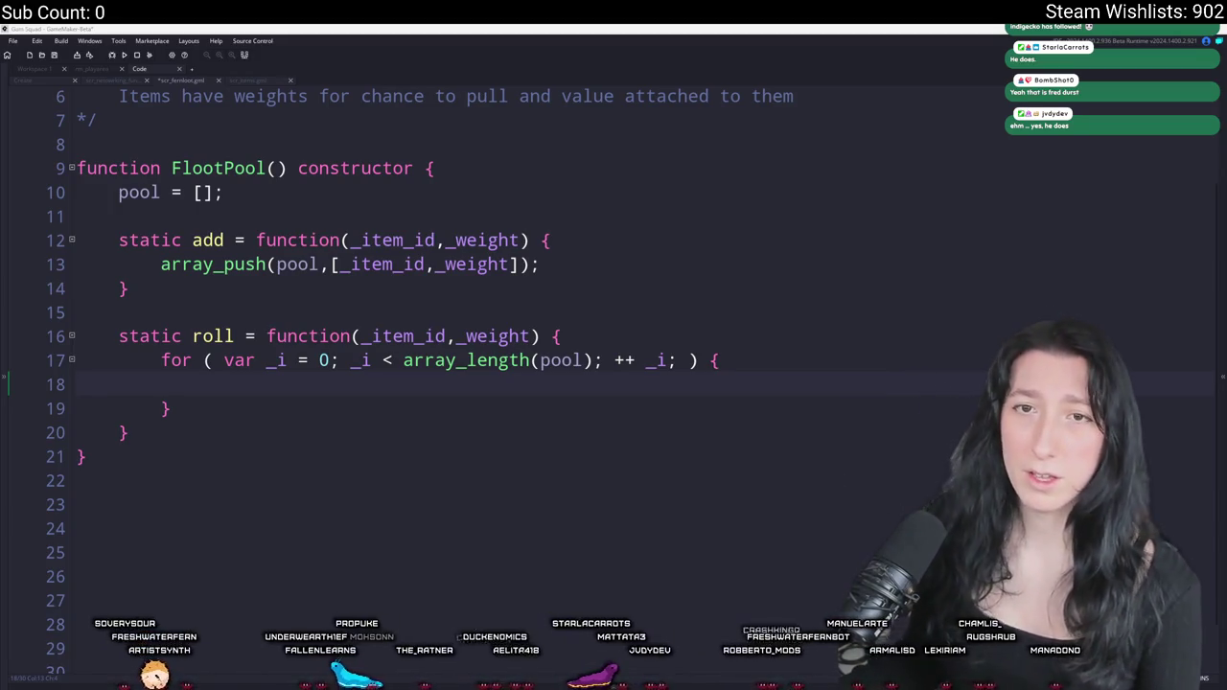
click(319, 387)
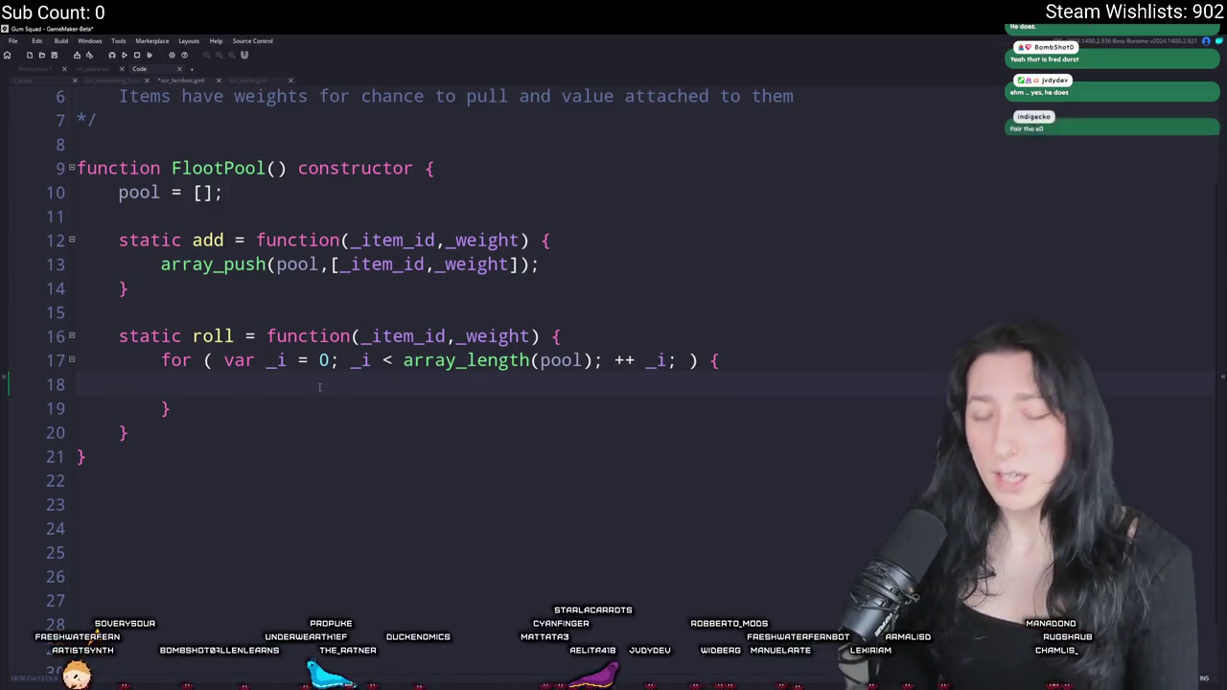
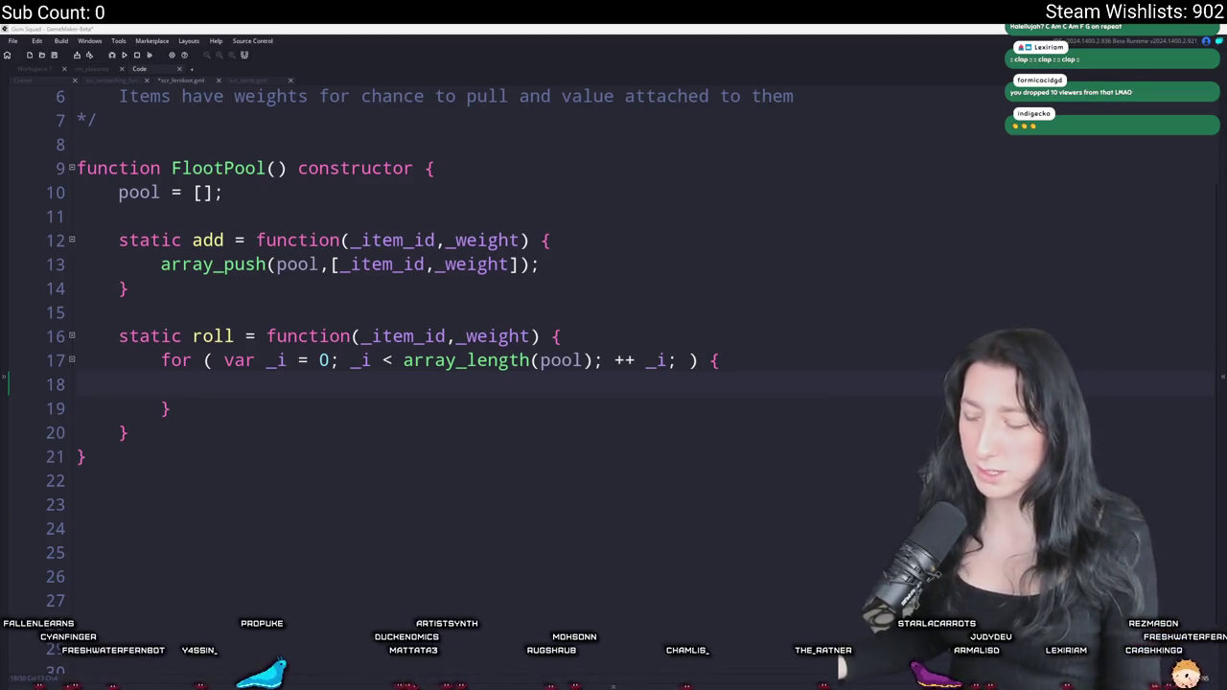
- Glance at the pending changes in GitHub Desktop, then minimize it
key(alt+Tab)
click(1007, 206)
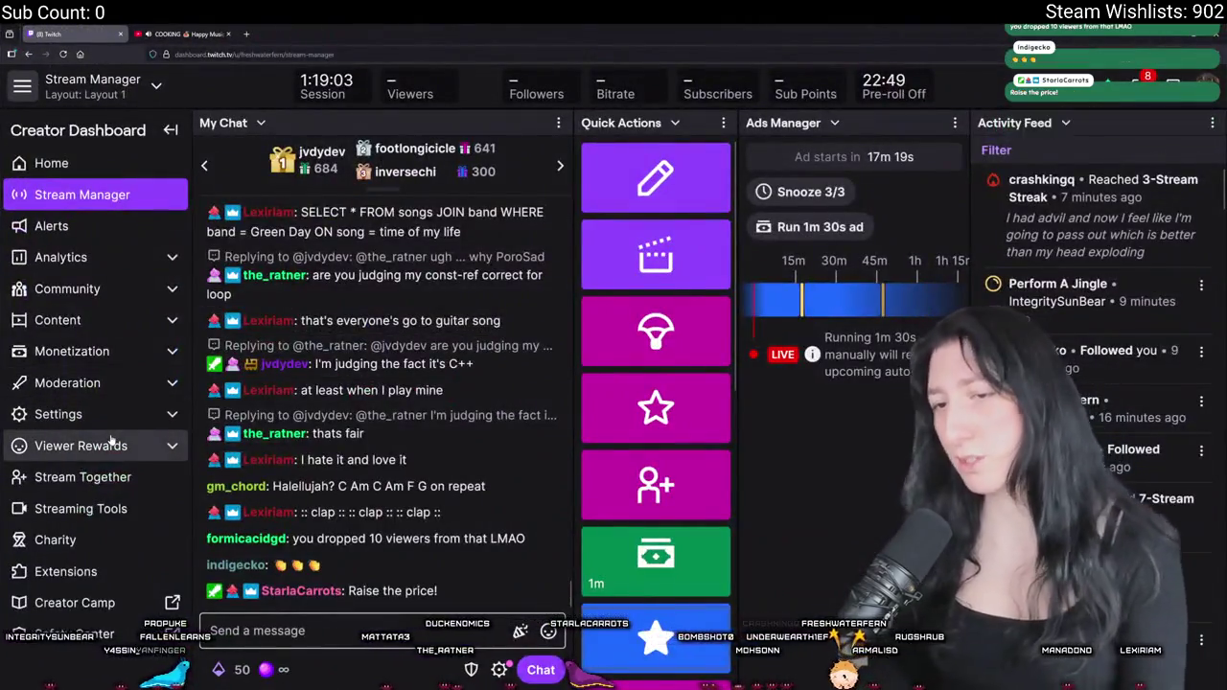
- Go to the Power-ups & Channel Points management page under Viewer Rewards
click(106, 444)
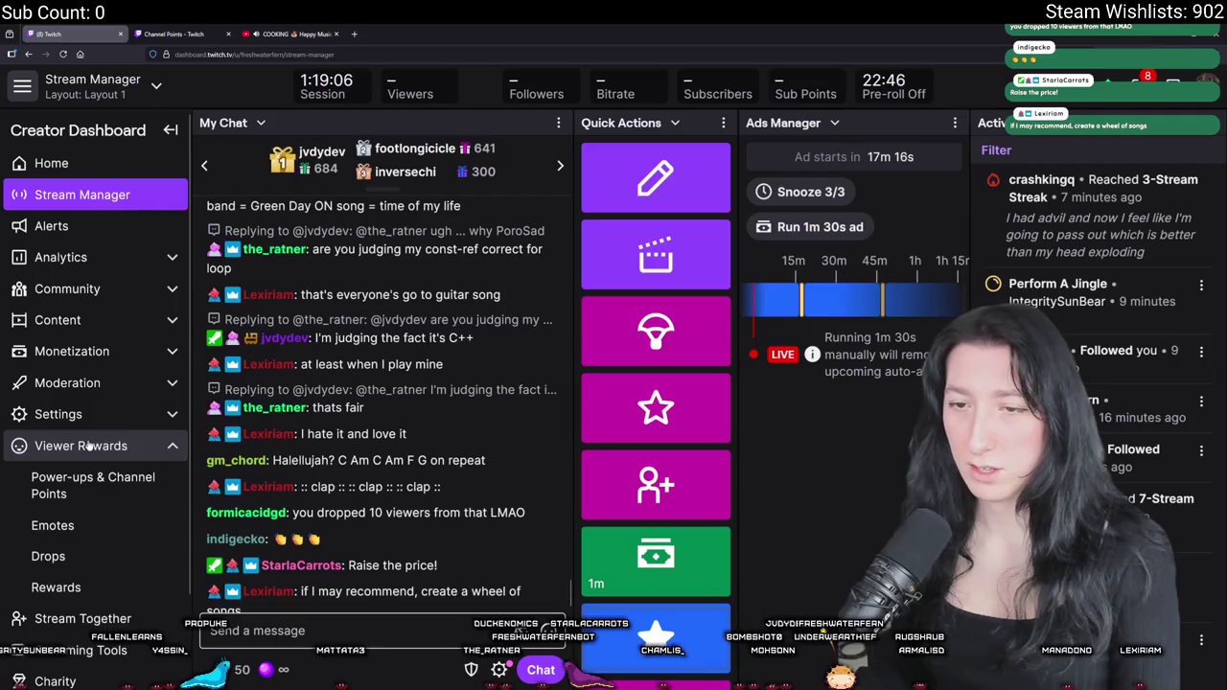
click(88, 446)
click(169, 37)
click(288, 33)
click(172, 34)
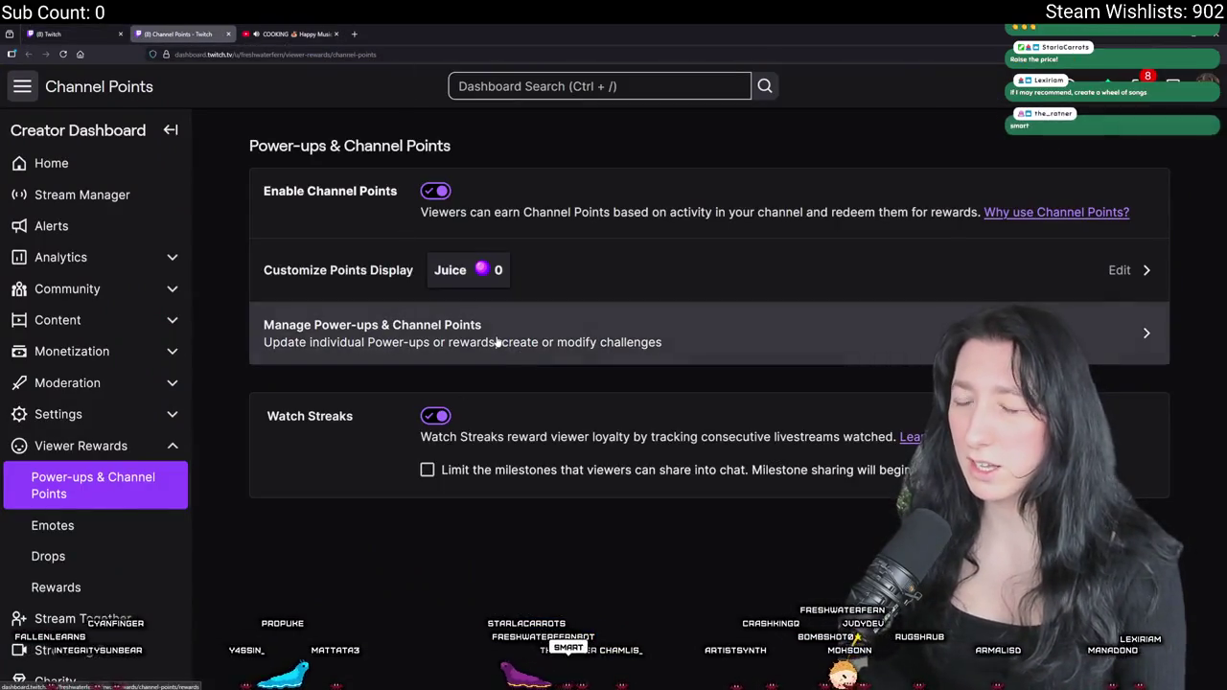
click(488, 343)
scroll(570, 532, down, 10)
scroll(557, 471, up, 5)
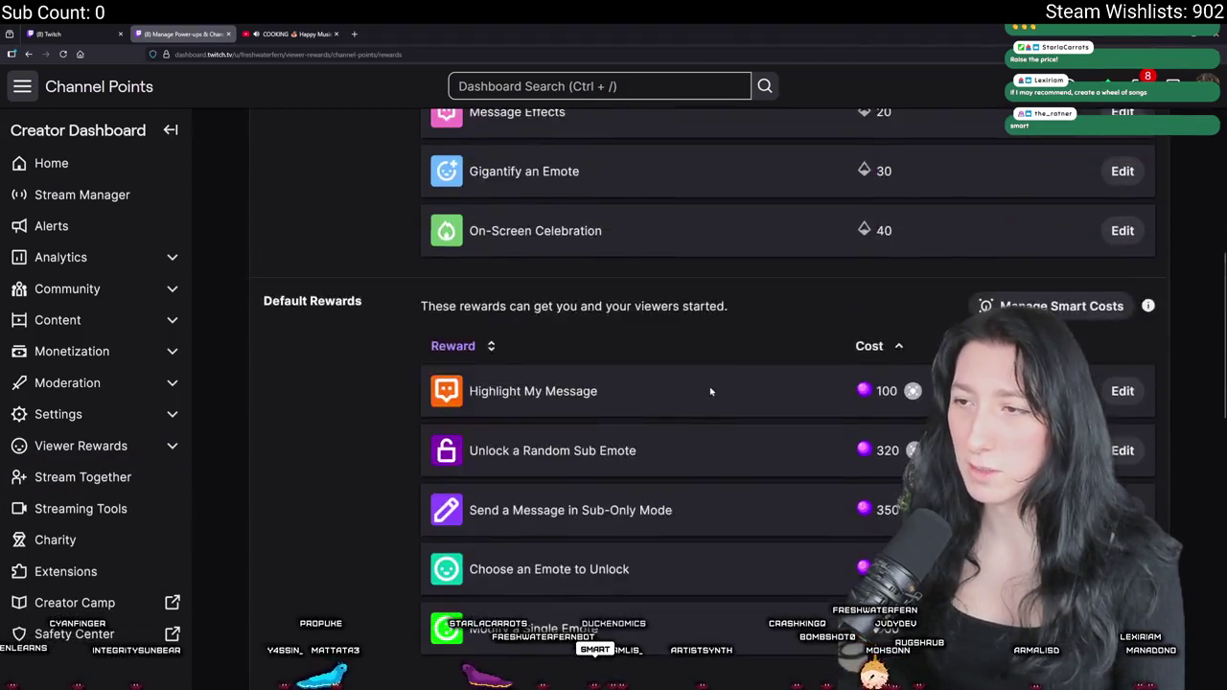
scroll(713, 389, down, 8)
- Raise the Perform A Jingle reward cost from 5000 to 6000 and close the channel points tab
click(1087, 403)
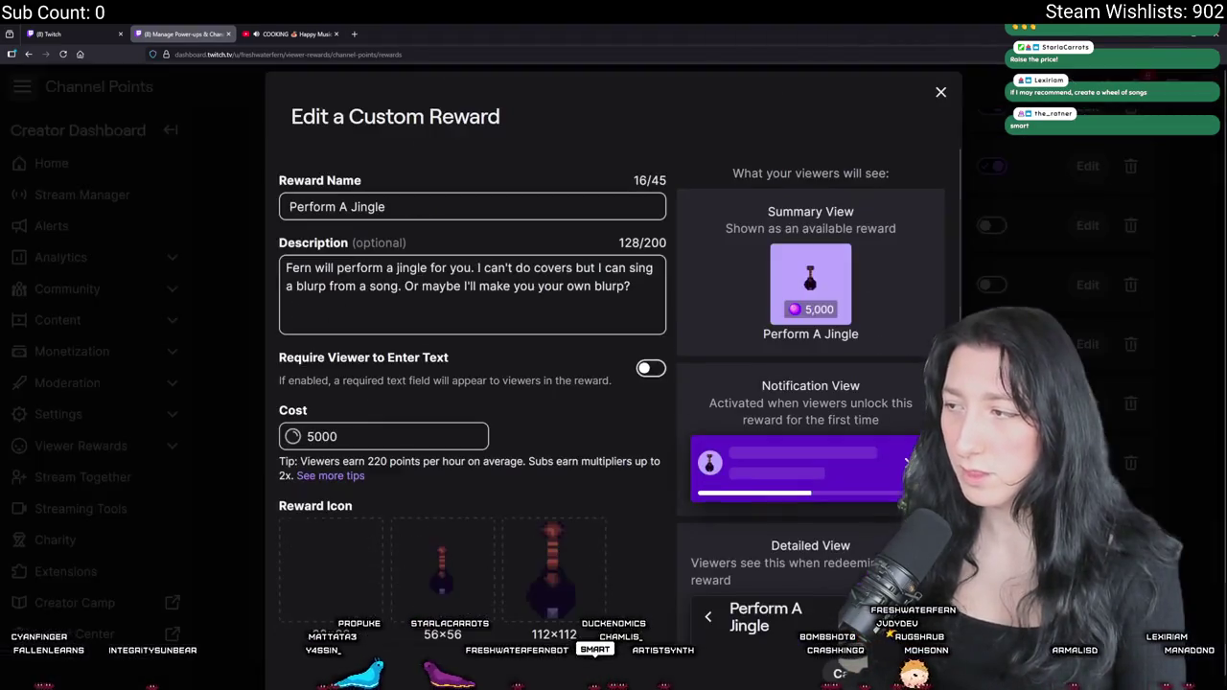
double_click(368, 440)
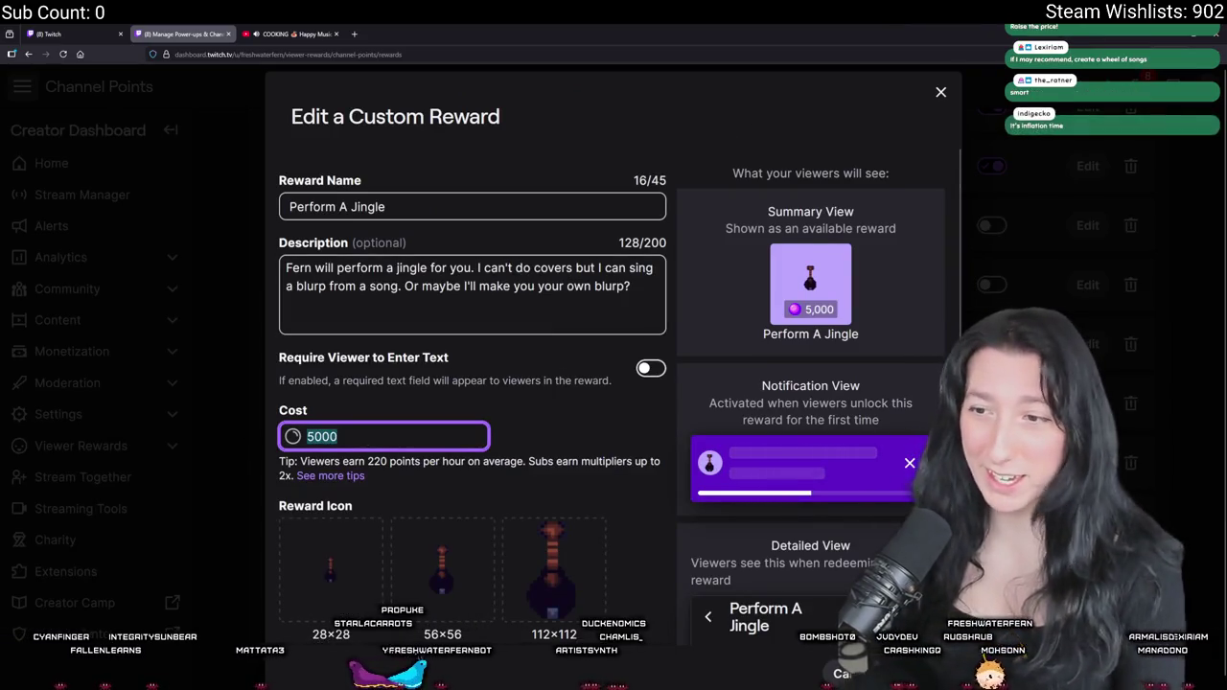
click(941, 92)
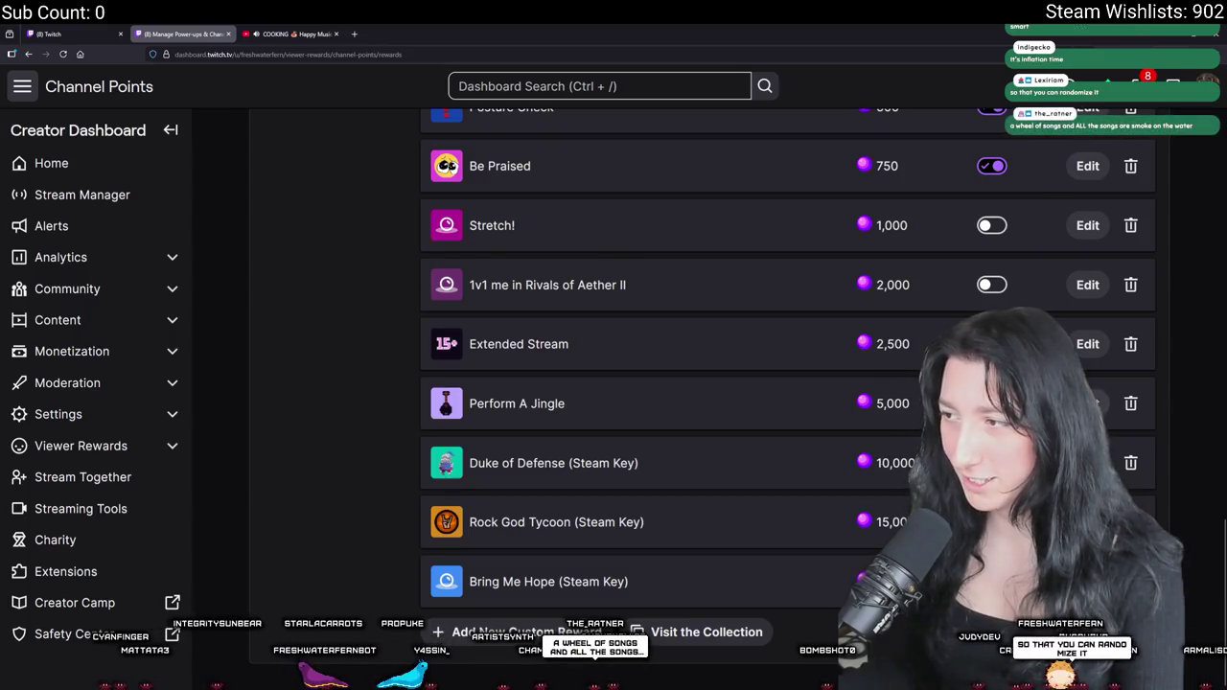
click(1087, 404)
double_click(387, 428)
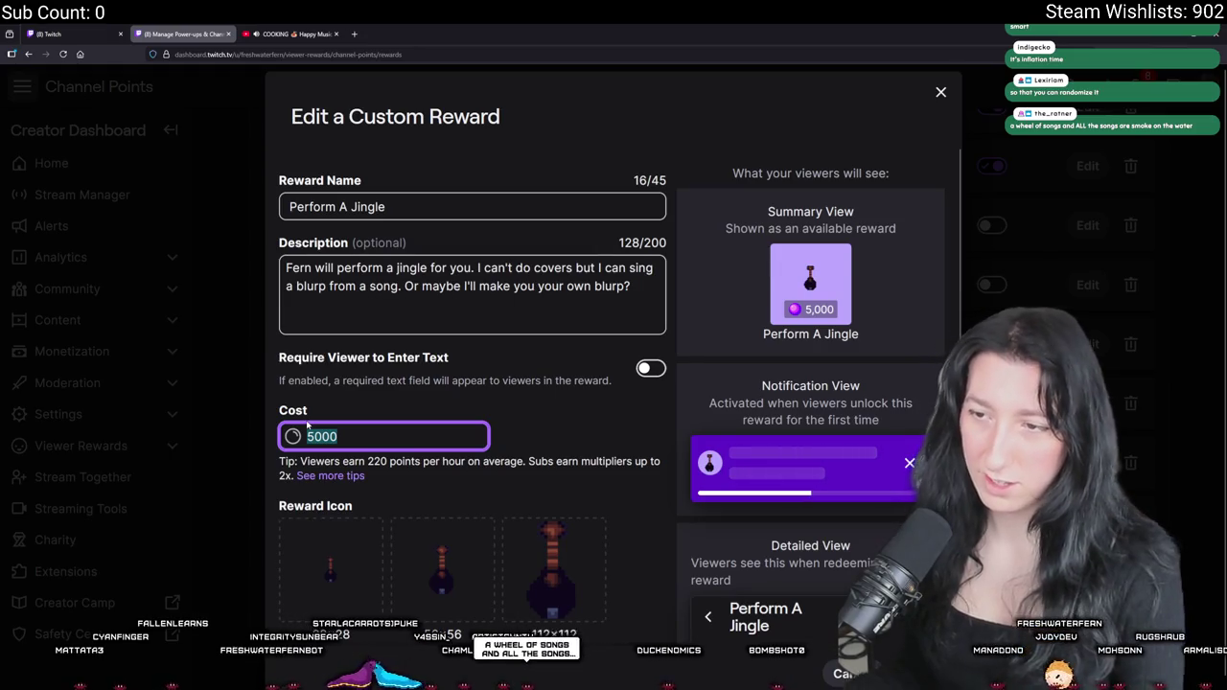
text(6000)
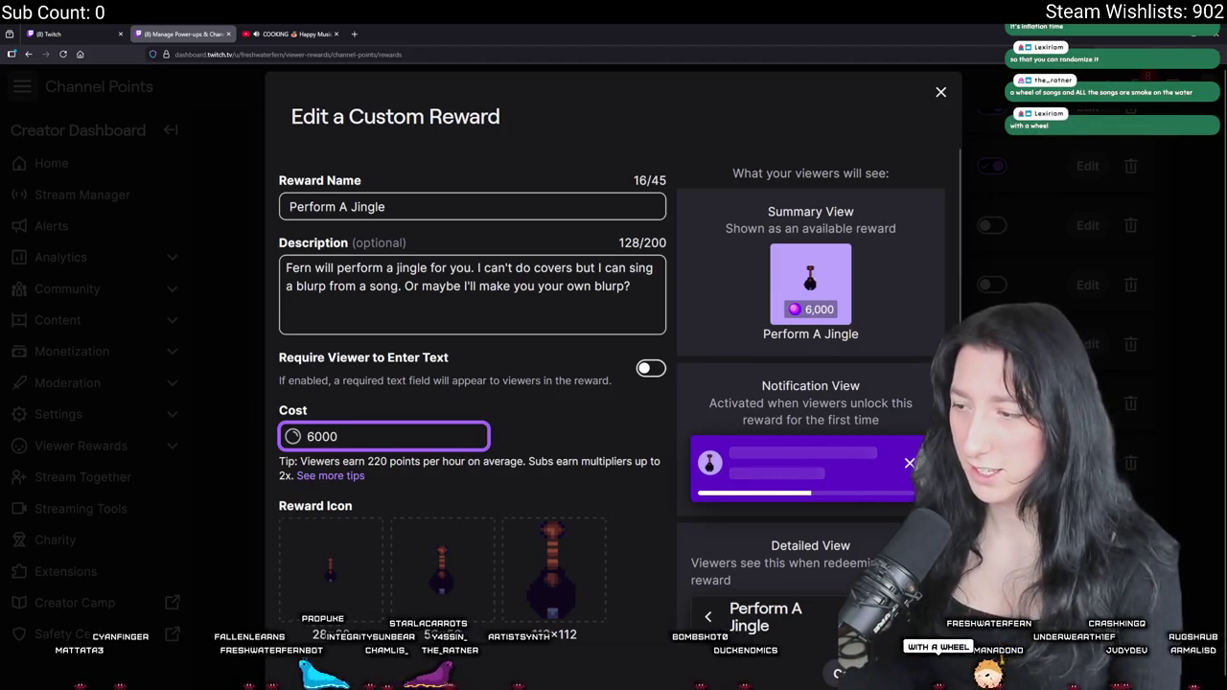
key(Return)
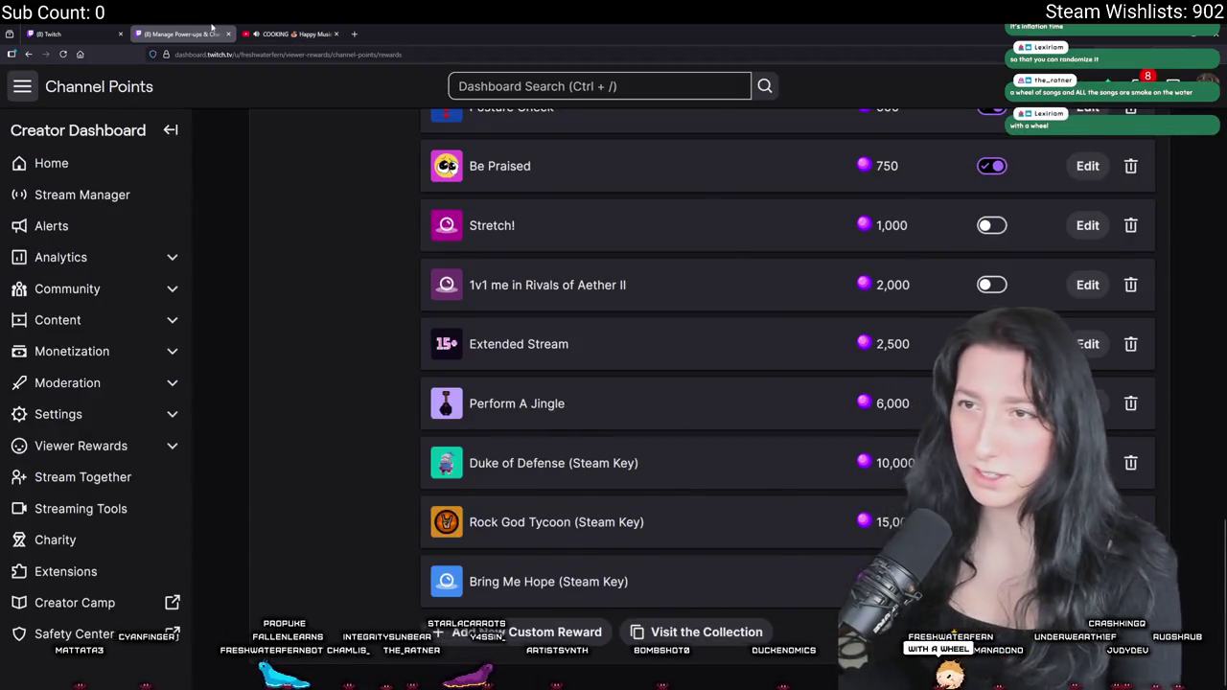
click(228, 34)
click(96, 33)
key(alt+Tab)
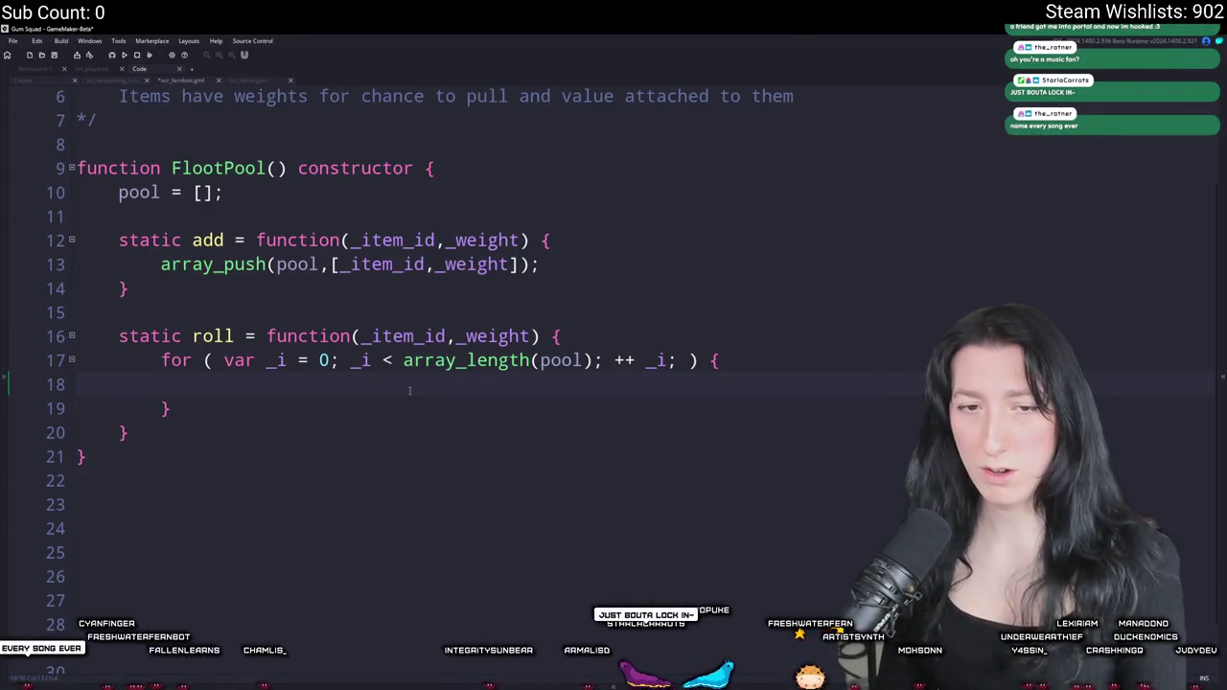
- Insert a blank line after line 16, above the roll method's for loop
click(621, 336)
key(Return)
text(var _result = u)
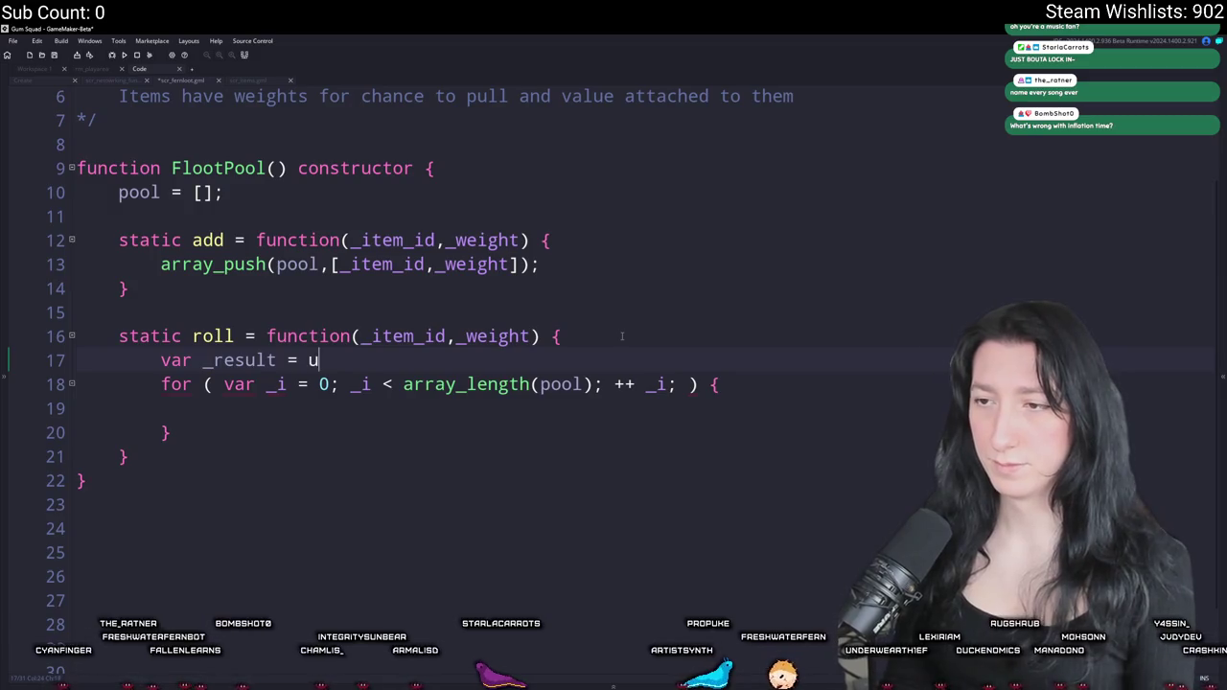
- Initialize _result to undefined and wrap the for loop in a while (_result == undefined) block
text(ndefinedk)
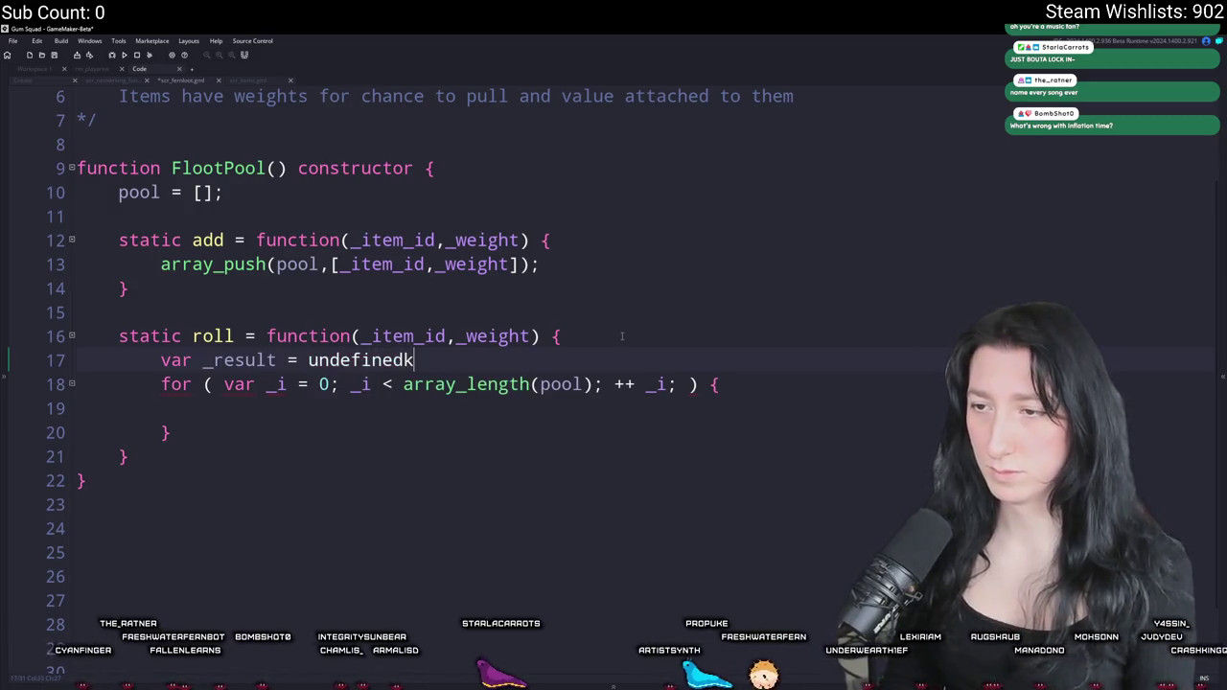
text(;)
key(Return)
text(while ( _result == undefined)
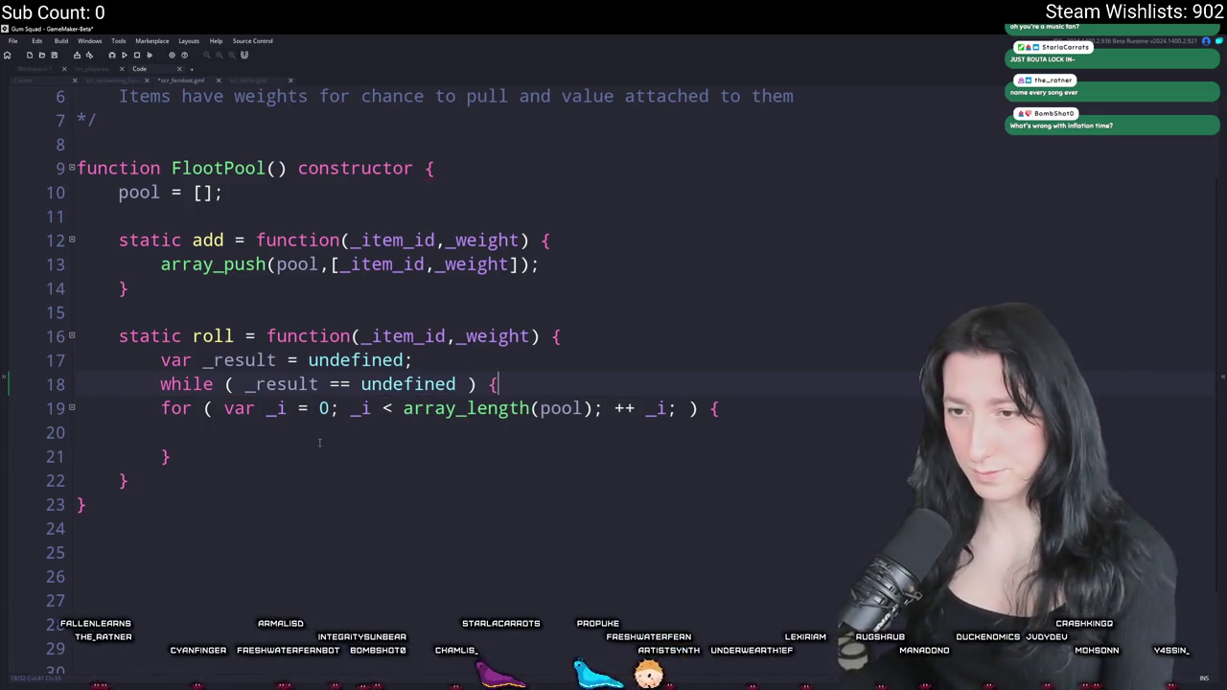
text({)
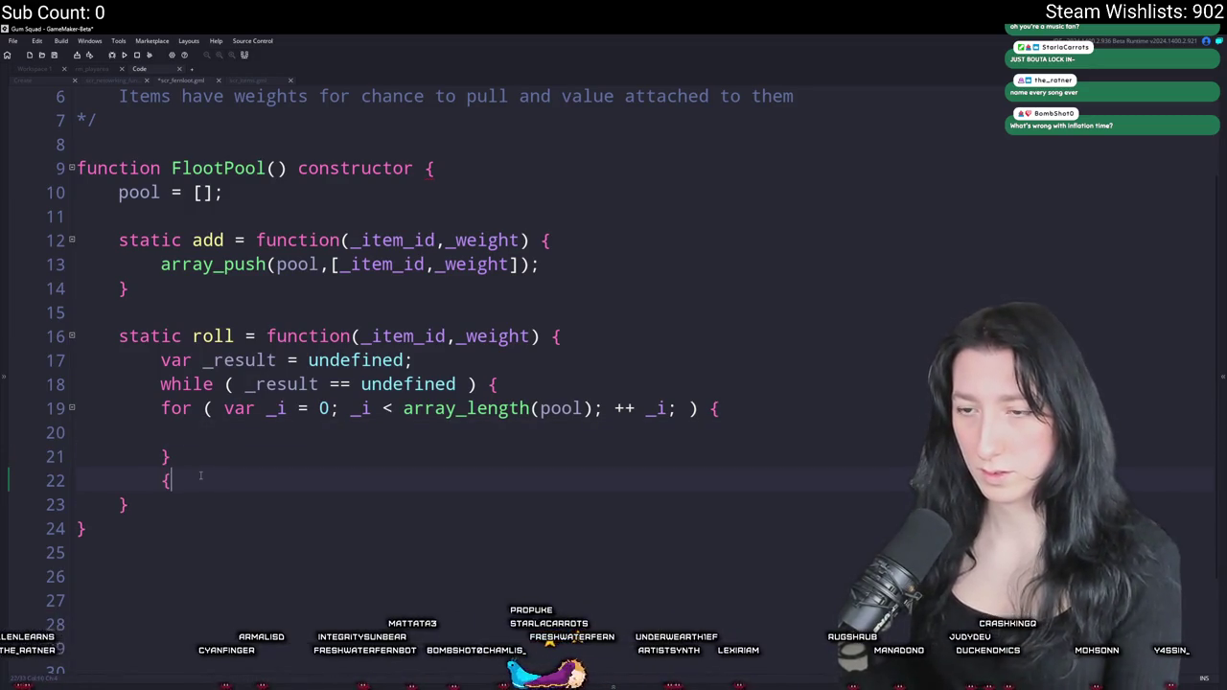
drag(196, 465, 77, 409)
key(Tab)
- Add an if (math_chance(pool[_i][1])) block inside the for loop
click(317, 434)
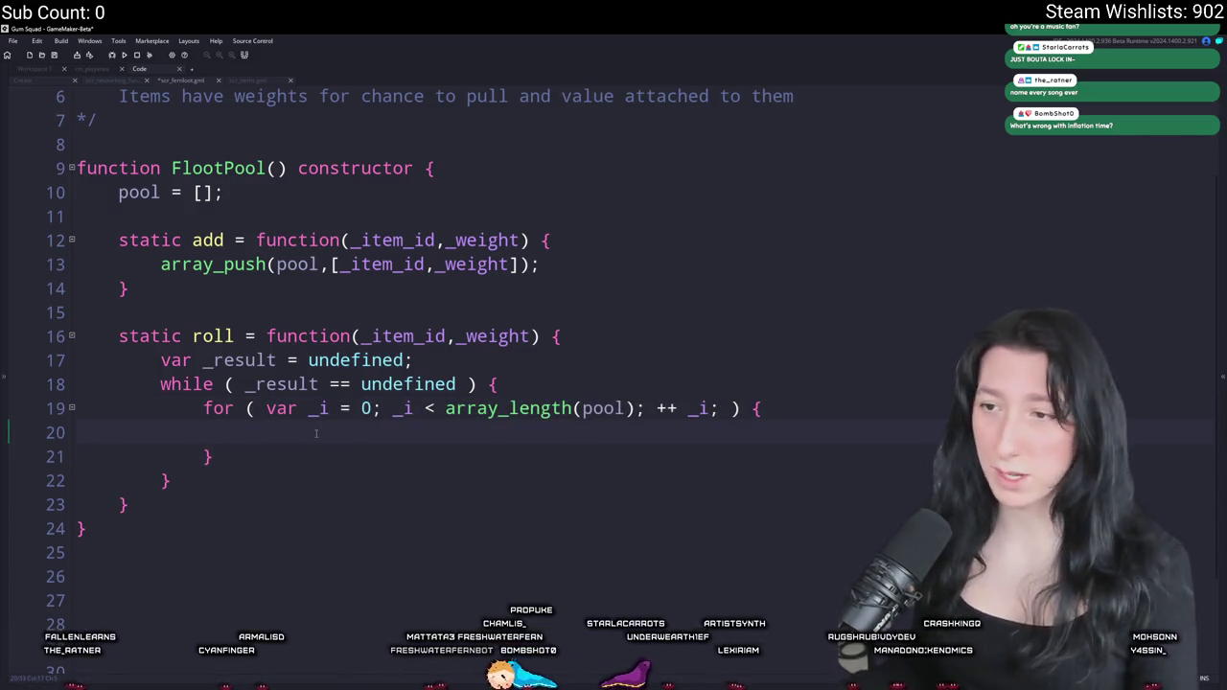
text(if (pool)
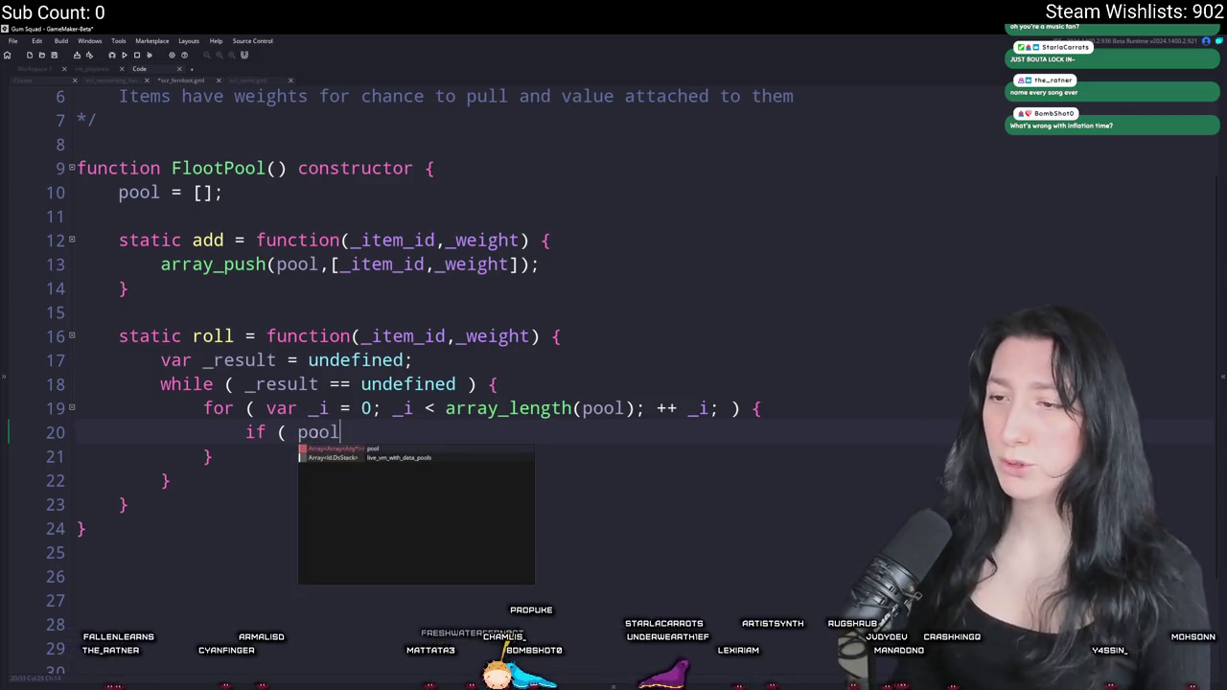
text([_i][1])
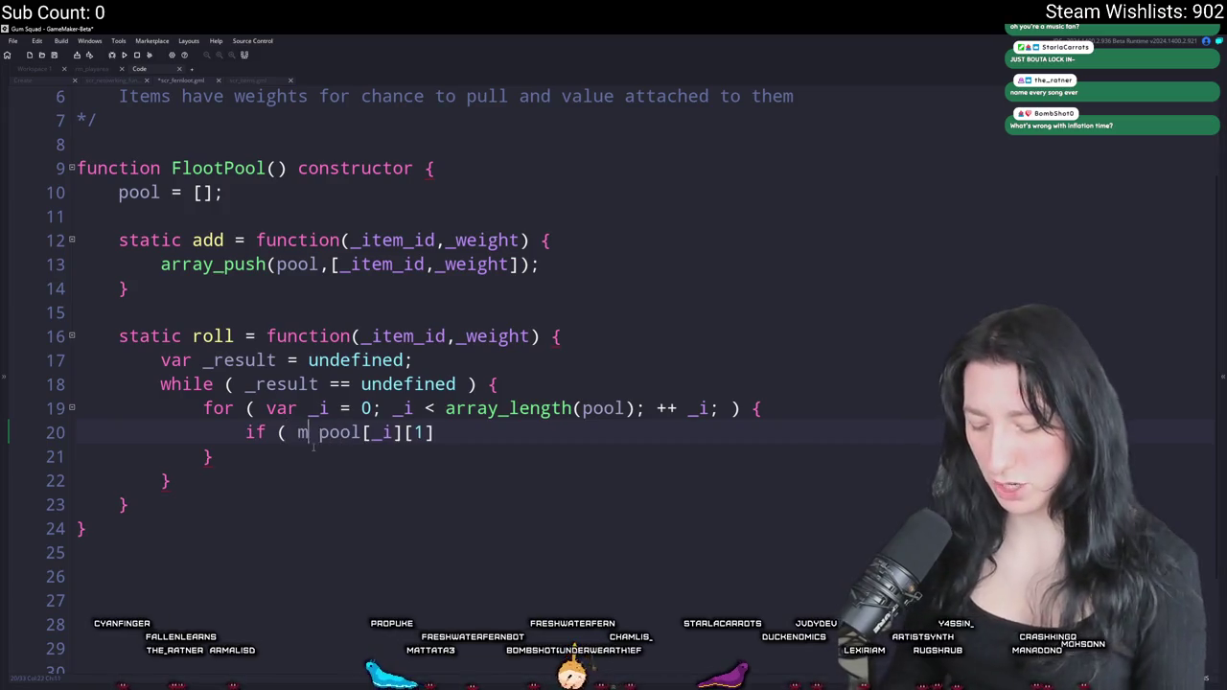
text(math_chance()
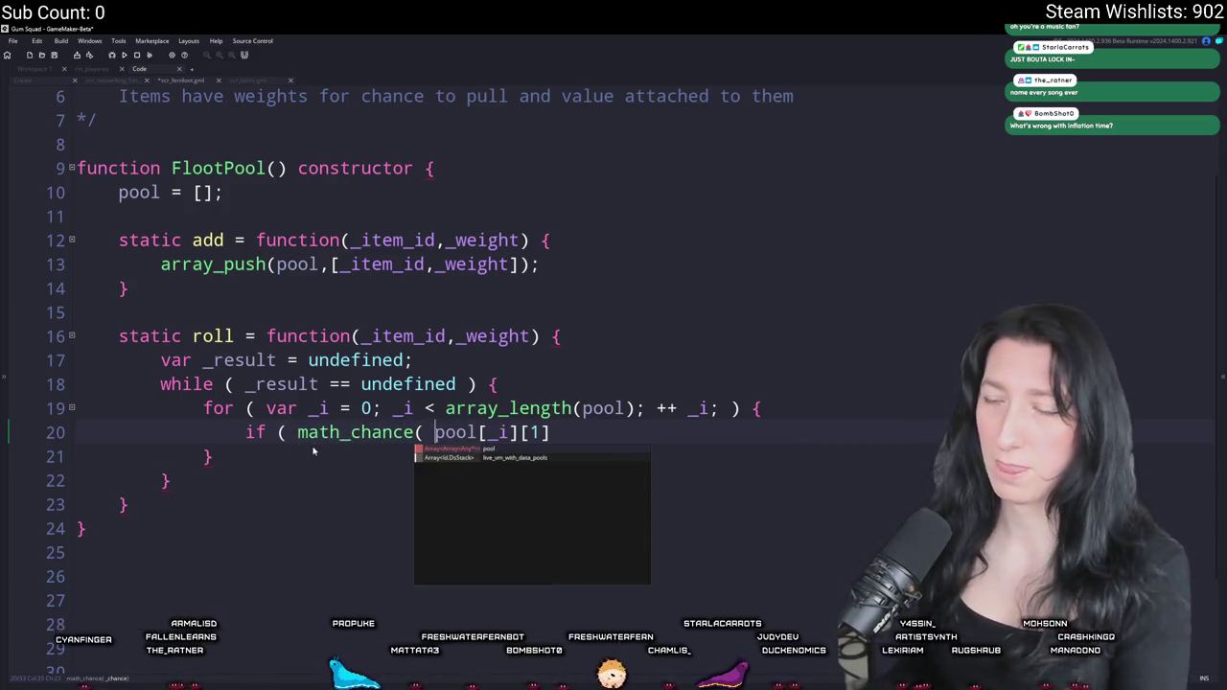
key(Delete)
click(547, 432)
text() ) {)
key(Return)
text(})
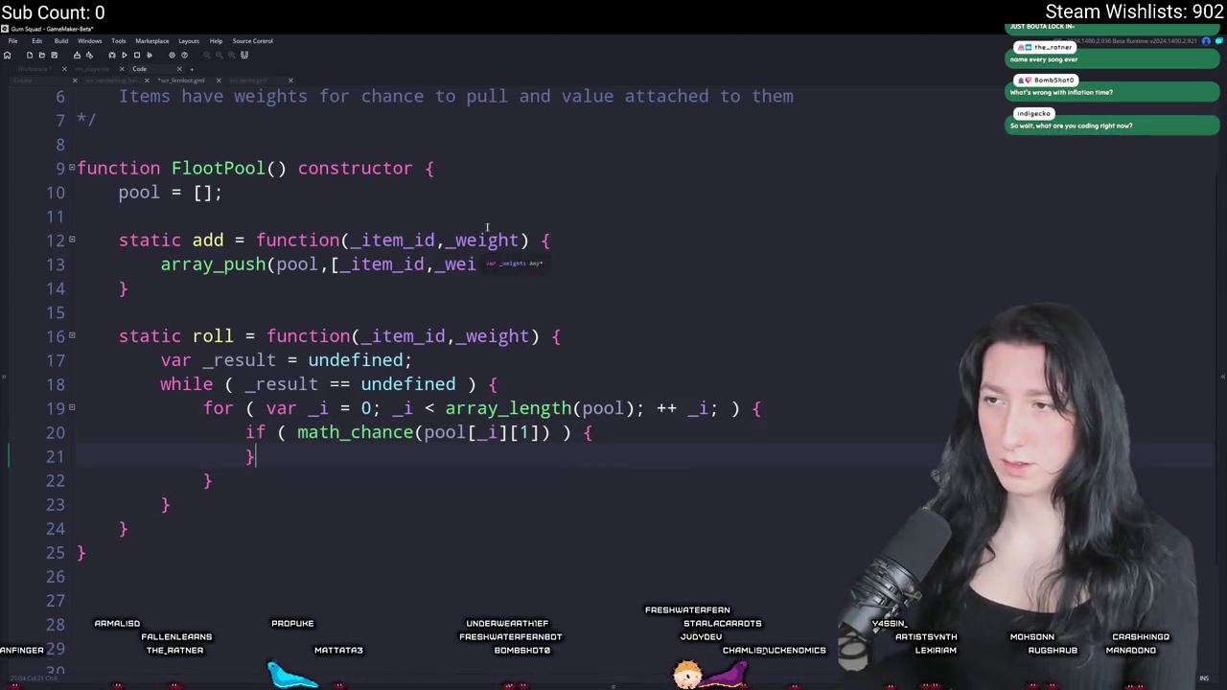
- Make the if block return pool[_i][0]
click(694, 441)
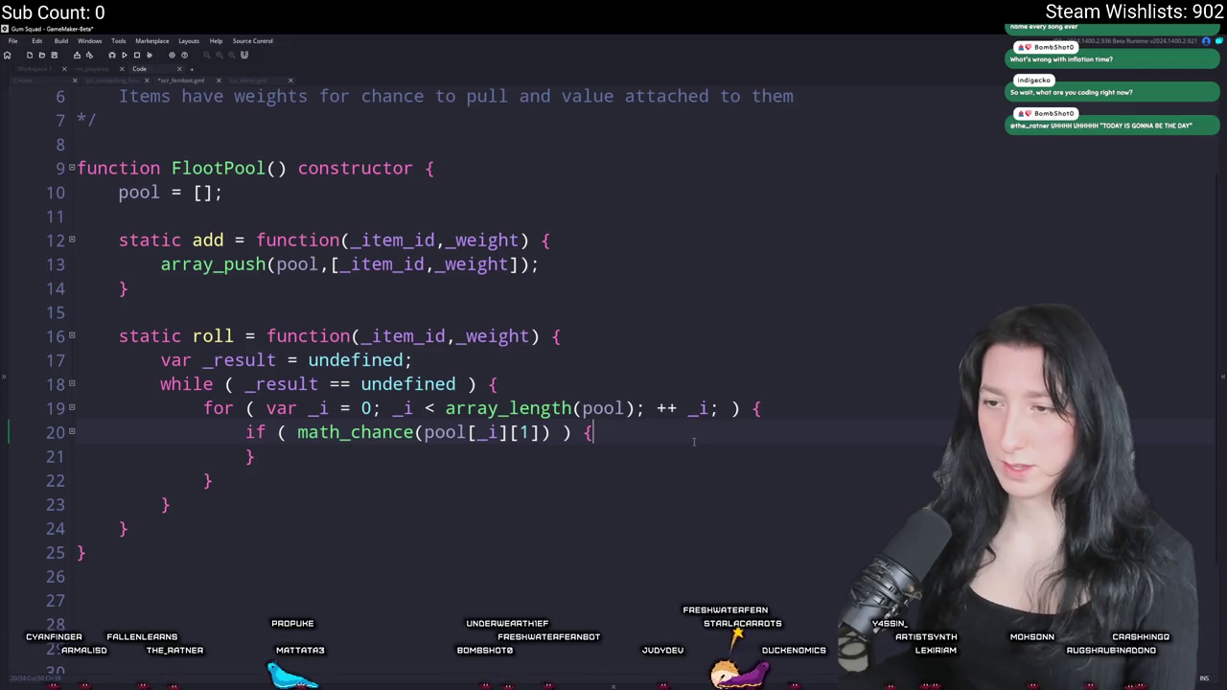
key(Return)
text(_result = pool[)
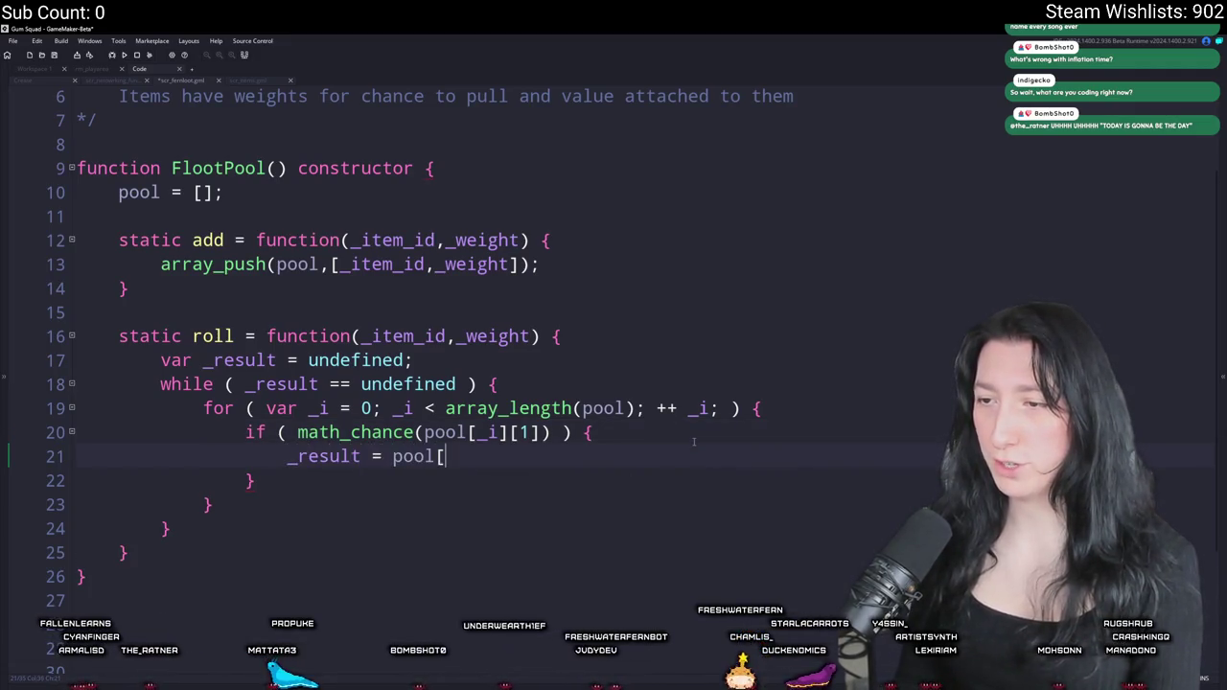
text(_i][0];)
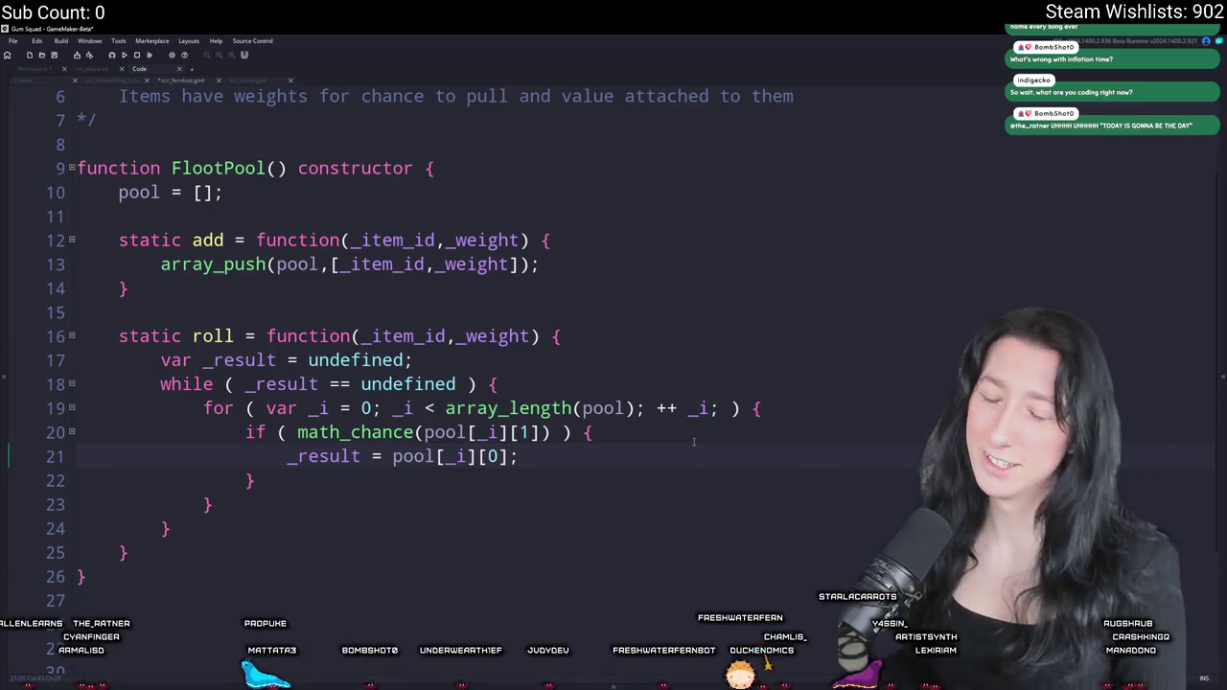
key(BackSpace)
text(return)
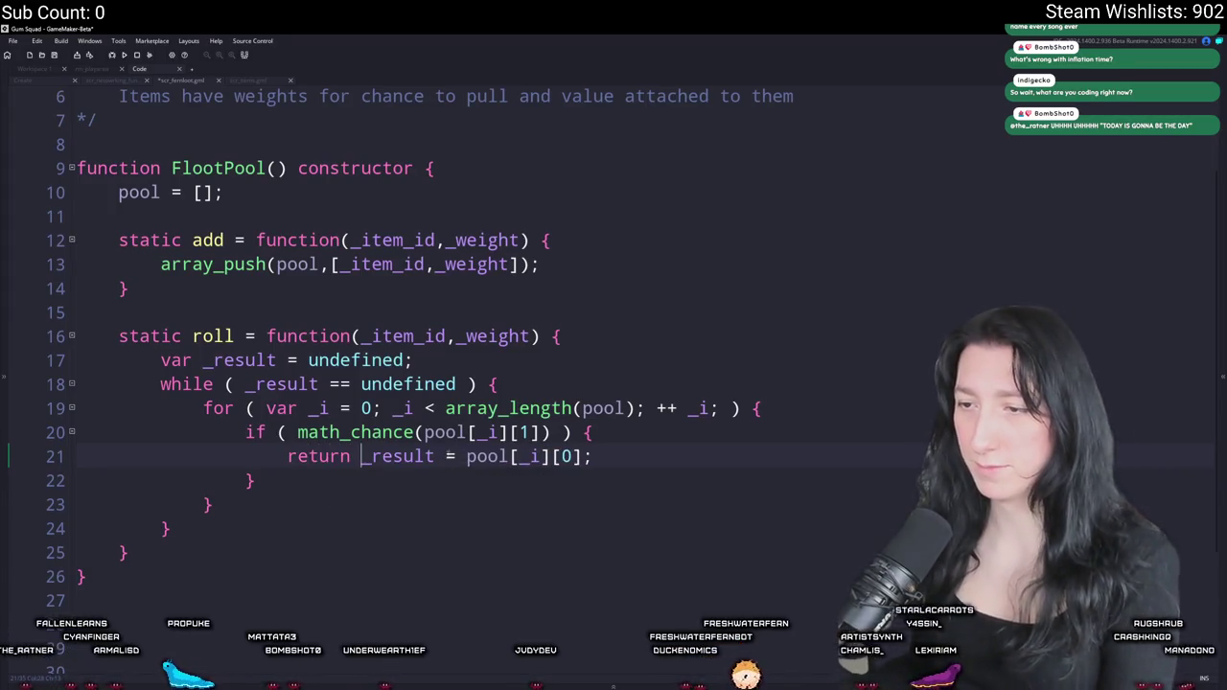
key(ctrl+shift+Left)
key(ctrl+shift+Left)
key(BackSpace)
scroll(557, 311, down, 1)
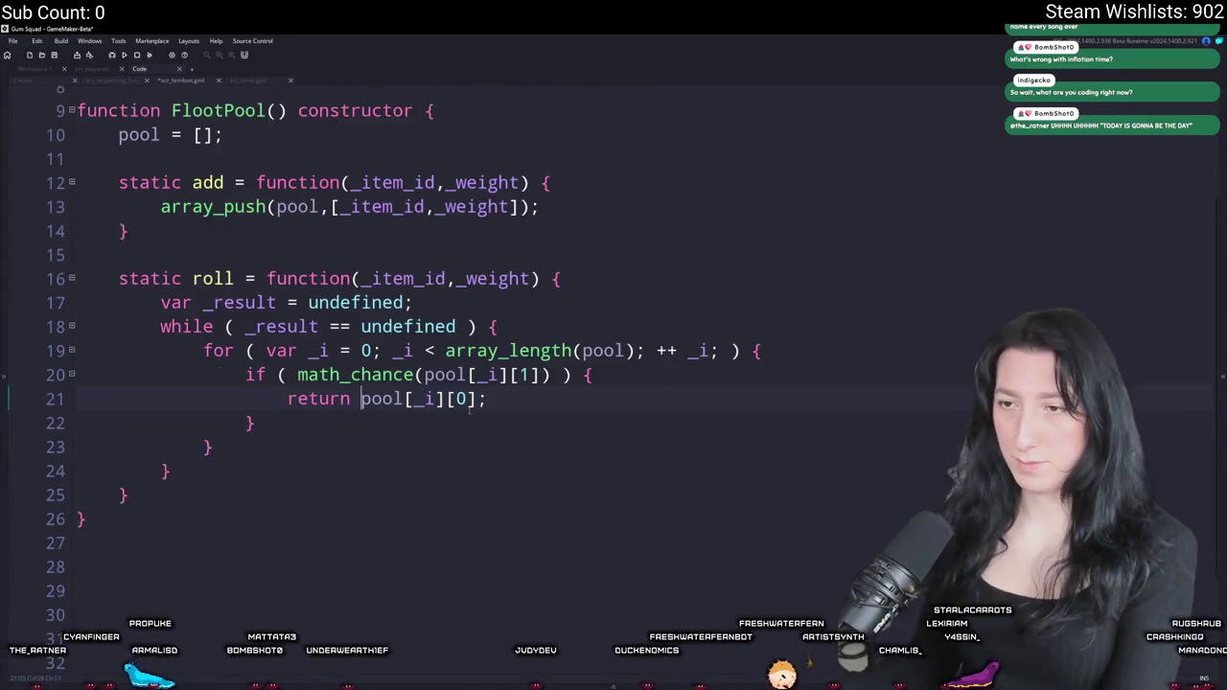
mouse_move(476, 306)
mouse_down()
mouse_move(77, 306)
mouse_move(426, 309)
mouse_up()
click(234, 307)
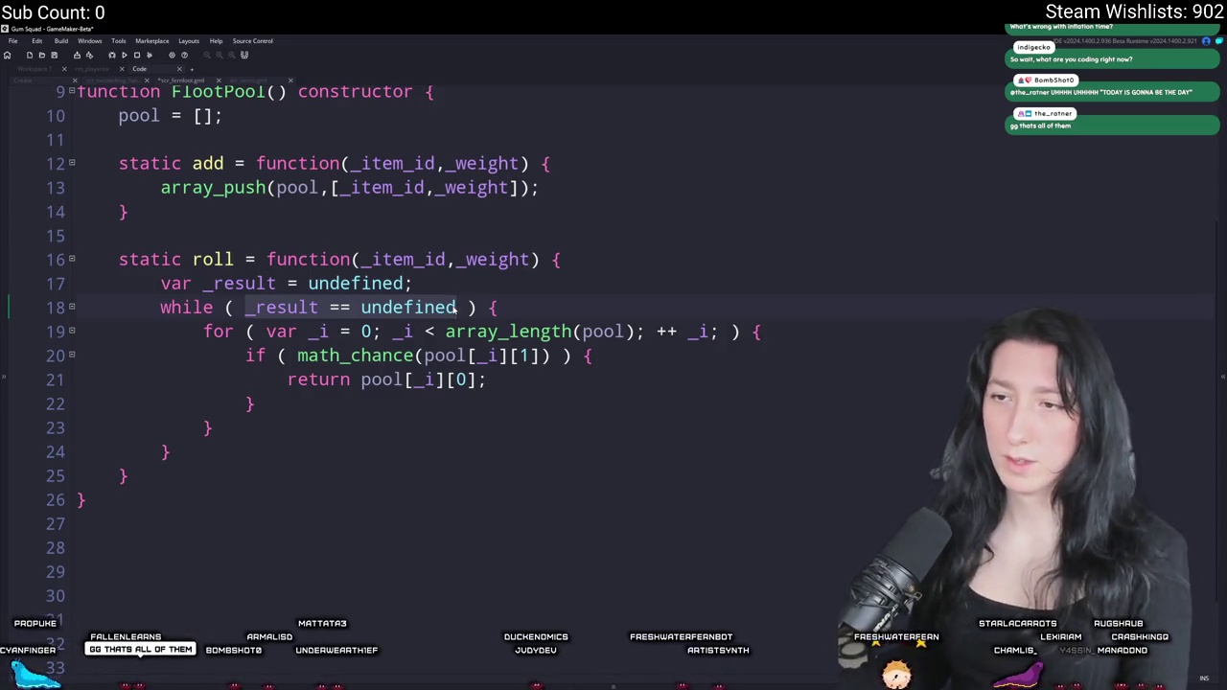
click(217, 284)
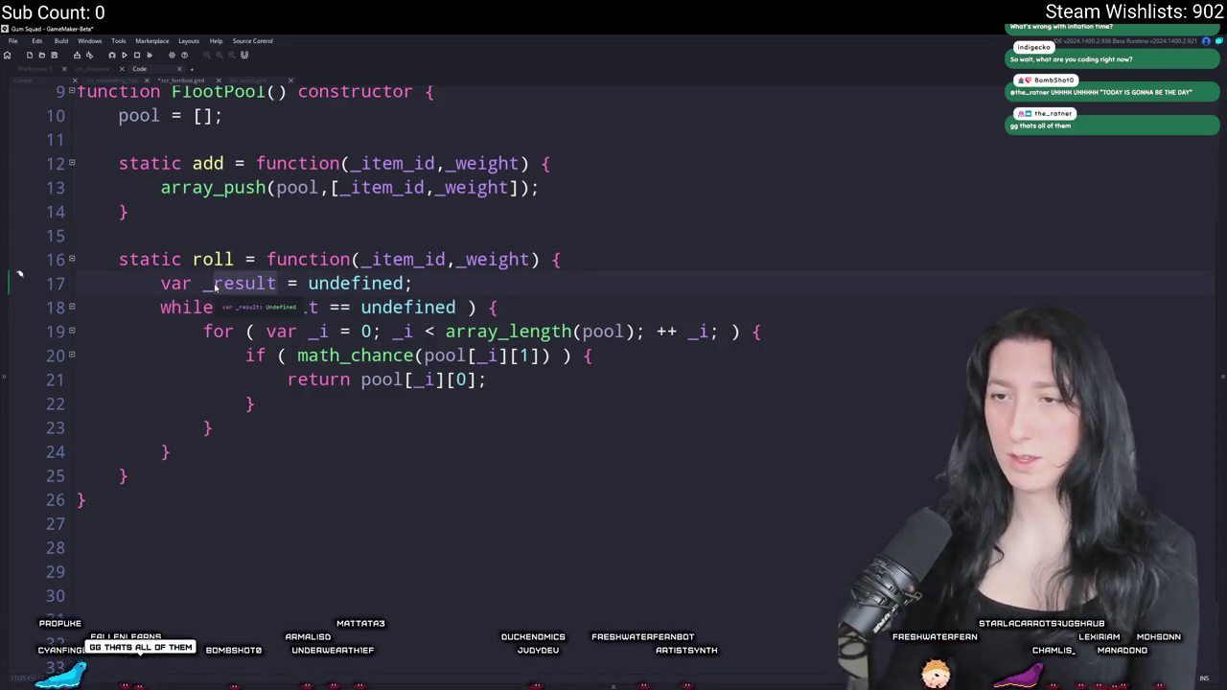
- Delete the _result variable declaration line from roll
key(ctrl+Delete)
text(iteration limit)
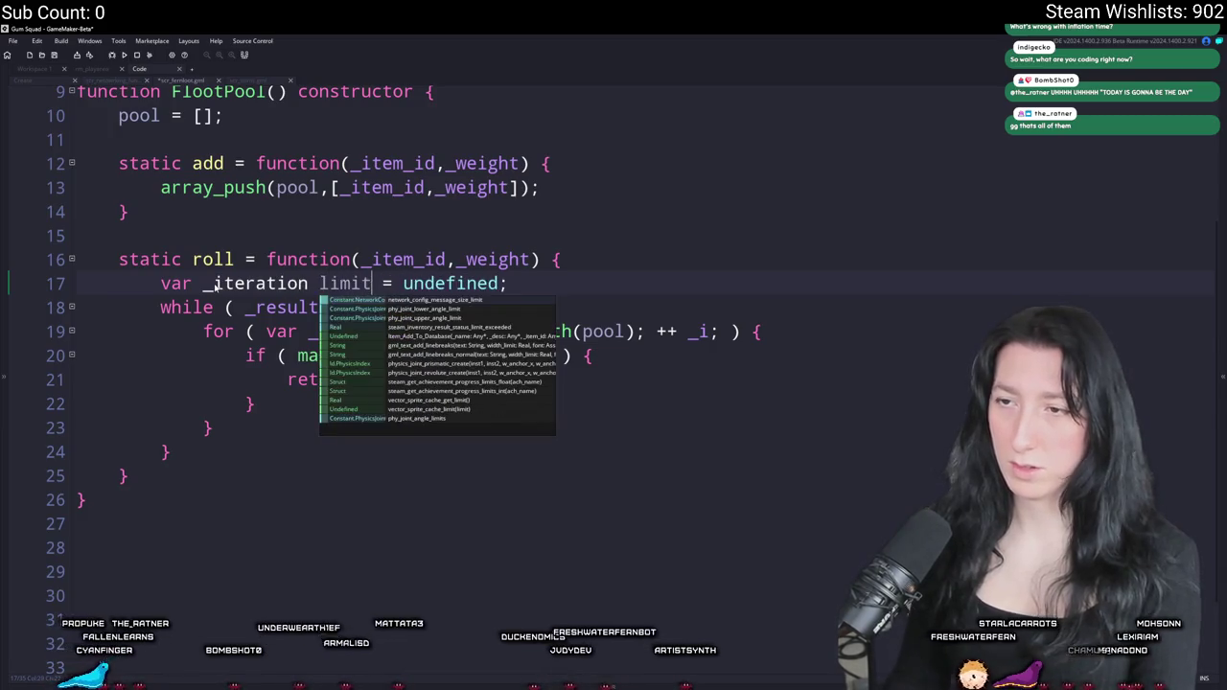
click(527, 283)
triple_click(526, 283)
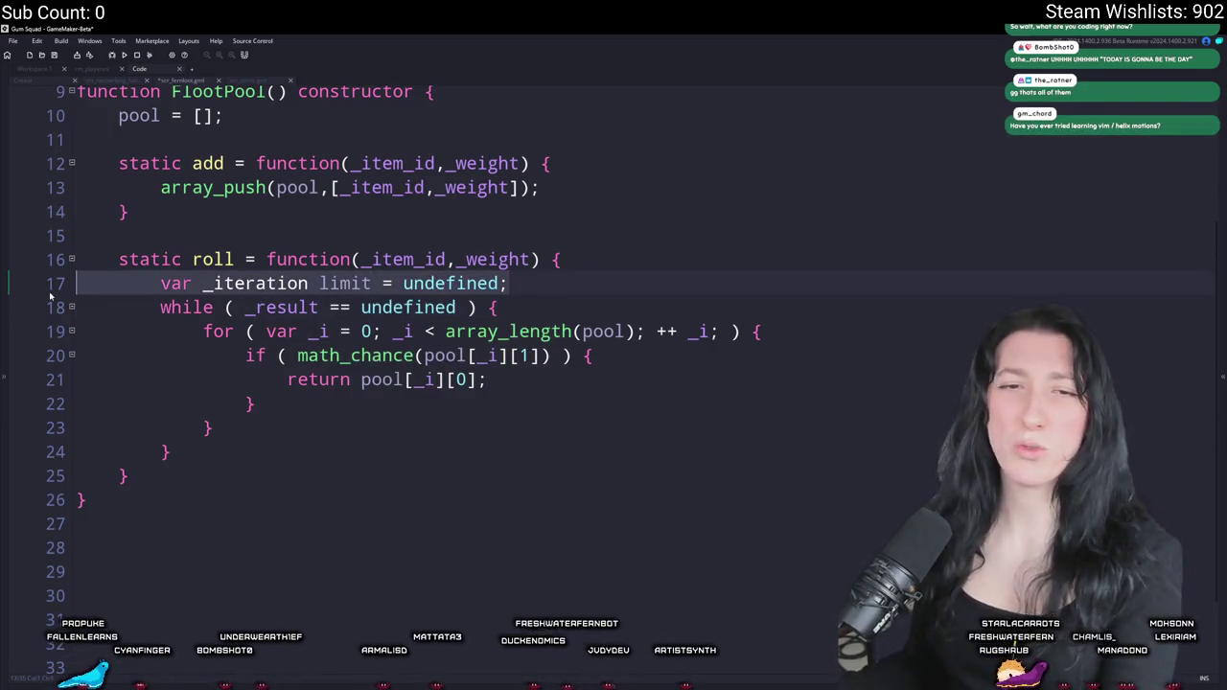
key(Delete)
- Change the loop condition to while (true), then build and run the game with F5
key(shift+Home)
key(shift+Home)
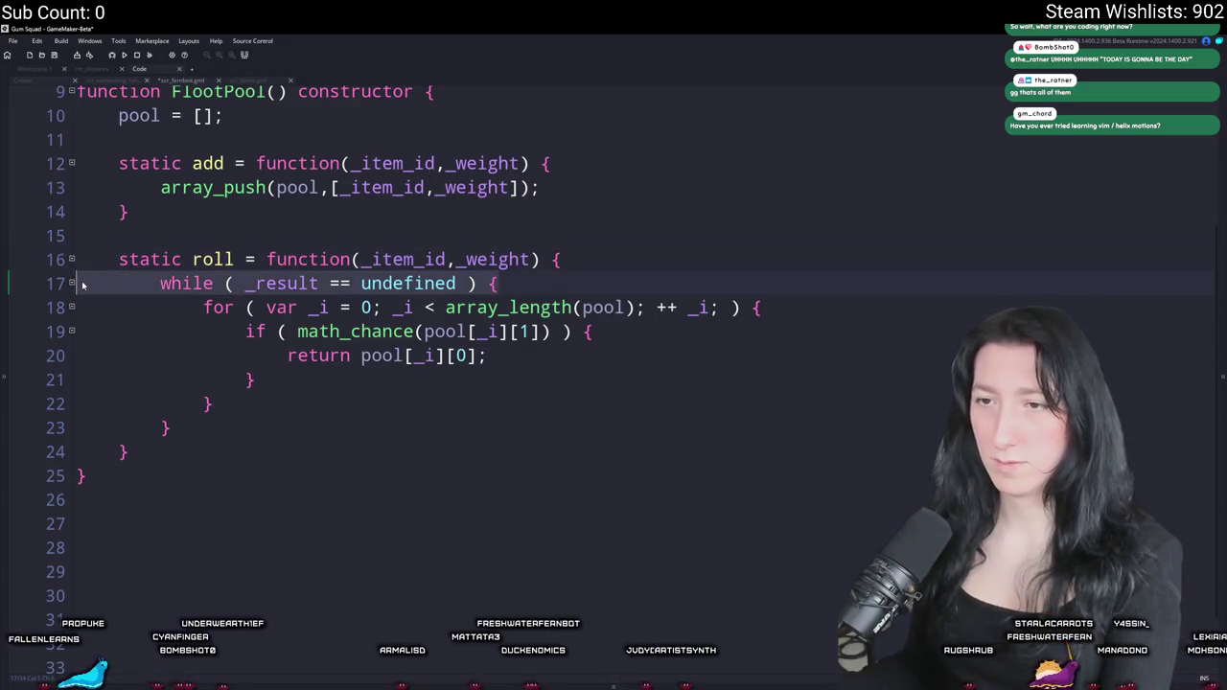
mouse_move(248, 283)
mouse_down()
mouse_move(476, 284)
mouse_move(457, 285)
mouse_up()
text(tr)
key(Return)
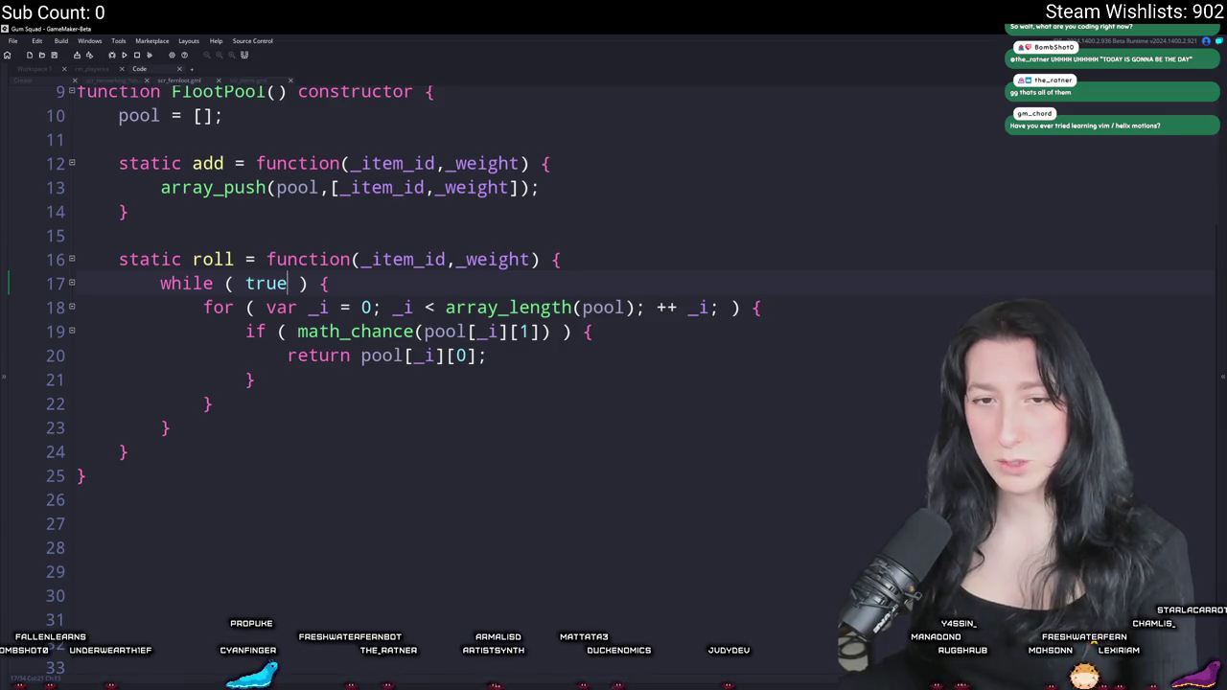
scroll(216, 405, up, 3)
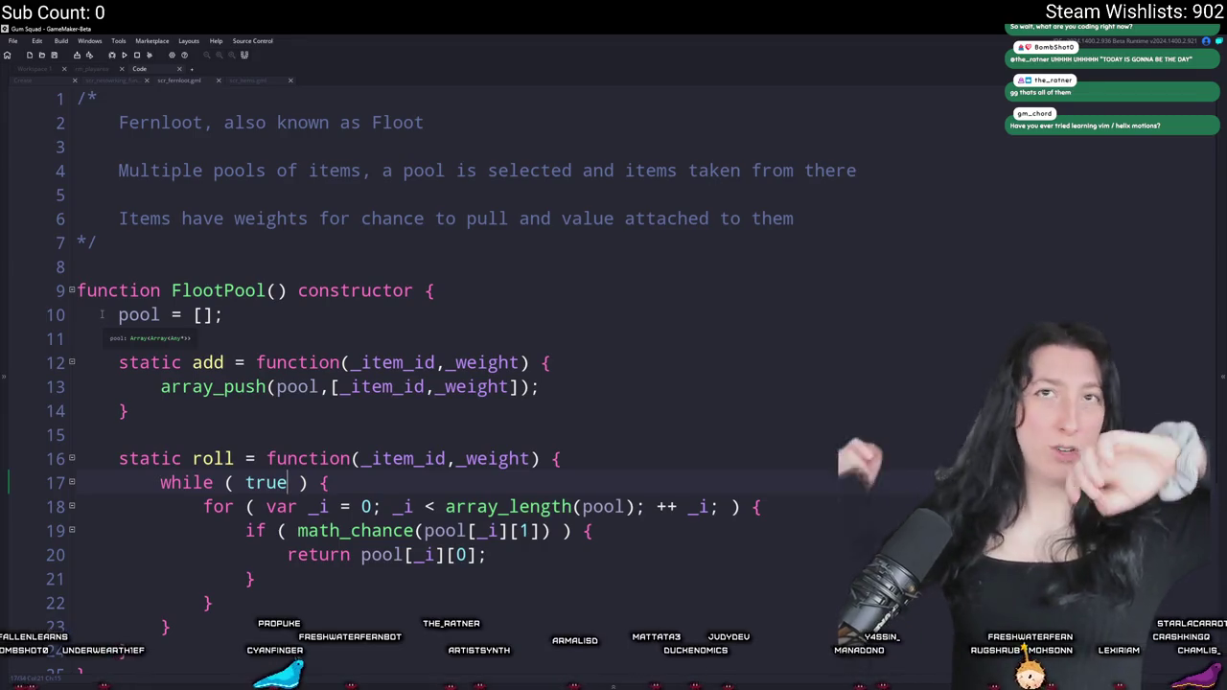
key(F5)
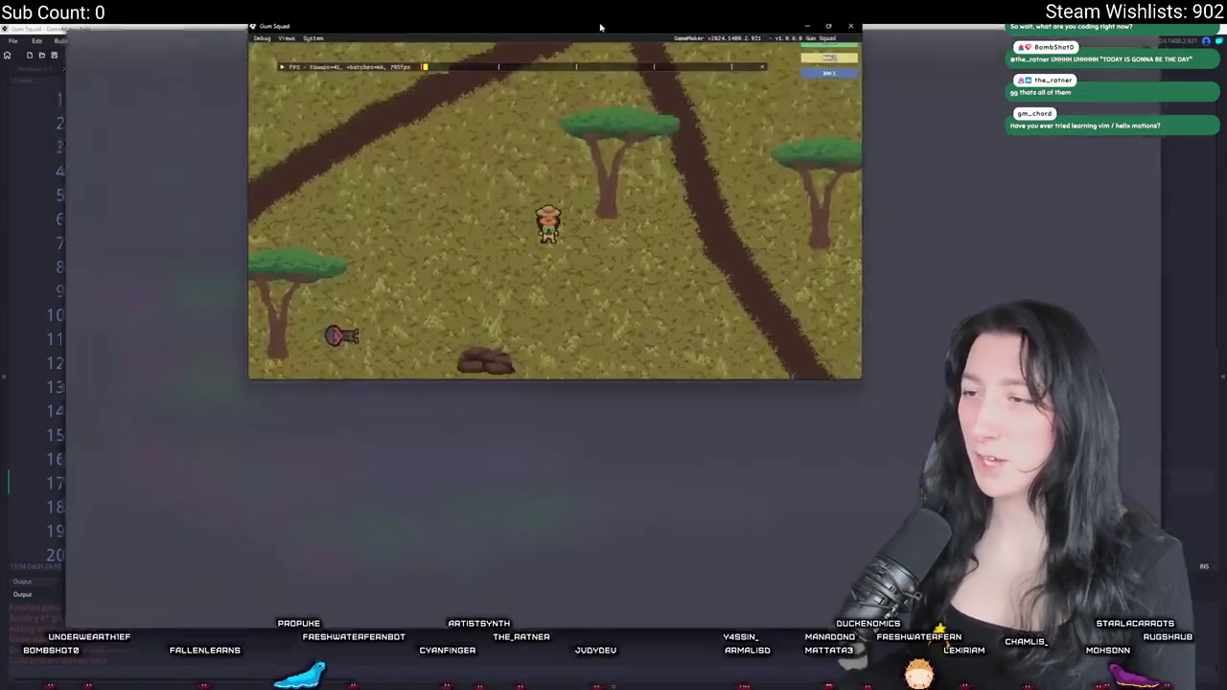
- Maximize the game and walk around, checking the inventory and the nearby macaron loot
double_click(601, 26)
key(s)
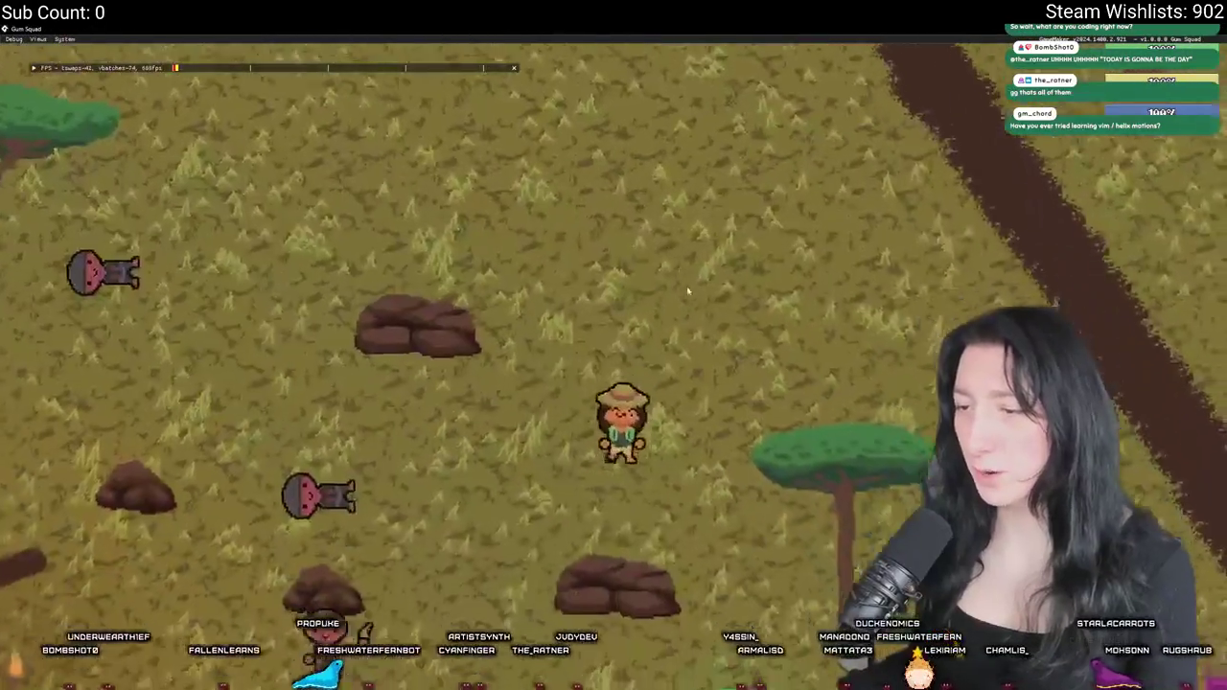
key(Tab)
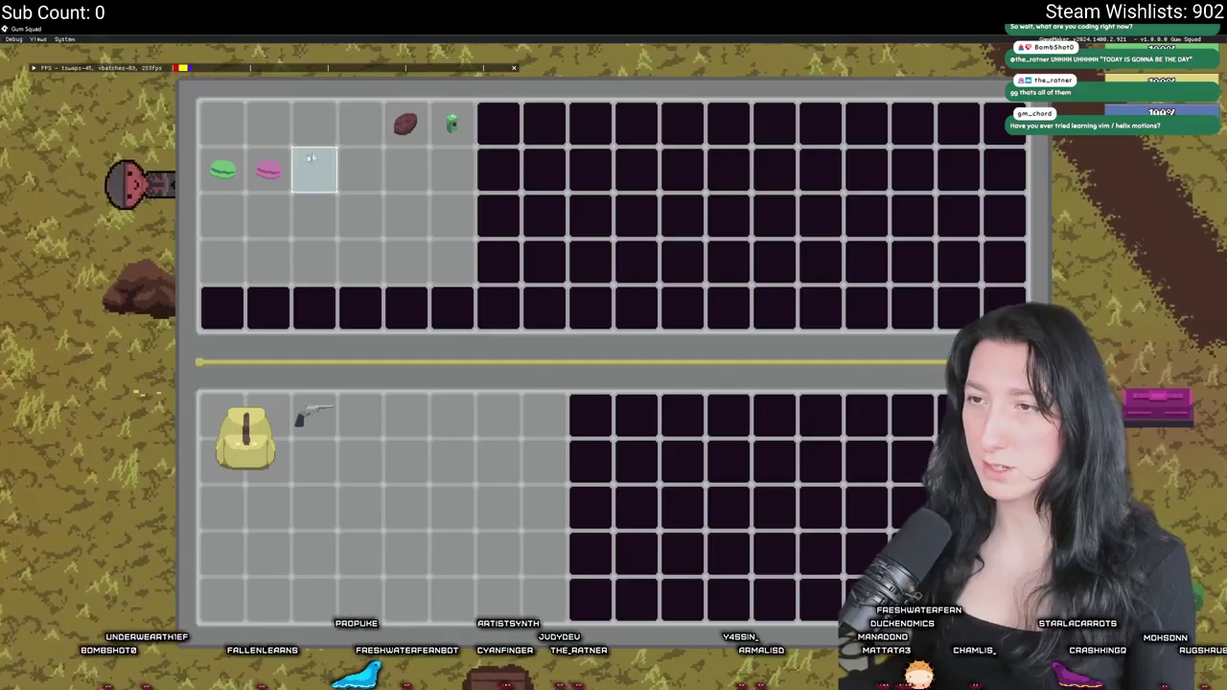
key(Tab)
key(d)
key(Tab)
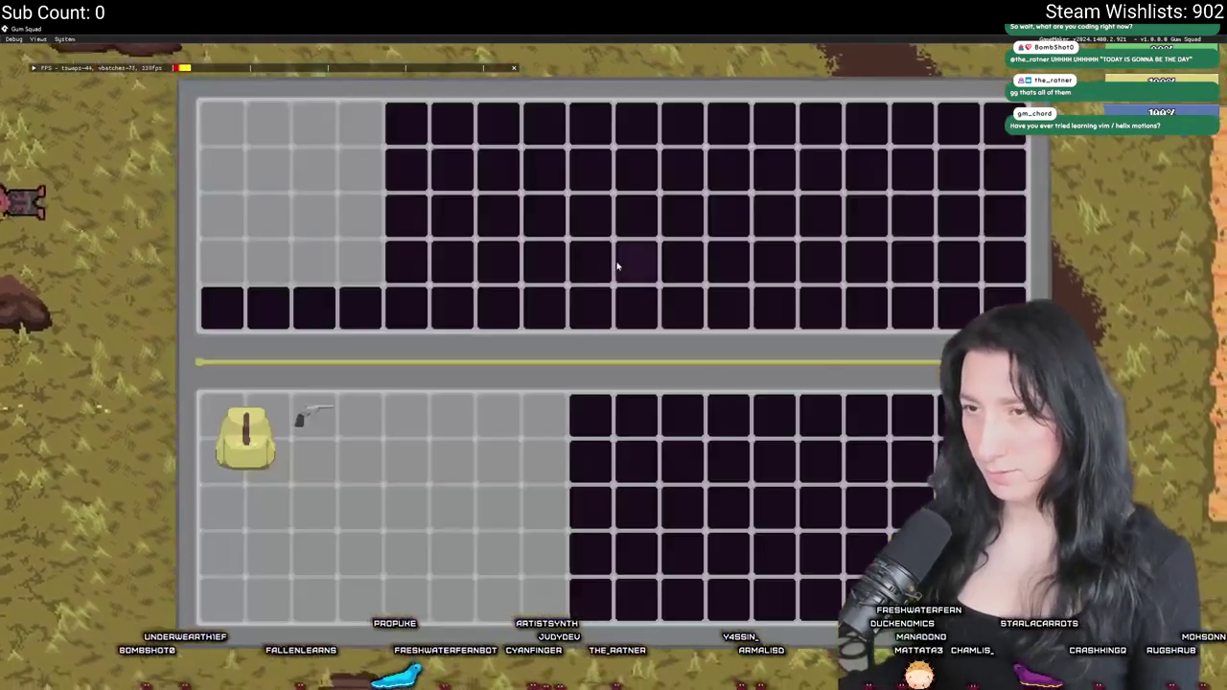
key(Tab)
key(a)
key(Tab)
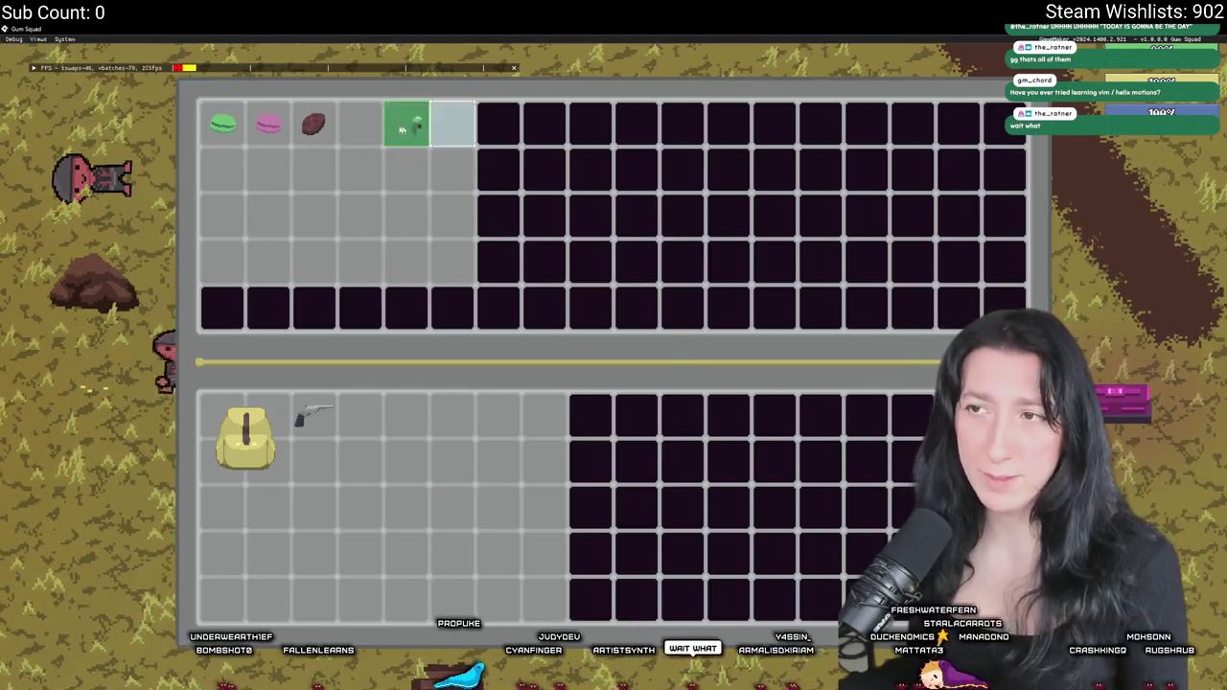
key(Tab)
key(d)
key(s)
key(d)
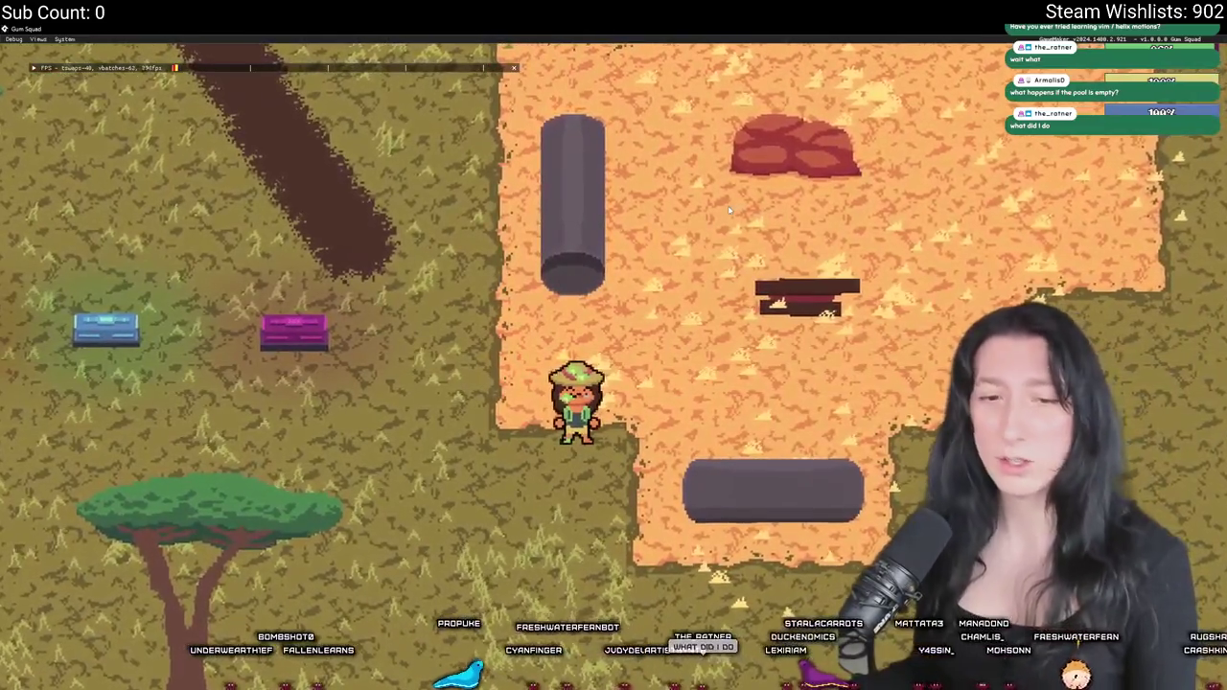
- Equip the Pea Shooter from the bag in place of the bag item
key(Tab)
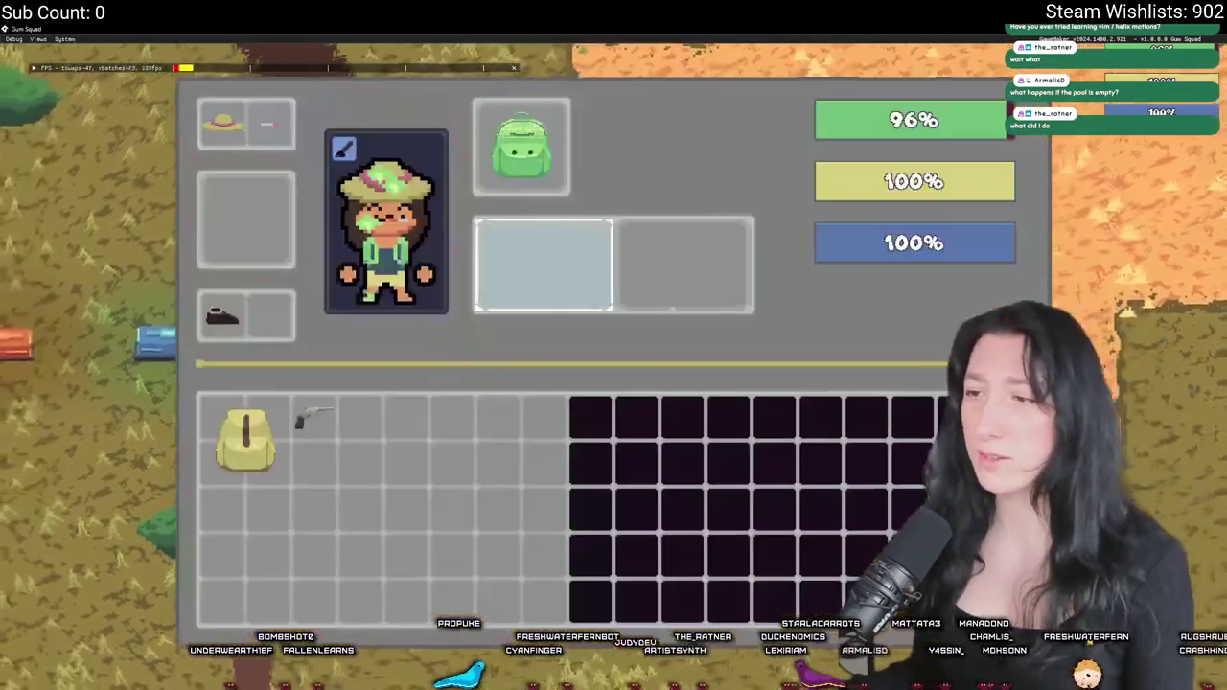
click(269, 417)
key(Tab)
key(Tab)
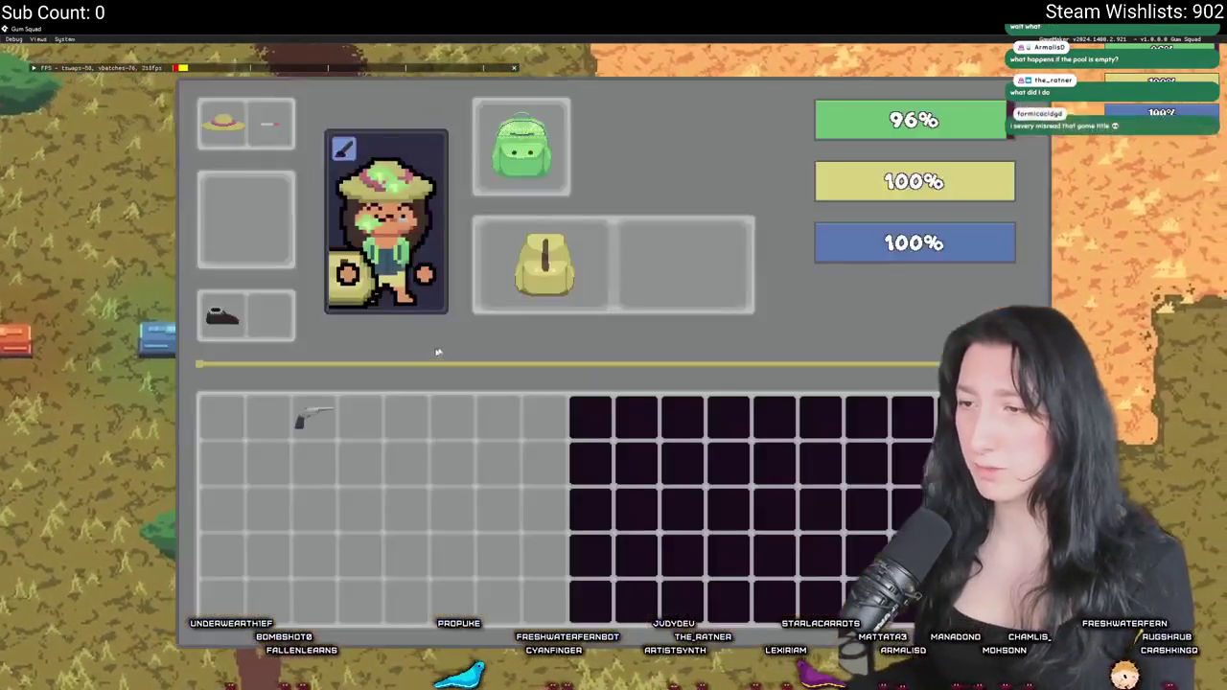
click(547, 260)
click(315, 415)
key(Tab)
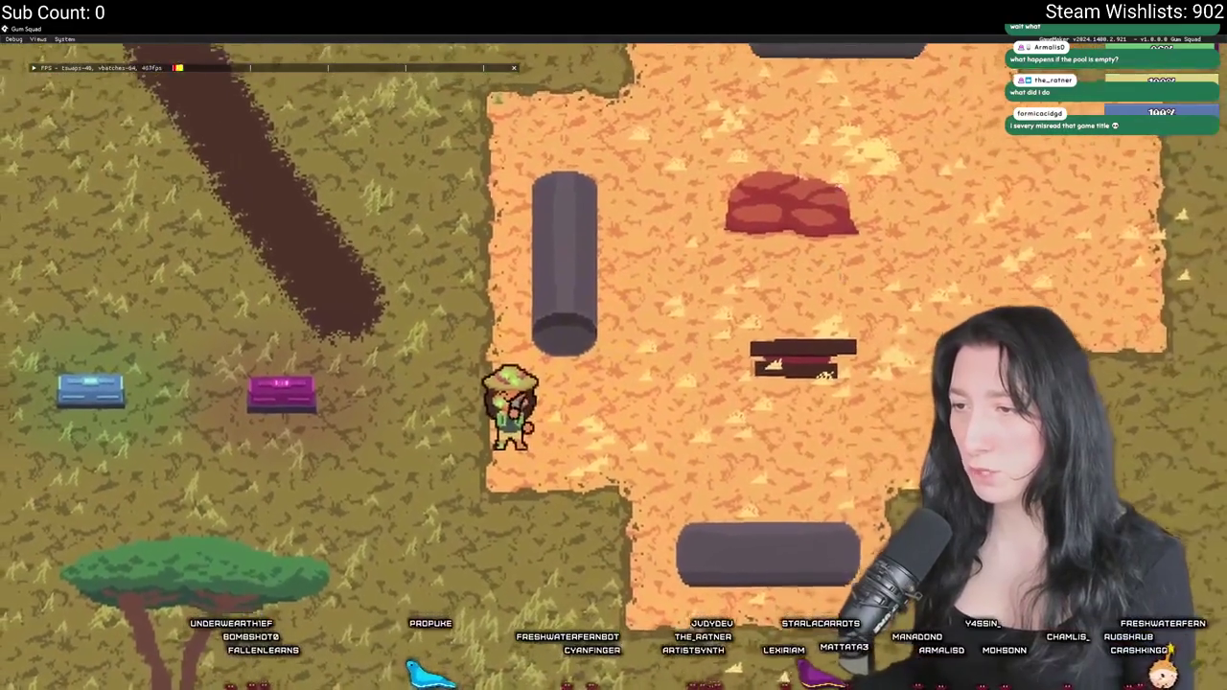
key(Tab)
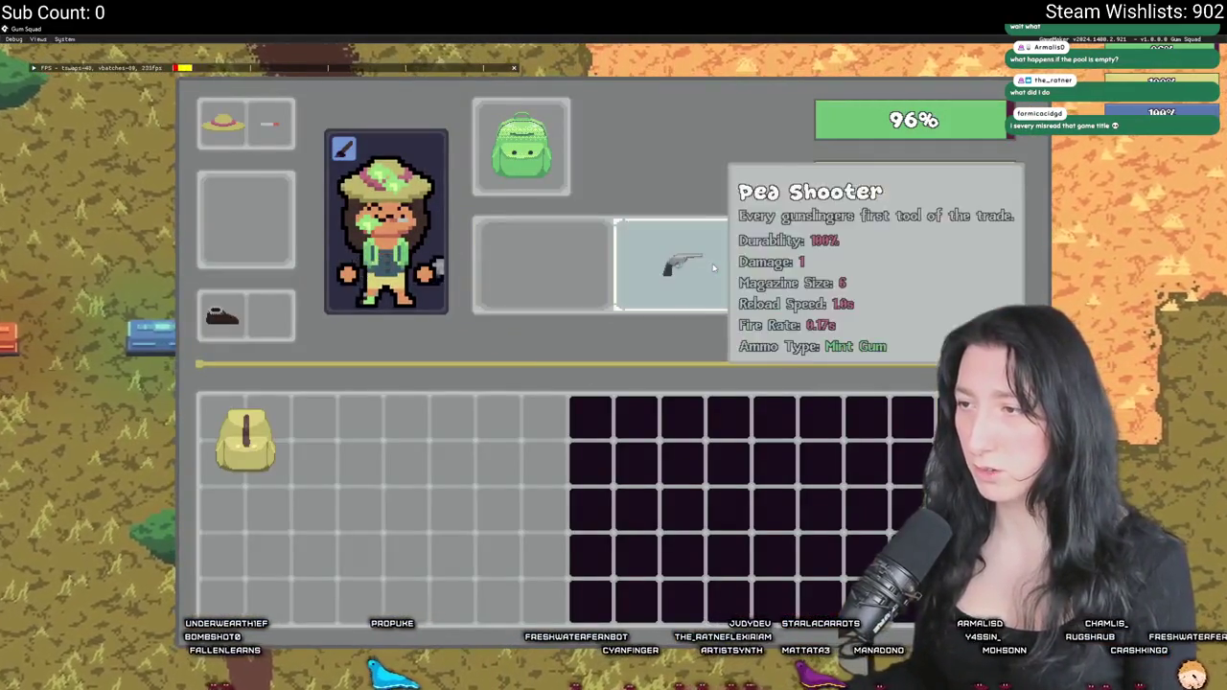
key(Tab)
- Defeat two enemies, loot their ammo and pistol, and put the pistol in the left weapon slot
key(w+a)
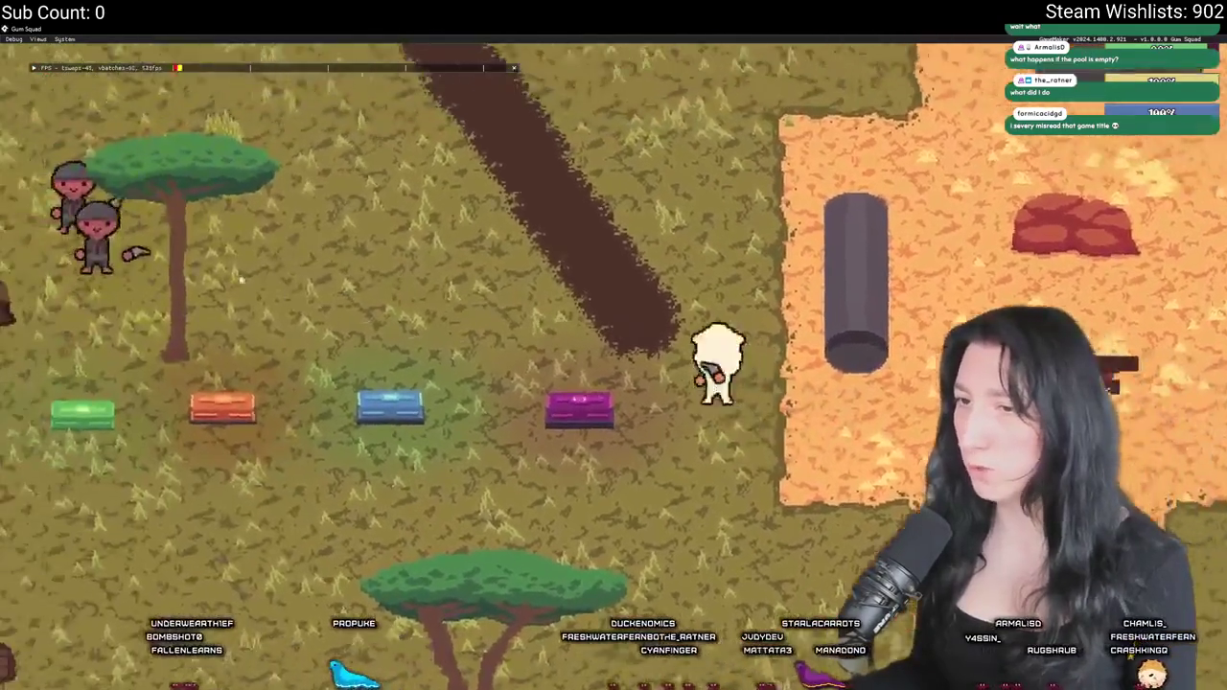
key(d+s)
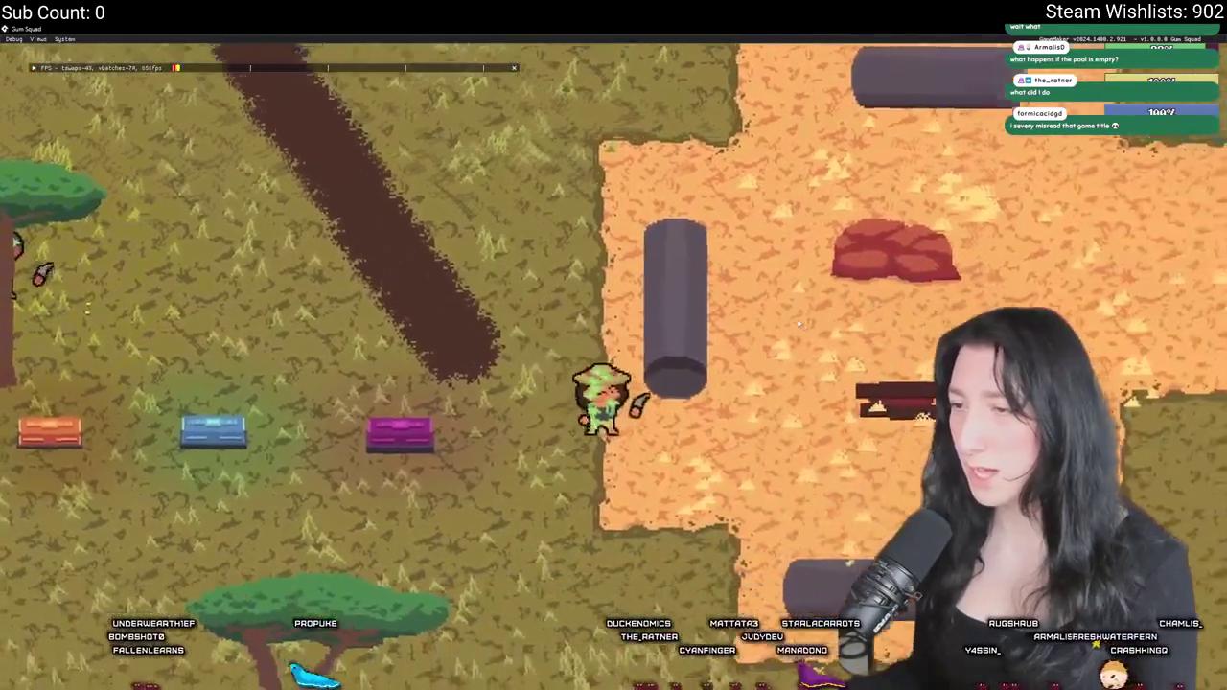
key(a+s)
key(a)
key(a)
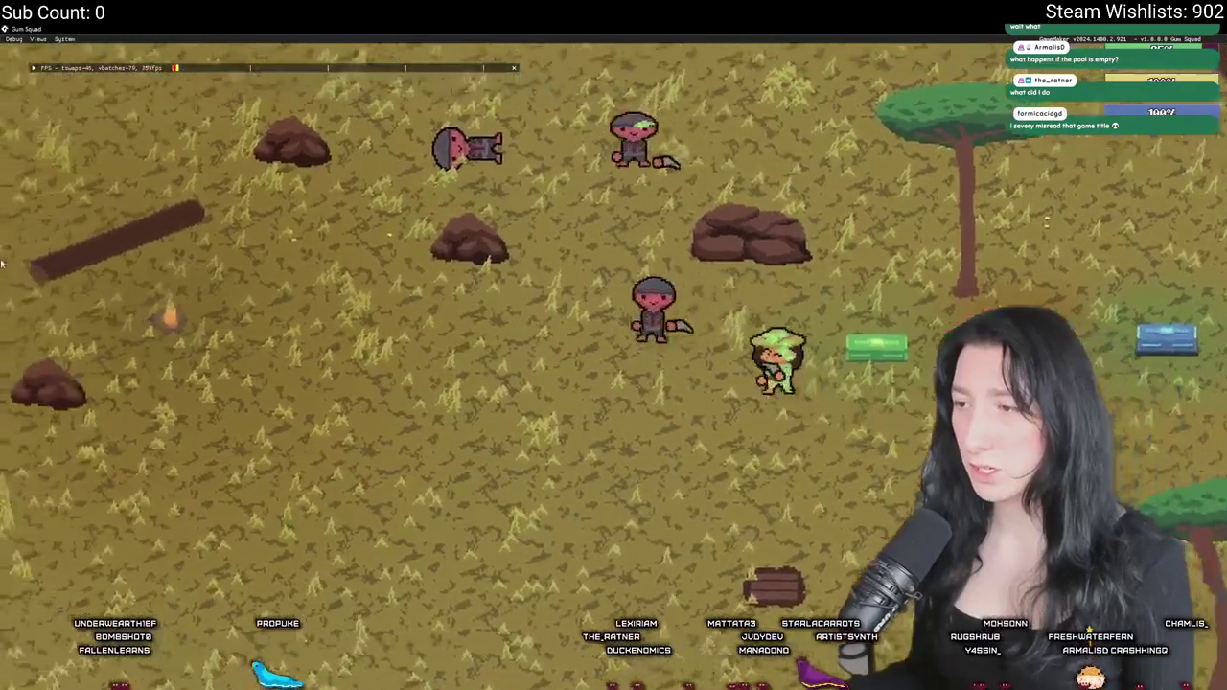
key(Tab)
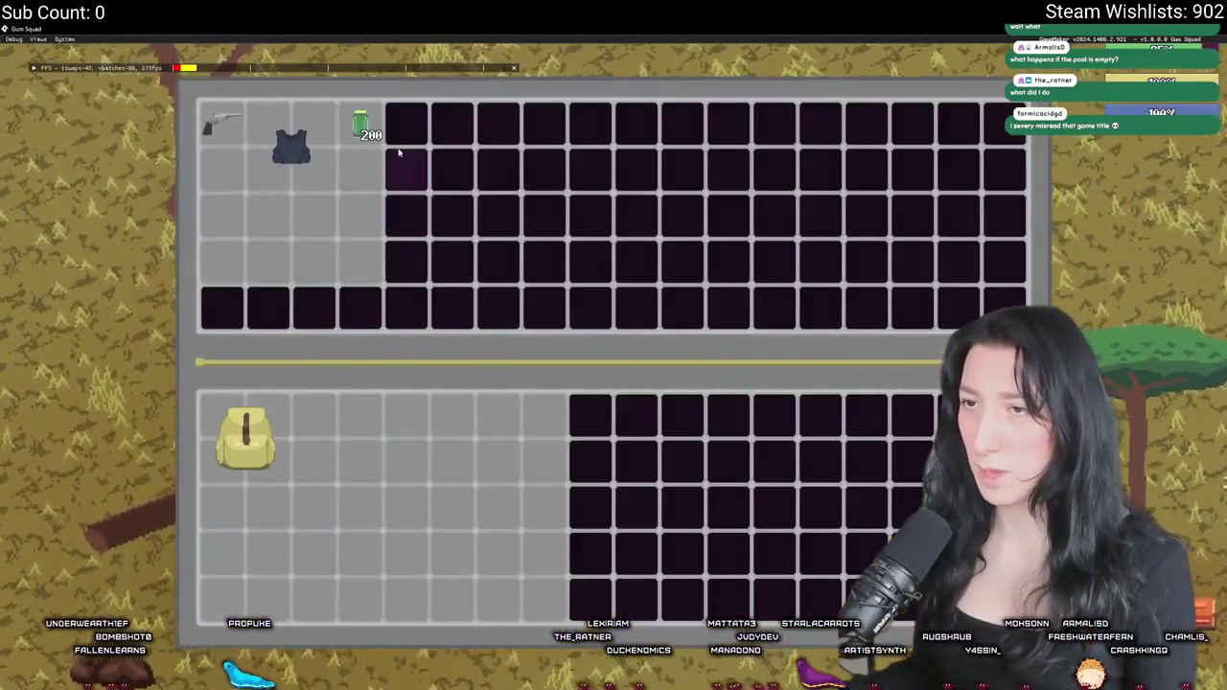
key(Tab)
key(d+s)
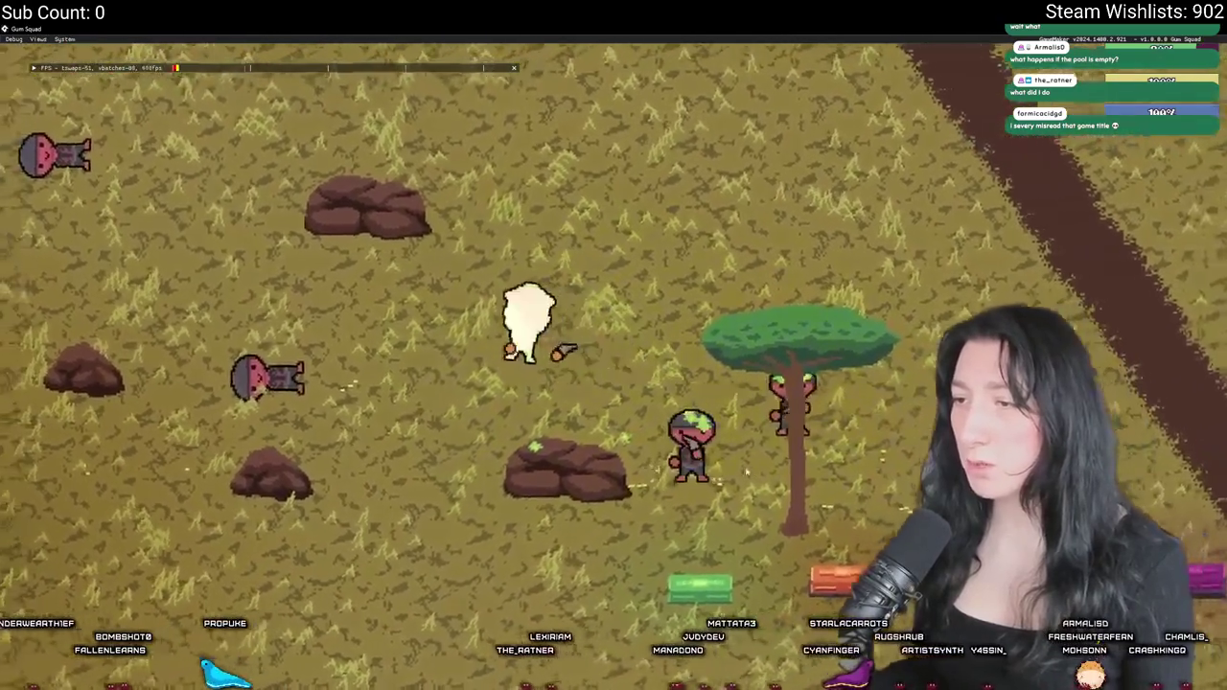
key(d)
key(d+s)
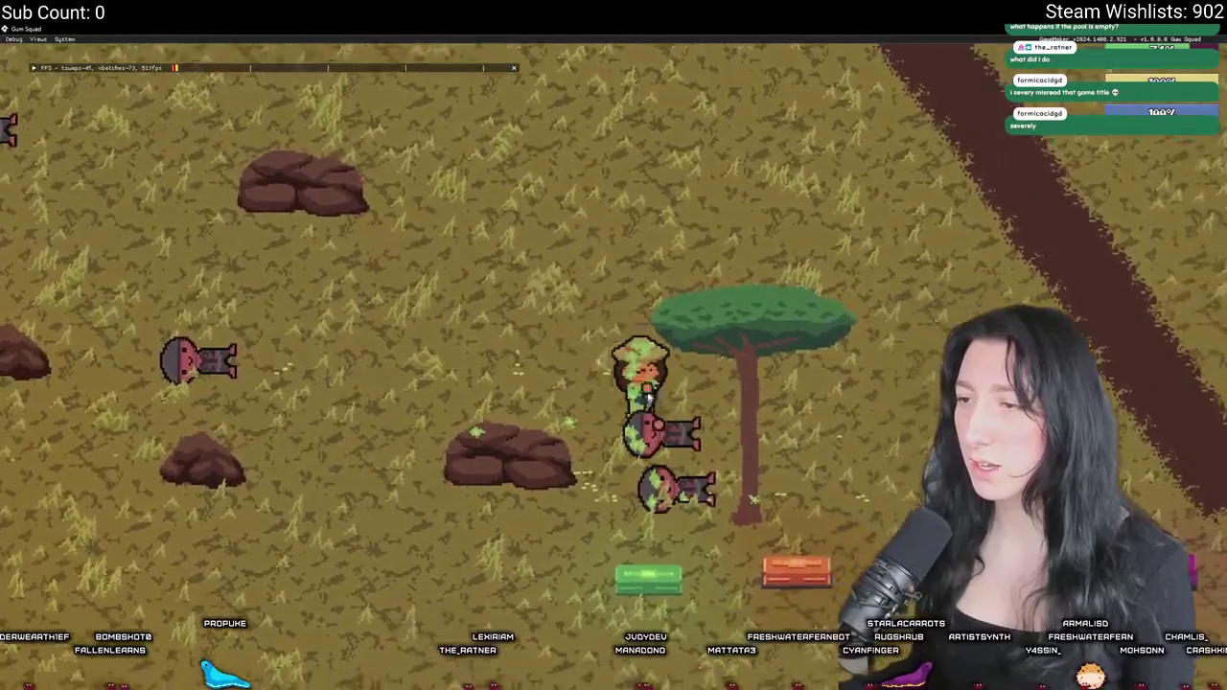
key(Tab)
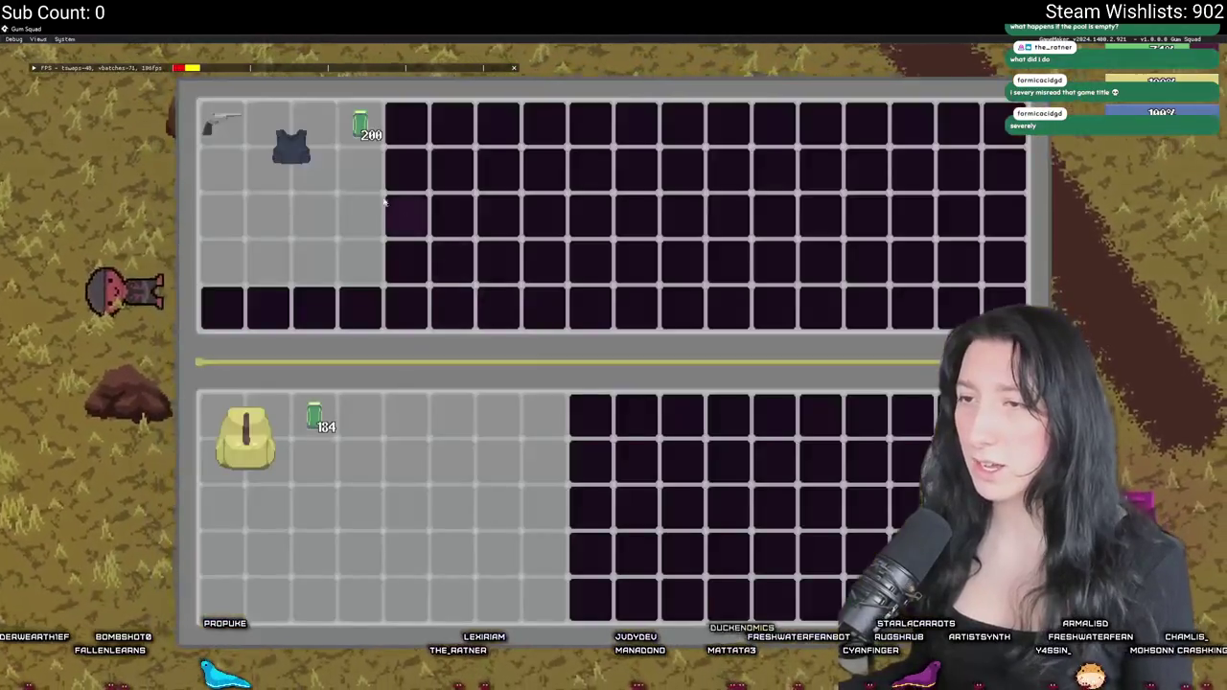
click(356, 124)
click(205, 123)
mouse_move(363, 420)
mouse_down()
mouse_move(282, 340)
mouse_move(565, 266)
mouse_up()
key(Tab)
- Explore the clearing and chests, recheck the Pea Shooter, then close the game window
key(d+s)
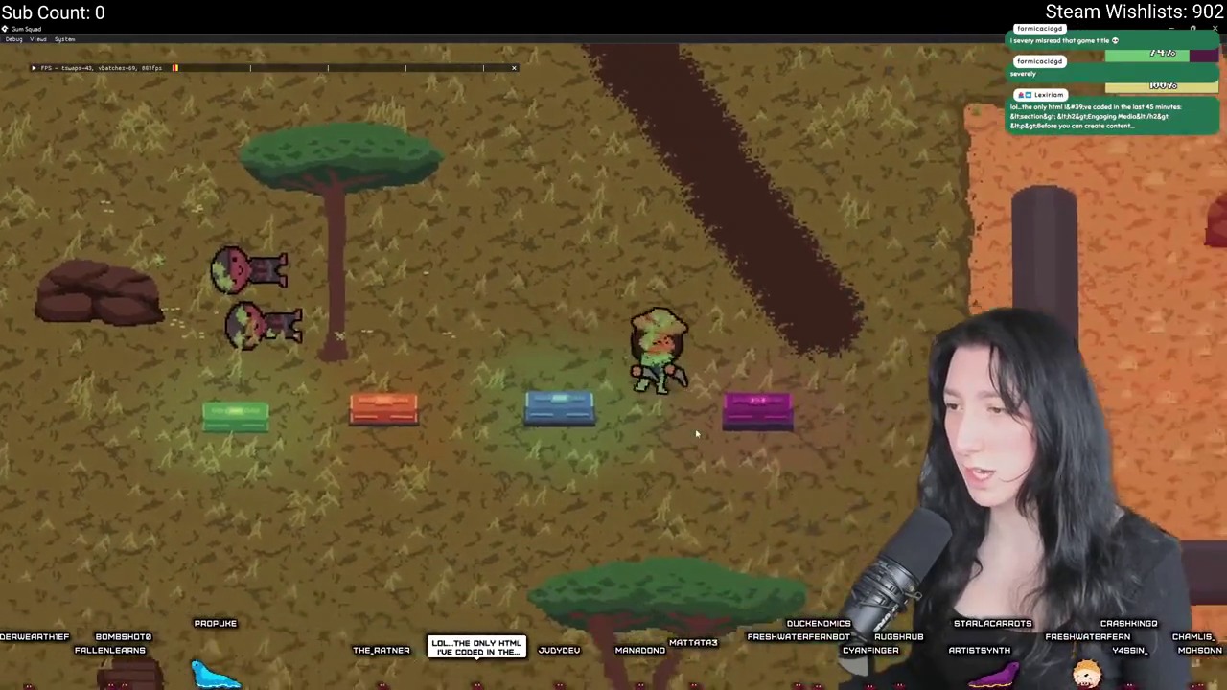
key(a)
key(d)
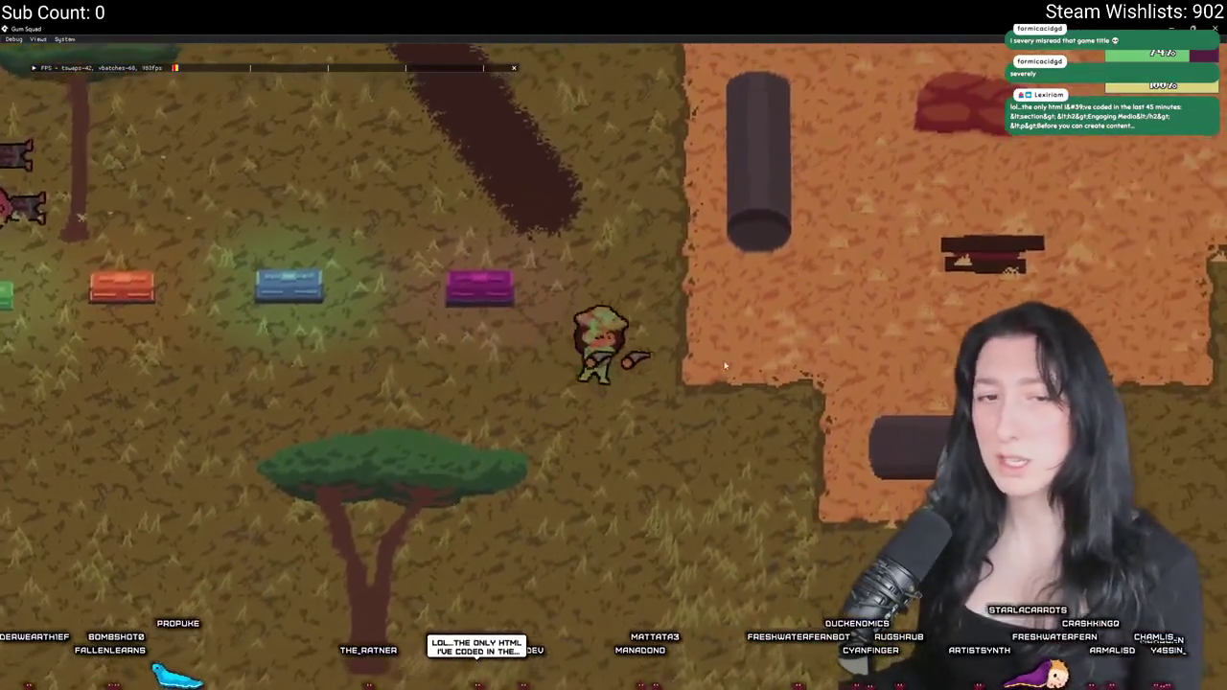
key(s)
key(a)
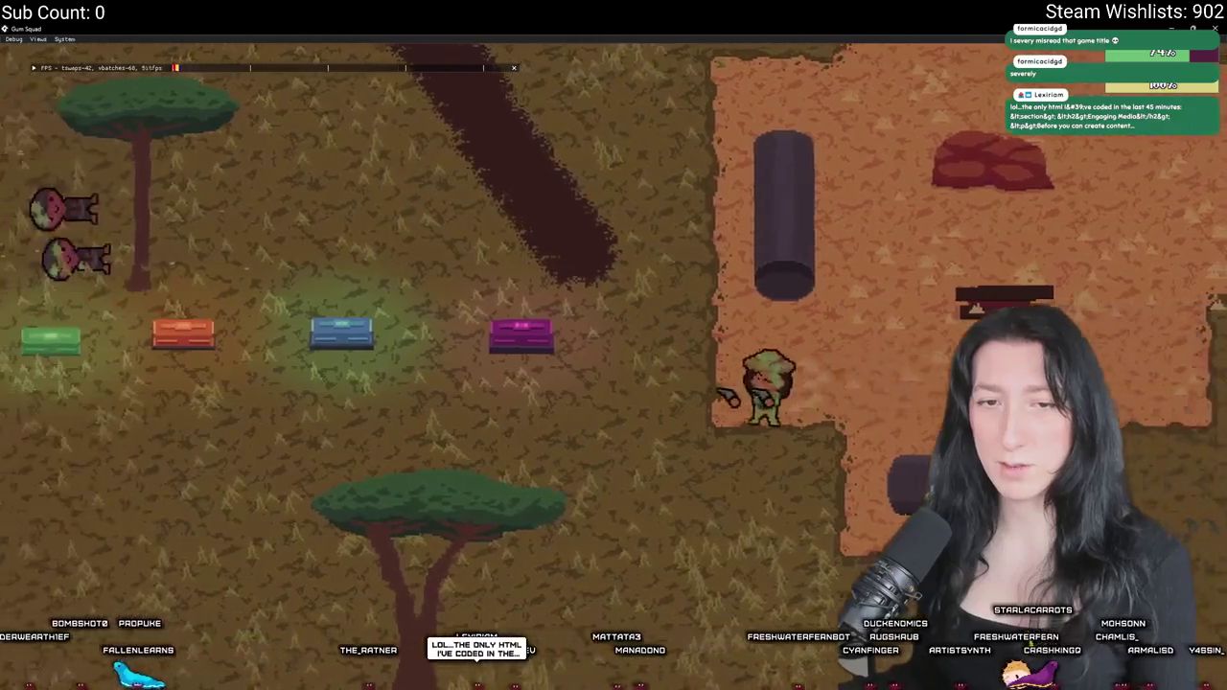
key(a)
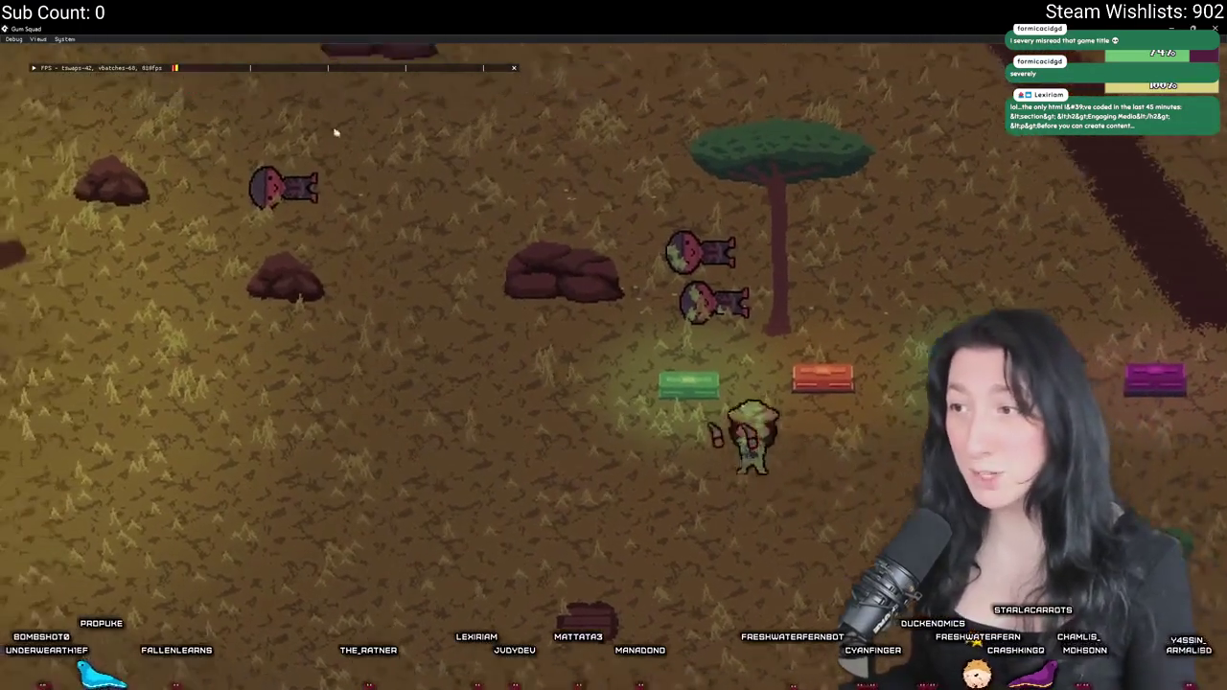
key(s)
key(a)
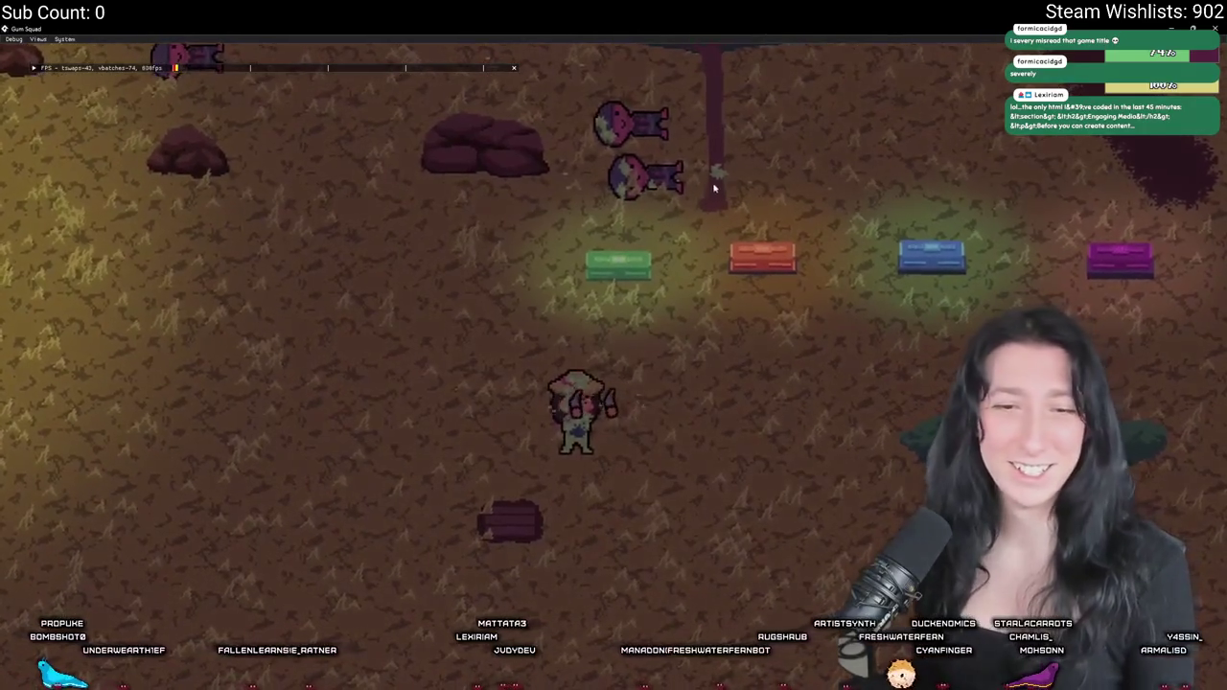
key(a)
key(w)
key(w)
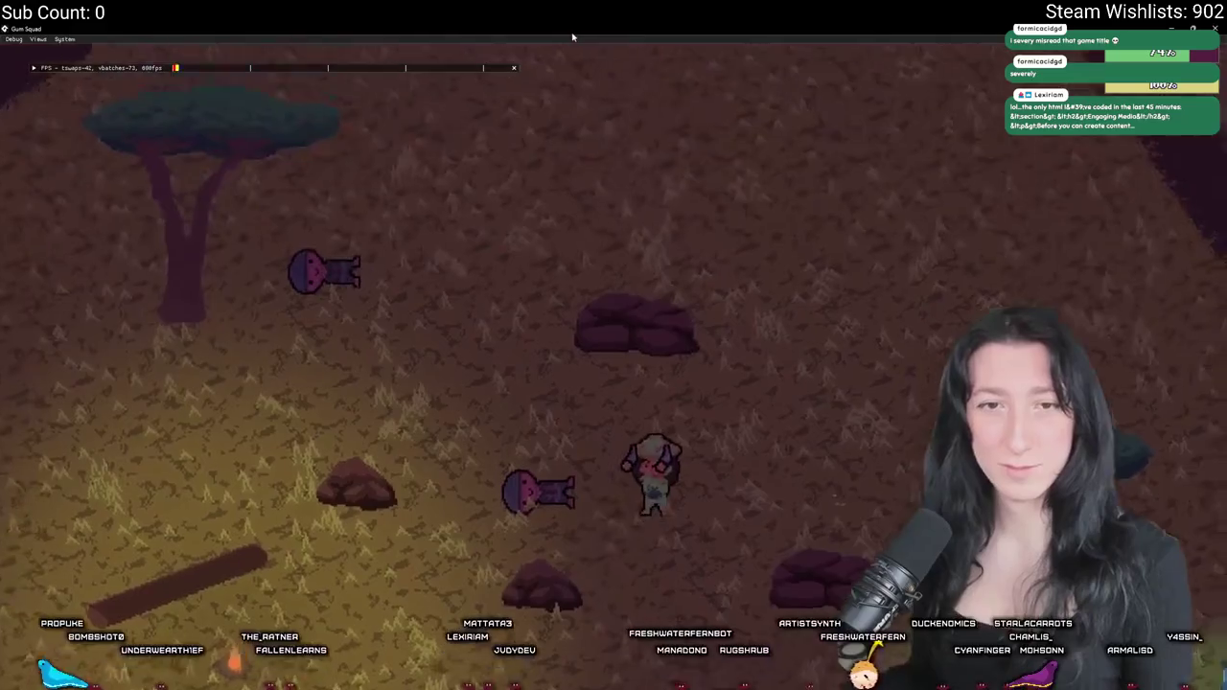
key(d)
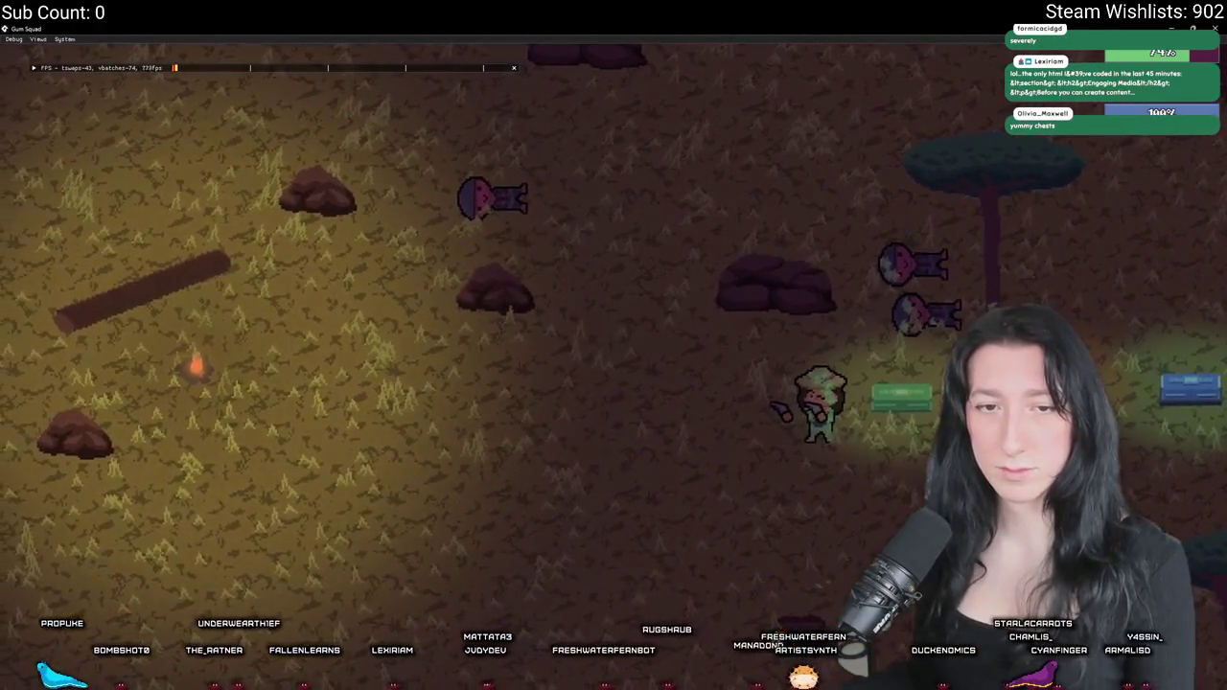
key(d)
key(Tab)
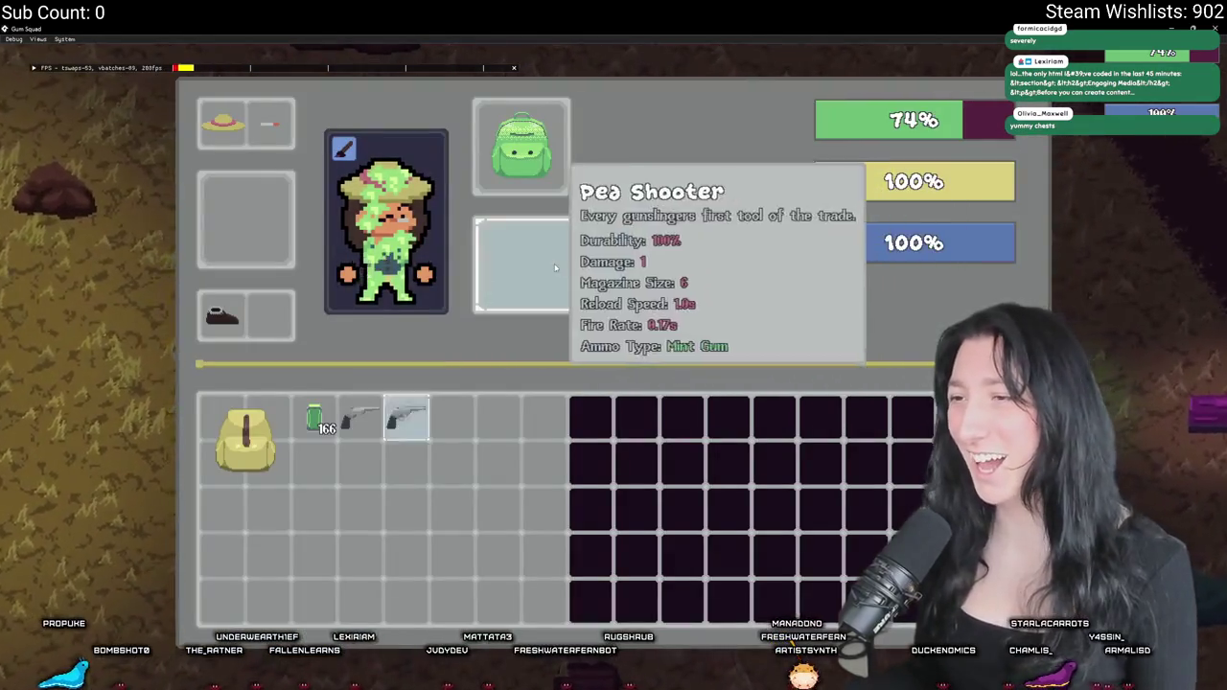
key(Tab)
key(d)
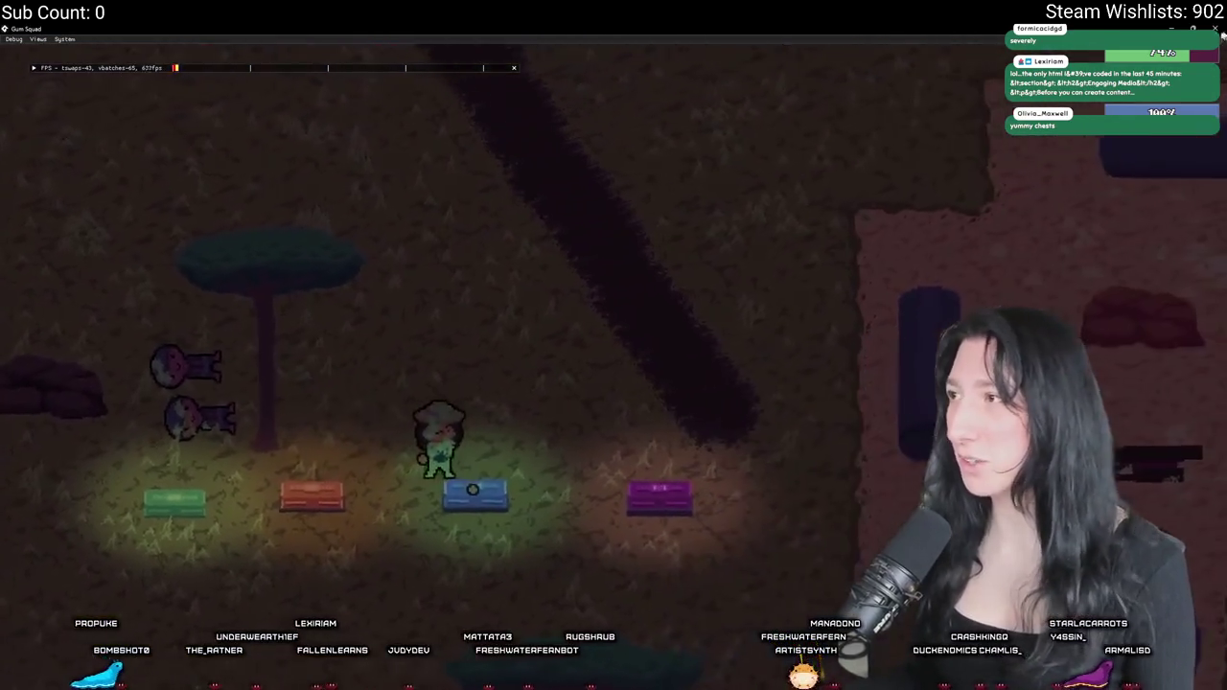
click(1213, 29)
scroll(460, 422, down, 2)
click(363, 364)
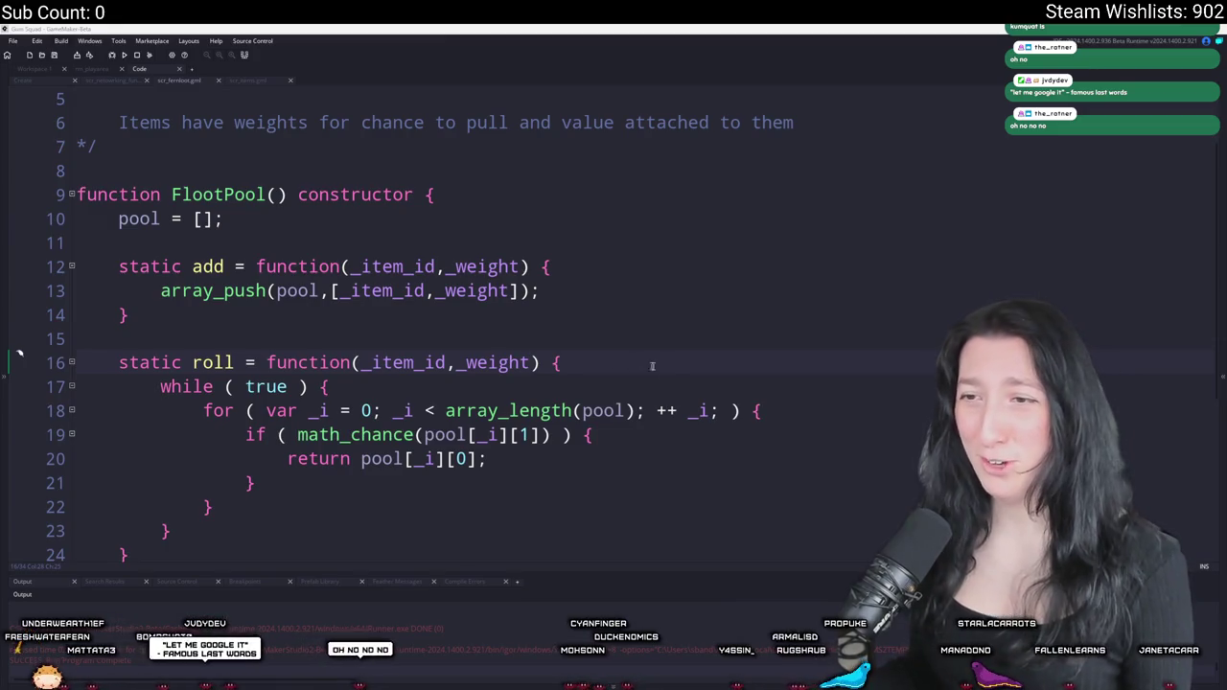
- Review scr_fernloot, selecting the FlootPool name and placing the caret on its constructor line
scroll(644, 362, down, 1)
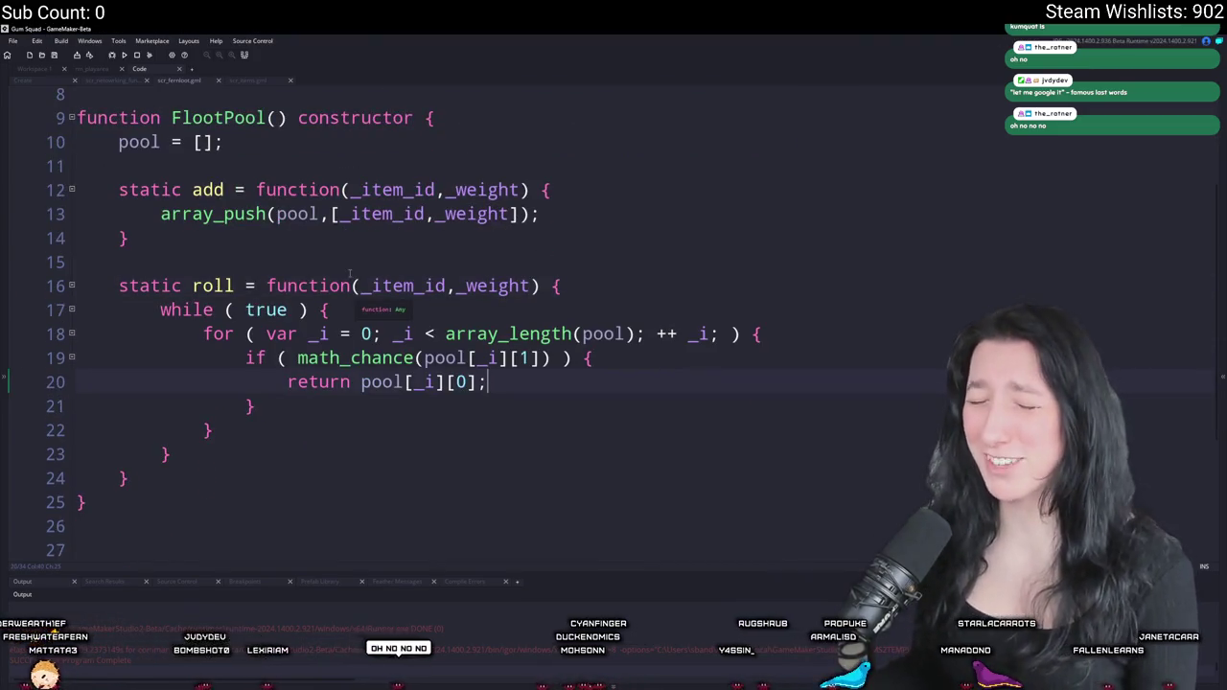
scroll(231, 253, up, 1)
double_click(220, 174)
scroll(175, 401, down, 3)
scroll(175, 400, up, 2)
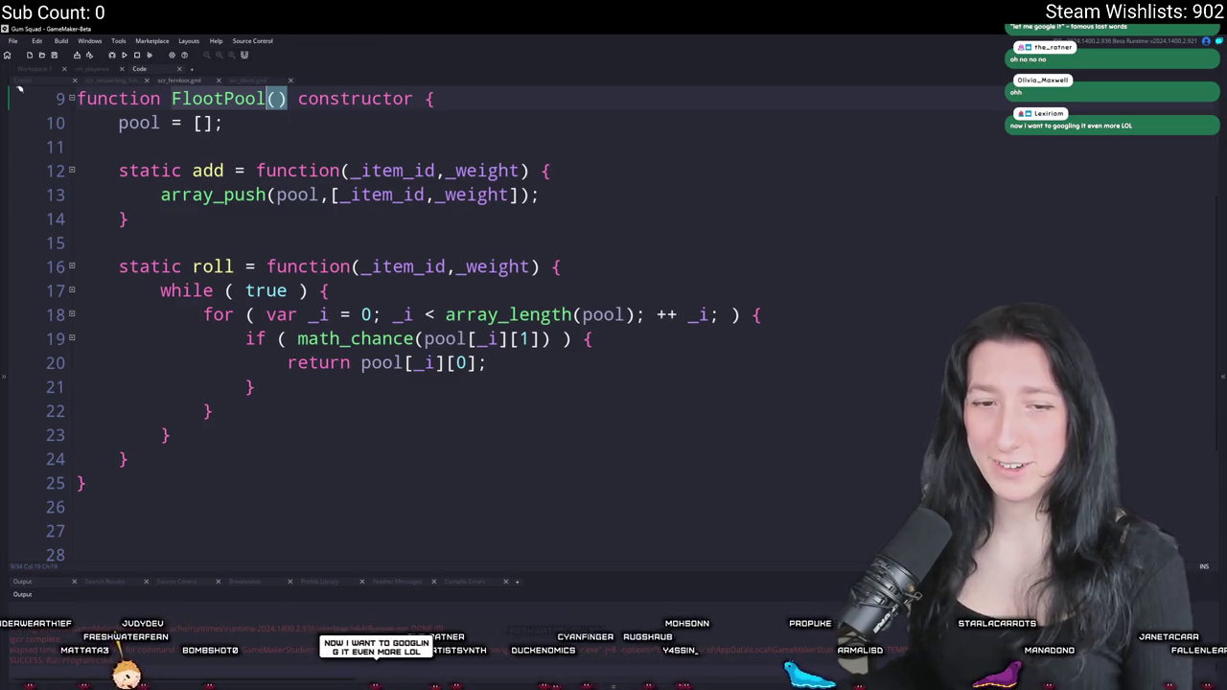
scroll(383, 287, up, 2)
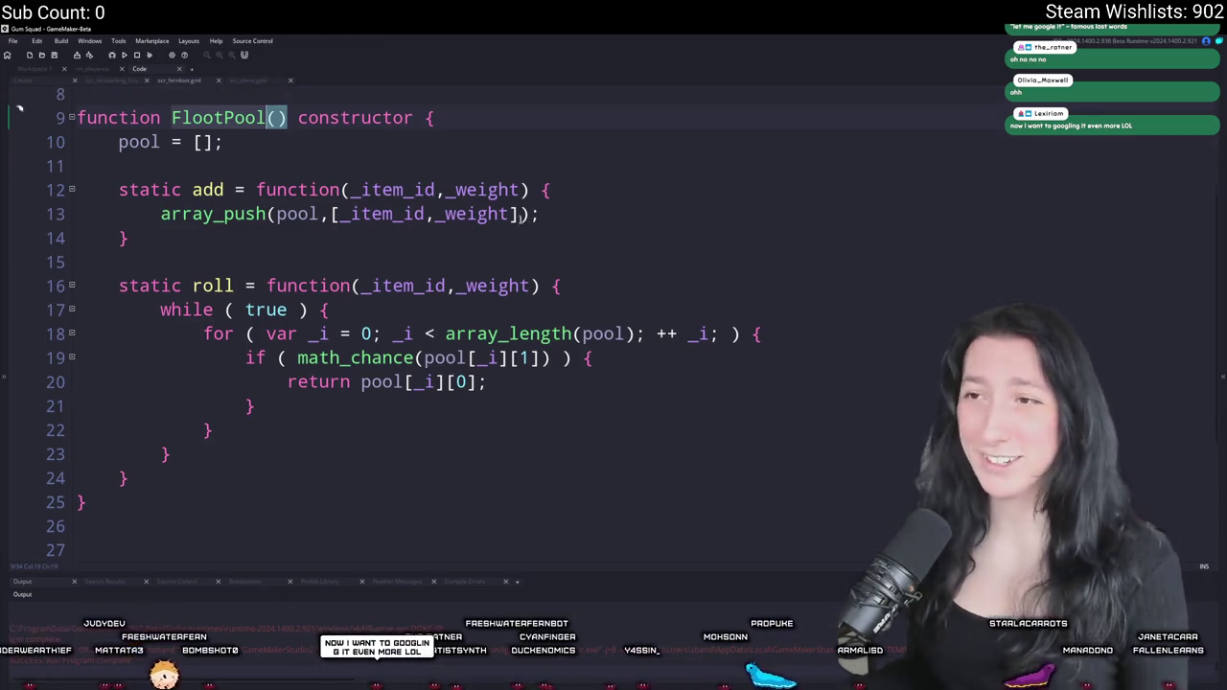
click(501, 206)
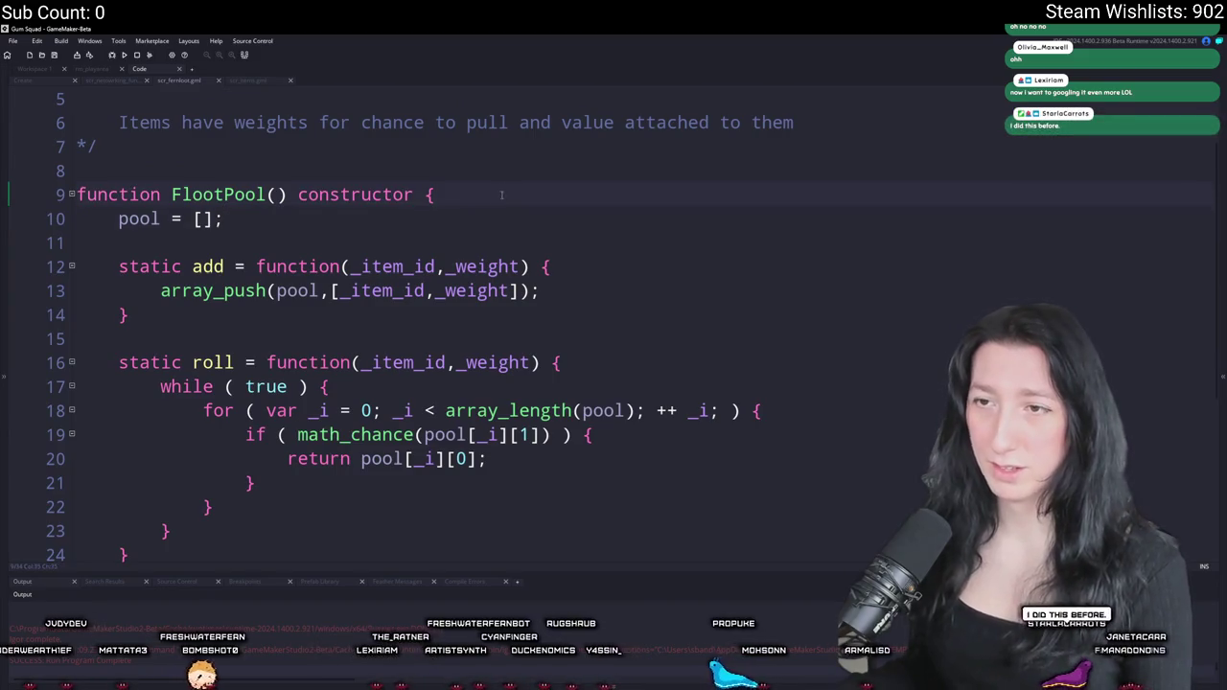
scroll(501, 184, down, 1)
- Below roll, declare static item_loot_value_less_than(_loot_value) with an empty body
click(241, 484)
key(Return)
key(Return)
text(static)
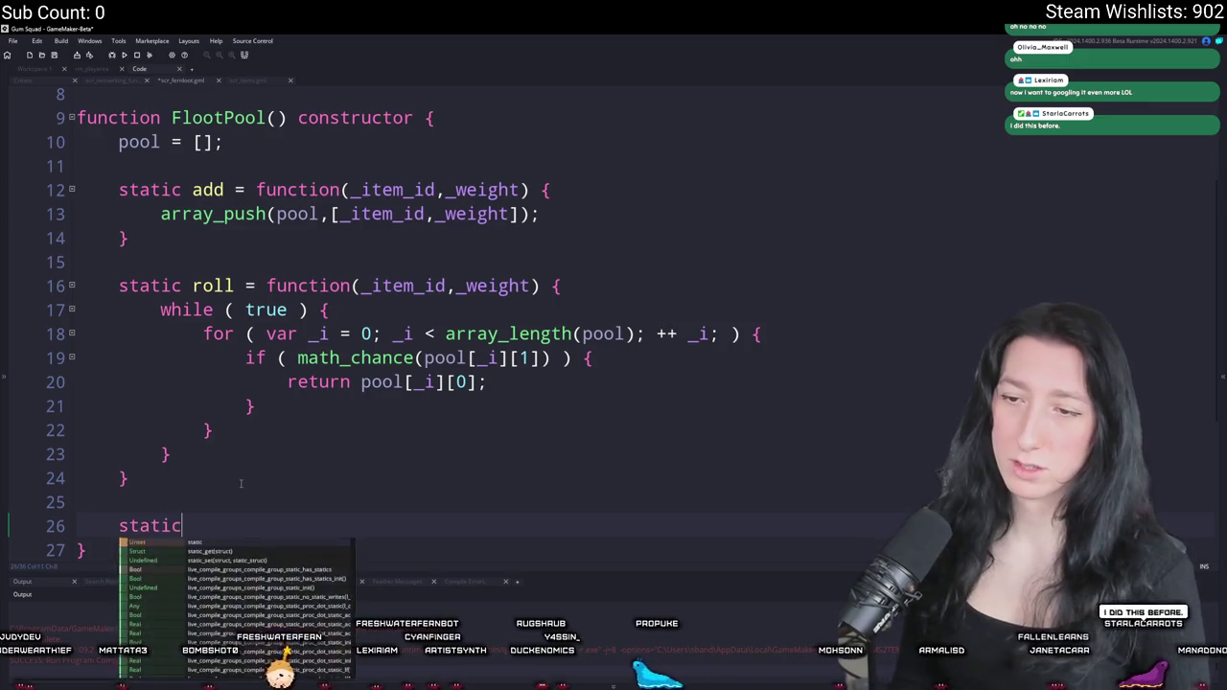
text( poole)
key(BackSpace)
key(BackSpace)
key(BackSpace)
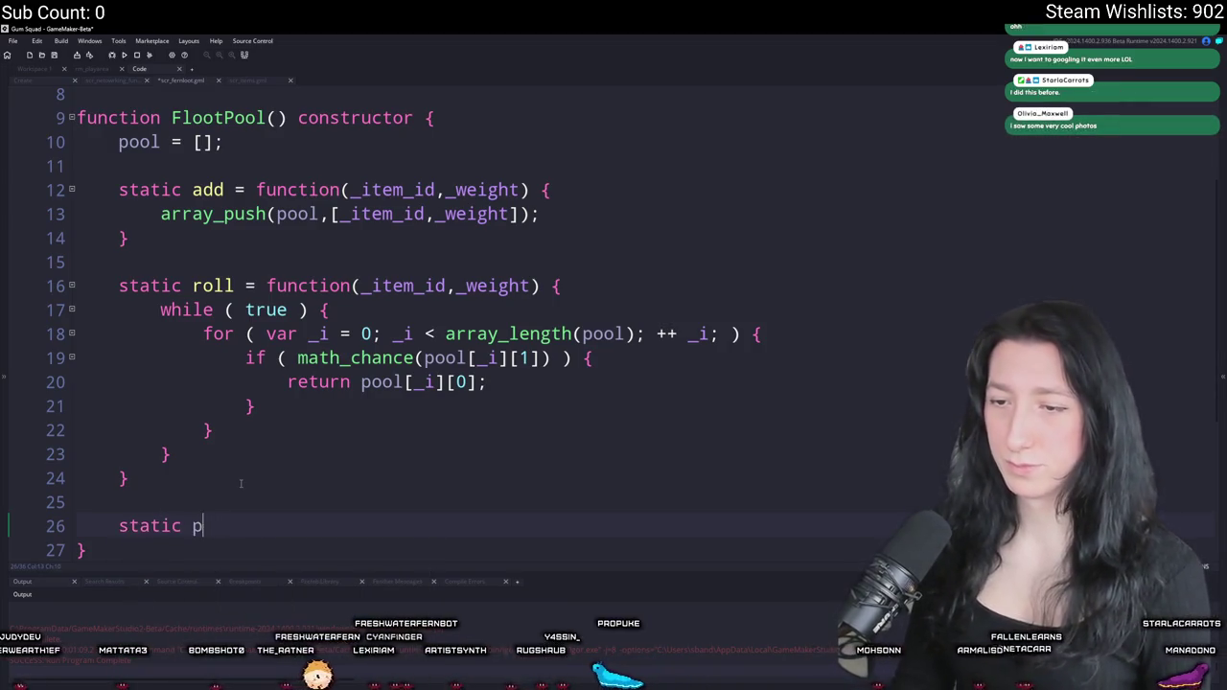
key(BackSpace)
text(has_itemki)
key(BackSpace)
key(BackSpace)
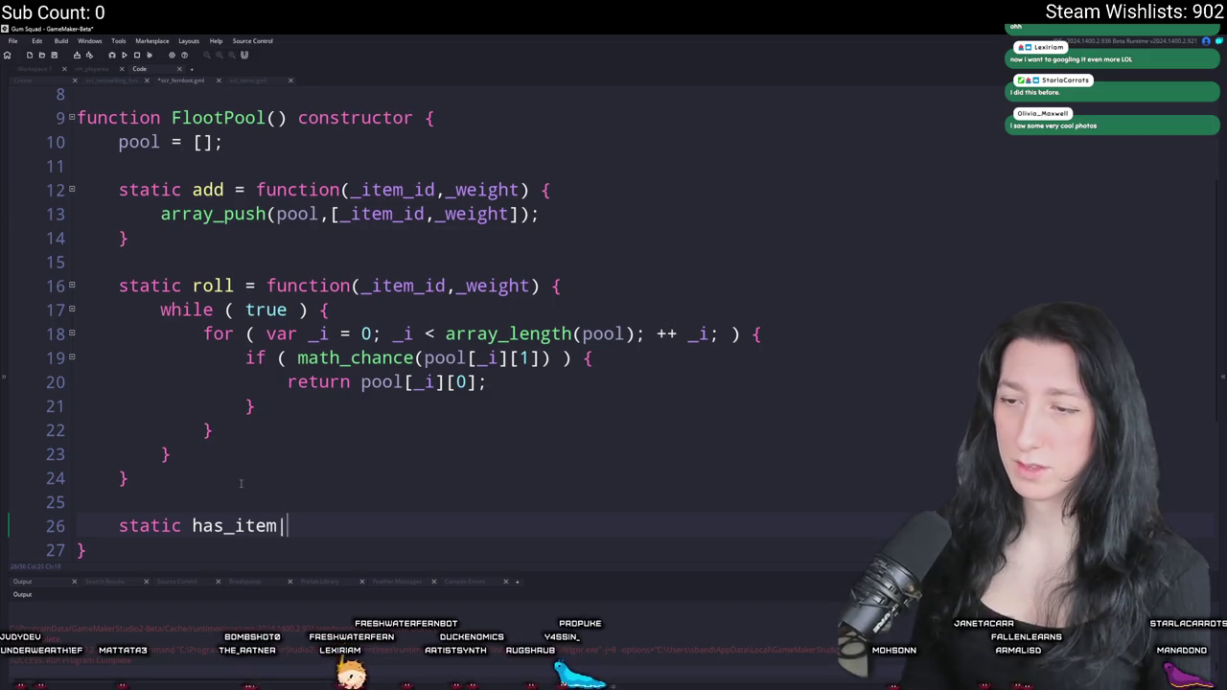
key(BackSpace)
key(BackSpace)
key(BackSpace)
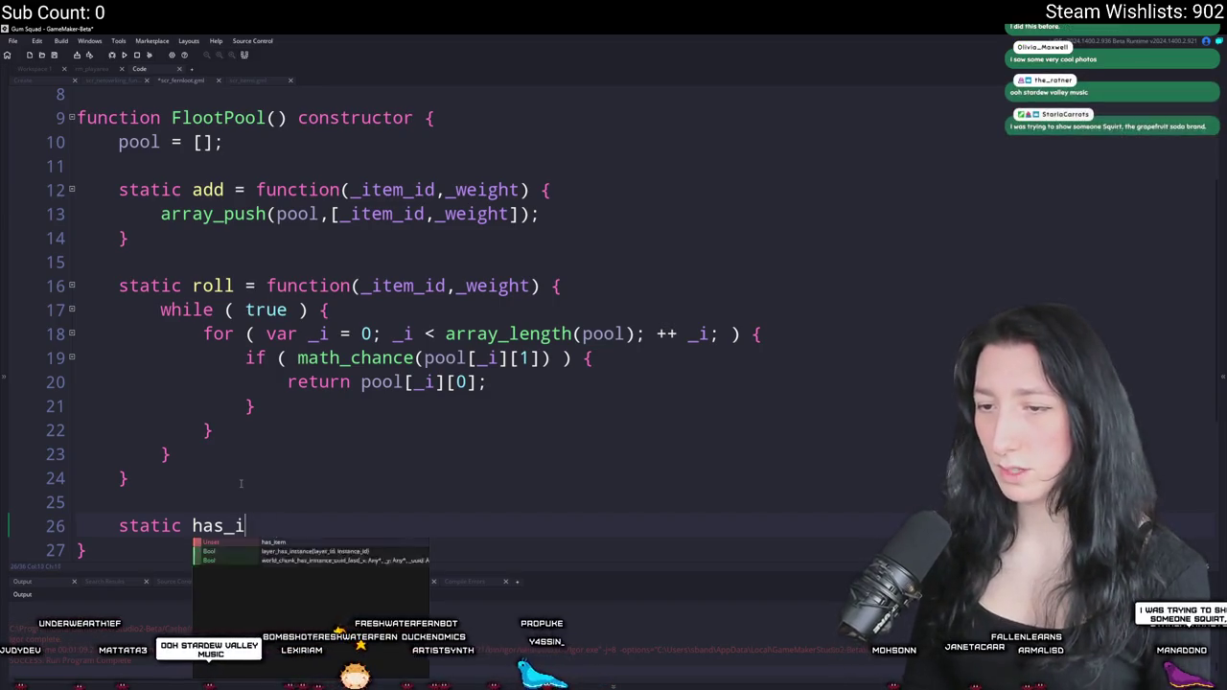
text(tem_loot_value)
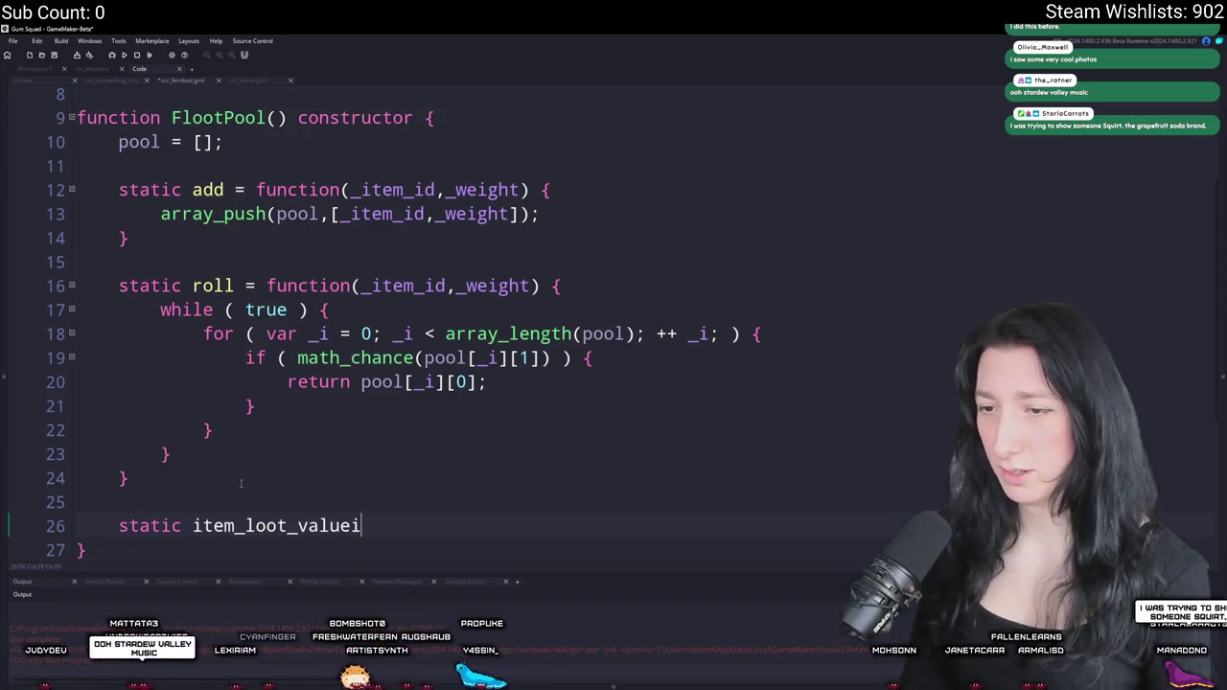
key(BackSpace)
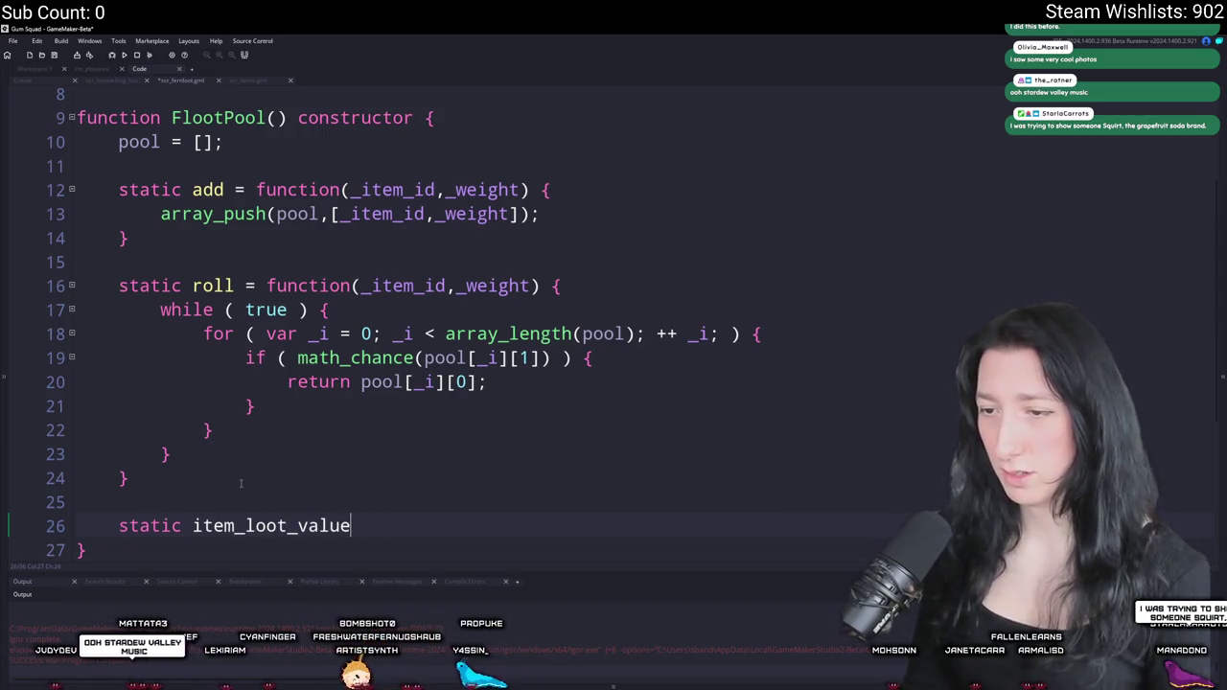
text(_less)
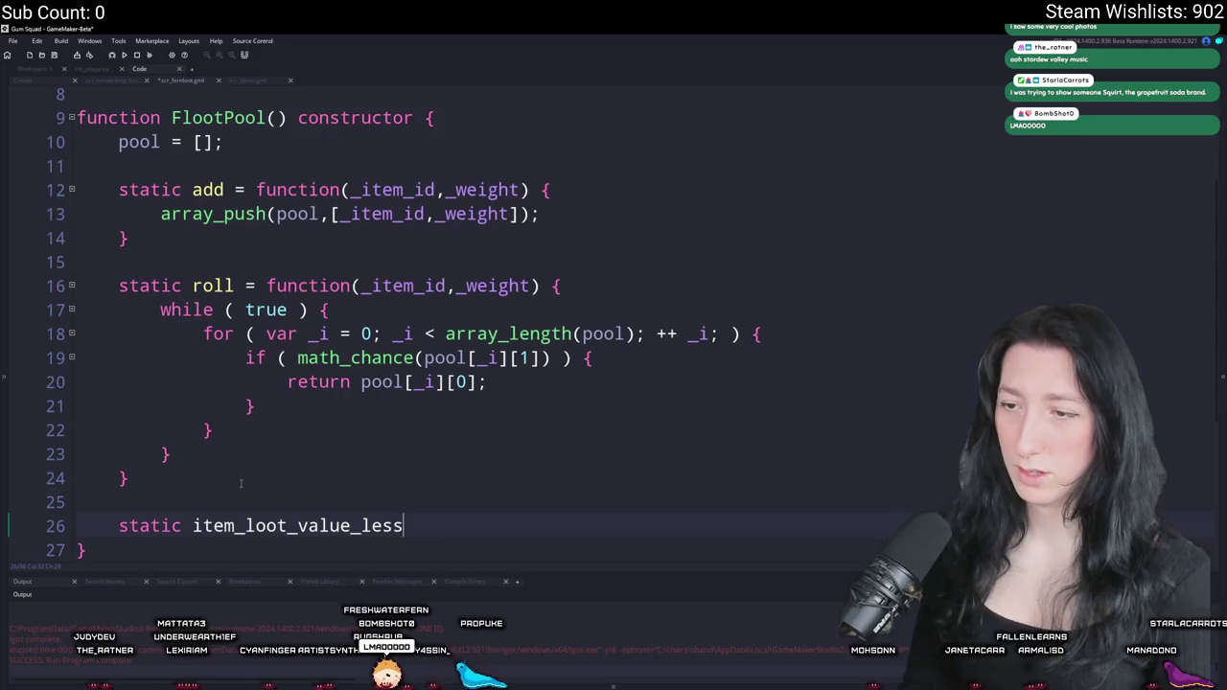
text(_than(_loot_value)
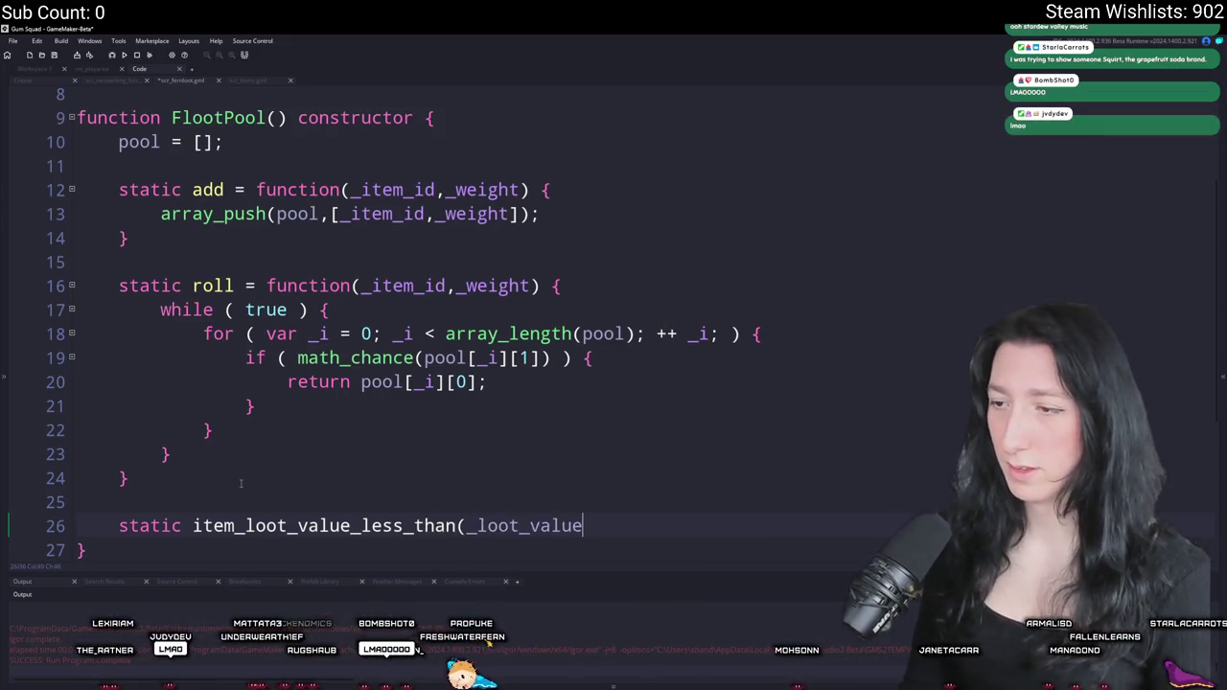
text(=0)
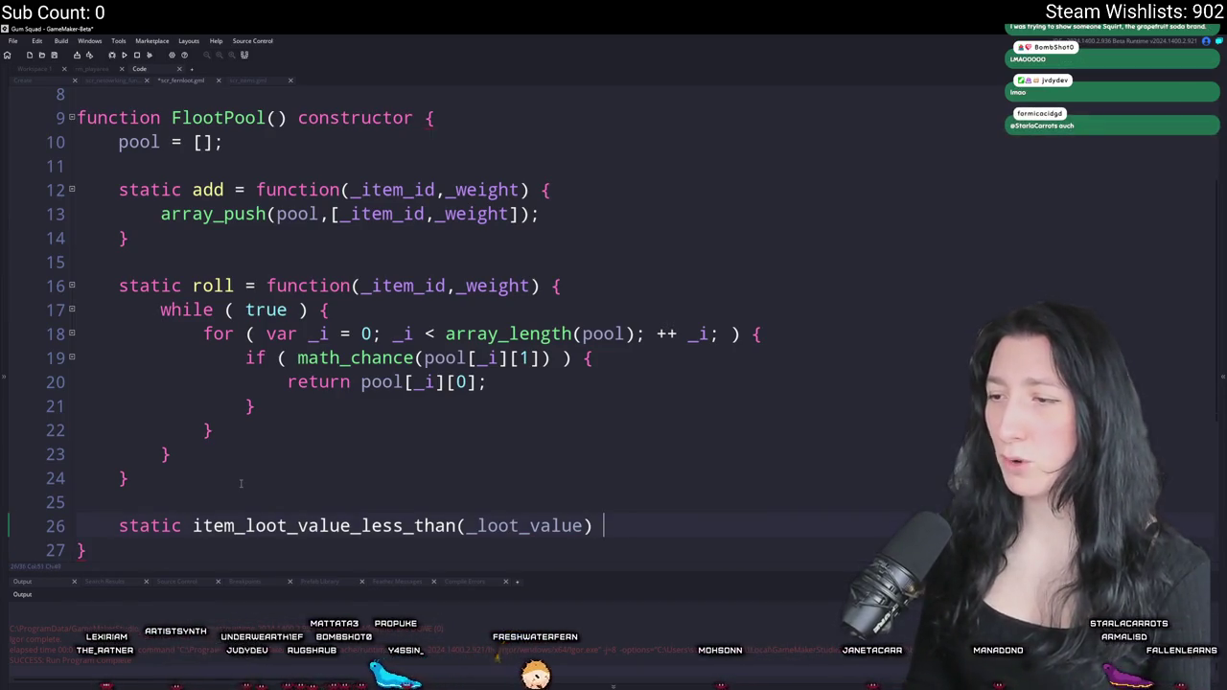
text({)
scroll(542, 484, down, 2)
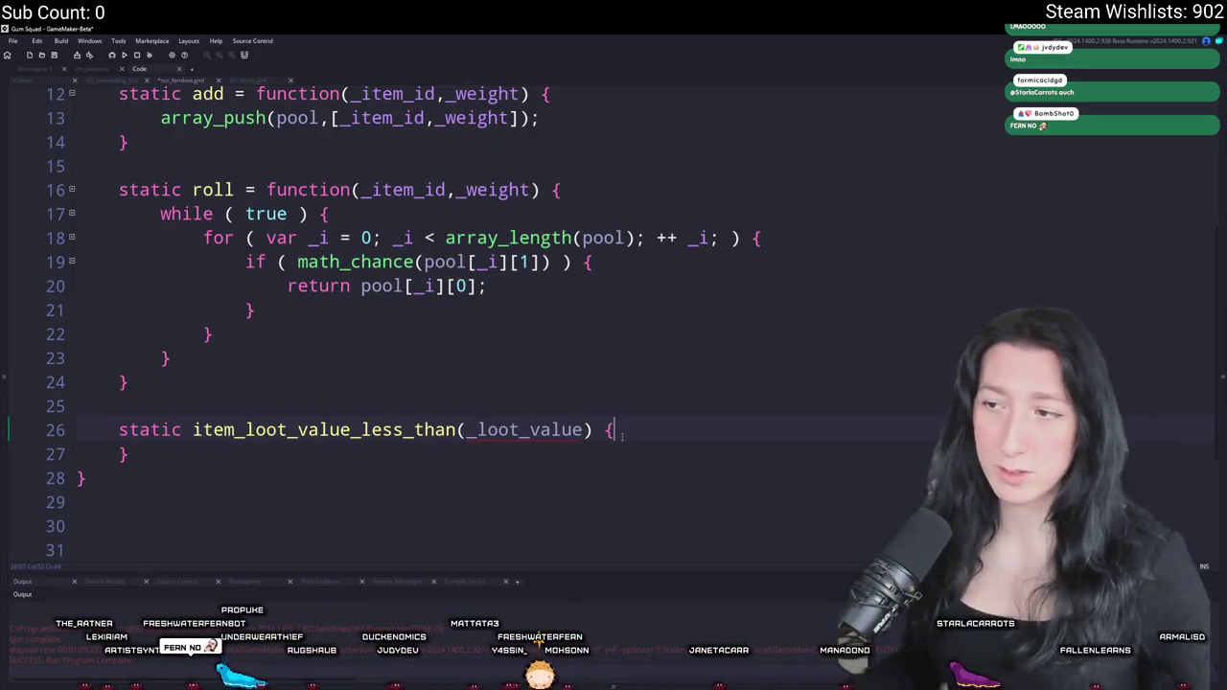
key(Return)
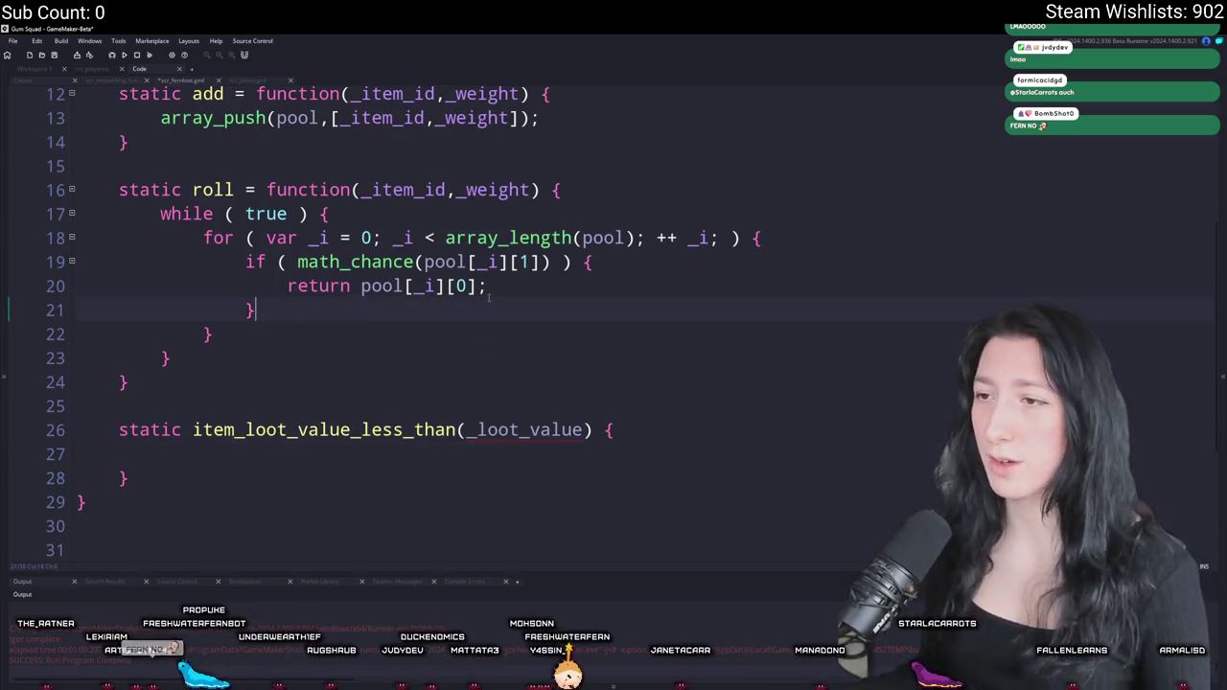
scroll(312, 238, up, 1)
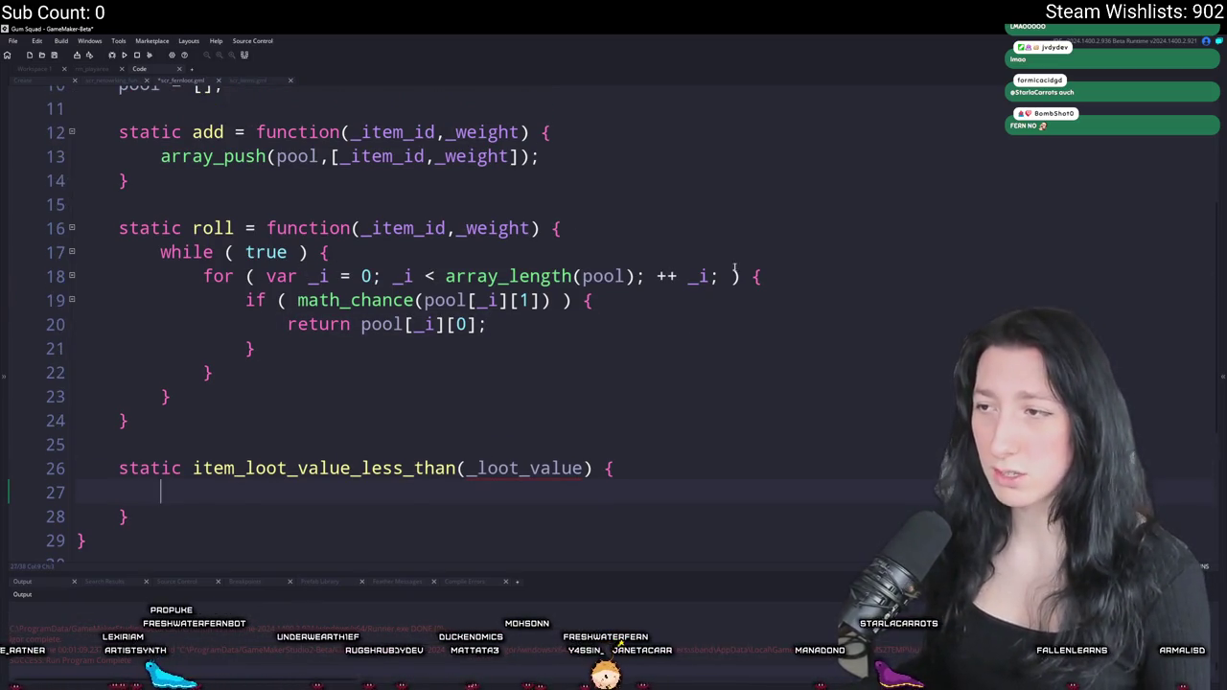
- Copy roll's for-loop header over the pool into item_loot_value_less_than
click(204, 276)
key(shift+End)
key(ctrl+c)
click(288, 492)
key(ctrl+v)
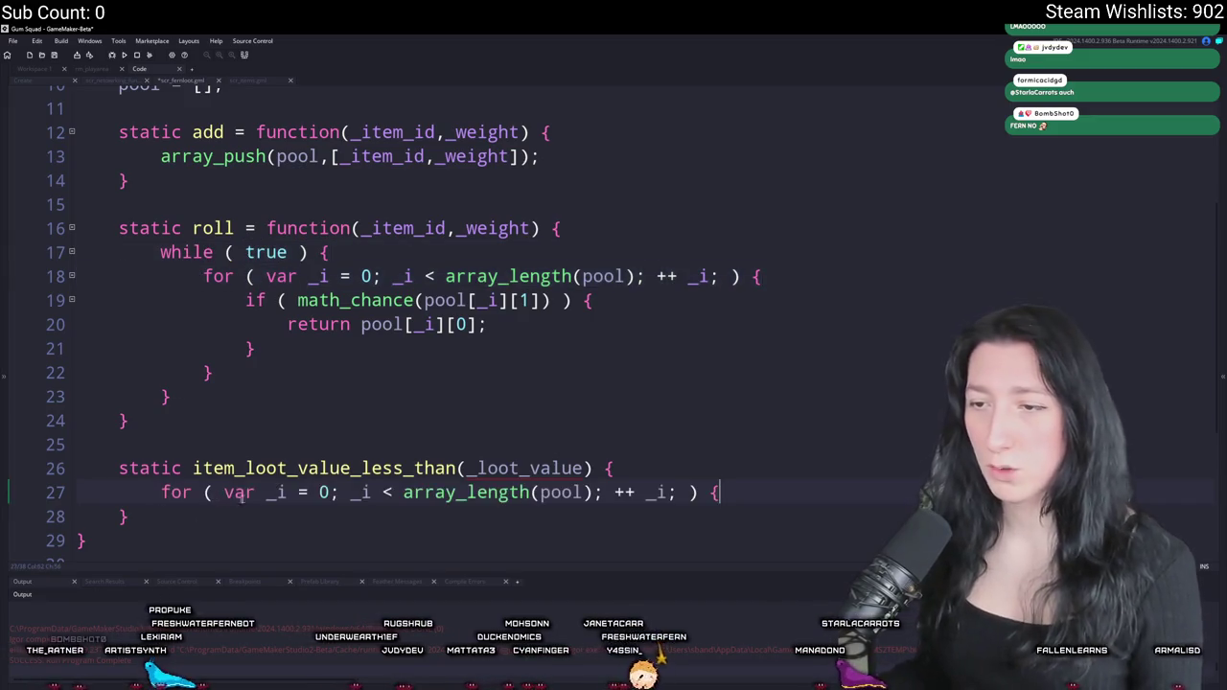
scroll(528, 392, down, 2)
- Inside the loop, add 'if (item_get_loot_value(pool[_i][0]) < _loot_value) return true;'
click(821, 419)
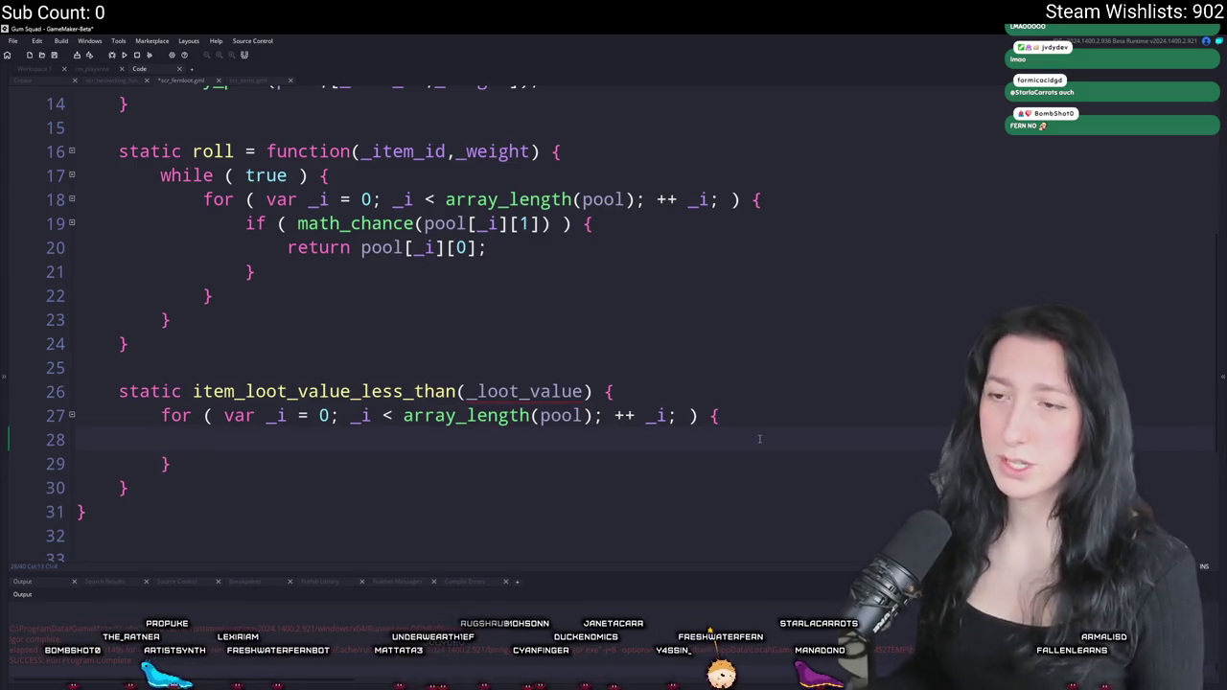
text(item_get)
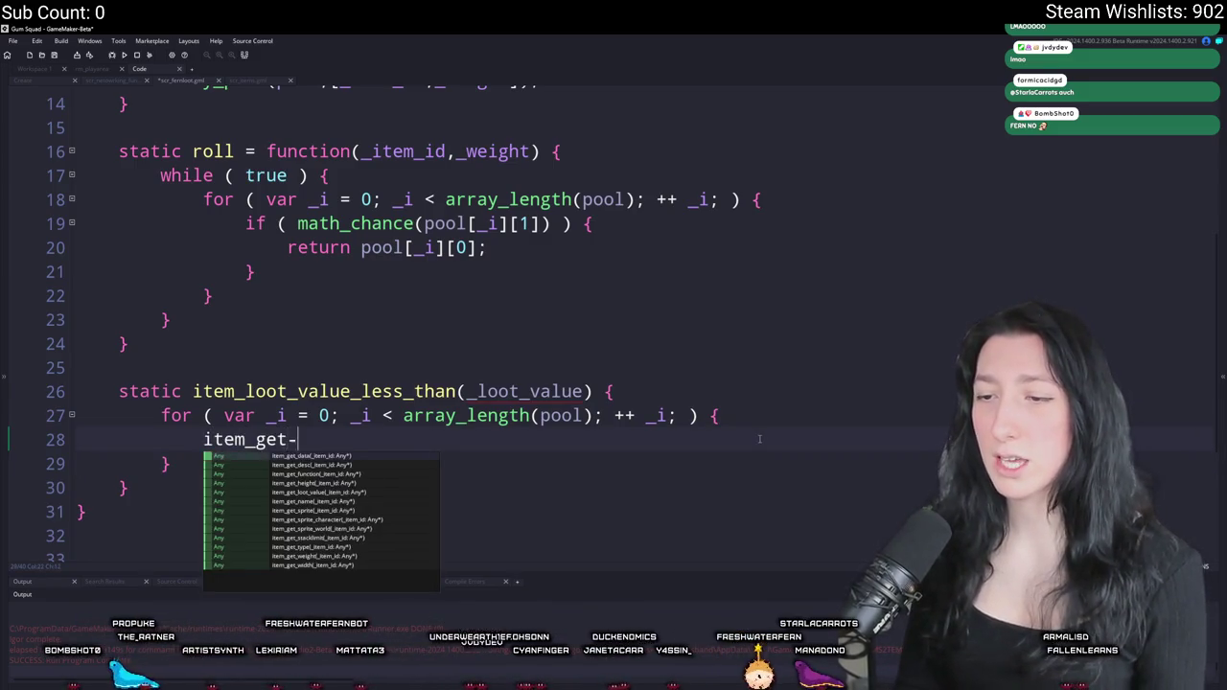
text(_l)
key(Return)
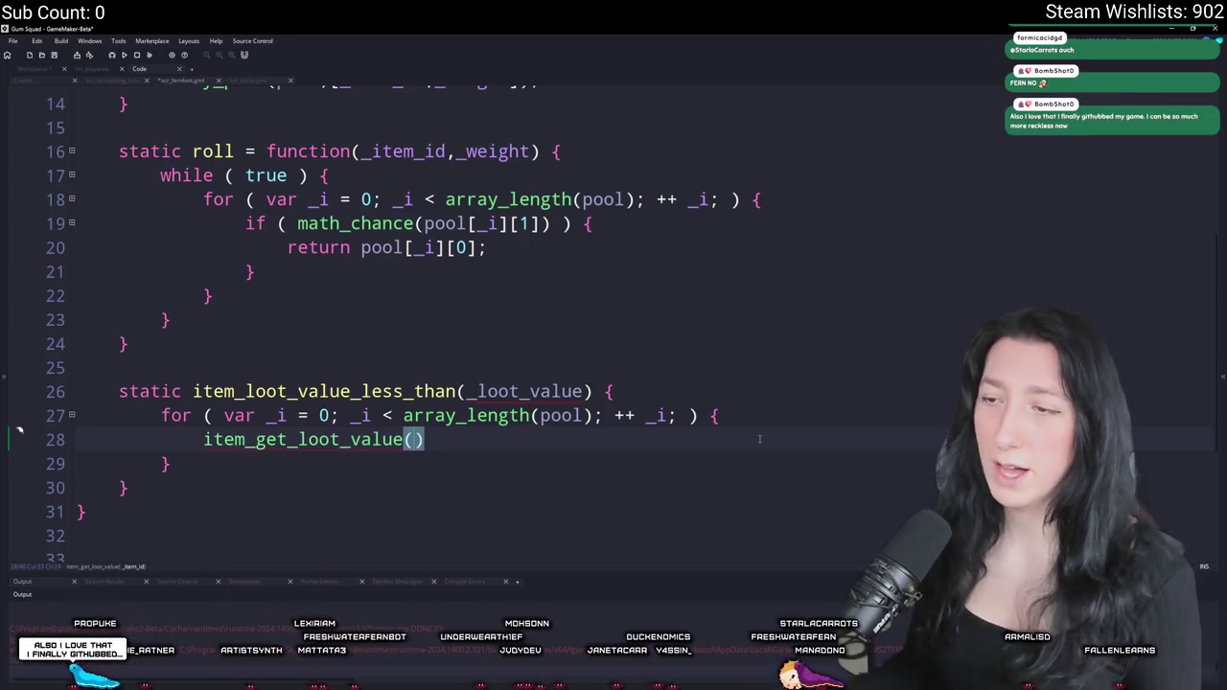
text(pool[_i])
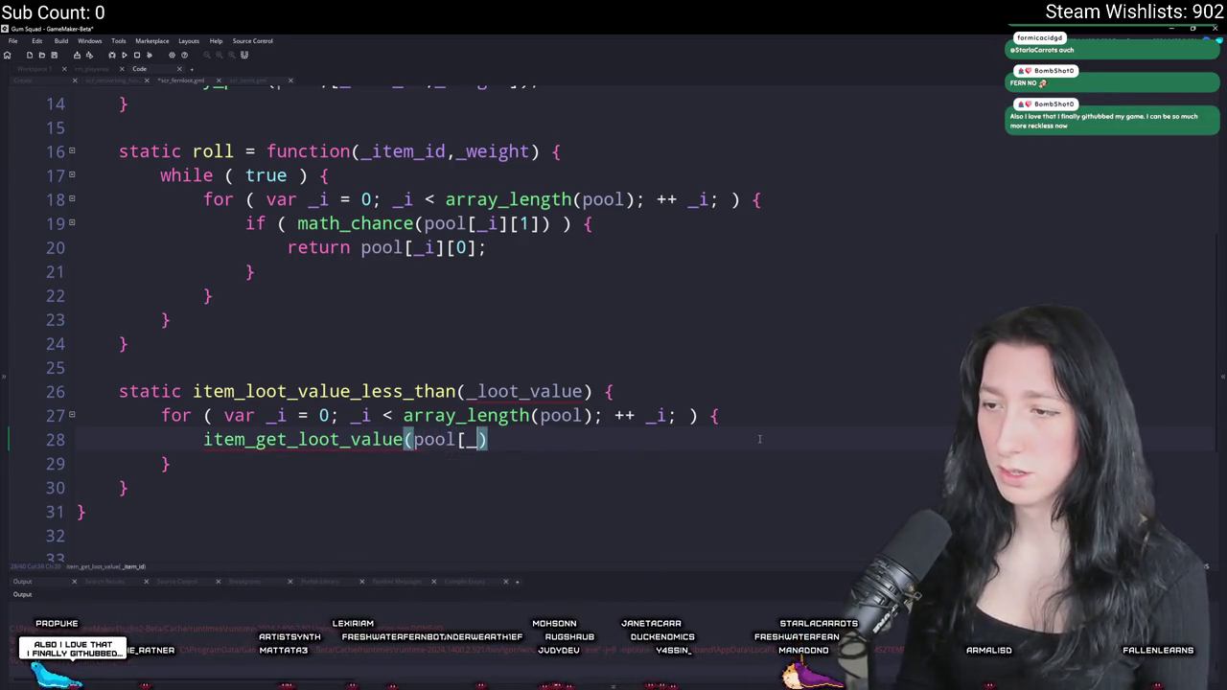
text([0])
key(Home)
text(if ()
key(End)
text(=)
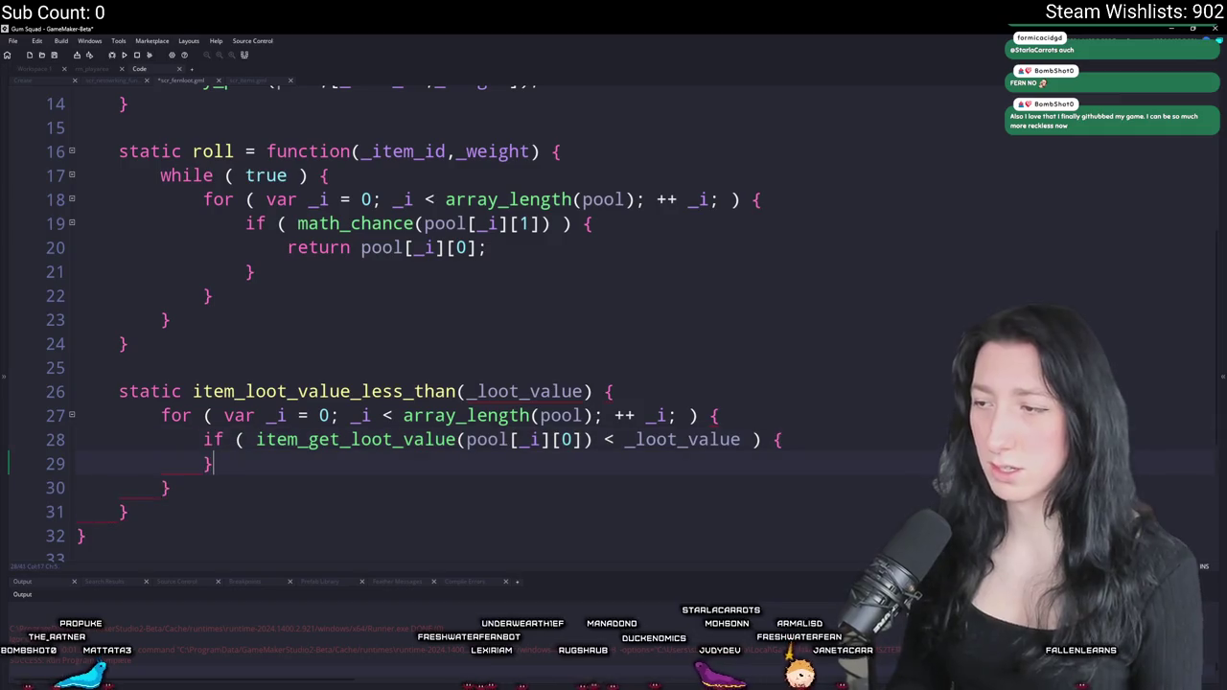
scroll(880, 419, down, 1)
click(879, 419)
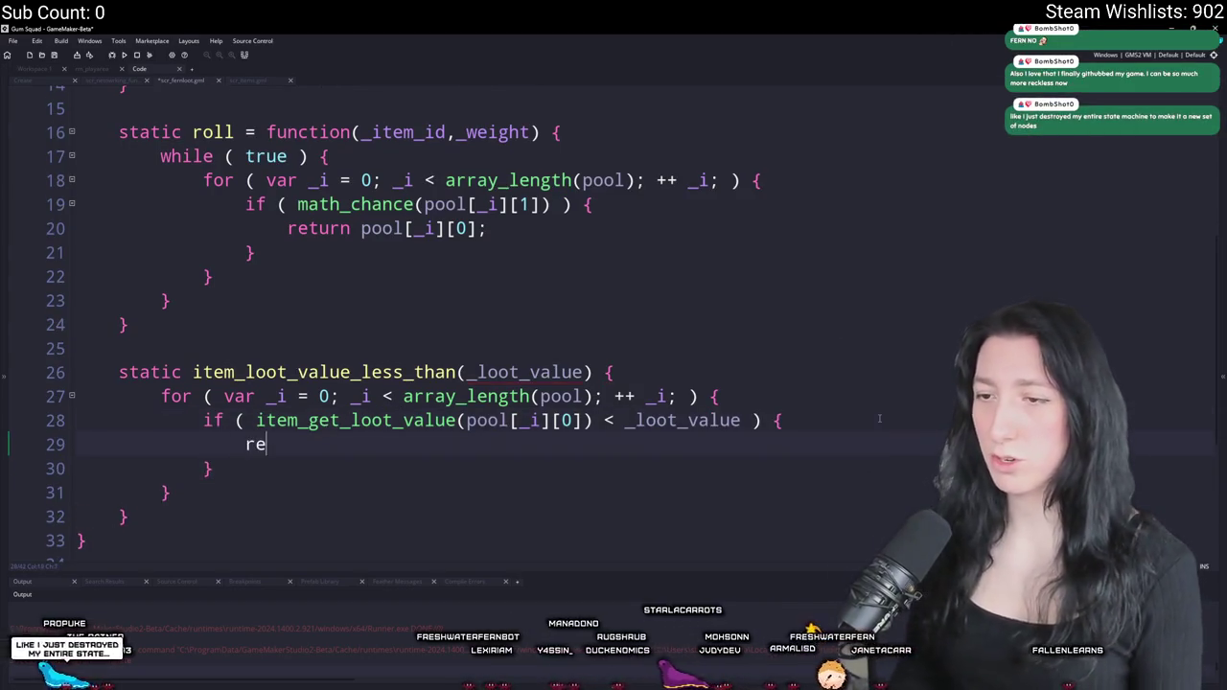
text(eturn true;)
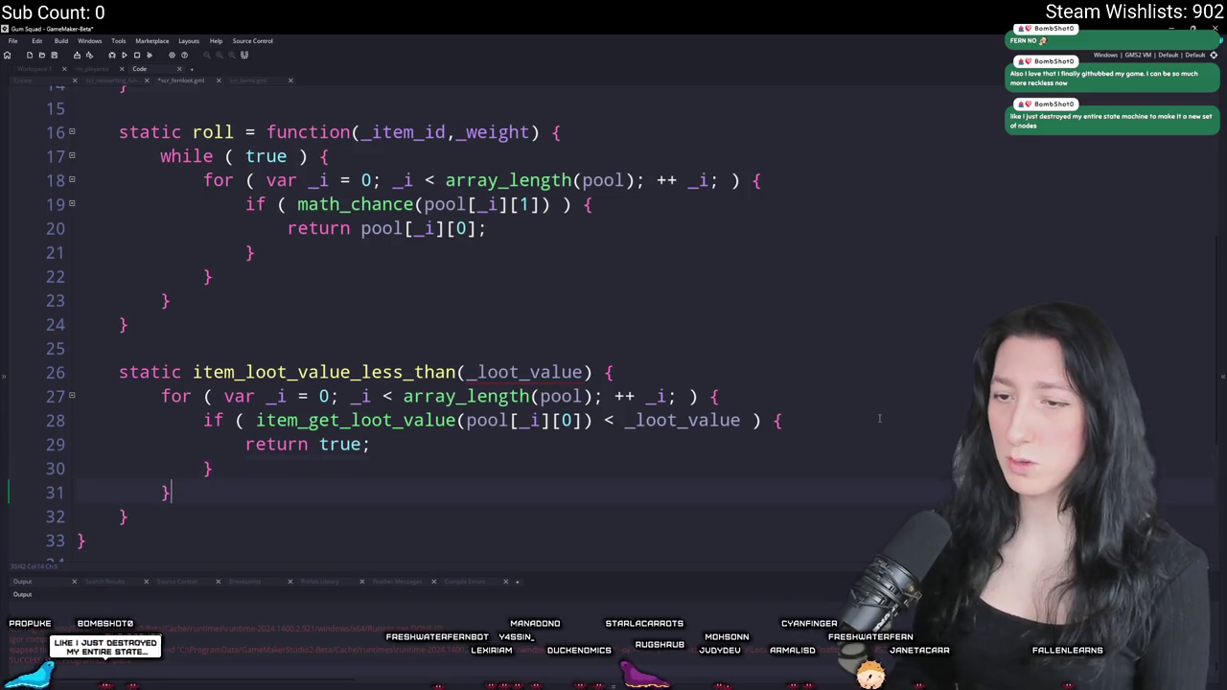
scroll(880, 419, down, 4)
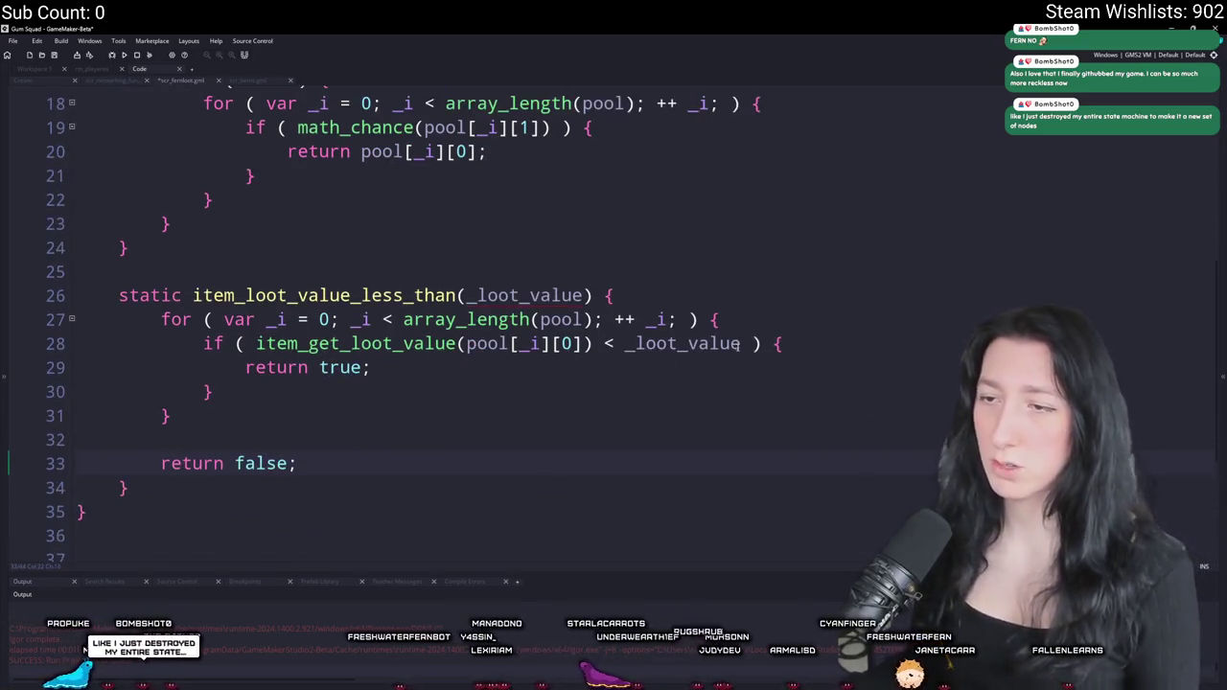
mouse_move(134, 469)
mouse_down()
mouse_move(153, 298)
mouse_move(122, 253)
mouse_up()
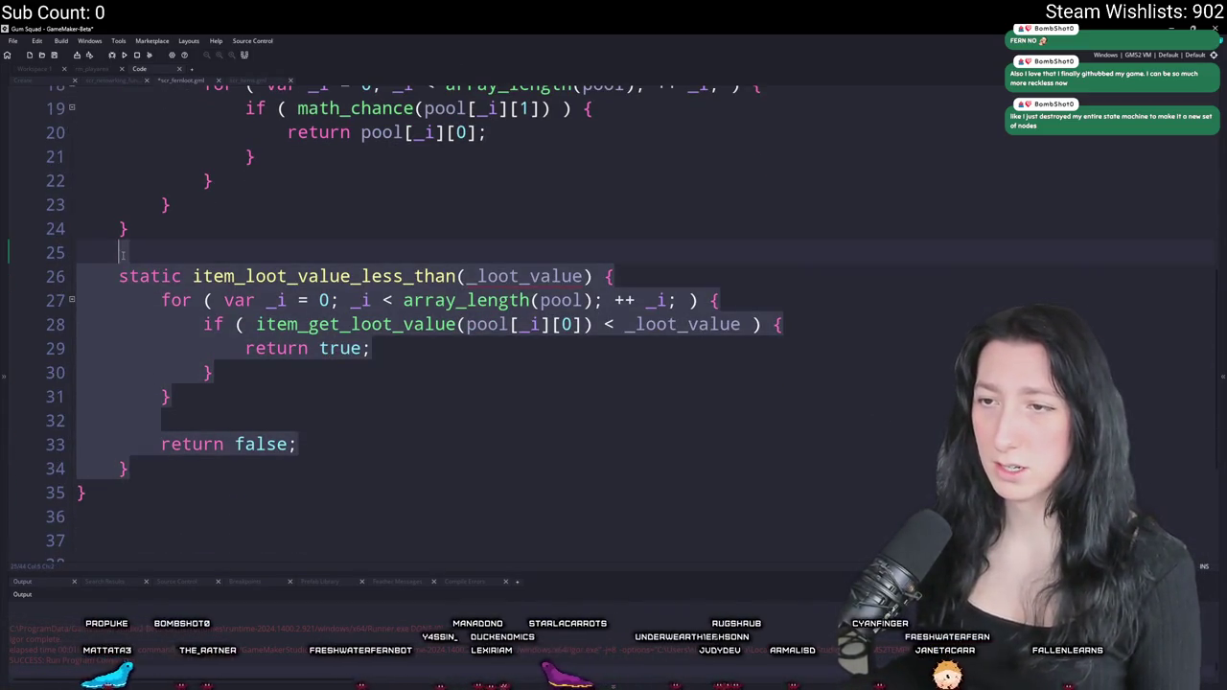
- Prefix the method name with 'has_' and delete the accidental duplicate of the method
click(190, 276)
text(has_)
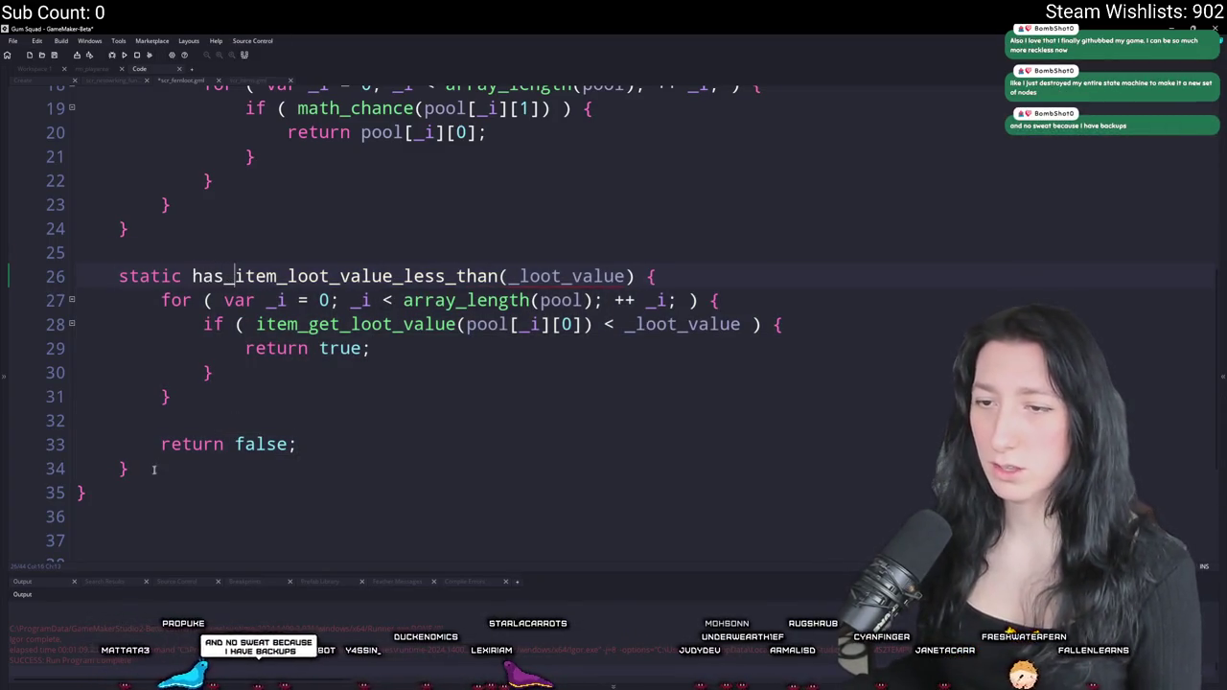
drag(156, 469, 121, 262)
key(ctrl+d)
click(310, 335)
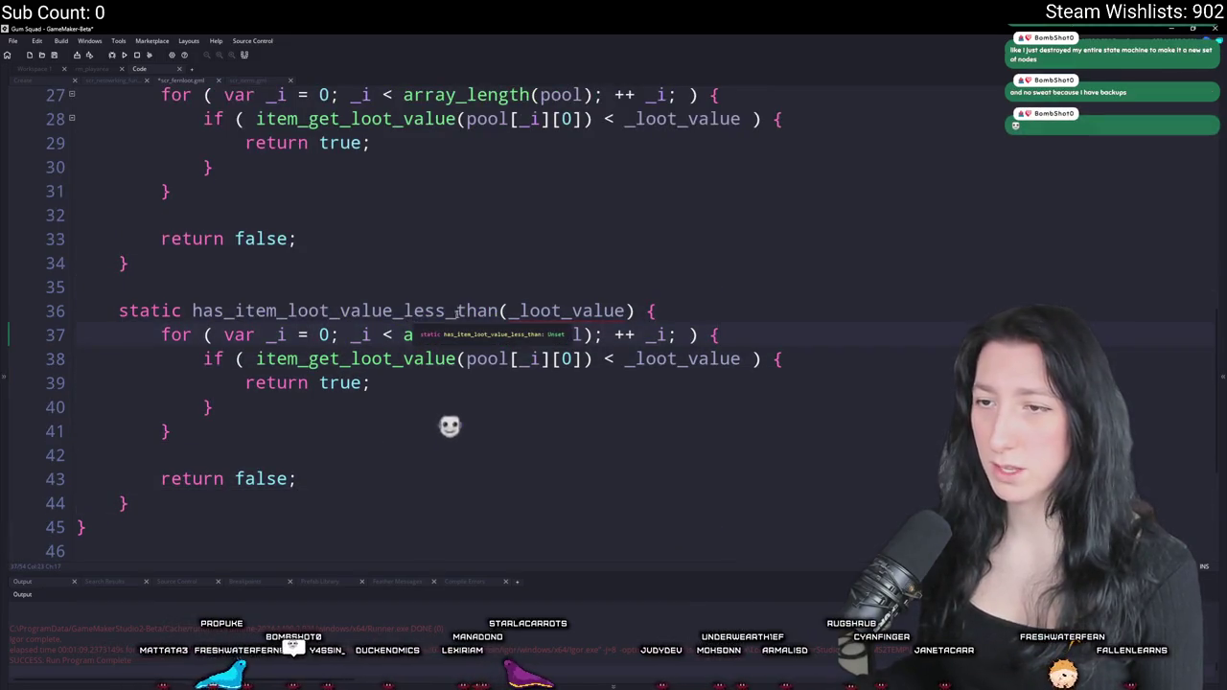
click(468, 310)
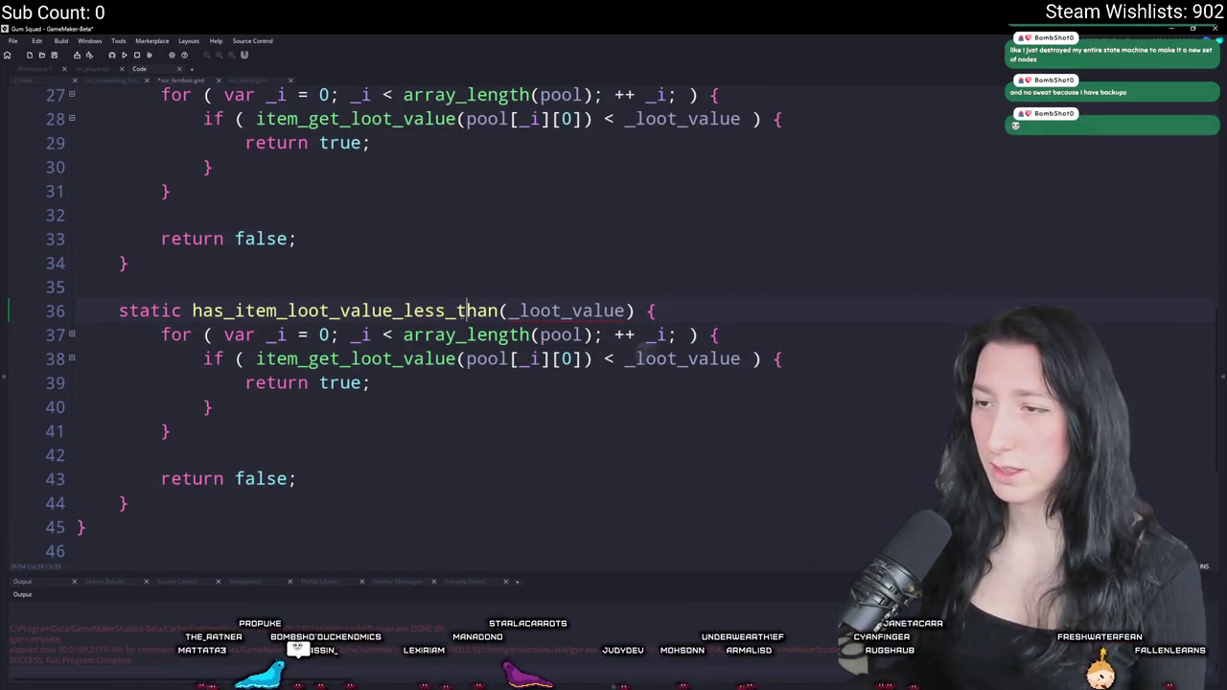
drag(207, 523, 118, 276)
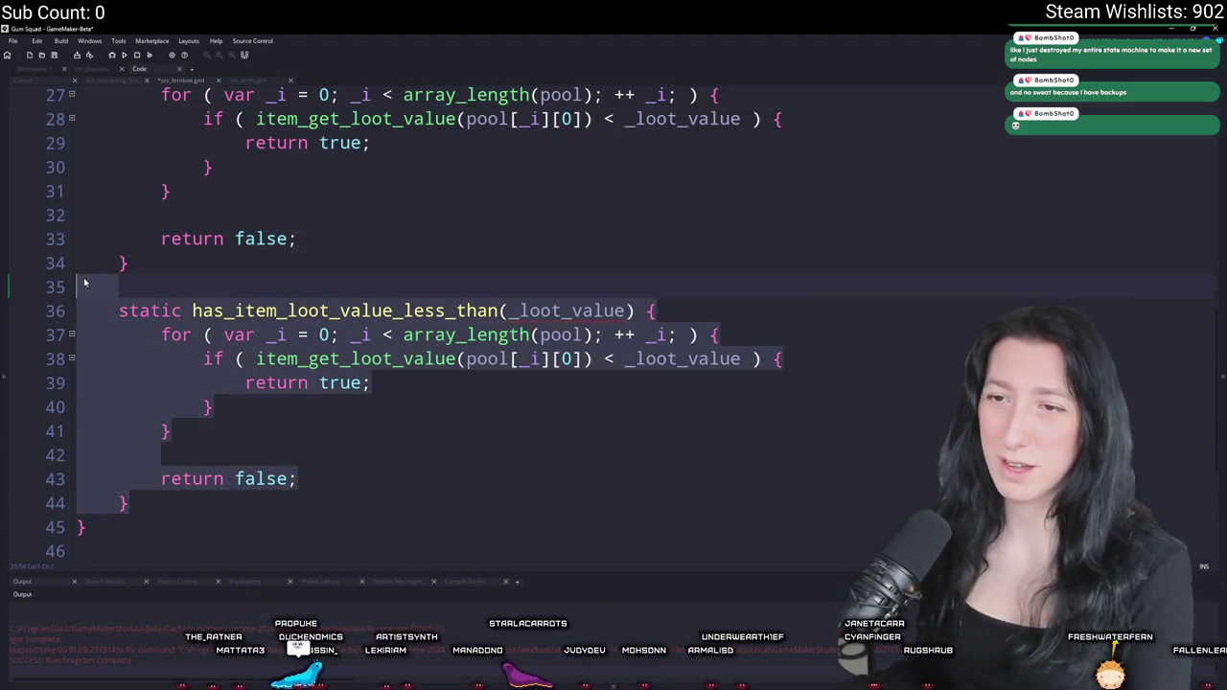
key(Delete)
scroll(60, 349, up, 2)
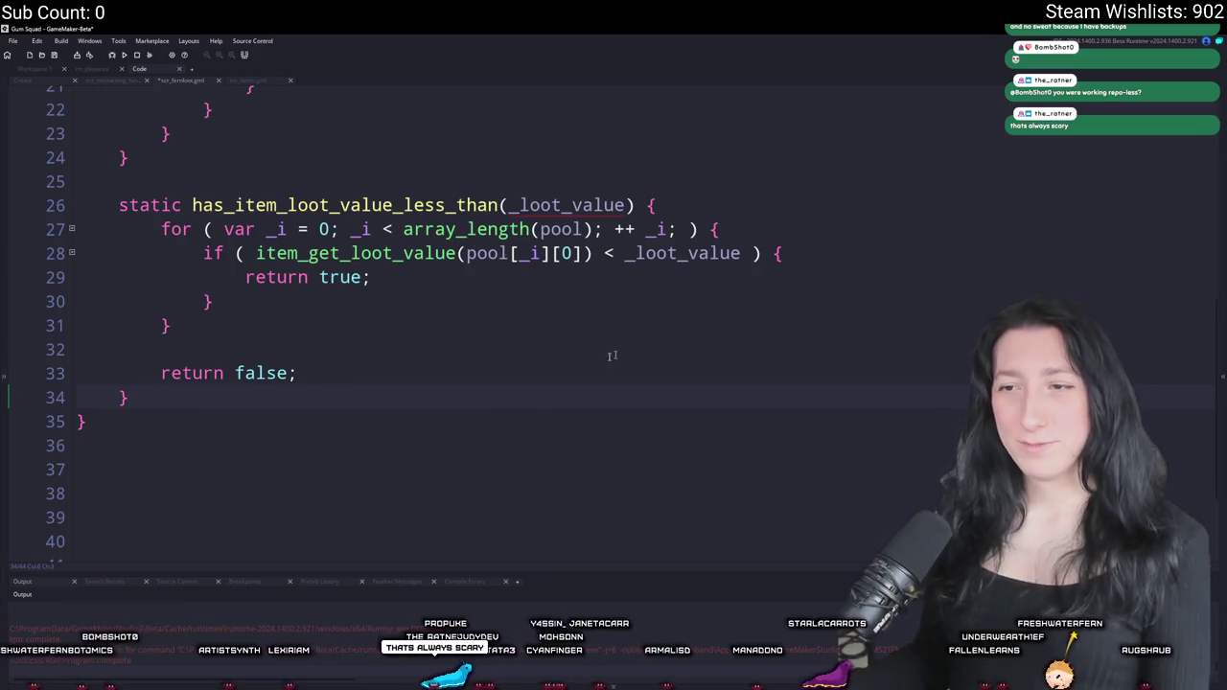
click(470, 381)
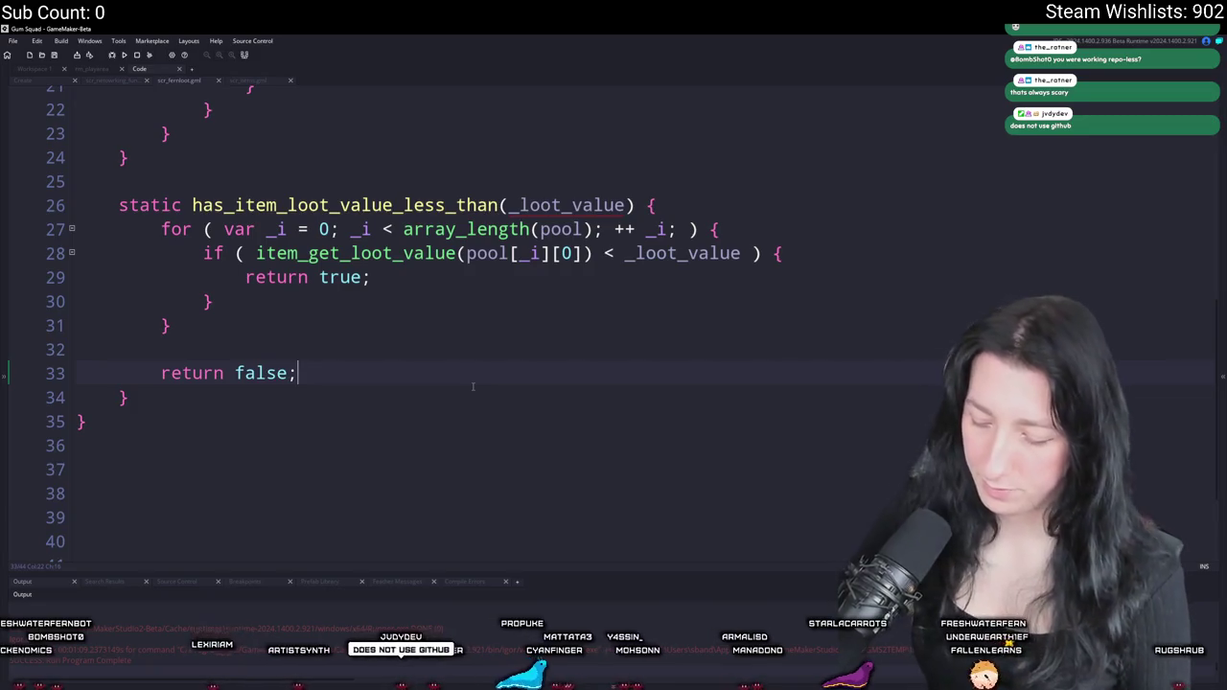
scroll(472, 386, up, 6)
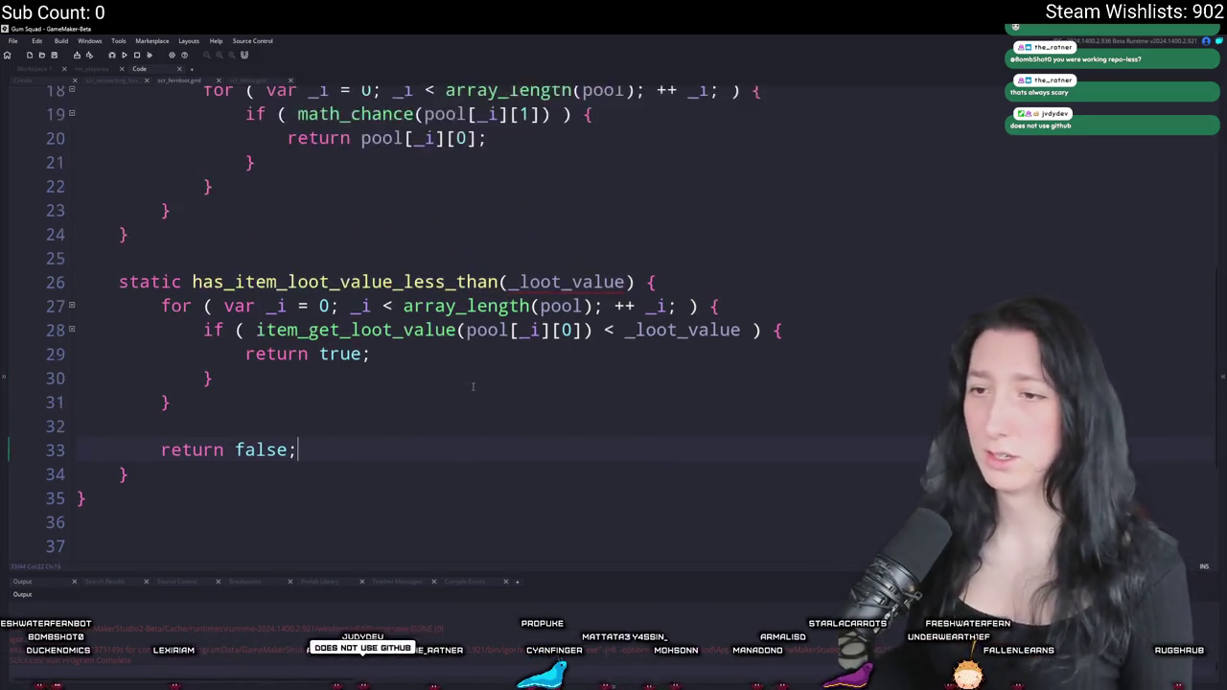
scroll(281, 296, down, 4)
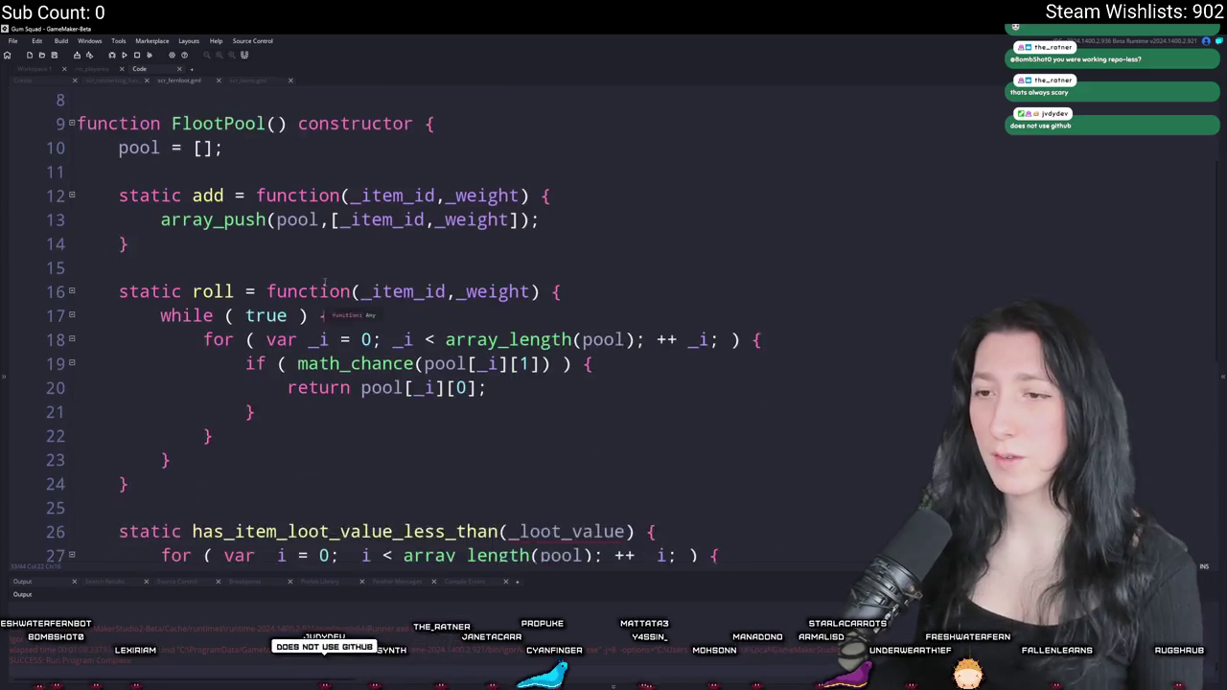
scroll(281, 297, up, 1)
scroll(281, 296, up, 4)
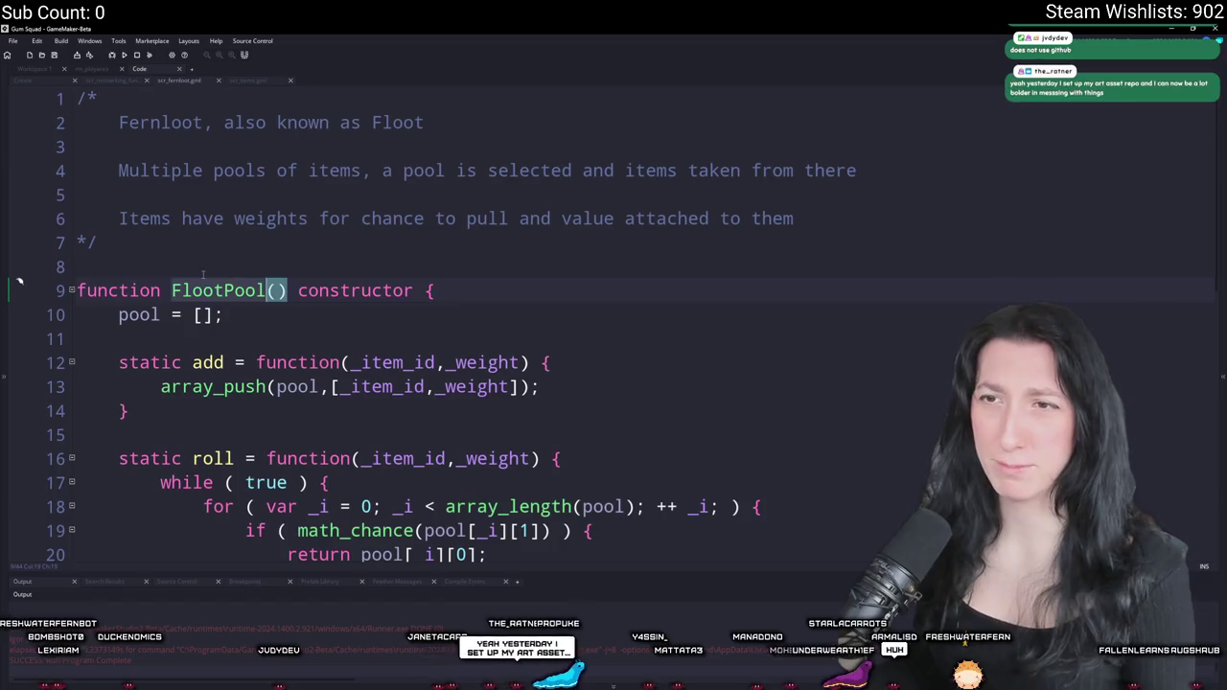
scroll(192, 251, down, 3)
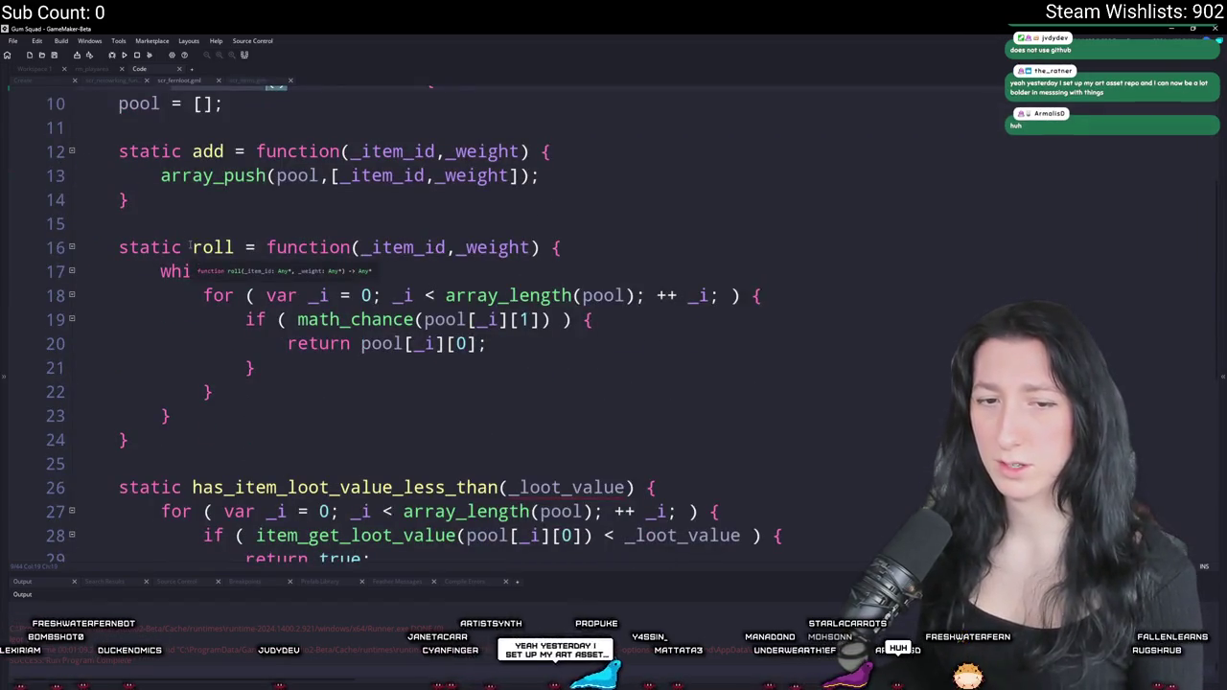
scroll(197, 288, down, 4)
click(202, 450)
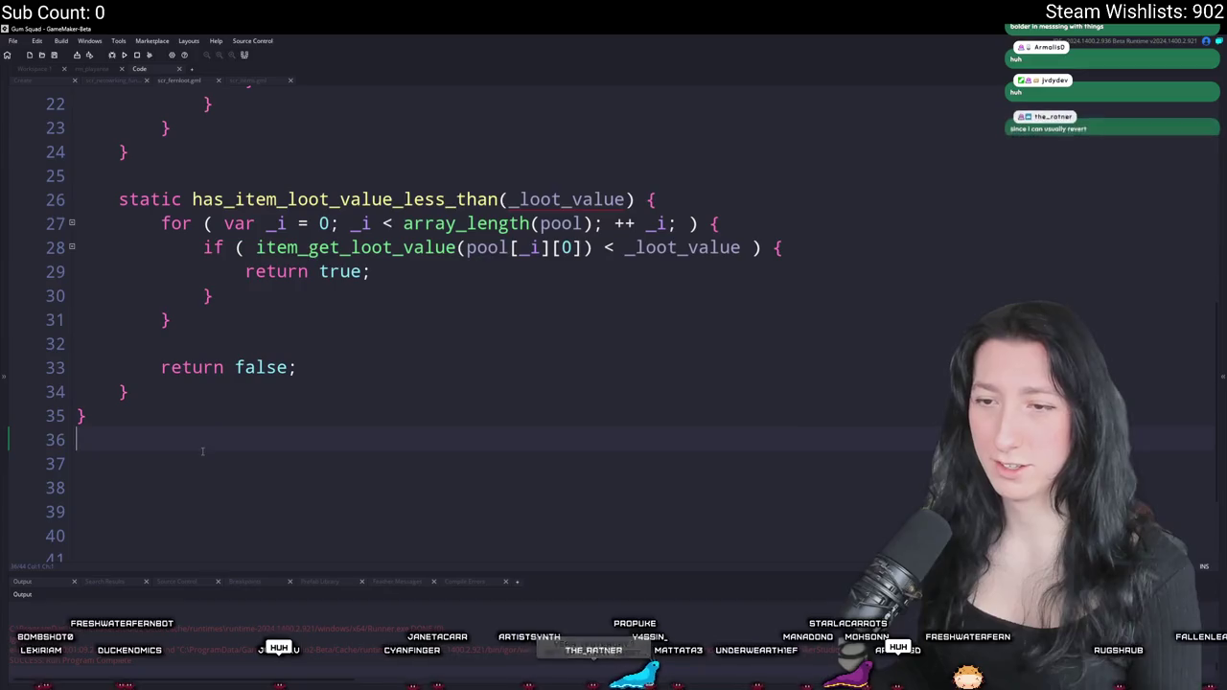
key(Return)
scroll(226, 427, down, 2)
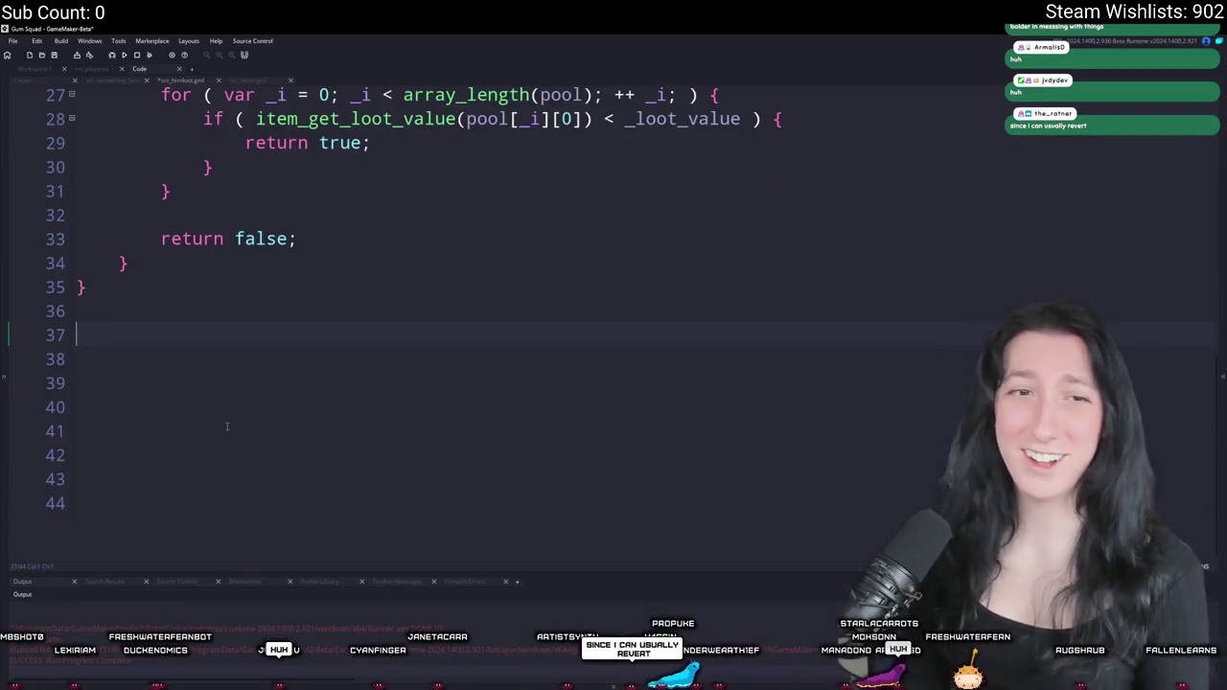
text(globa)
key(BackSpace)
key(BackSpace)
key(BackSpace)
scroll(221, 403, up, 5)
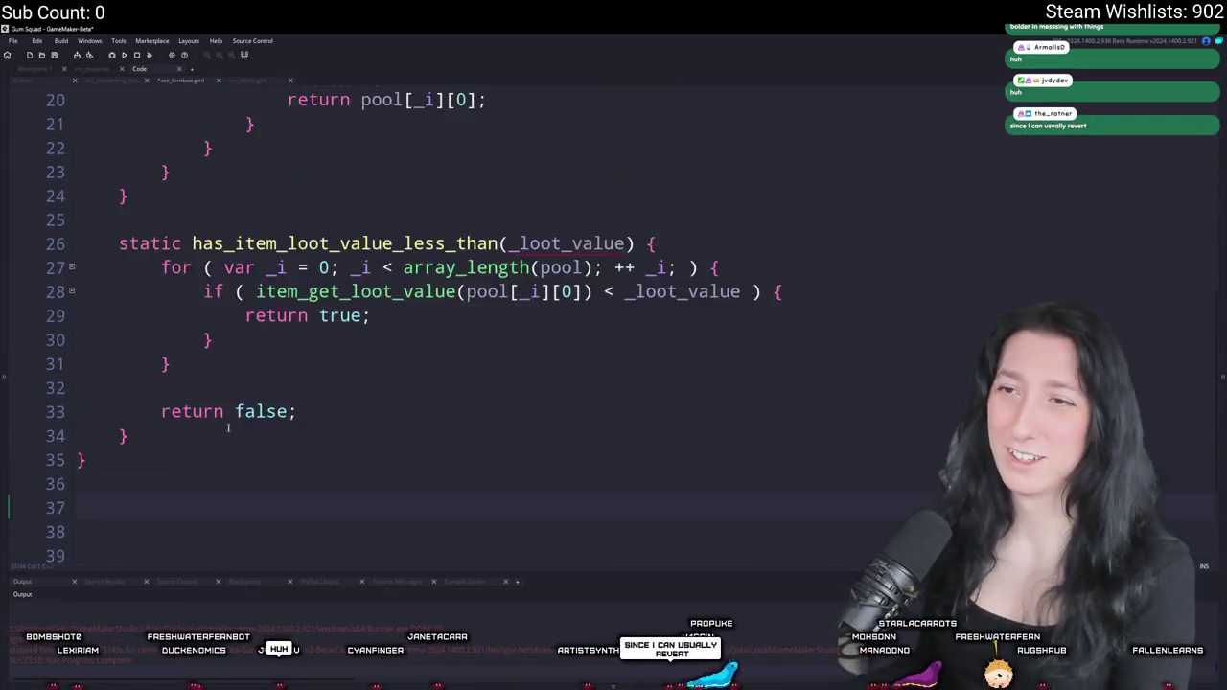
scroll(214, 386, down, 4)
scroll(190, 241, up, 3)
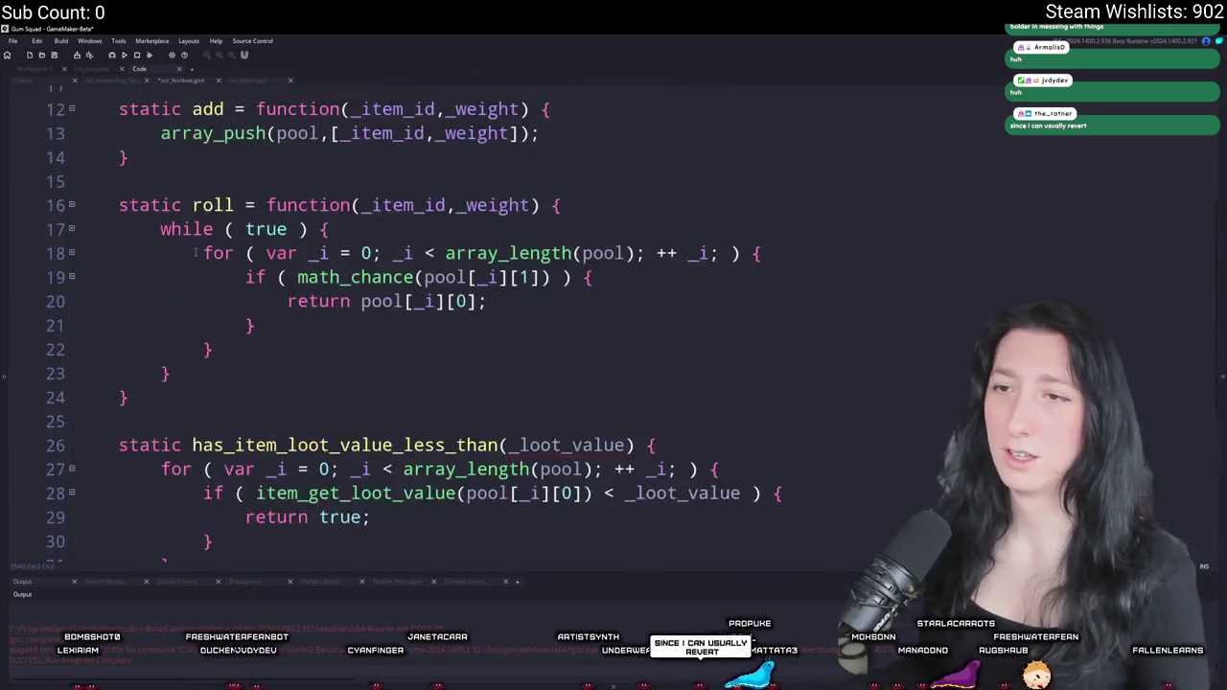
scroll(190, 242, down, 3)
scroll(287, 221, up, 5)
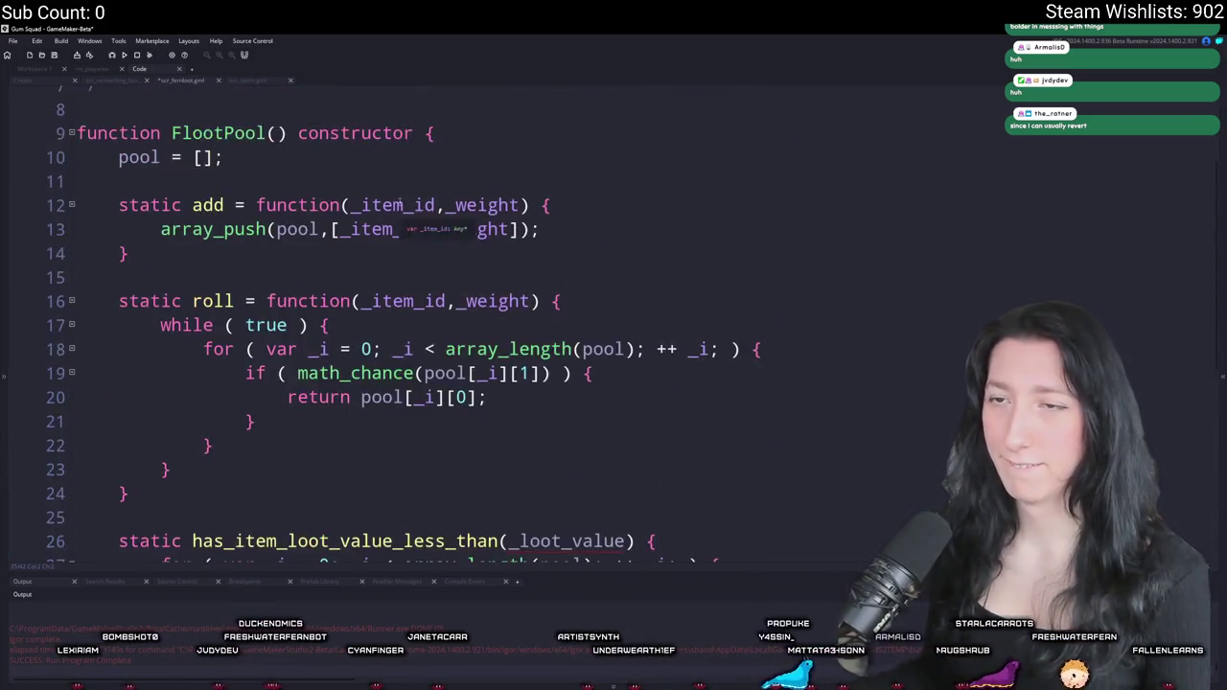
scroll(408, 195, down, 3)
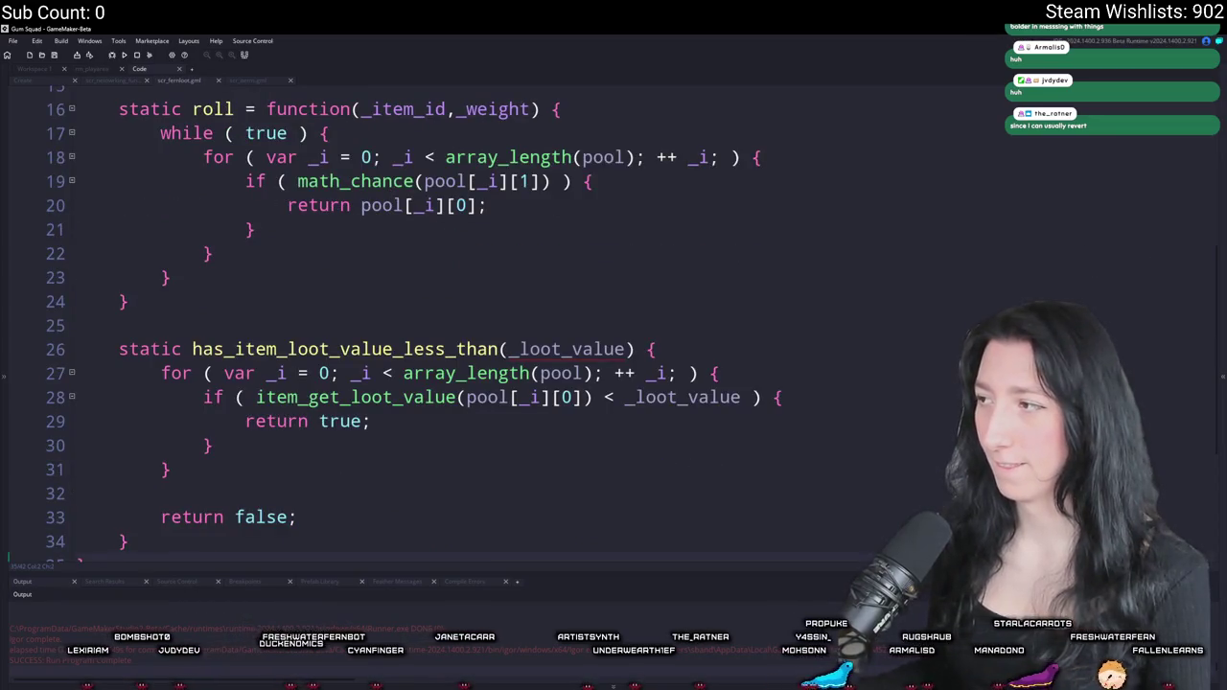
click(1225, 277)
- Create a new script named scr_lootpools in the Scripts folder
scroll(1093, 220, down, 5)
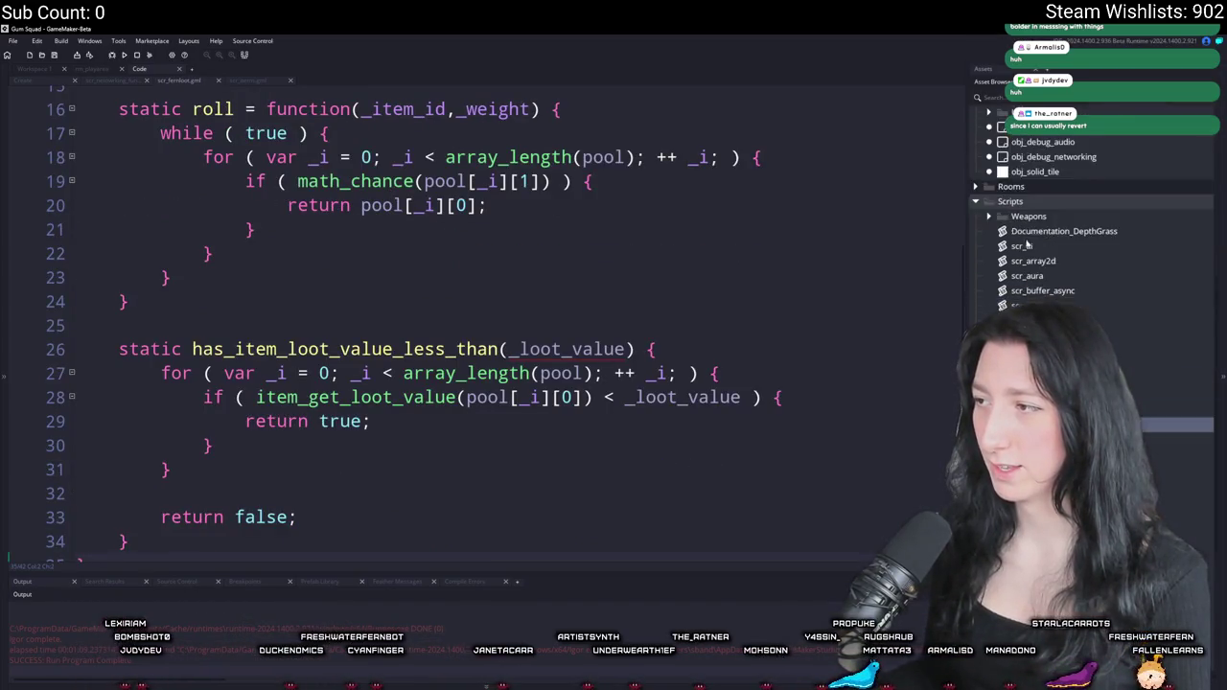
click(1094, 316)
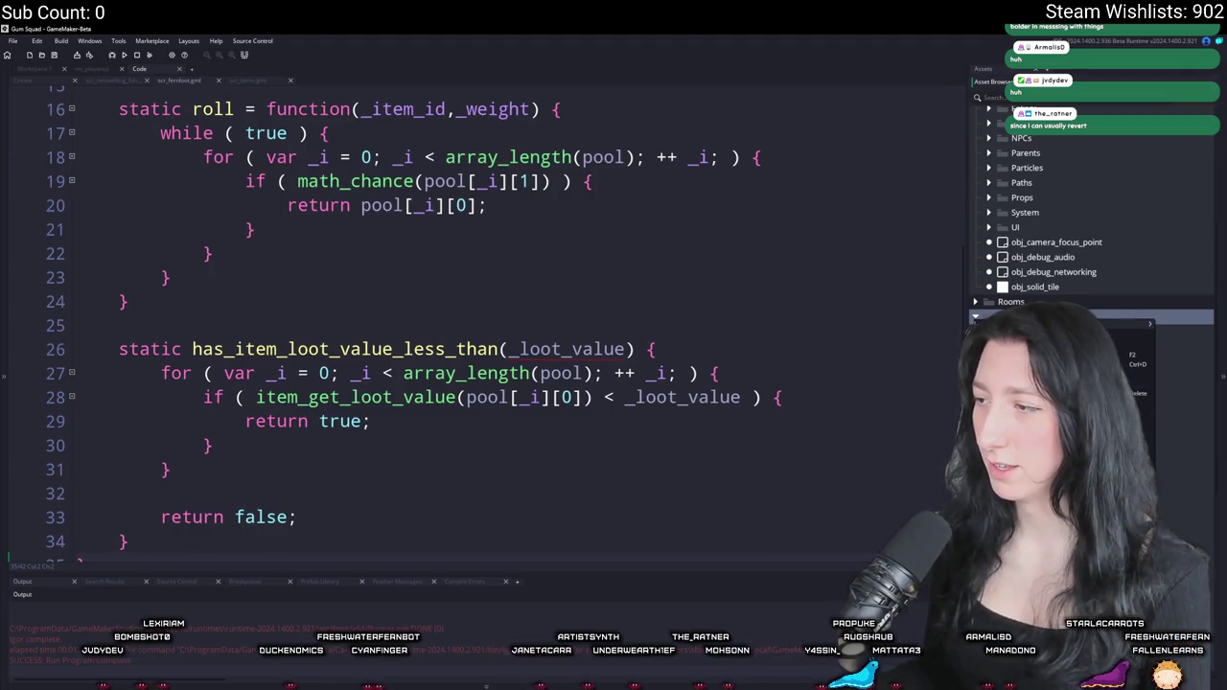
key(alt+c)
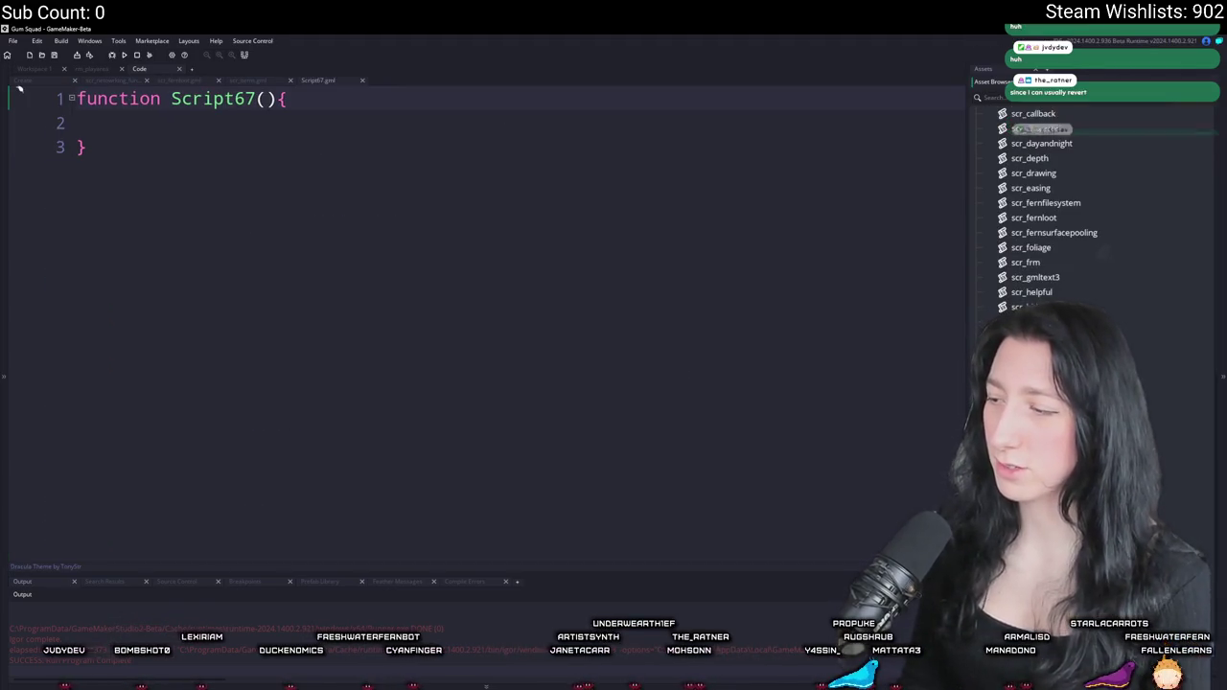
text(scr_loot_tables)
key(Return)
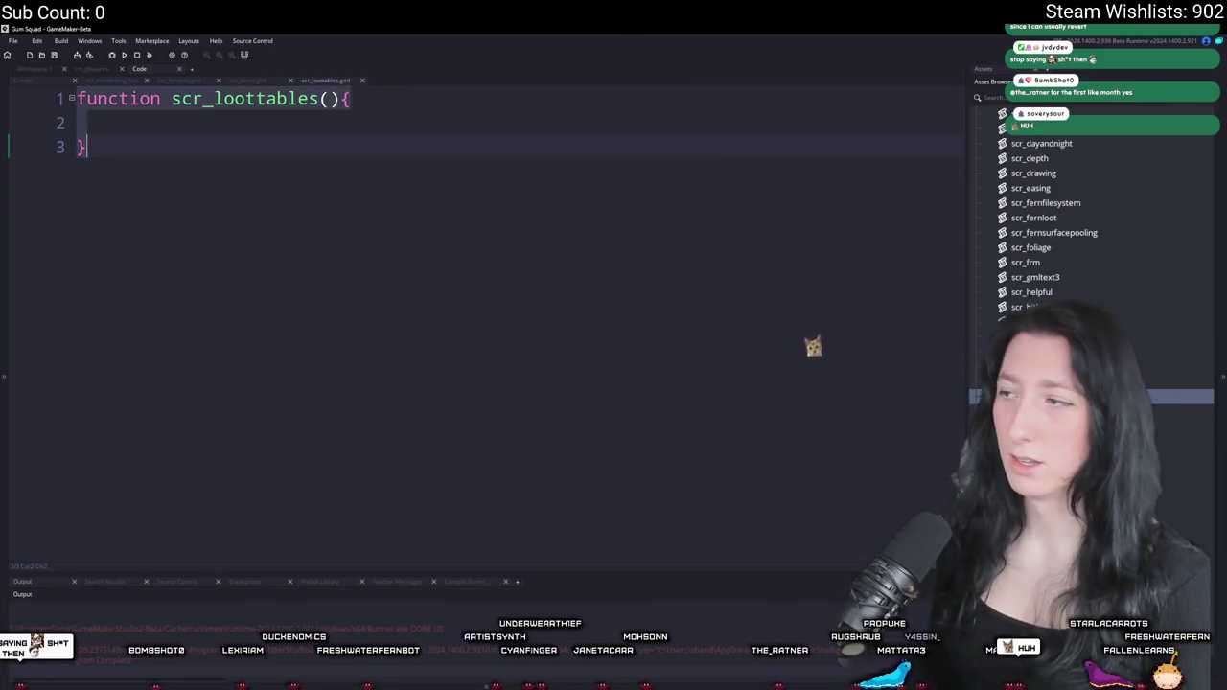
key(ctrl+z)
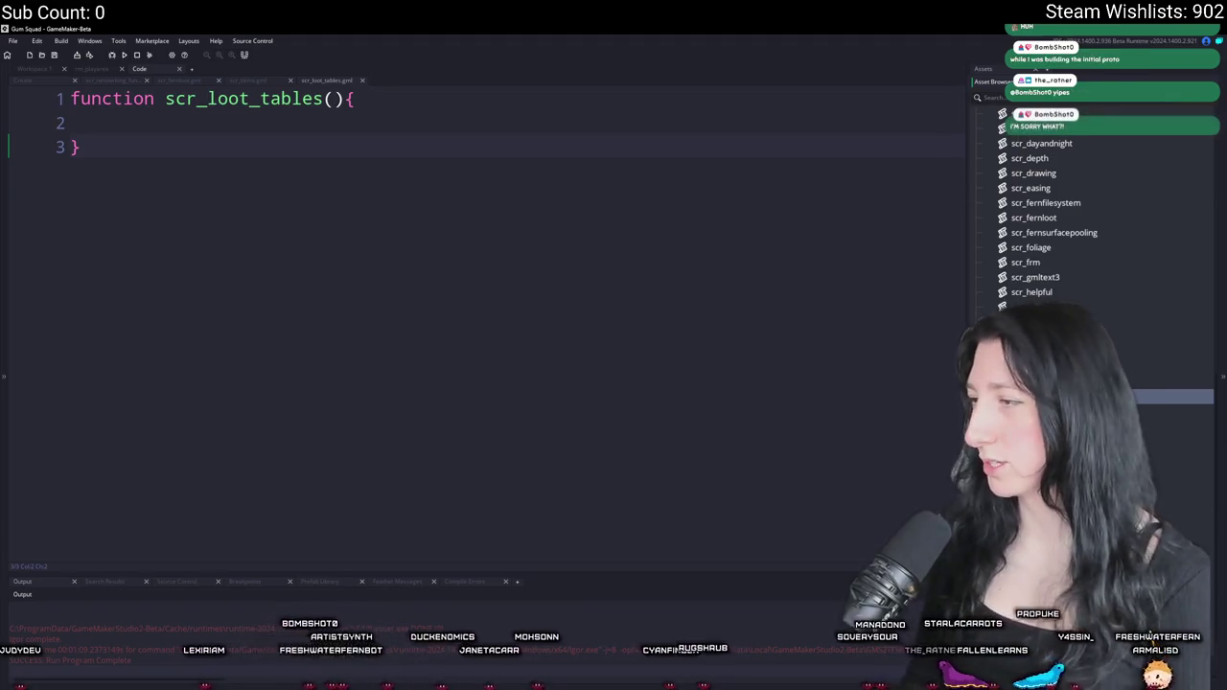
text(pools)
- Replace the script's template code with the start of 'global.LootPo'
key(ctrl+z)
key(ctrl+a)
text(global.)
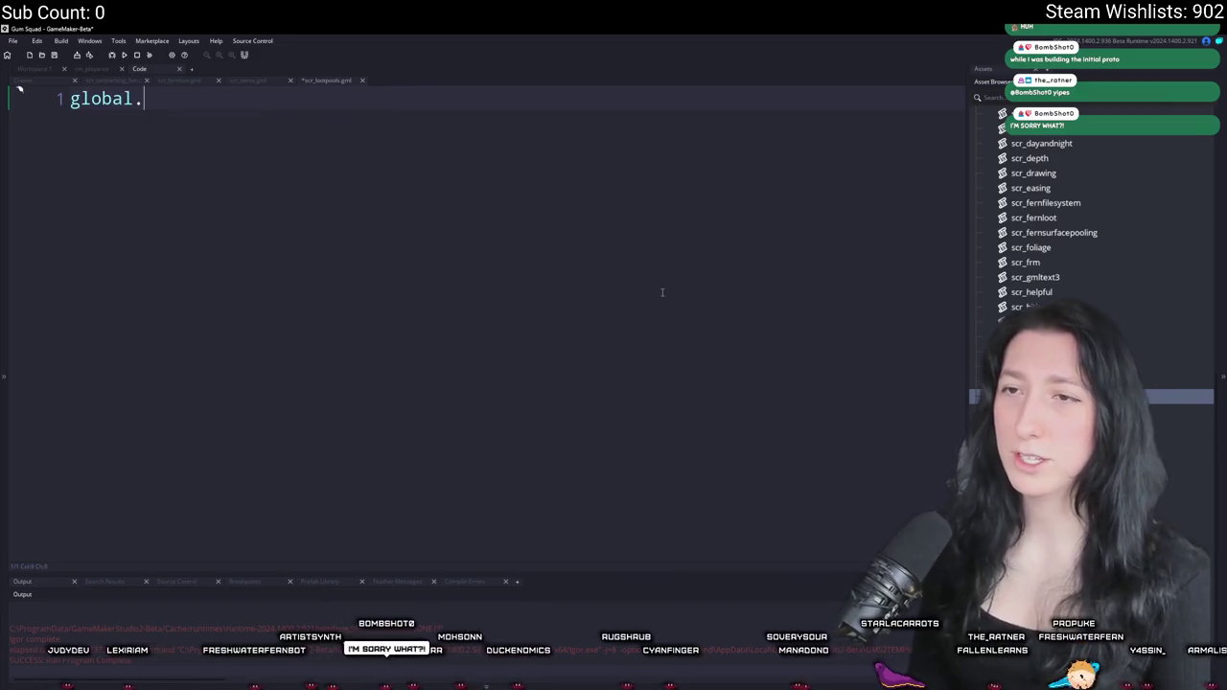
text(LootPools = {};)
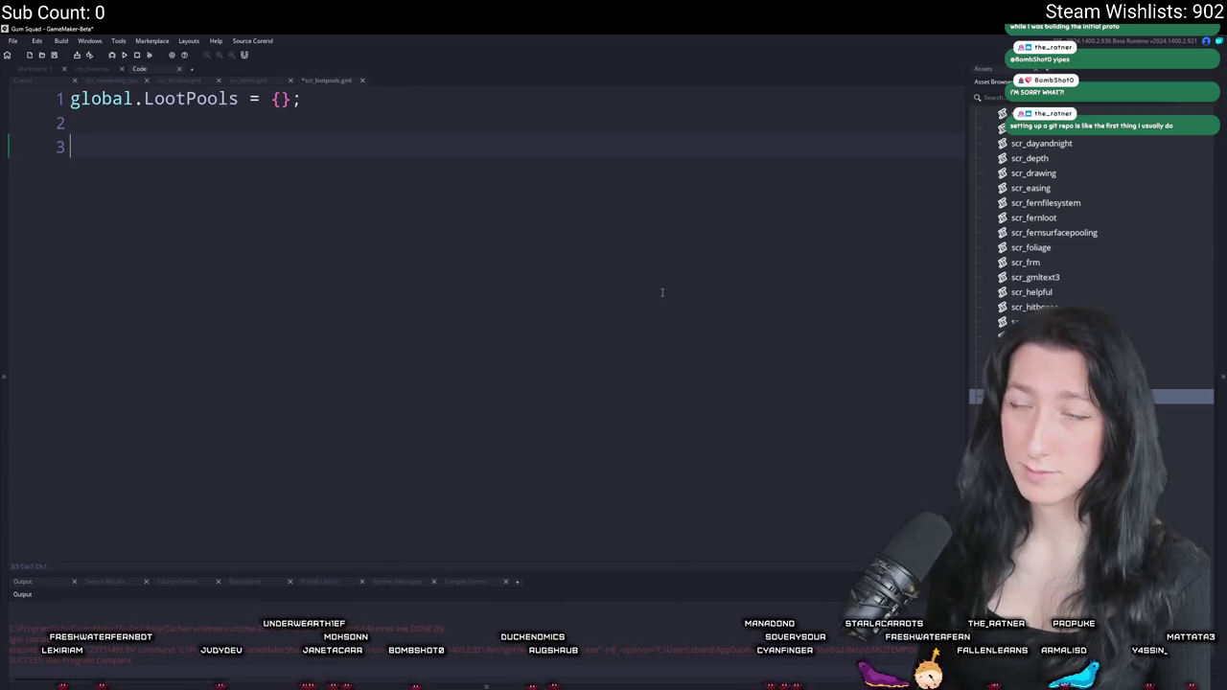
- Clear the script and start an enum LootTable with an empty body
key(BackSpace)
key(BackSpace)
key(Left)
key(Left)
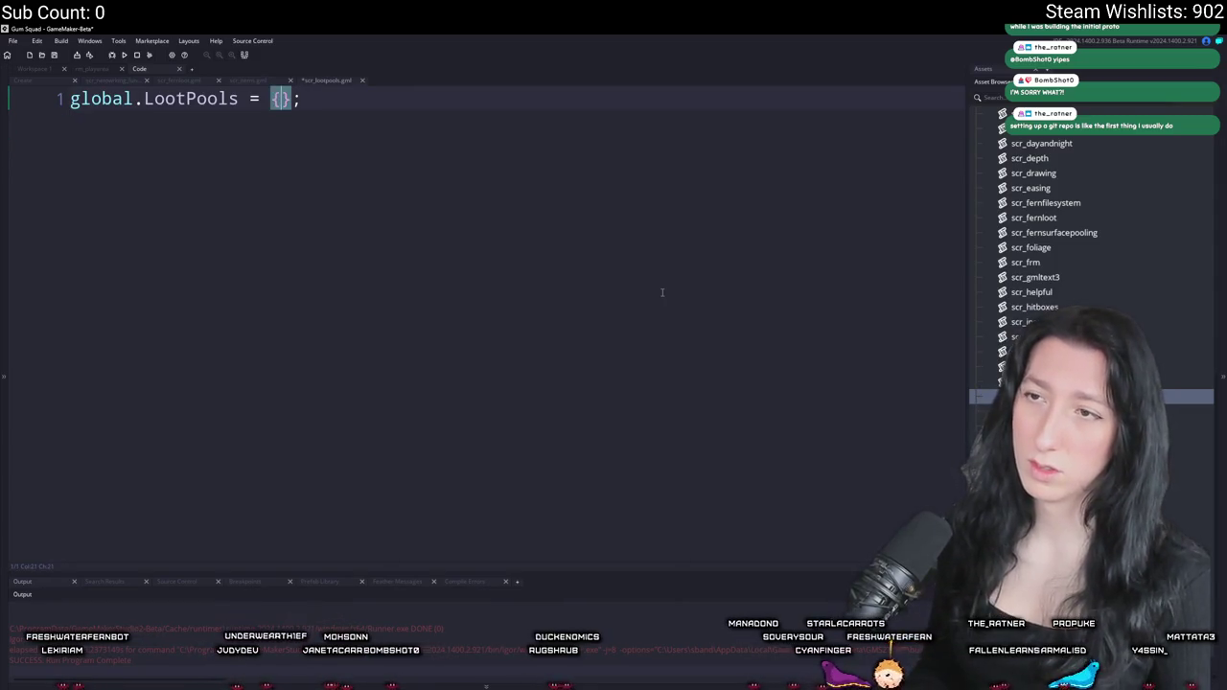
key(Return)
key(Return)
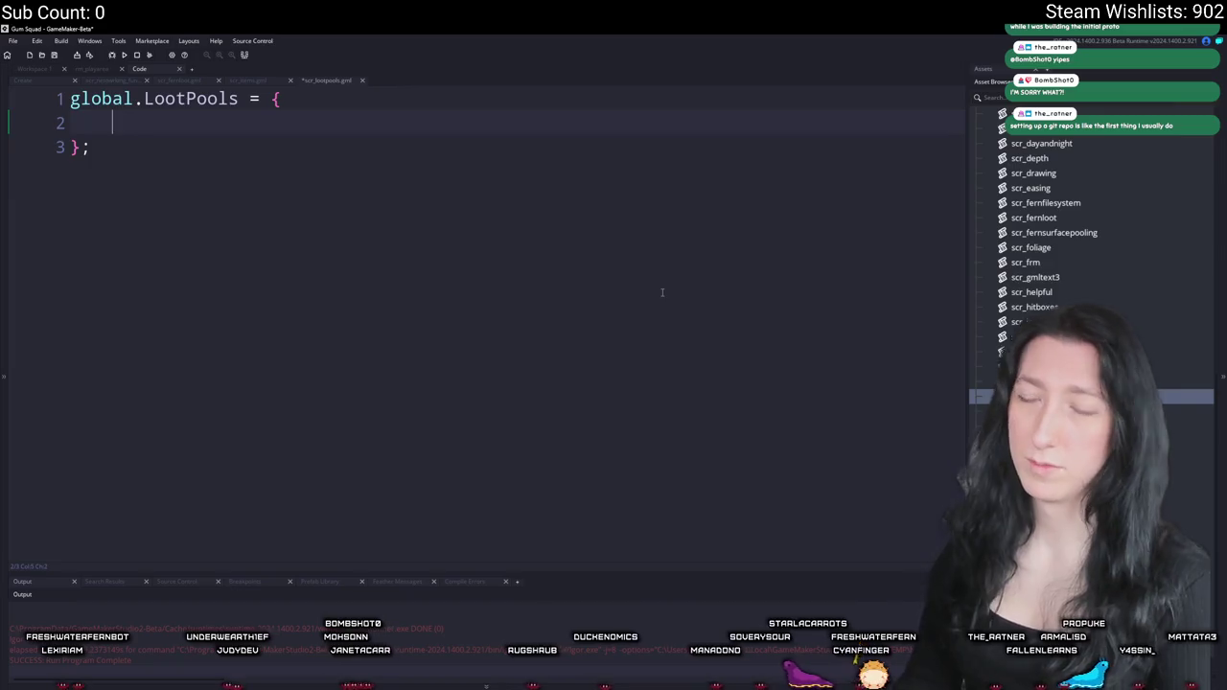
text(i)
key(BackSpace)
text(Low)
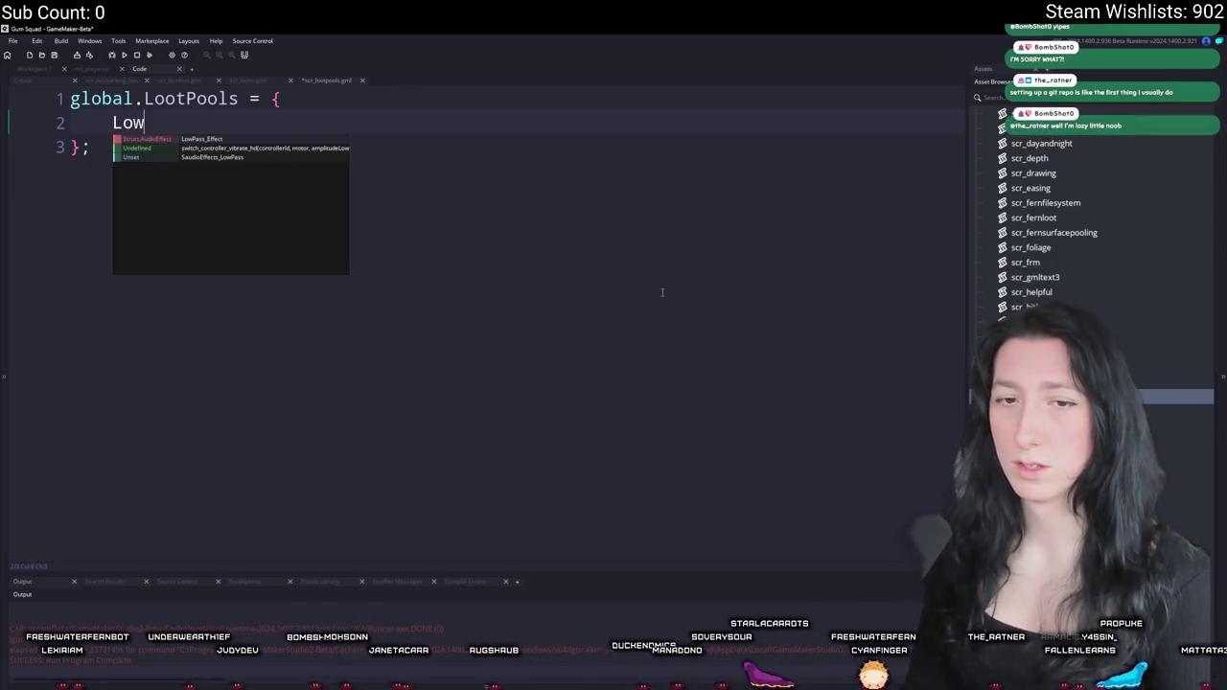
key(ctrl+a)
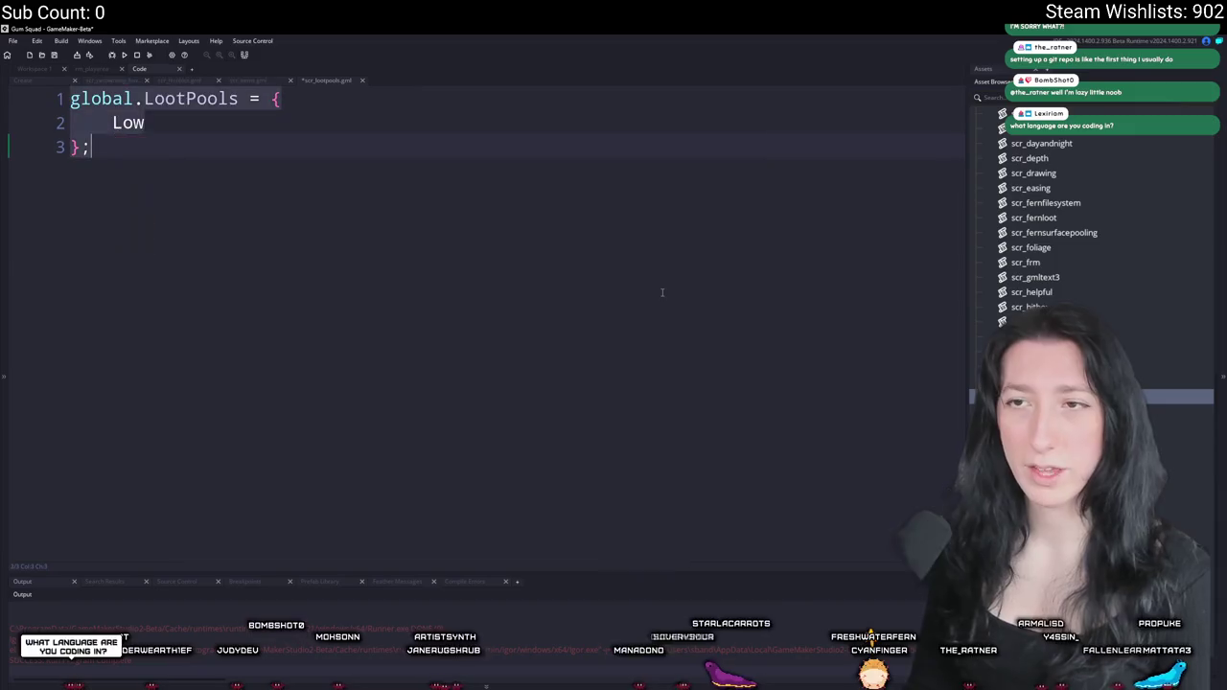
text(enum LootP)
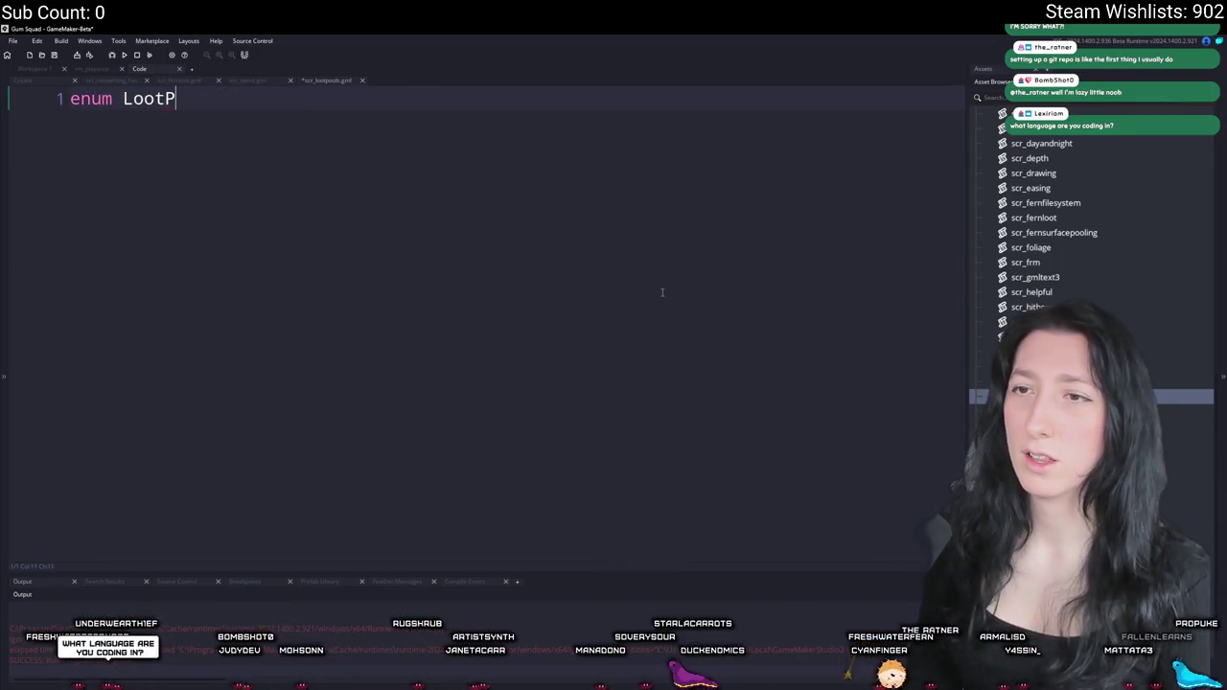
text(oolie)
key(BackSpace)
key(BackSpace)
key(BackSpace)
text(Ta)
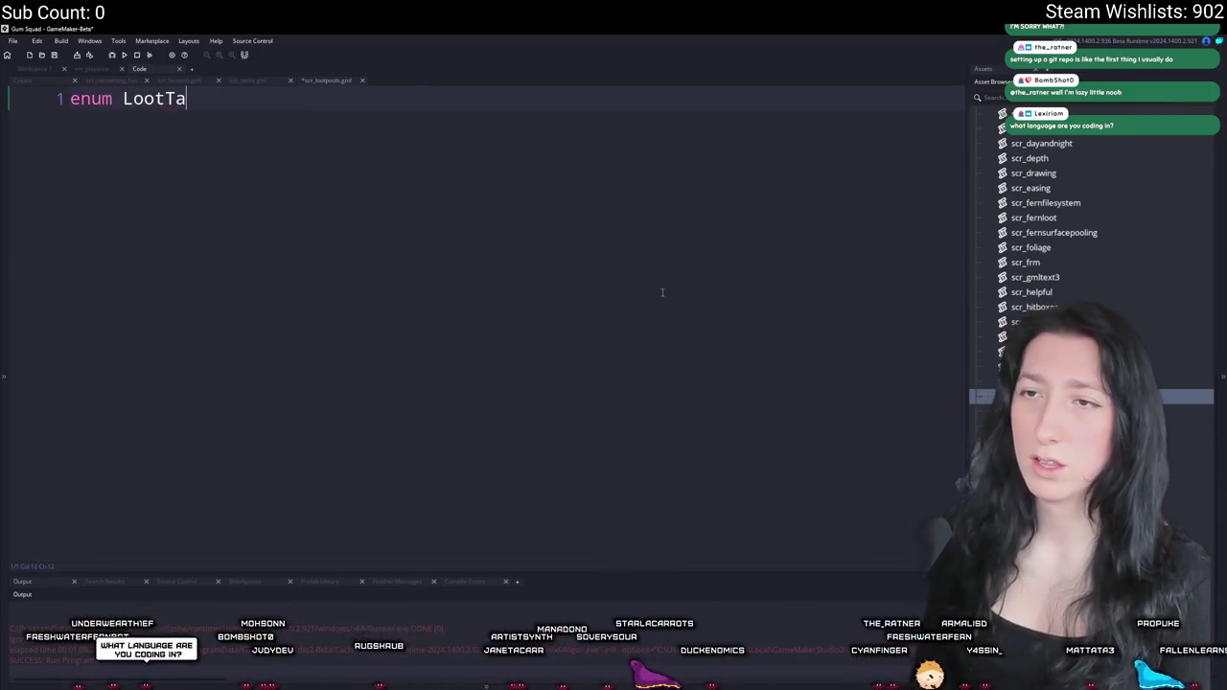
text(ble {)
key(Return)
text(})
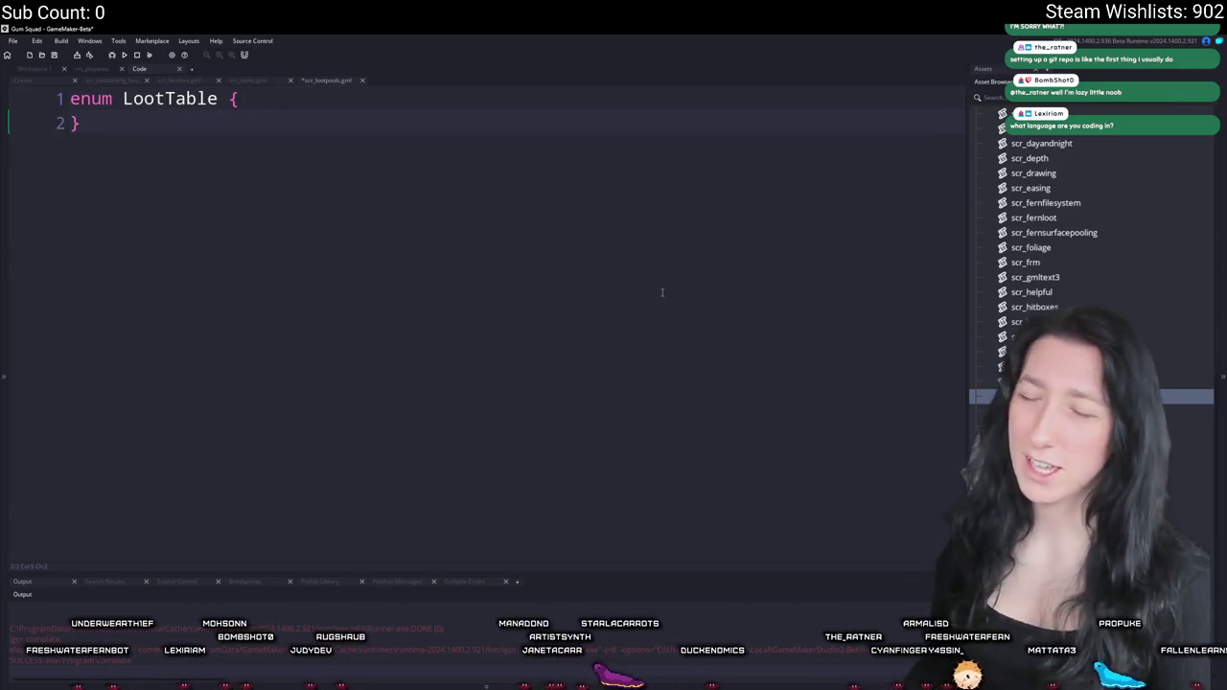
key(Return)
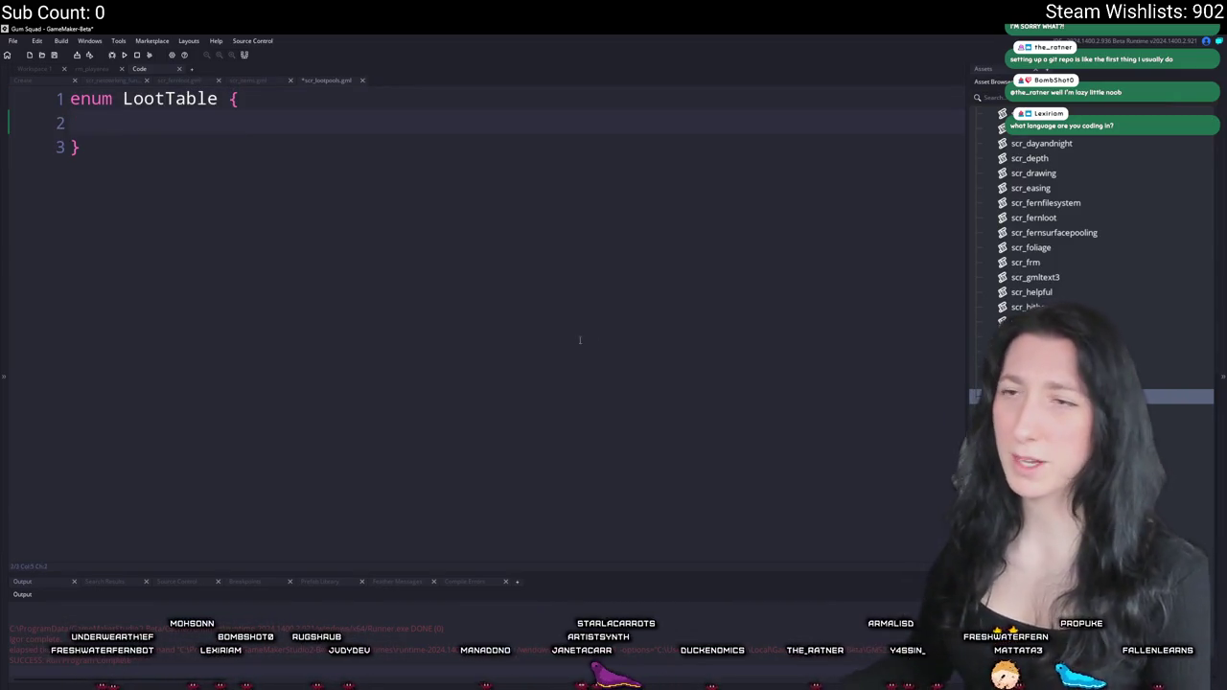
- Rename the enum to LootTables and give it a first entry, Food
click(219, 99)
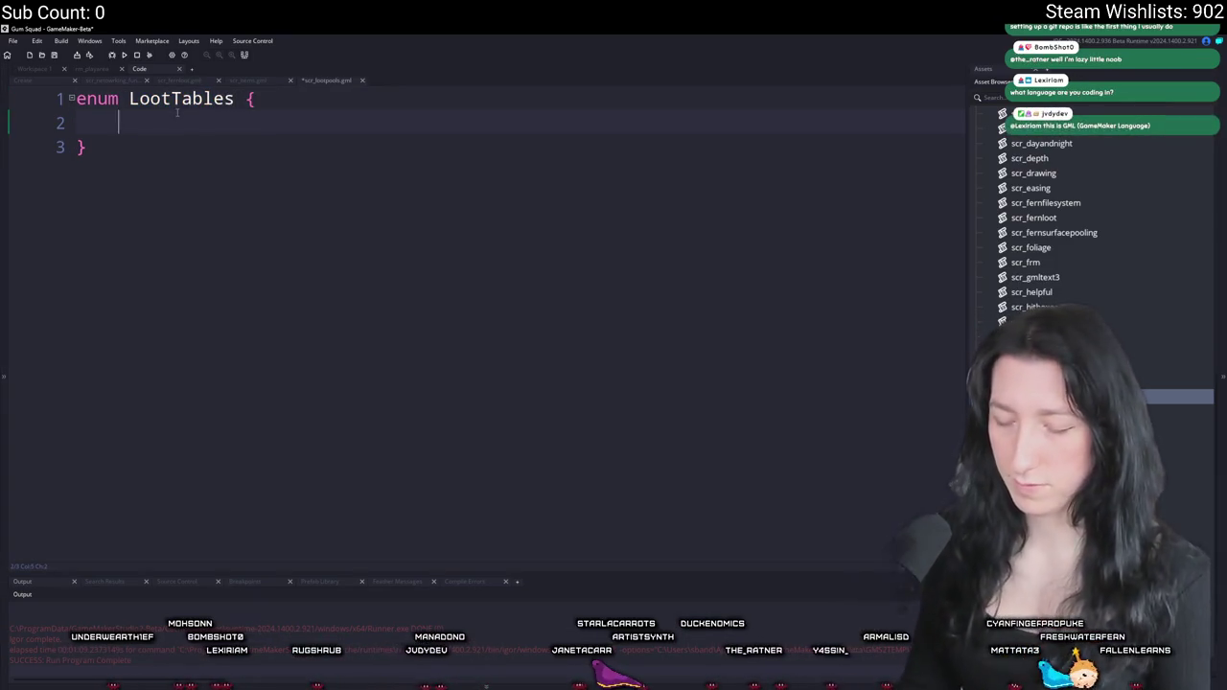
text(I)
key(BackSpace)
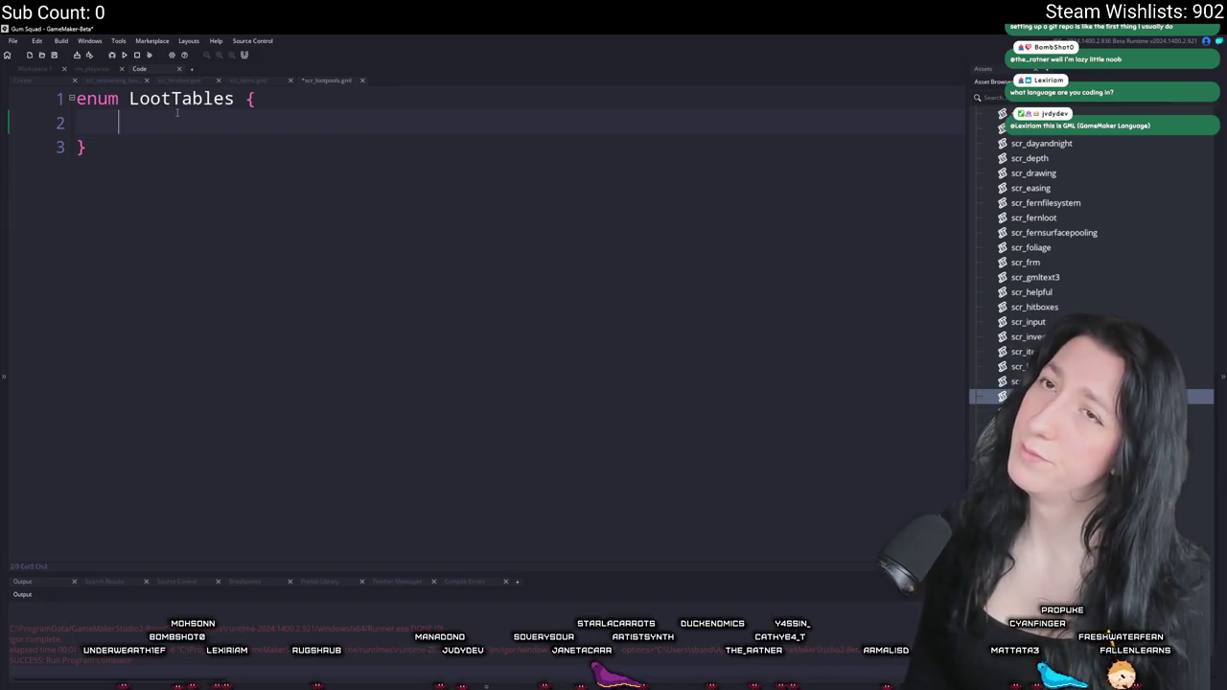
text(Food,)
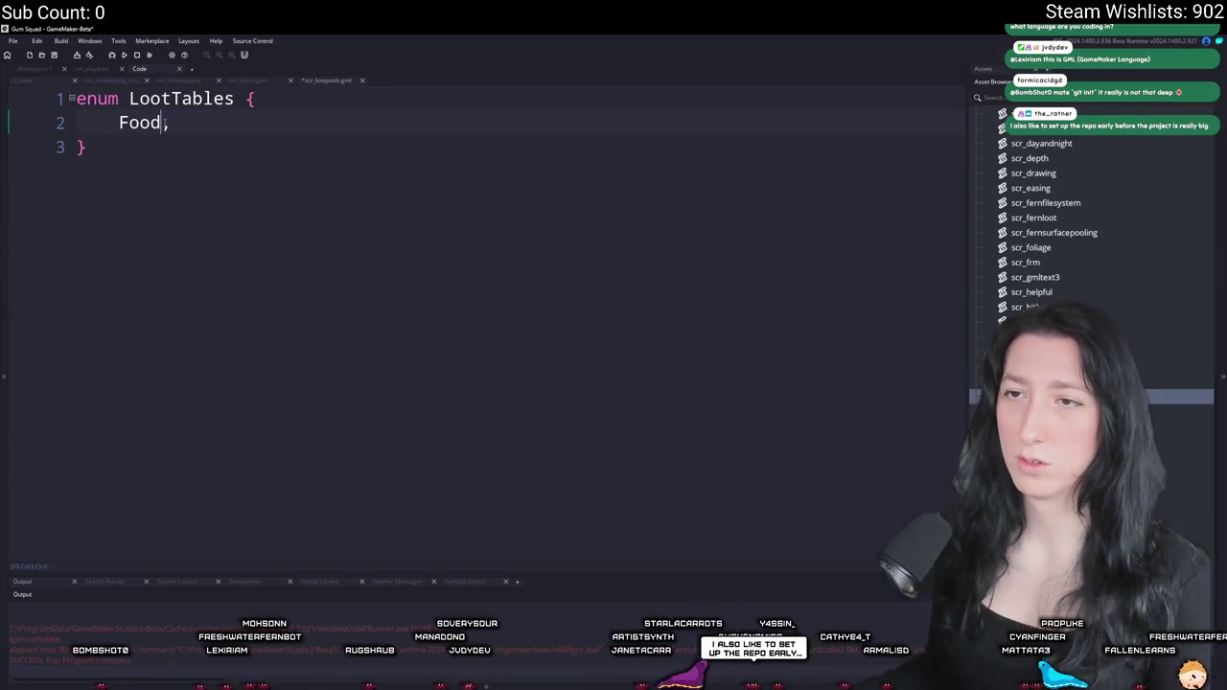
text(_low)
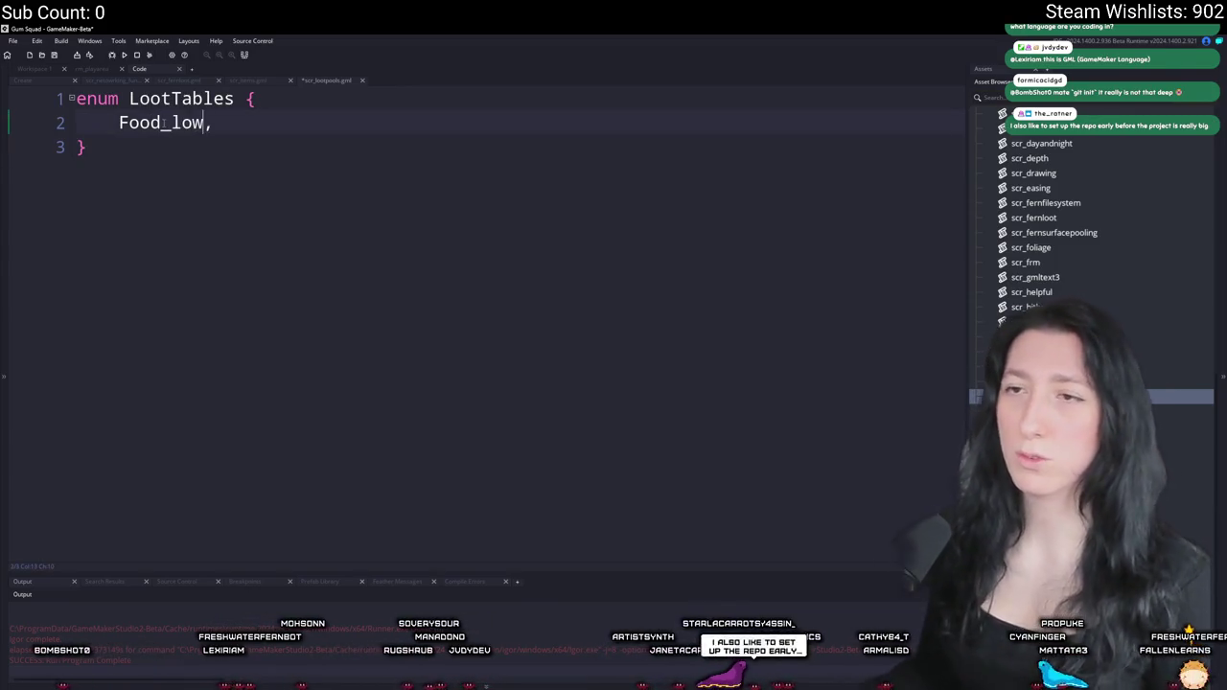
key(BackSpace)
key(BackSpace)
key(BackSpace)
- Add Weapons and Armor entries below Food
key(ctrl+d)
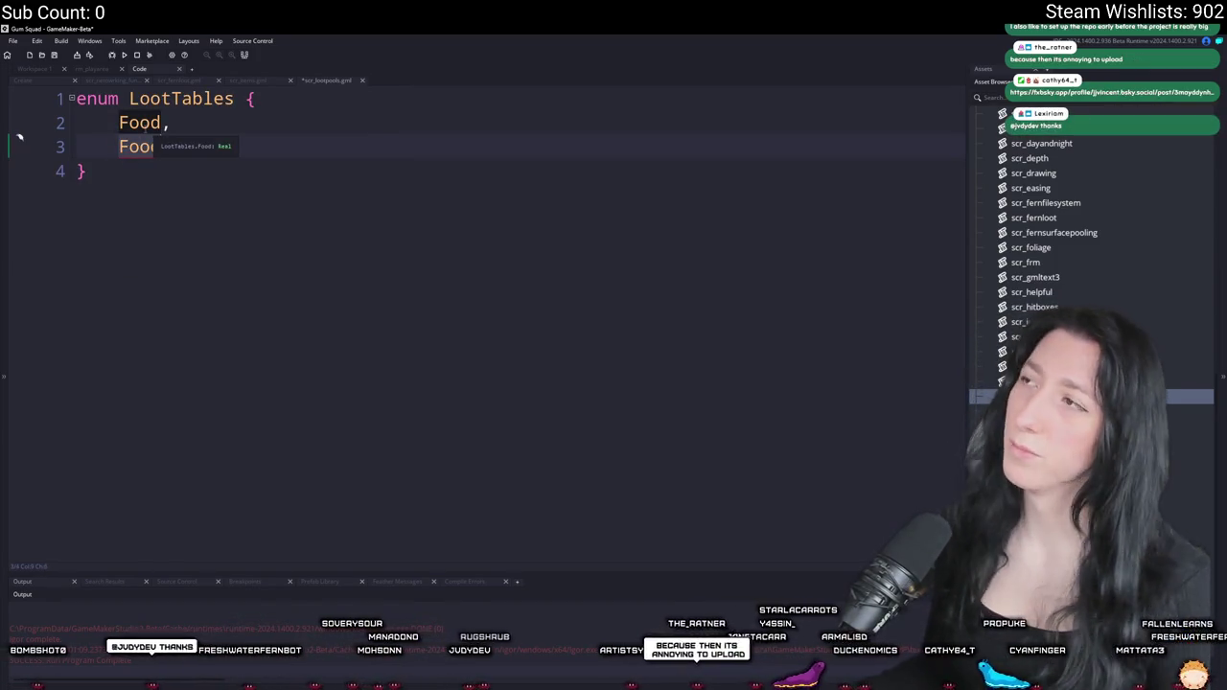
double_click(135, 146)
text(Weapons,)
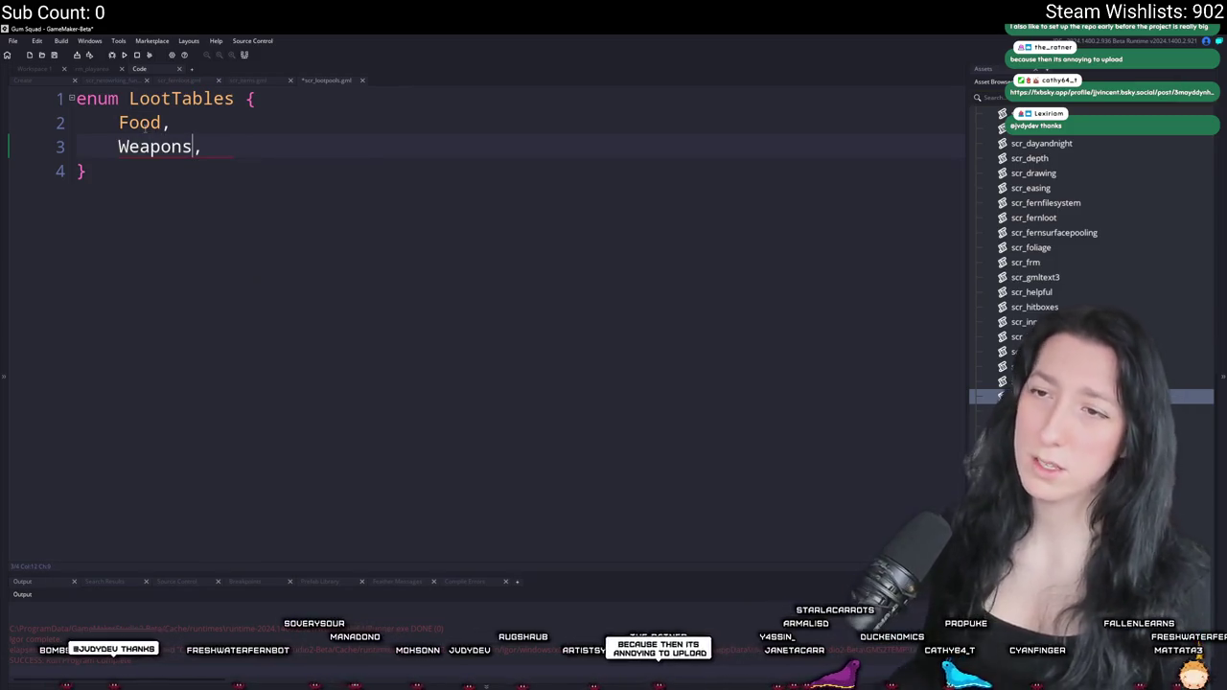
key(ctrl+d)
double_click(151, 172)
text(V,)
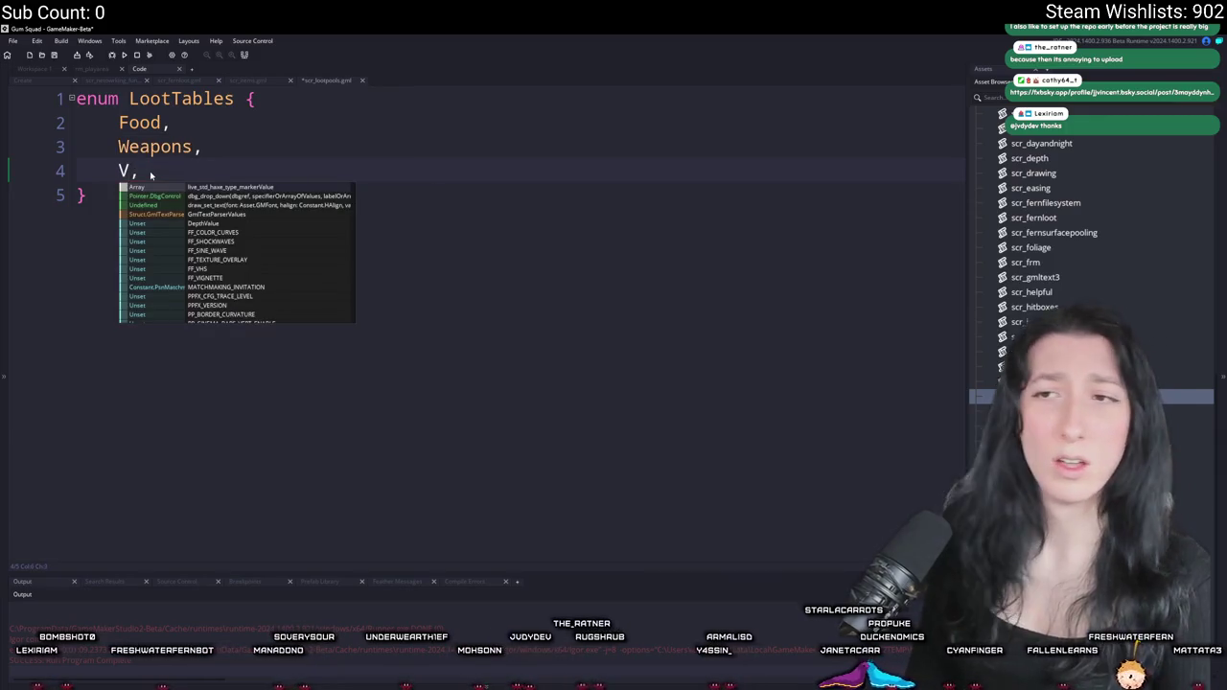
key(BackSpace)
text(ARmor)
key(BackSpace)
key(BackSpace)
key(BackSpace)
key(BackSpace)
text(rmor)
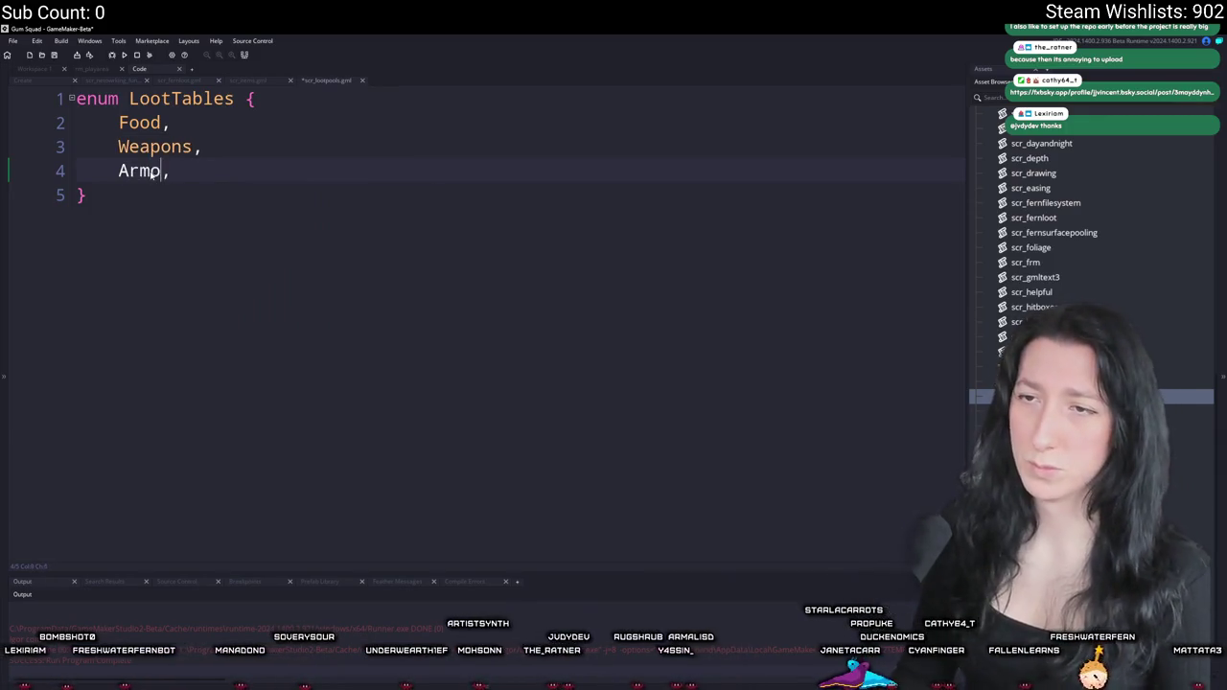
- Add Clothing and MiscLow entries below Armor
key(ctrl+d)
double_click(149, 194)
text(Clothing,)
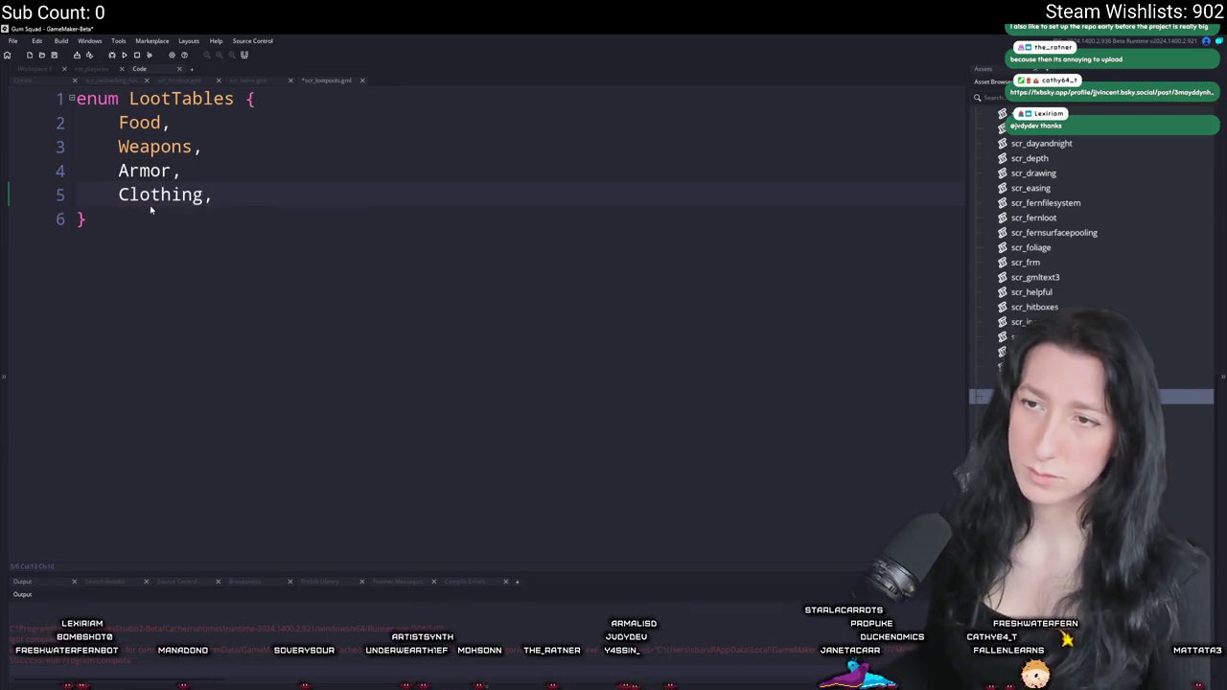
key(ctrl+d)
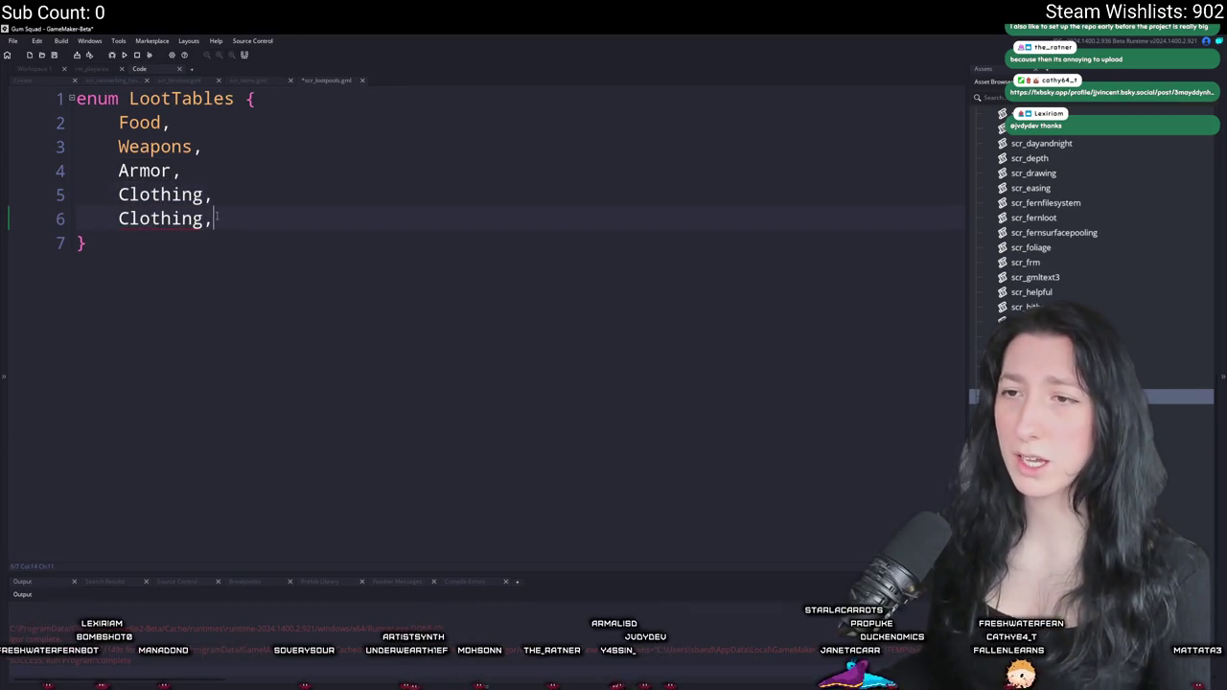
mouse_move(179, 223)
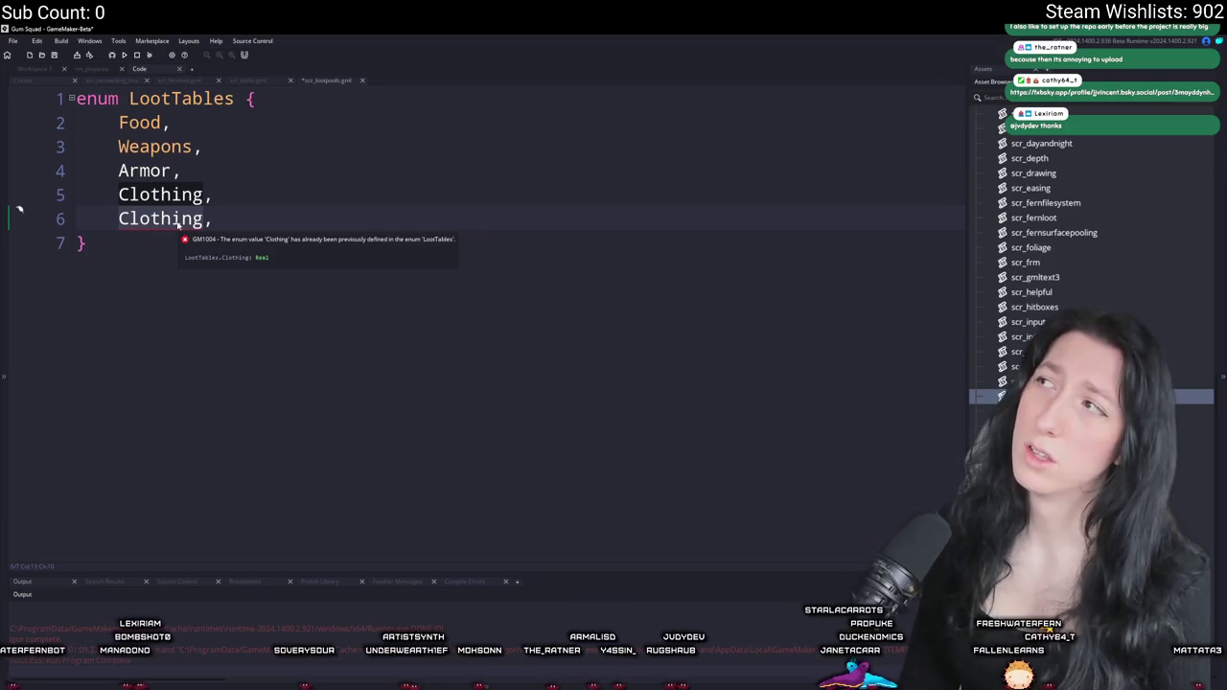
double_click(177, 220)
text(MiscL)
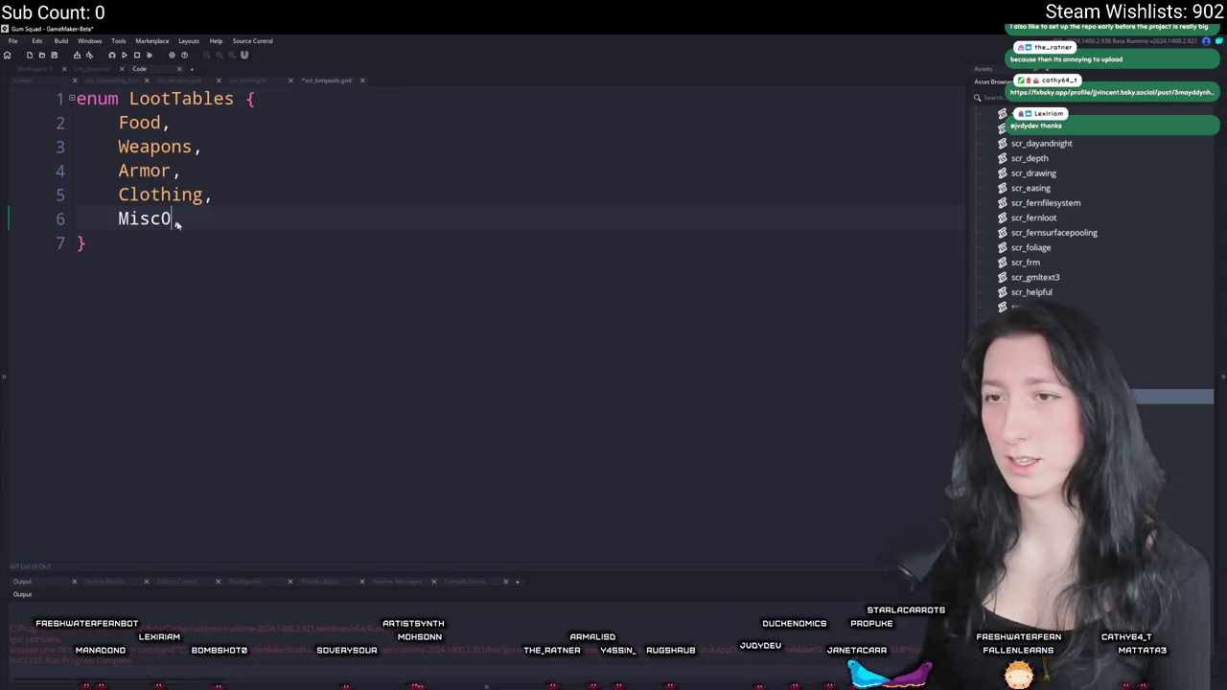
text(ow)
- Rename MiscLow to MixedLow and add a MixedMedium entry
key(ctrl+d)
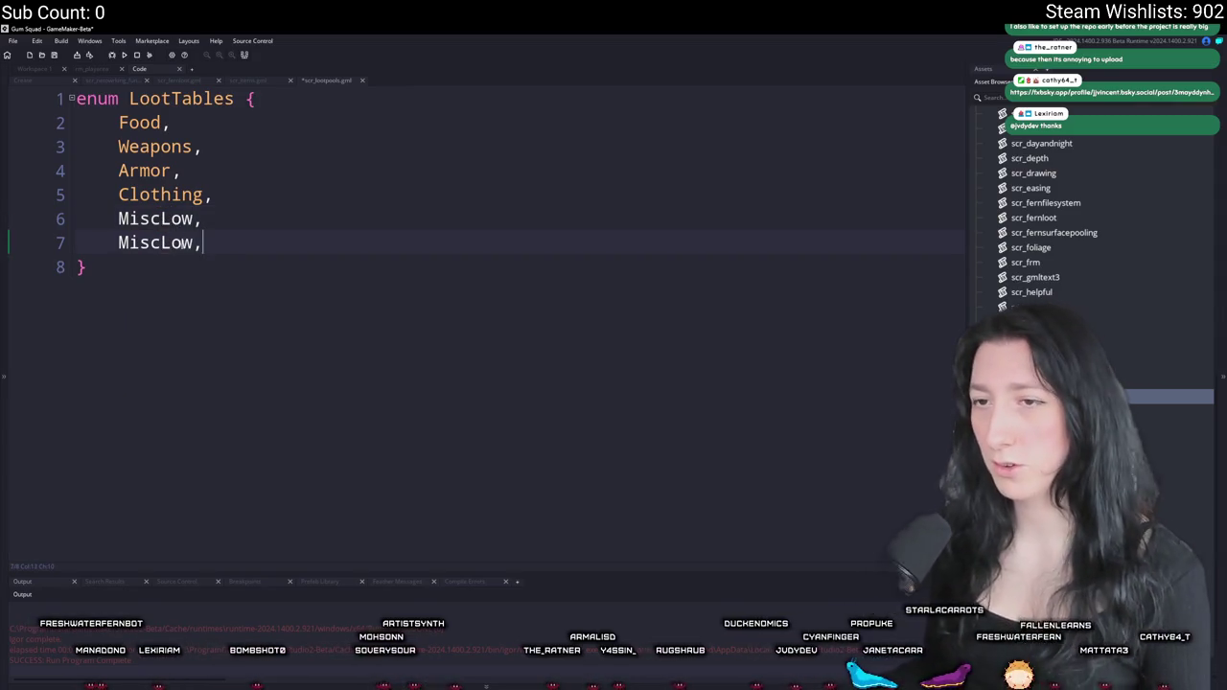
text(0)
key(Down)
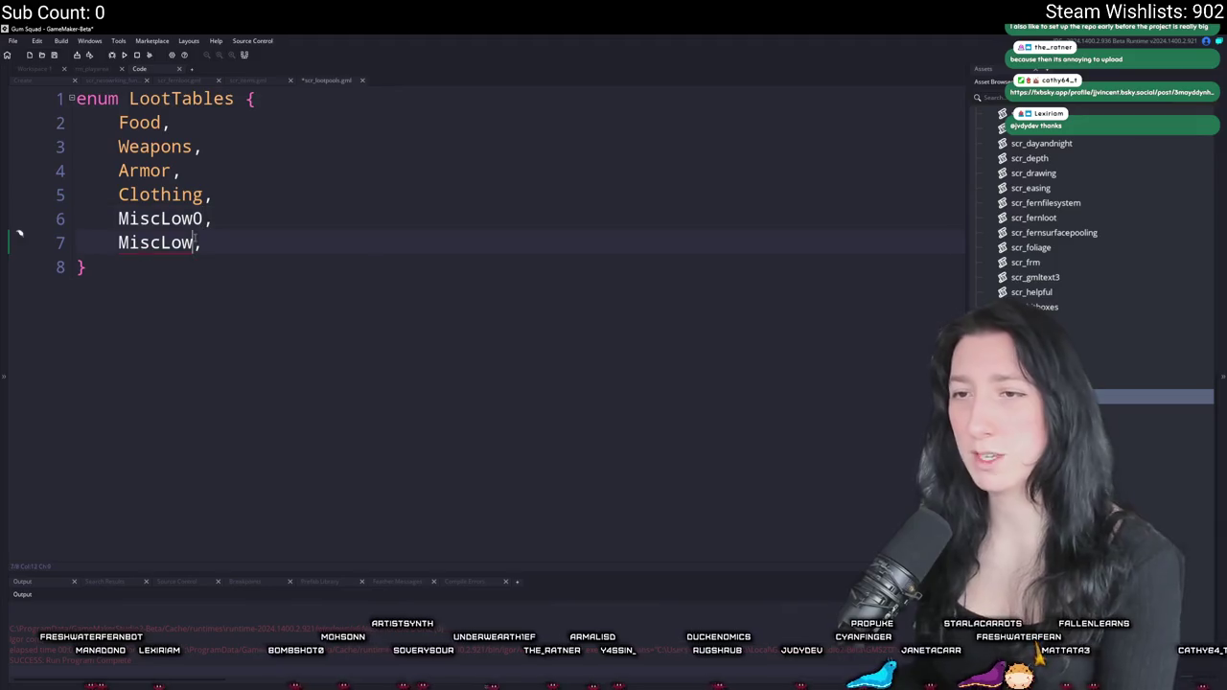
key(Up)
key(Delete)
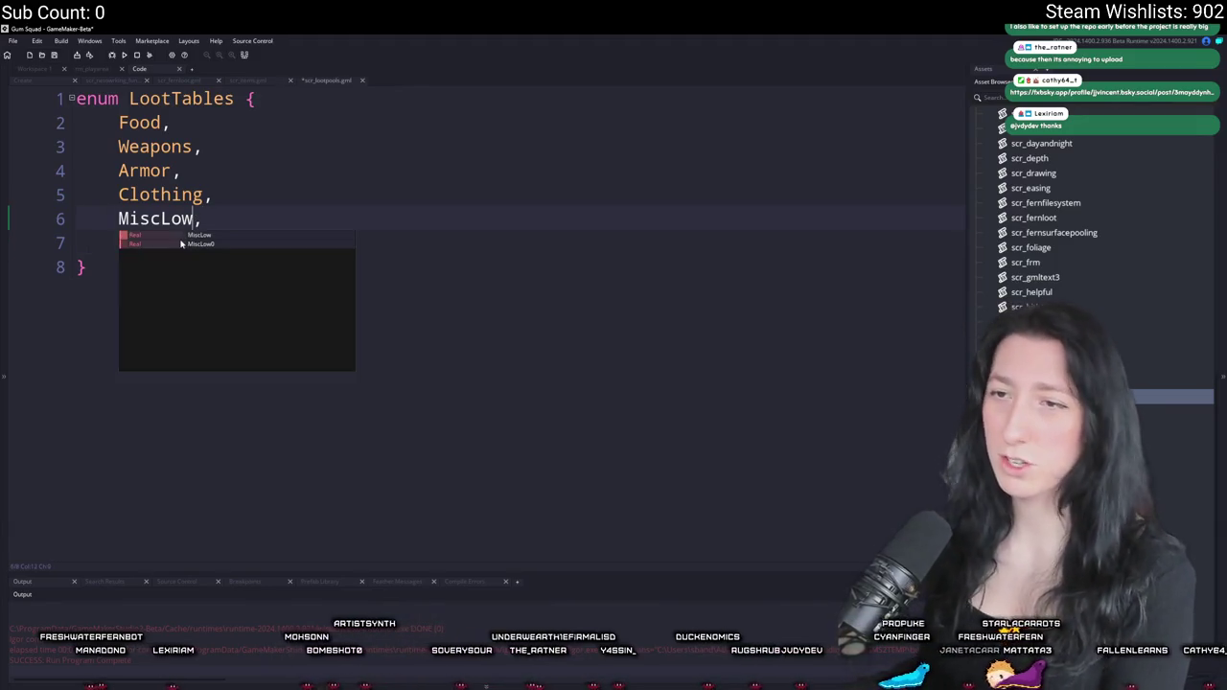
key(Down)
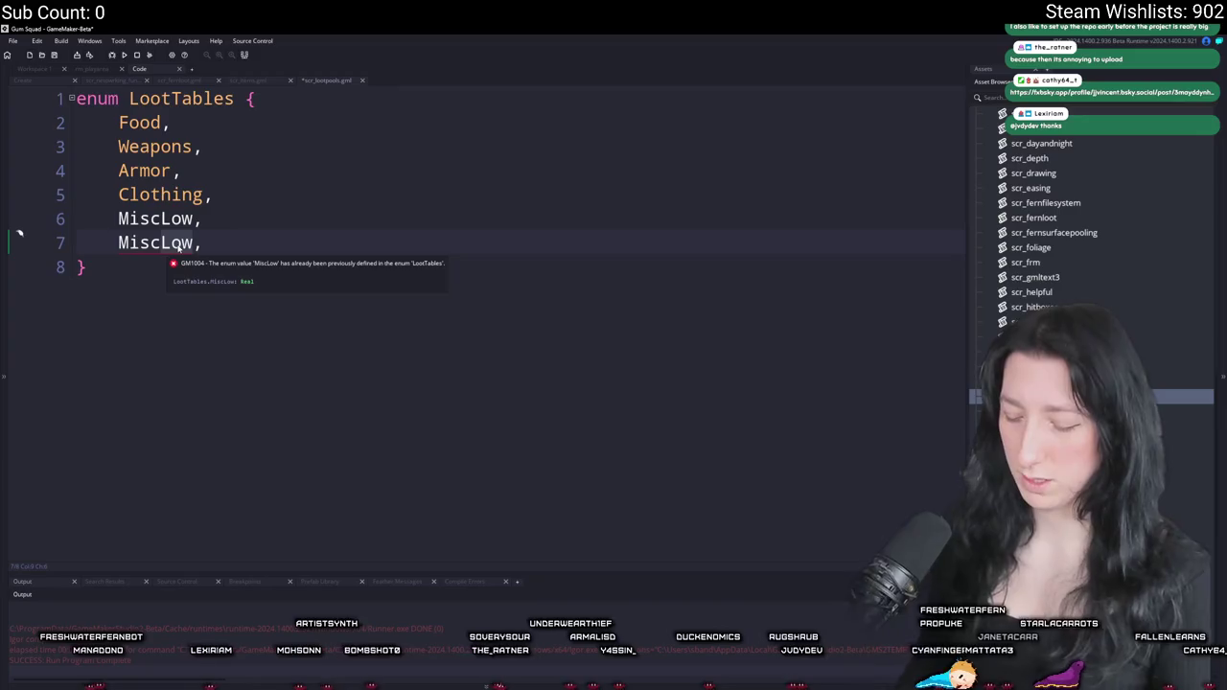
key(Up)
key(BackSpace)
key(BackSpace)
text(xed)
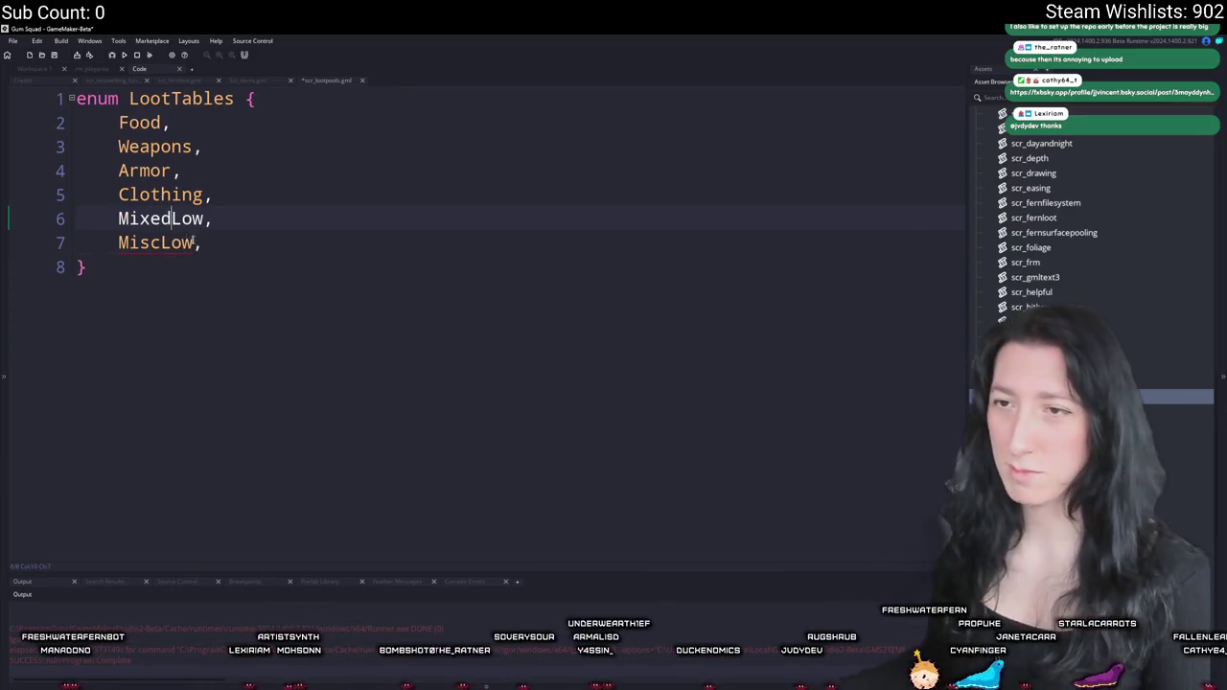
click(143, 247)
key(Delete)
key(Delete)
key(Delete)
text(xedMedium,)
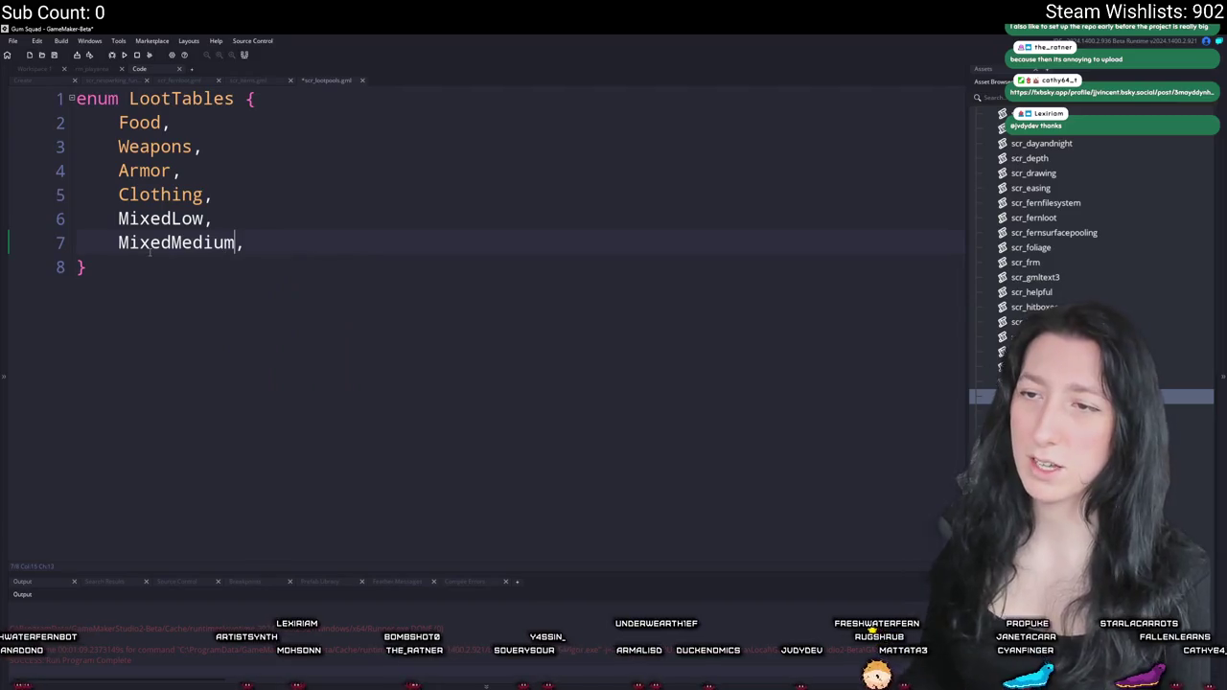
- Add MixedHigh and MixedVeryHigh as the final enum entries
key(ctrl+d)
key(Left)
key(ctrl+shift+Left)
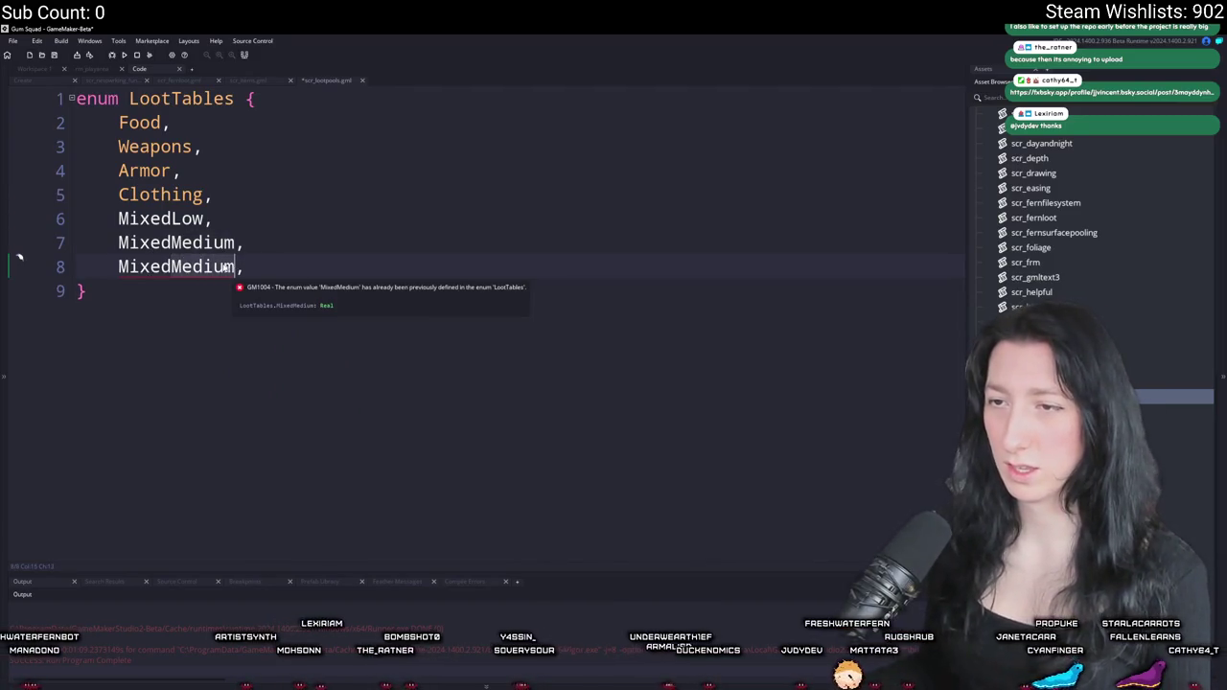
text(High)
key(ctrl+d)
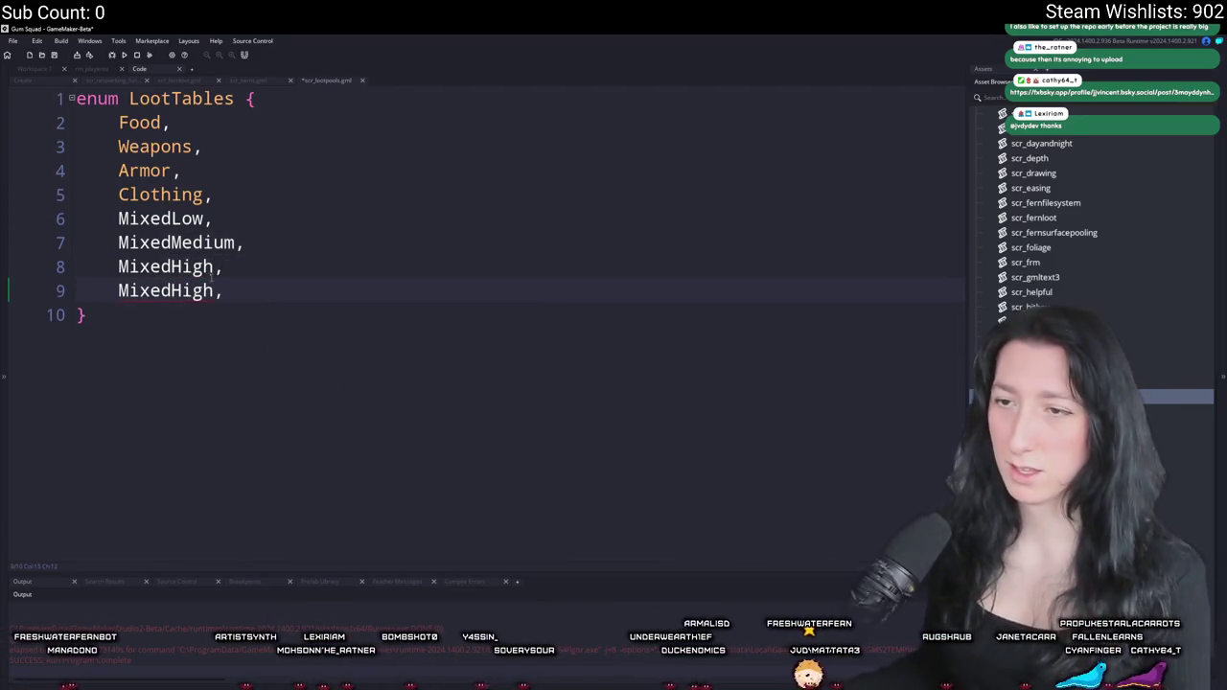
key(Left)
key(ctrl+Left)
text(Very)
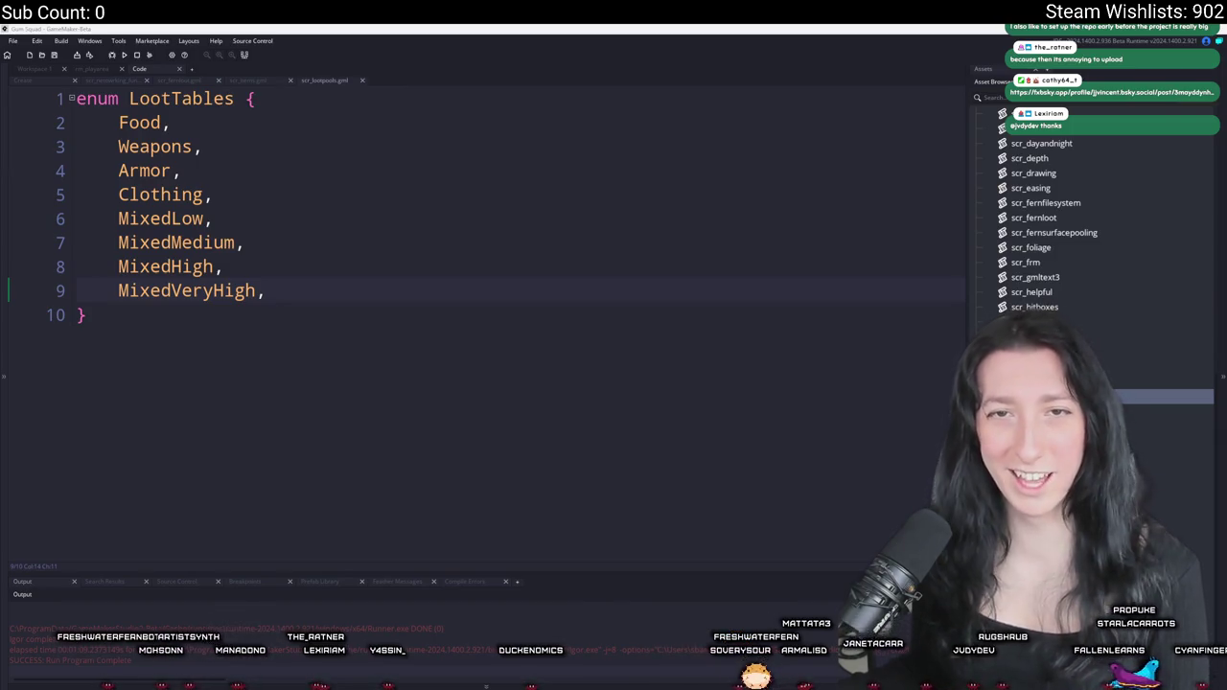
key(alt+Tab)
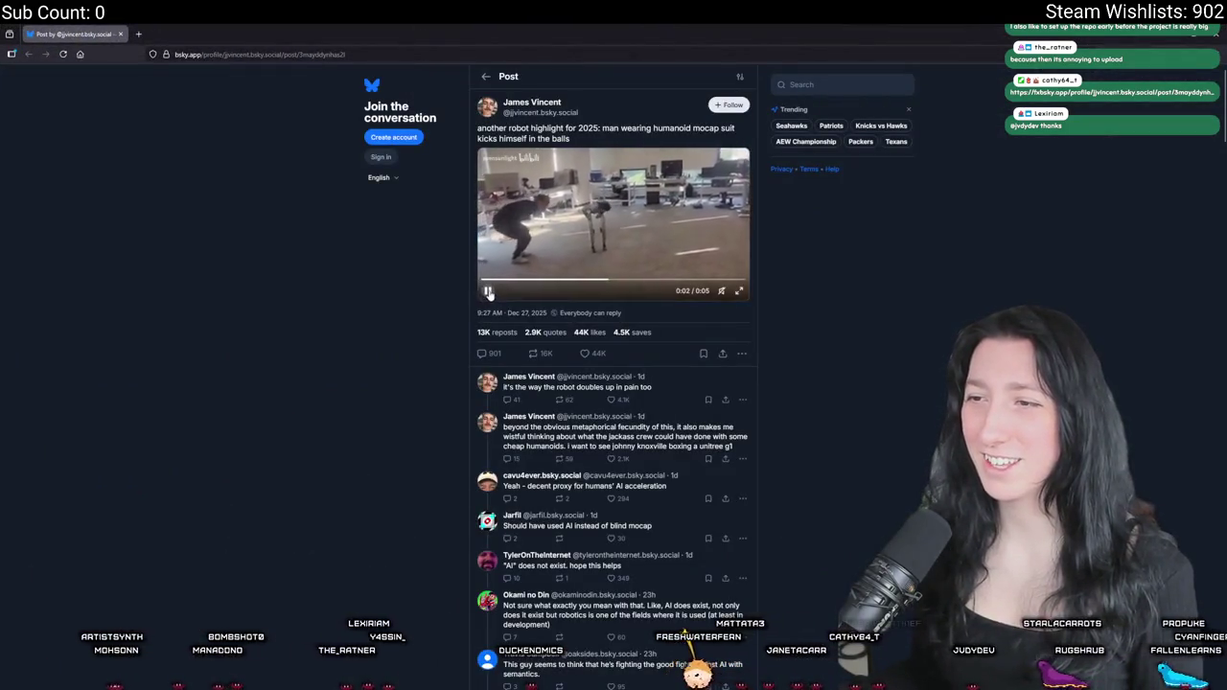
- Watch the Bluesky robot video full screen, then go back to GameMaker
click(737, 290)
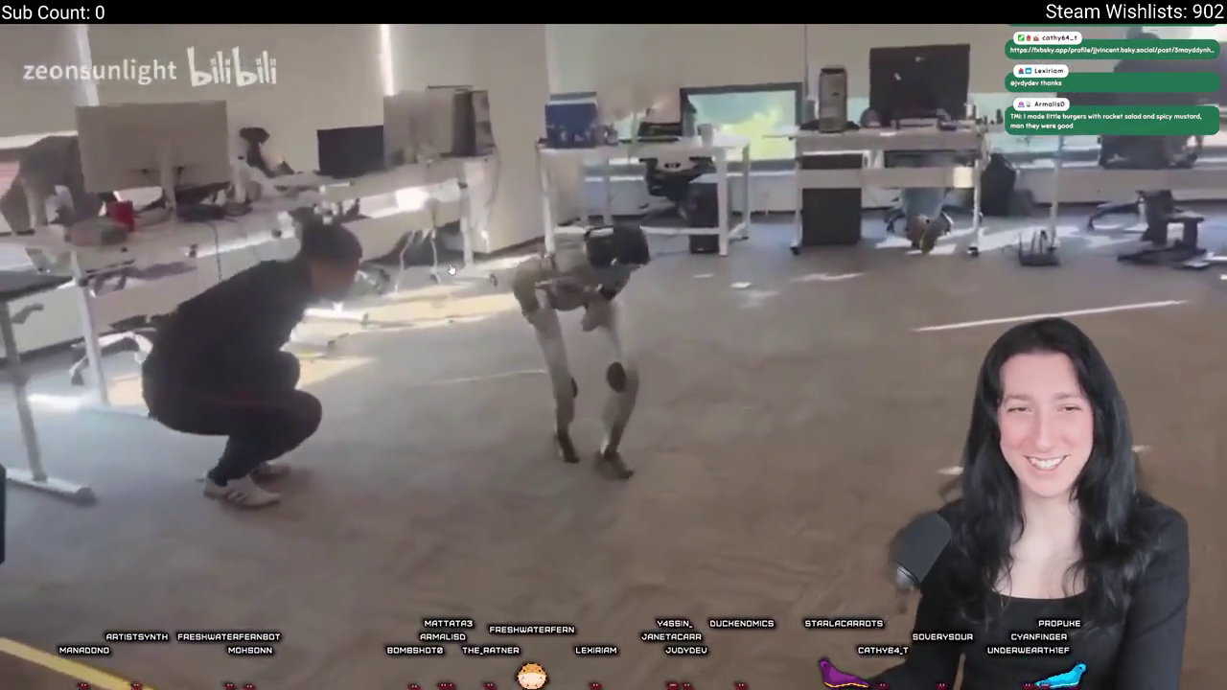
key(Escape)
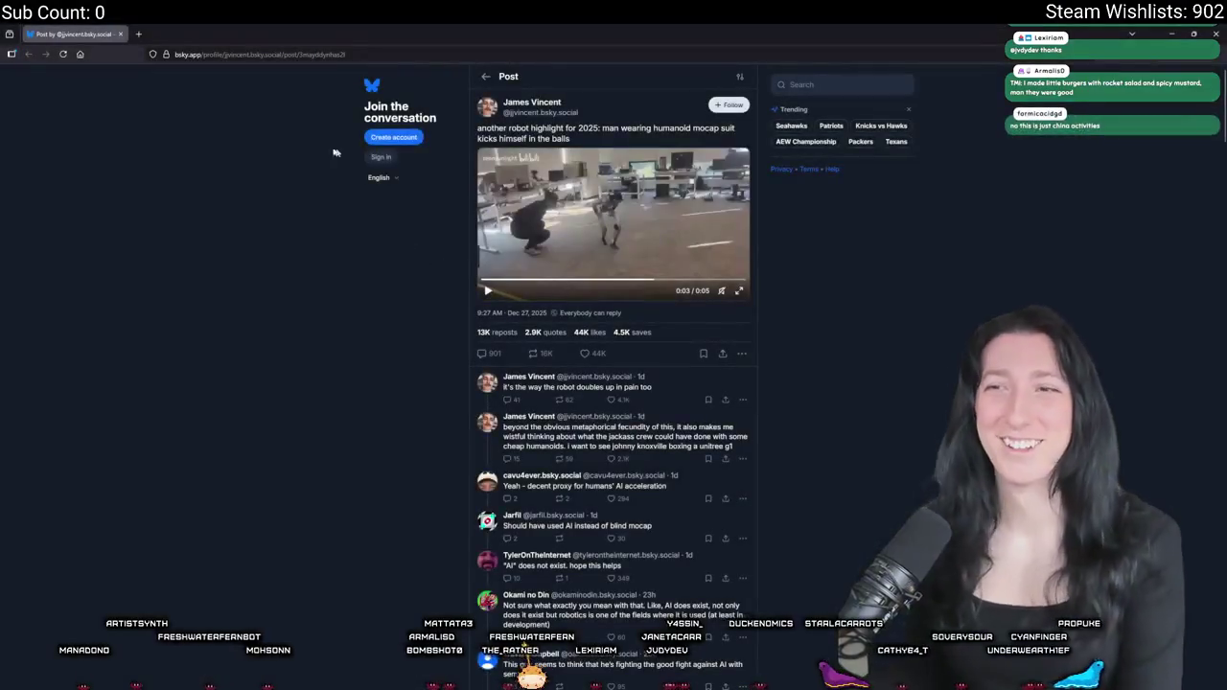
key(alt+Tab)
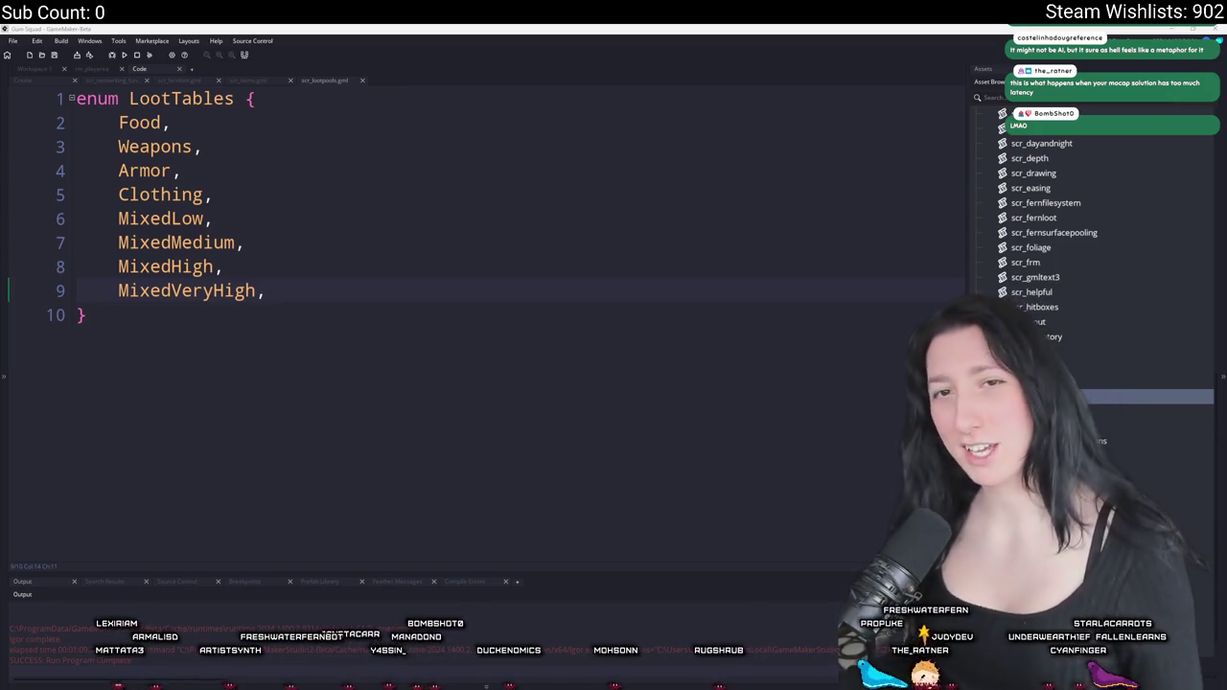
- Add a Size entry to LootTables and create global.LootTable_Array with array_create(LootTables.Size)
right_click(474, 287)
click(427, 290)
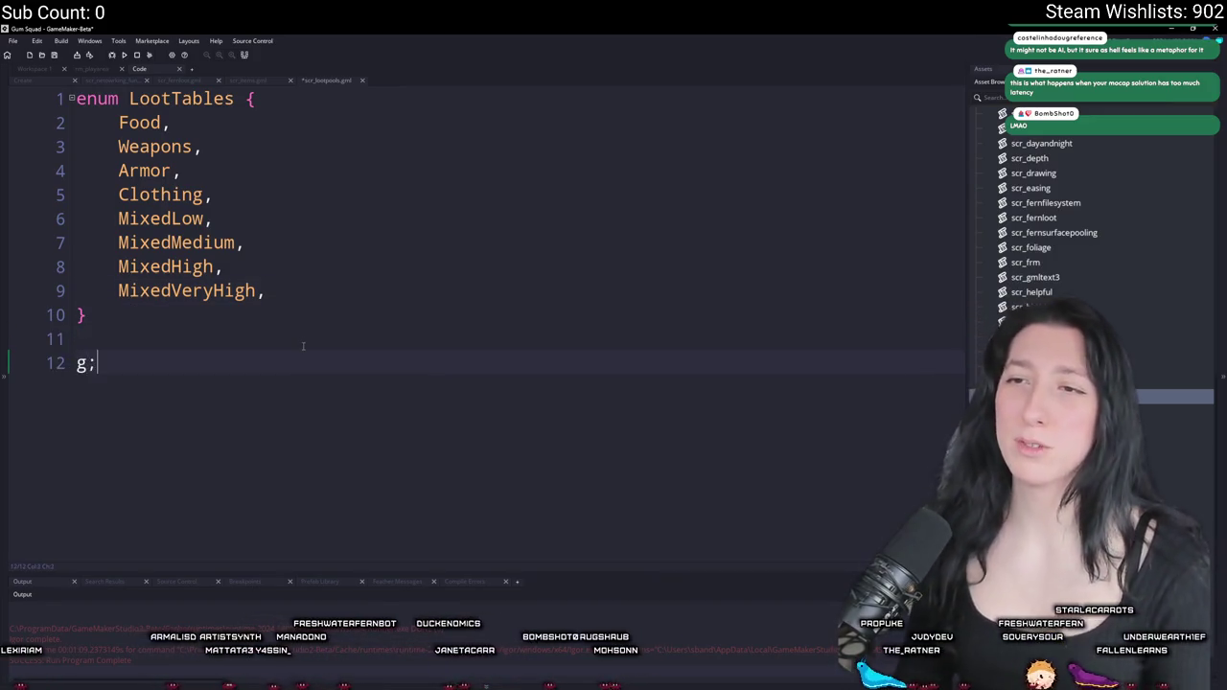
key(BackSpace)
text(lobal.Loot)
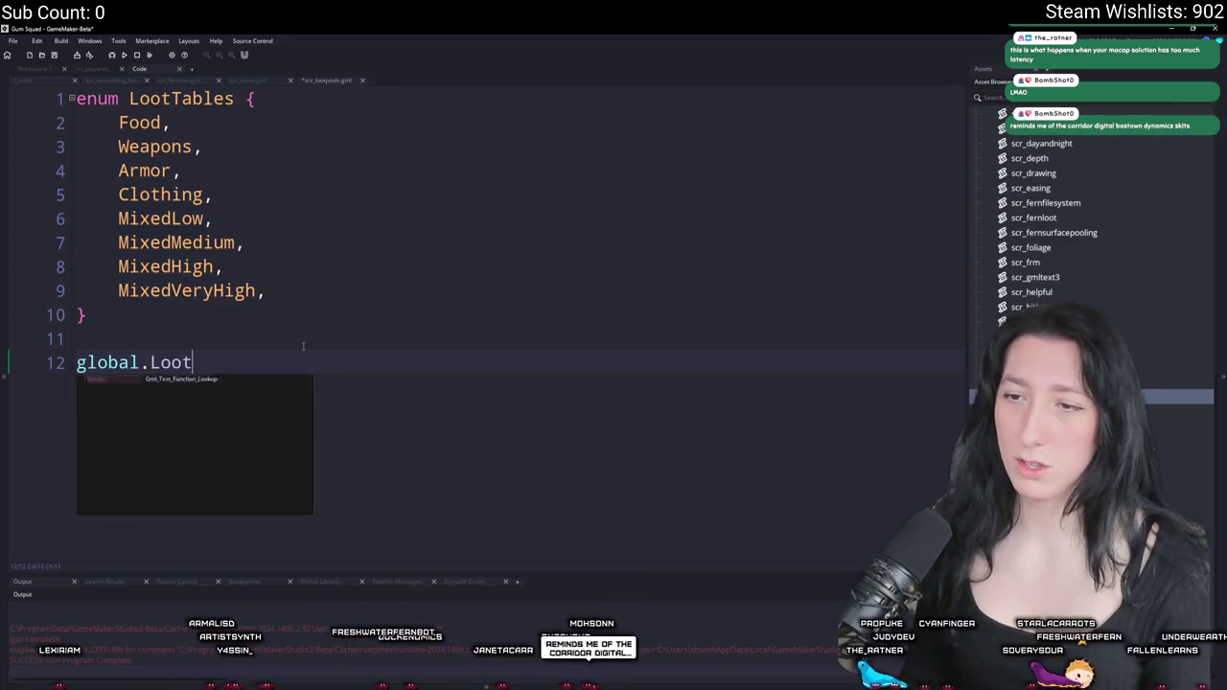
text(Table_Array =)
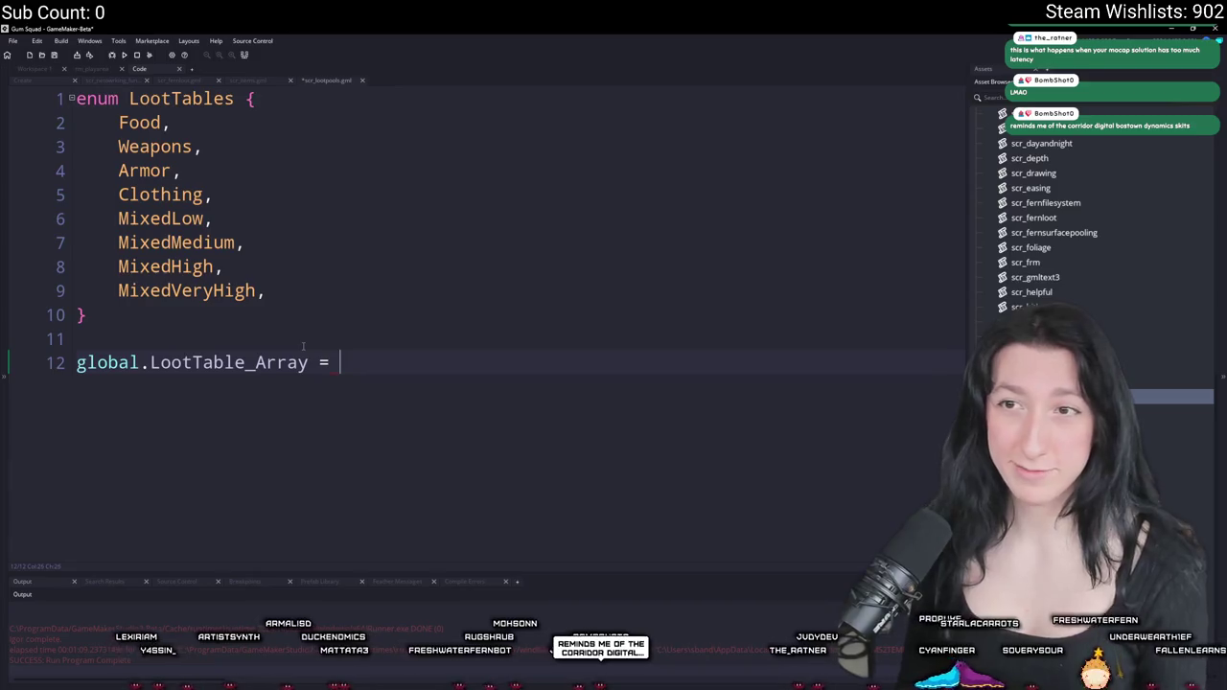
key(Return)
text(Size)
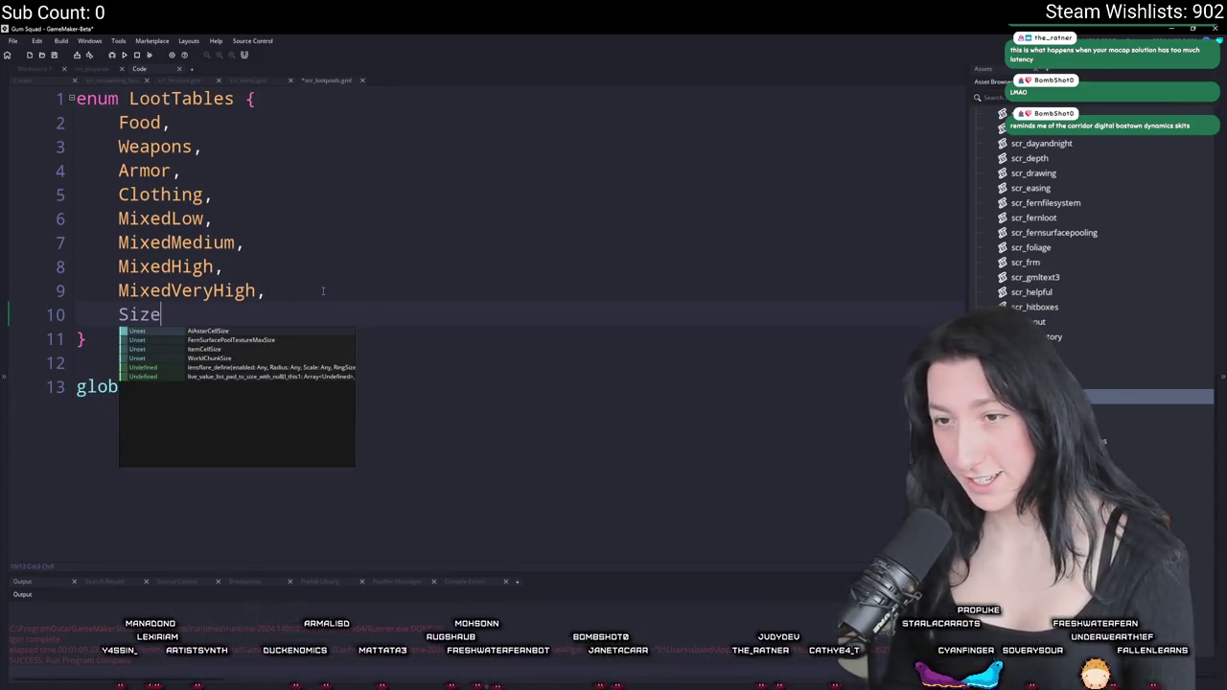
click(323, 292)
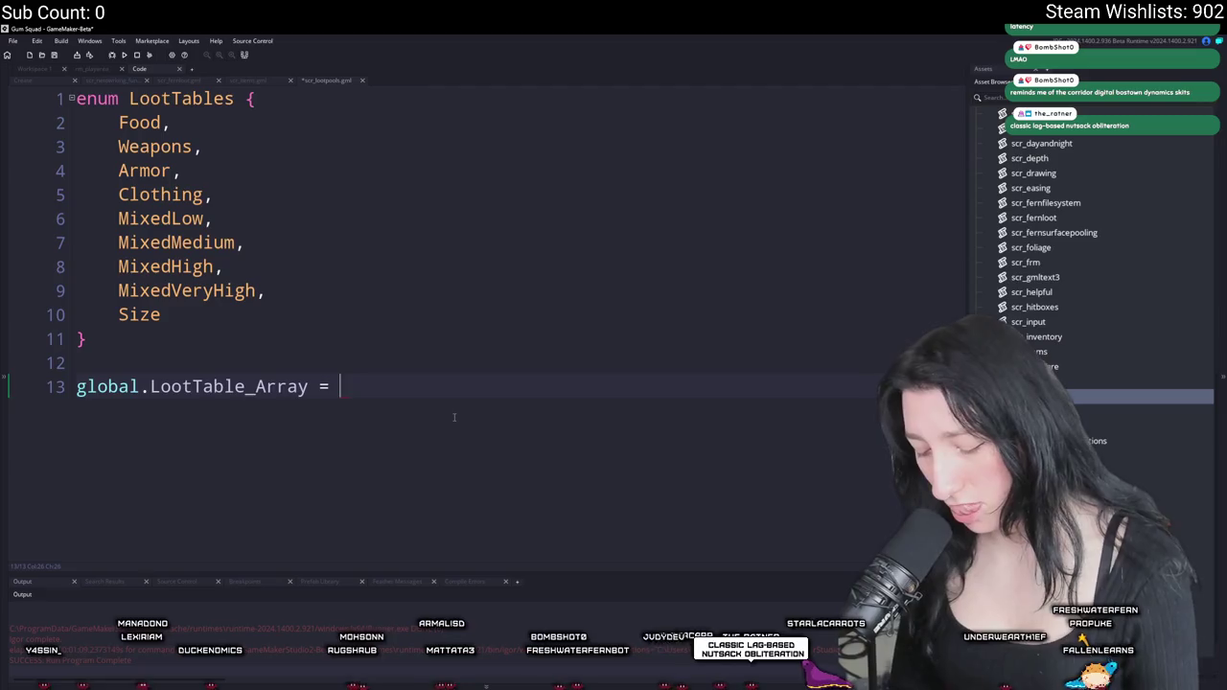
text(array_create()
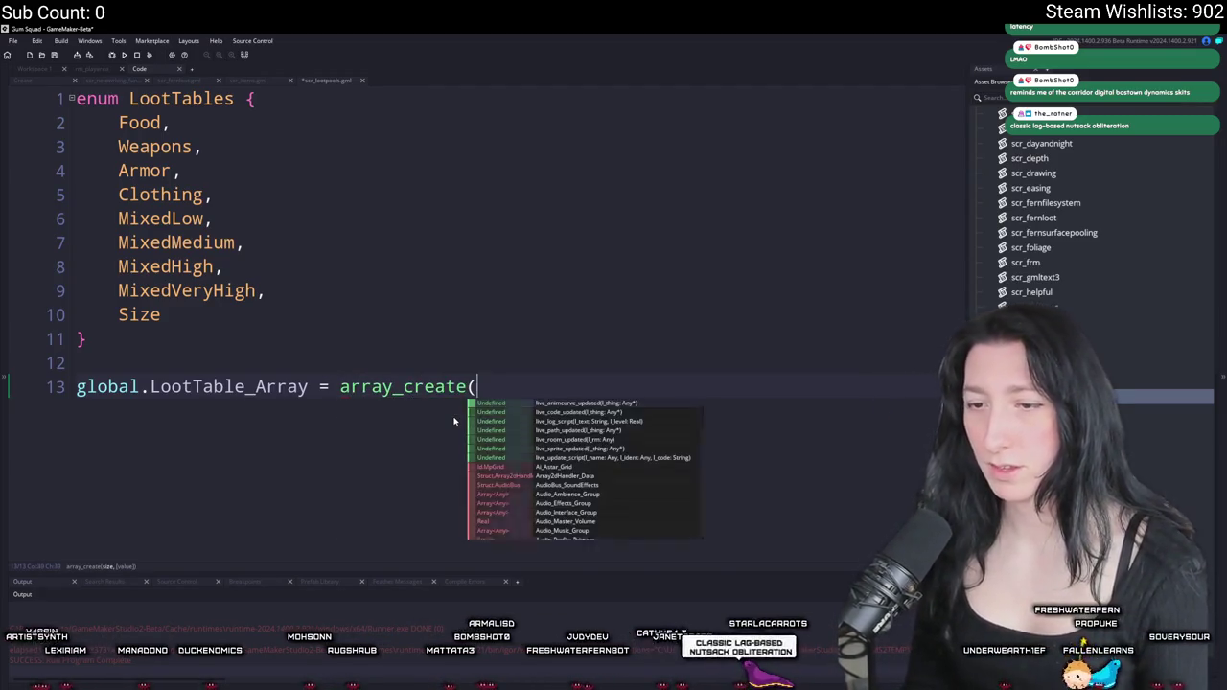
text(LootTabl)
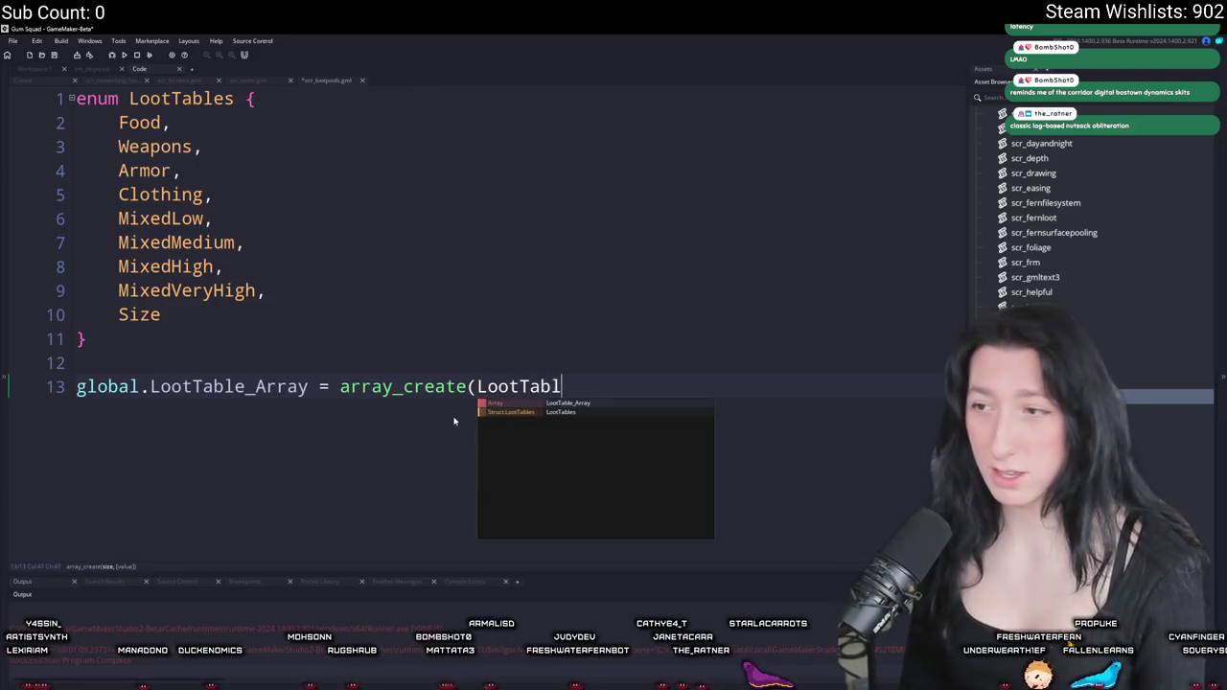
text(es.zize)
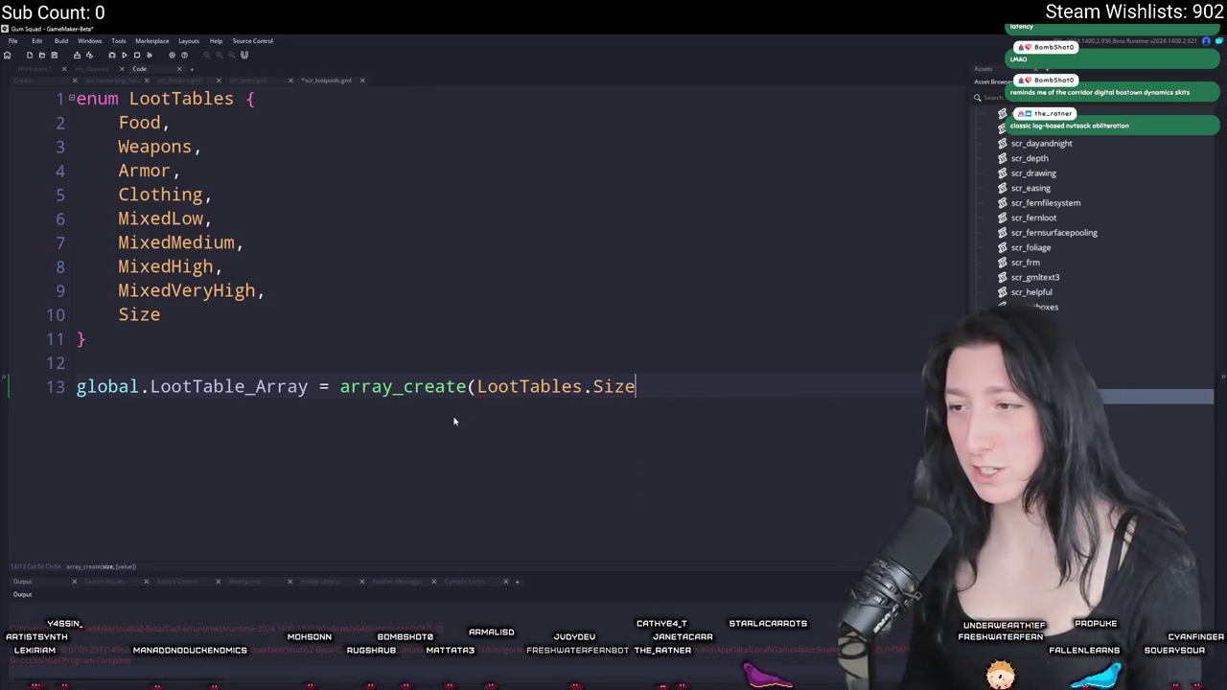
text();)
key(Return)
key(Return)
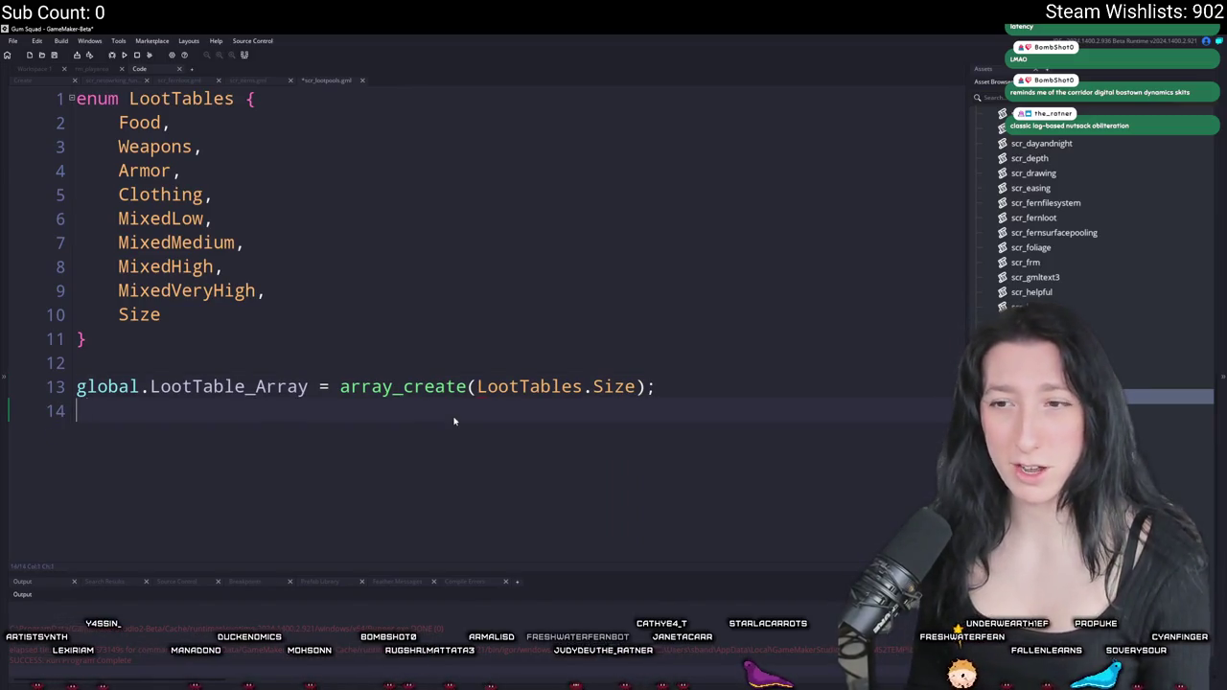
- Clear the stray FlootPool text on line 15 and paste global.LootTable_Array there
text(FlootPool)
key(ctrl+BackSpace)
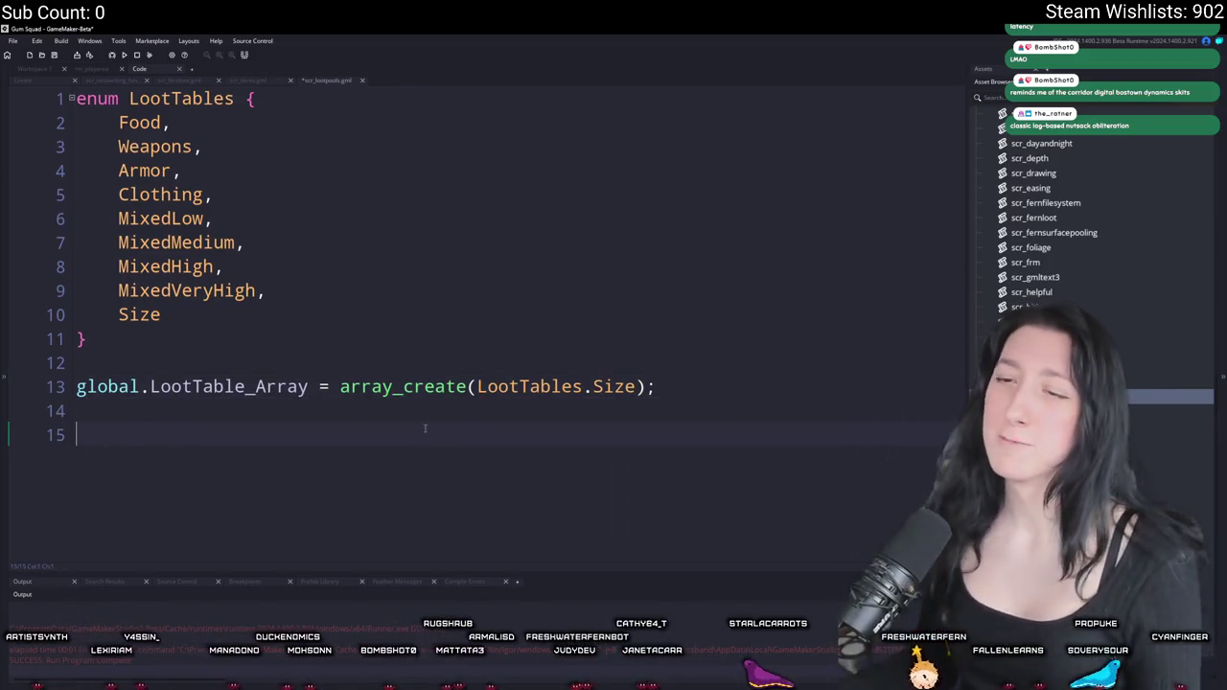
key(Up)
key(Up)
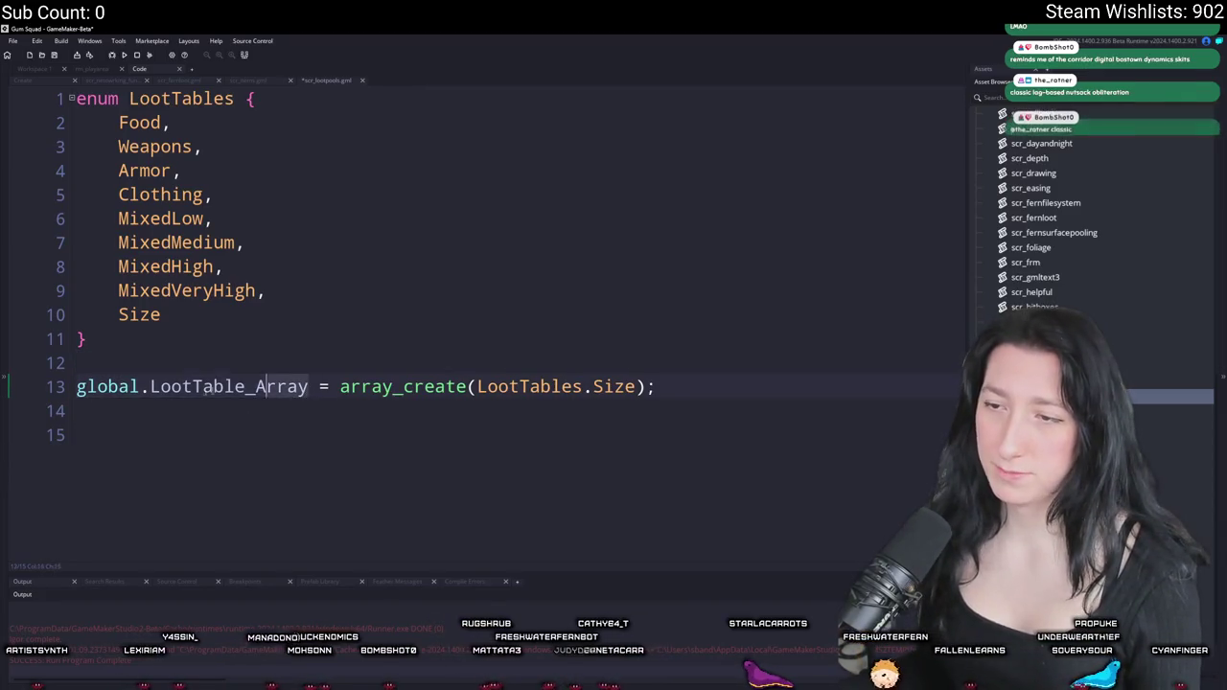
click(119, 439)
text(global.LootTable_Array)
- Type global.LootTable_Array[LootTables.Food] = new using autocomplete for the names
text([F)
key(BackSpace)
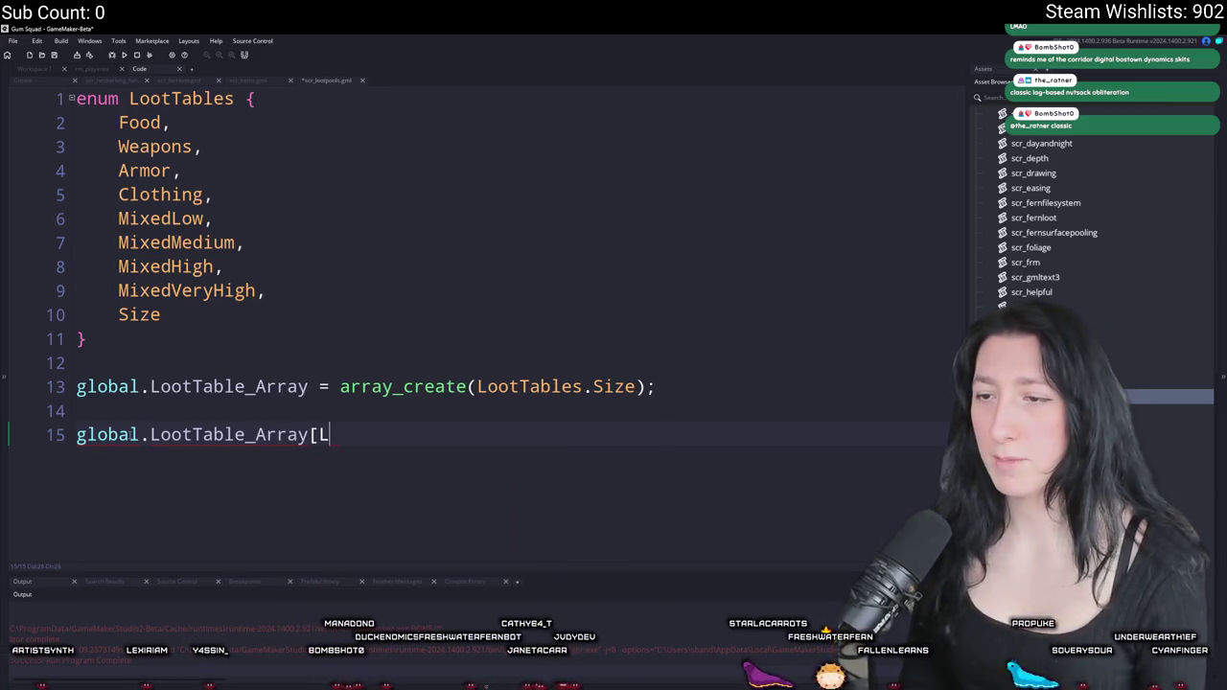
key(Return)
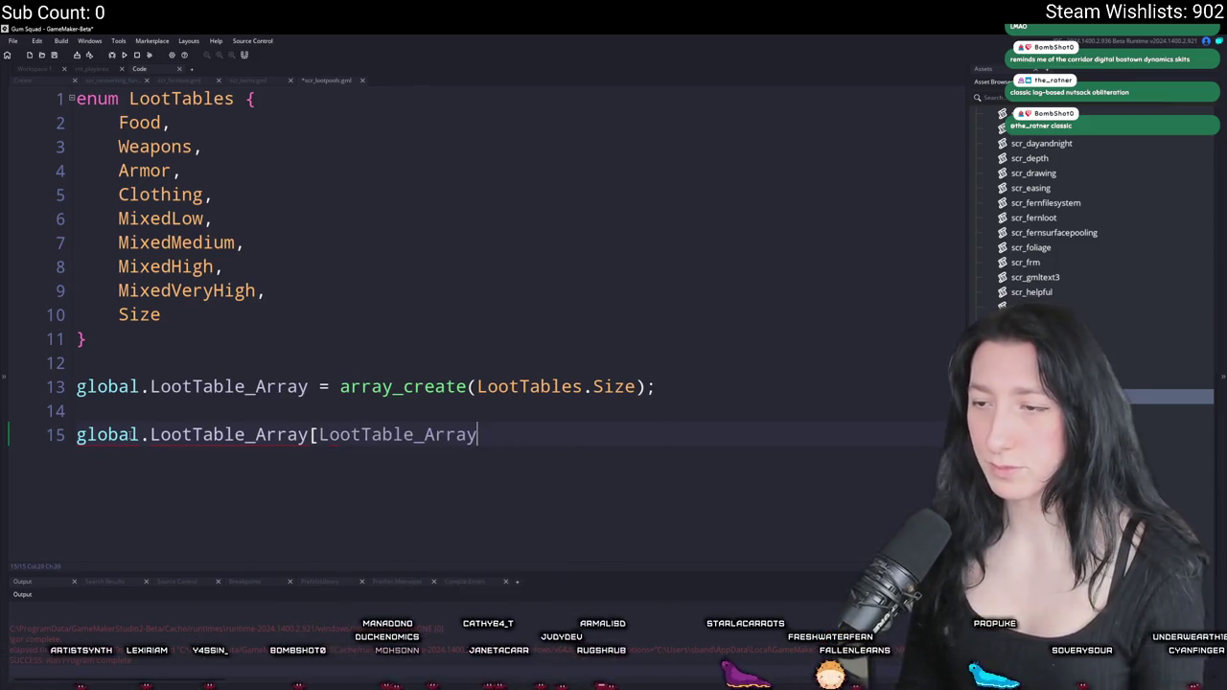
key(BackSpace)
key(BackSpace)
key(BackSpace)
text(s.FO)
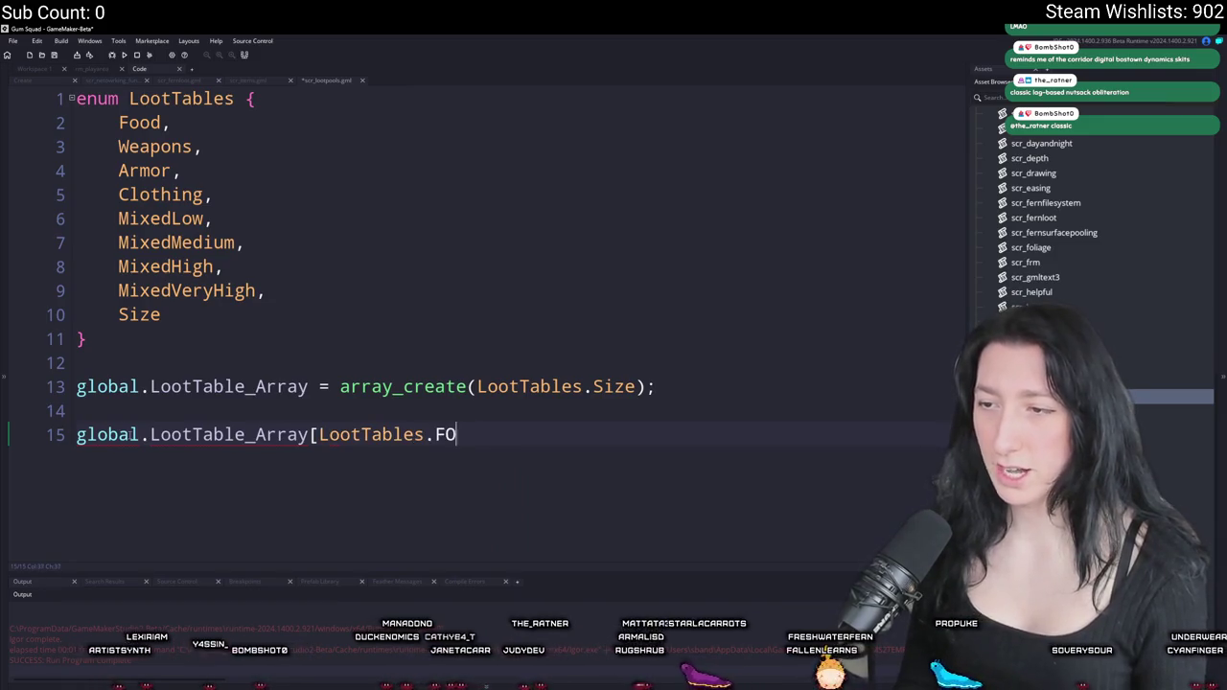
key(Return)
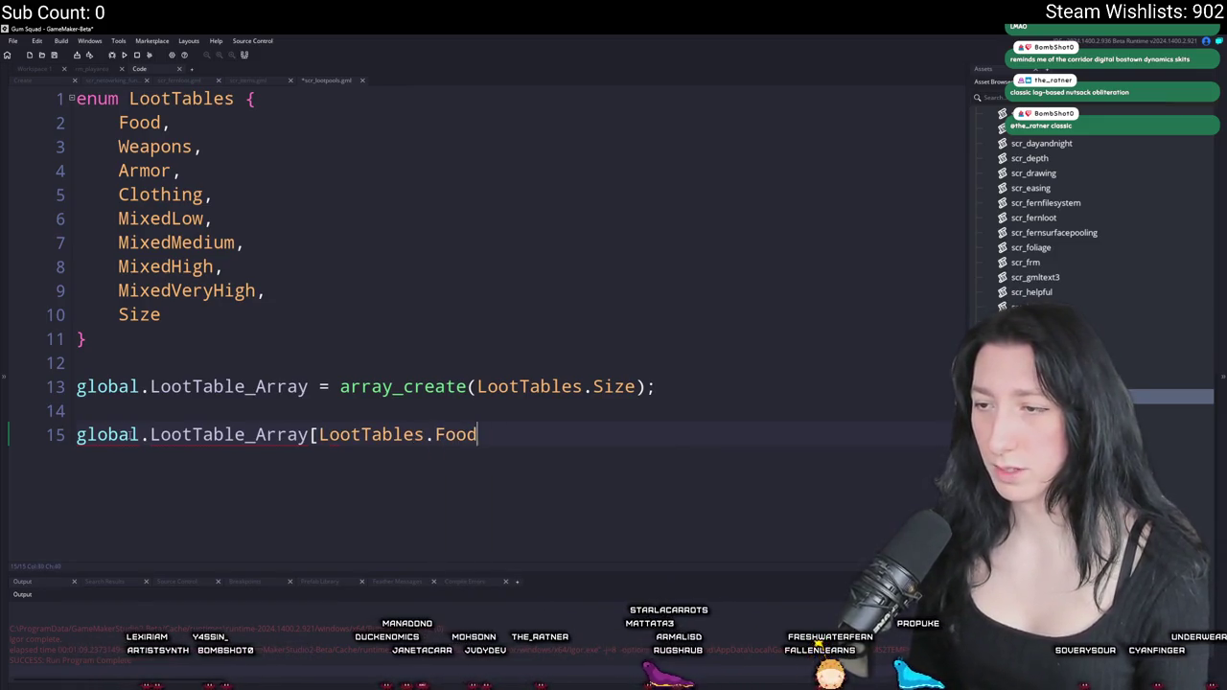
text(] = new F)
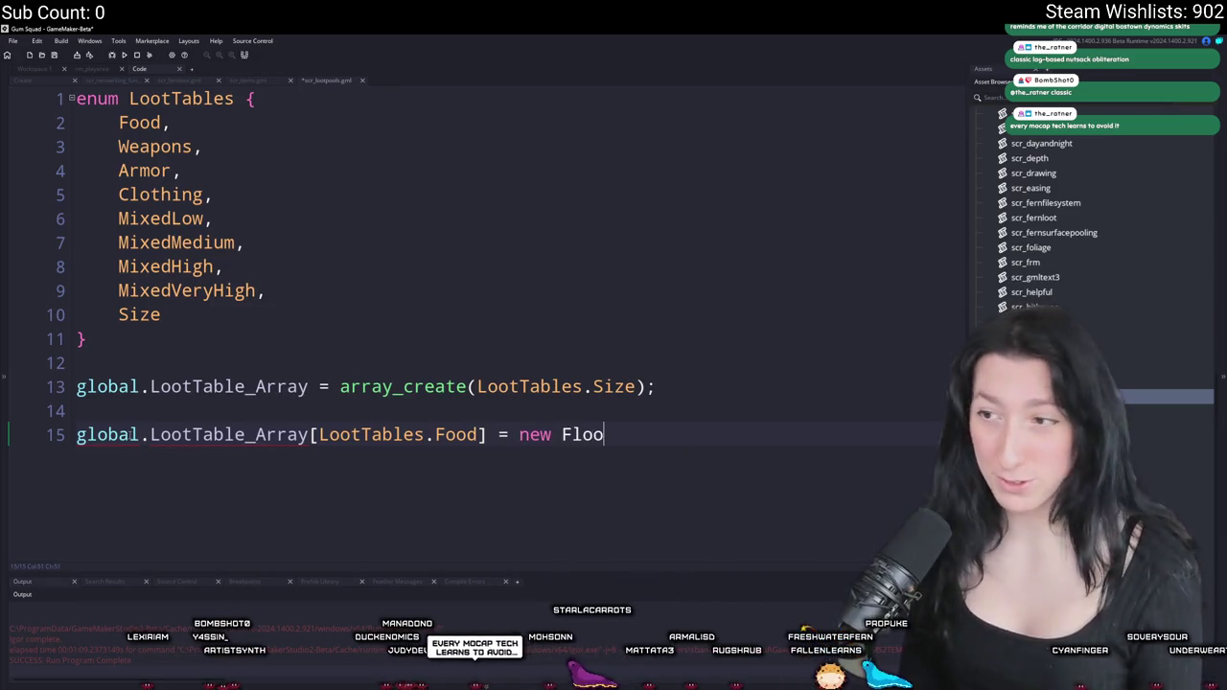
key(BackSpace)
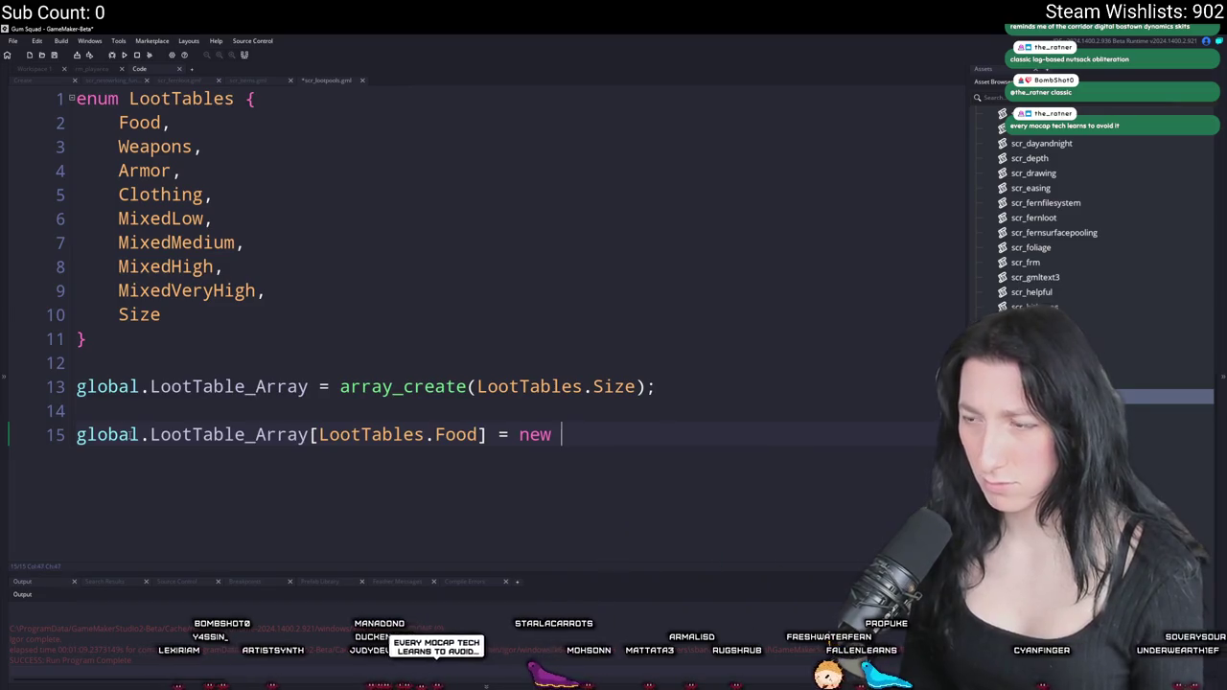
text(T)
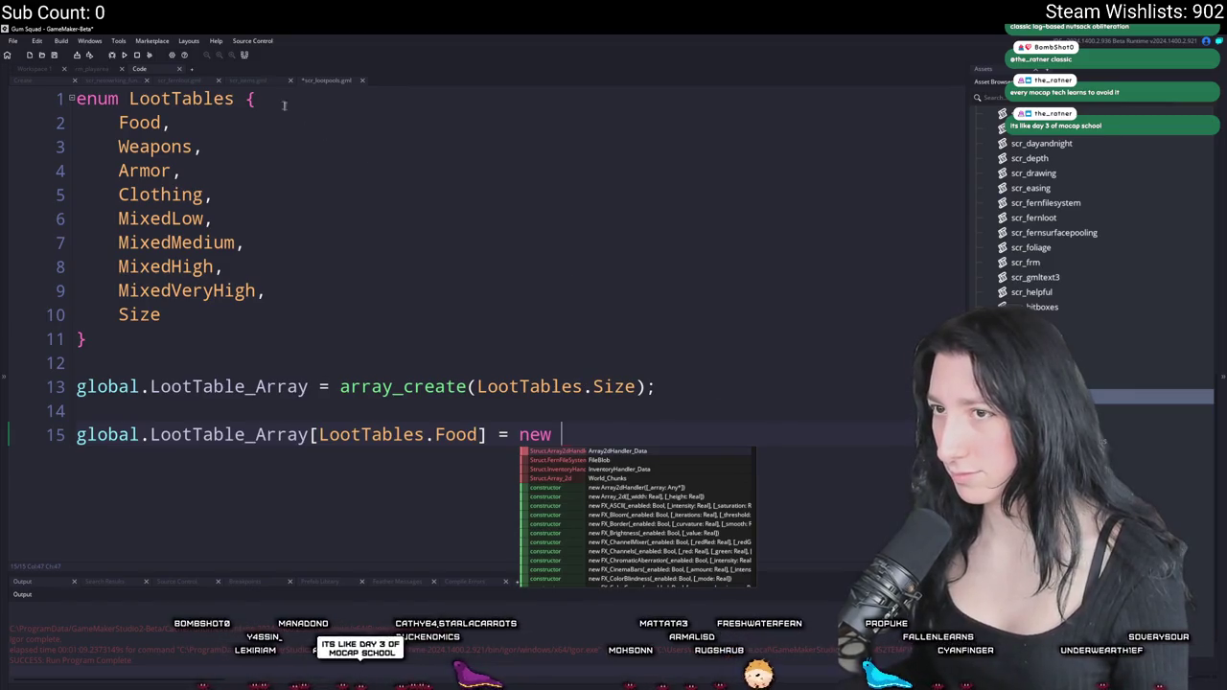
- Copy the FlootPool constructor name from scr_fernloot and paste it after new
click(254, 82)
middle_click(253, 82)
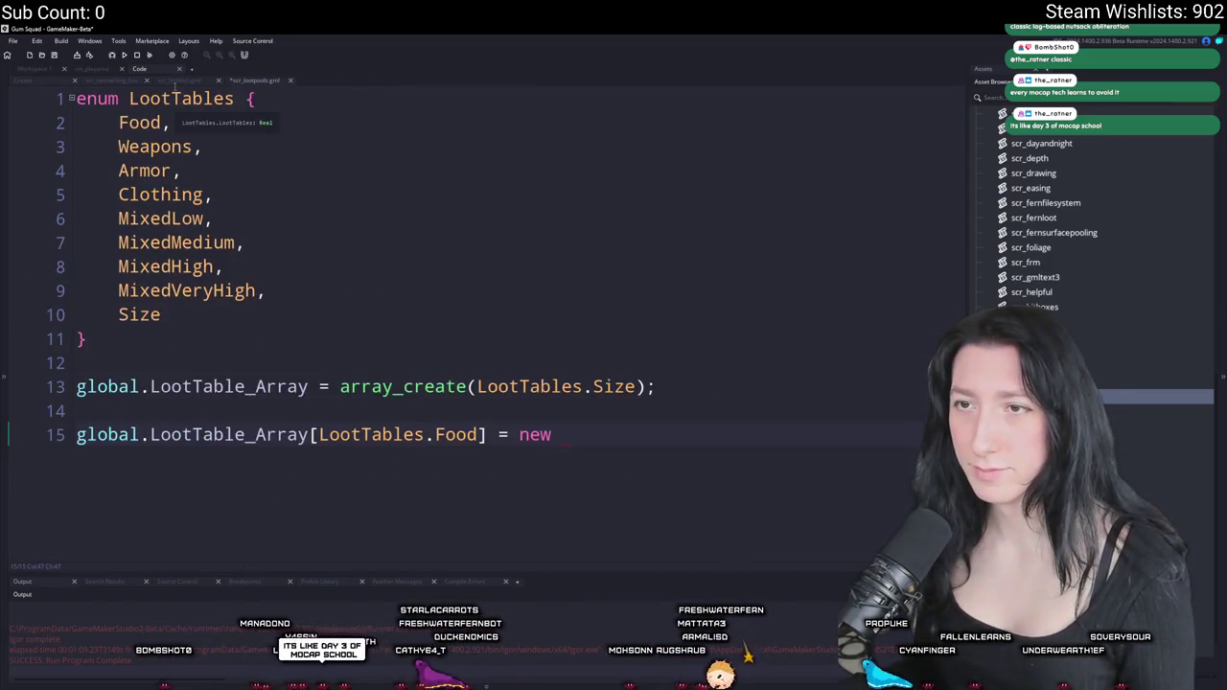
click(178, 81)
scroll(480, 317, up, 5)
double_click(218, 287)
key(ctrl+c)
click(258, 80)
key(ctrl+v)
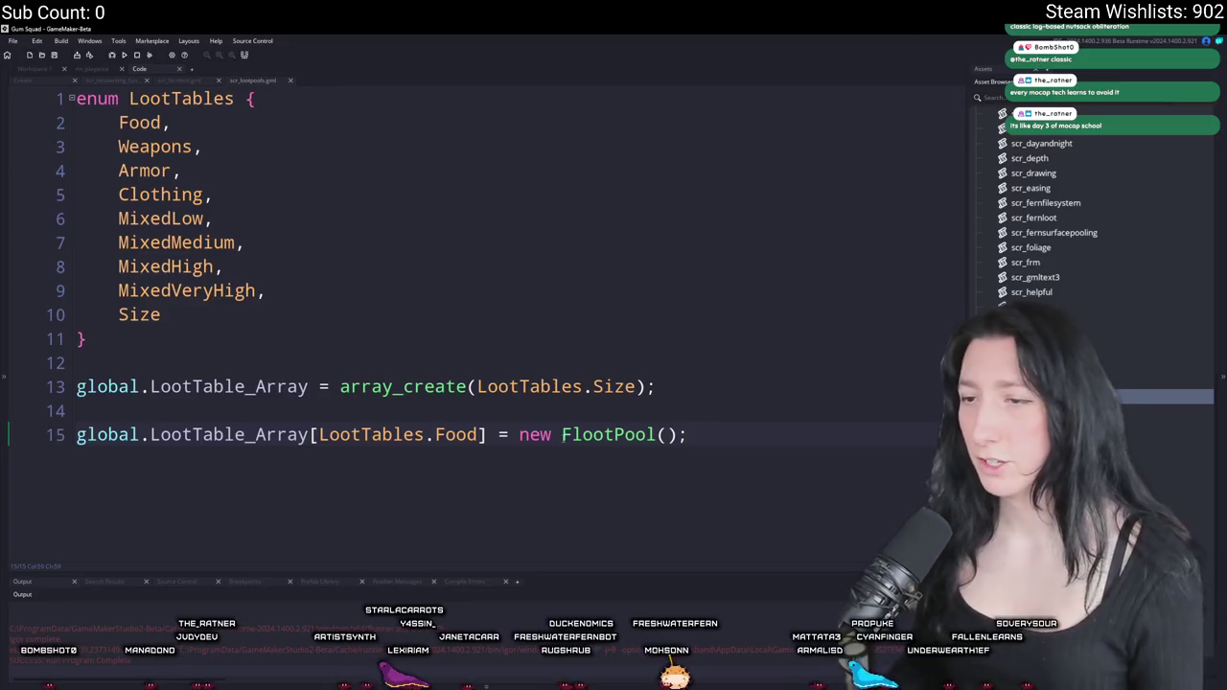
- Paste a copy of the Food slot expression with .add, then undo it
drag(487, 437, 72, 456)
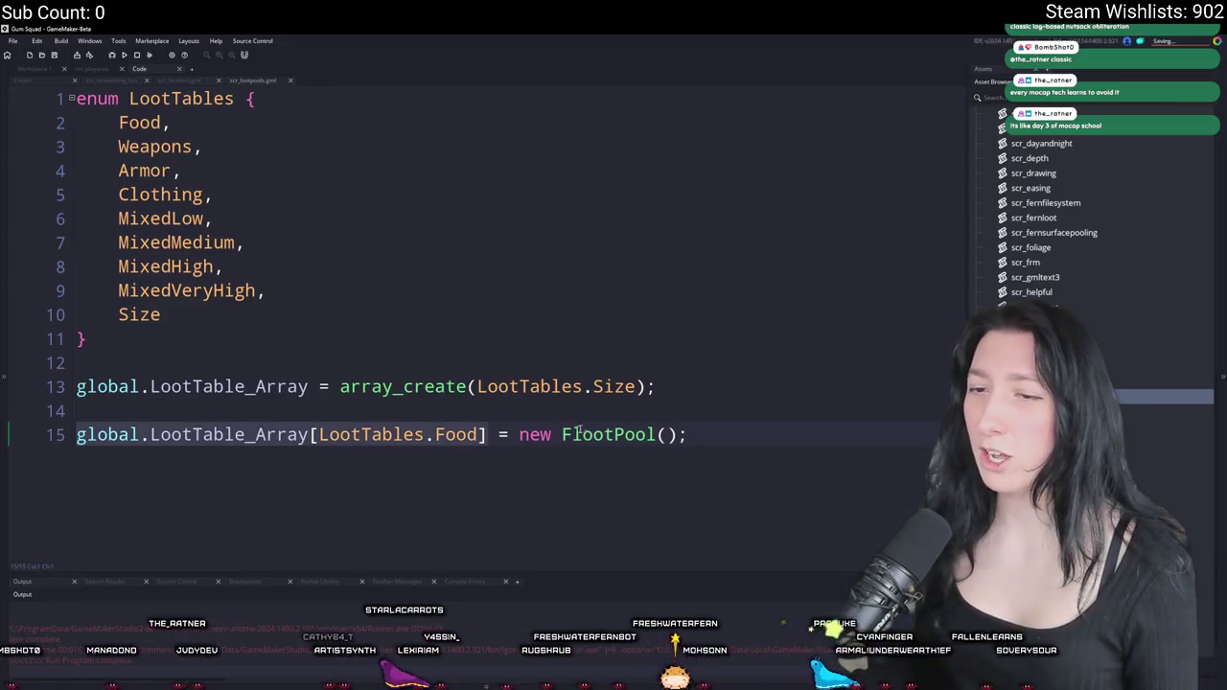
click(715, 443)
text(global.LootTable_Array[LootTables.Food])
text(.add)
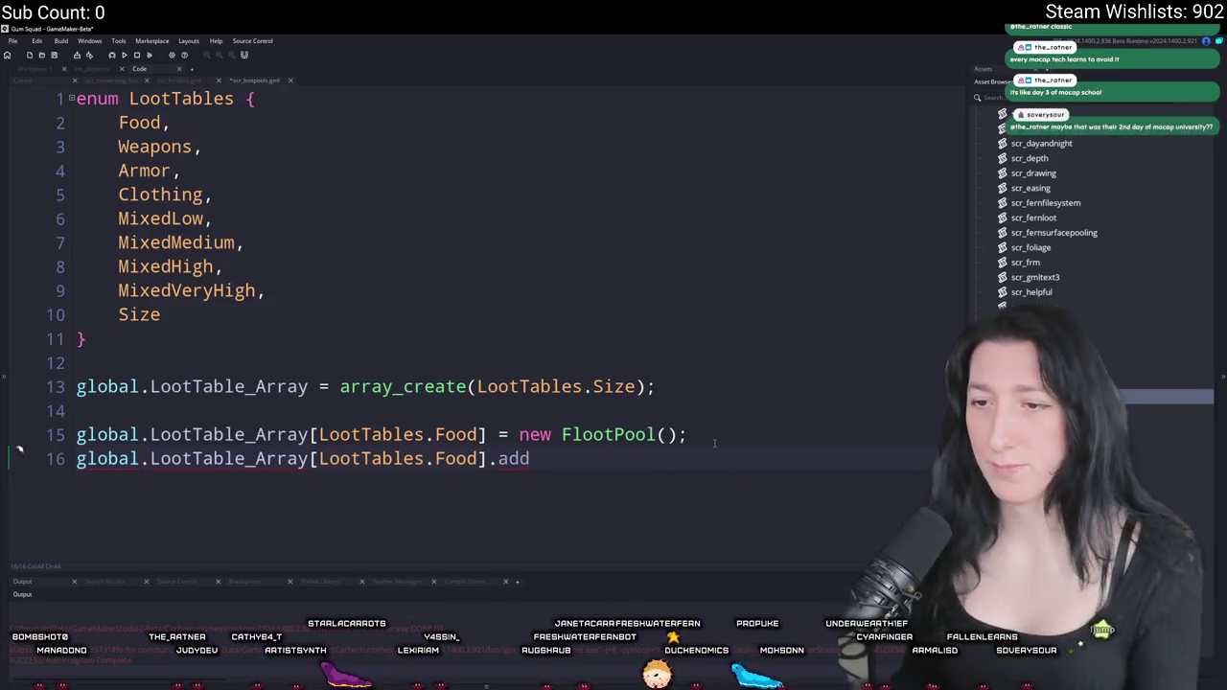
key(ctrl+z)
- Add var _pool and a '// Build all of our loot pools' comment above the assignment
key(Return)
text(var _pool)
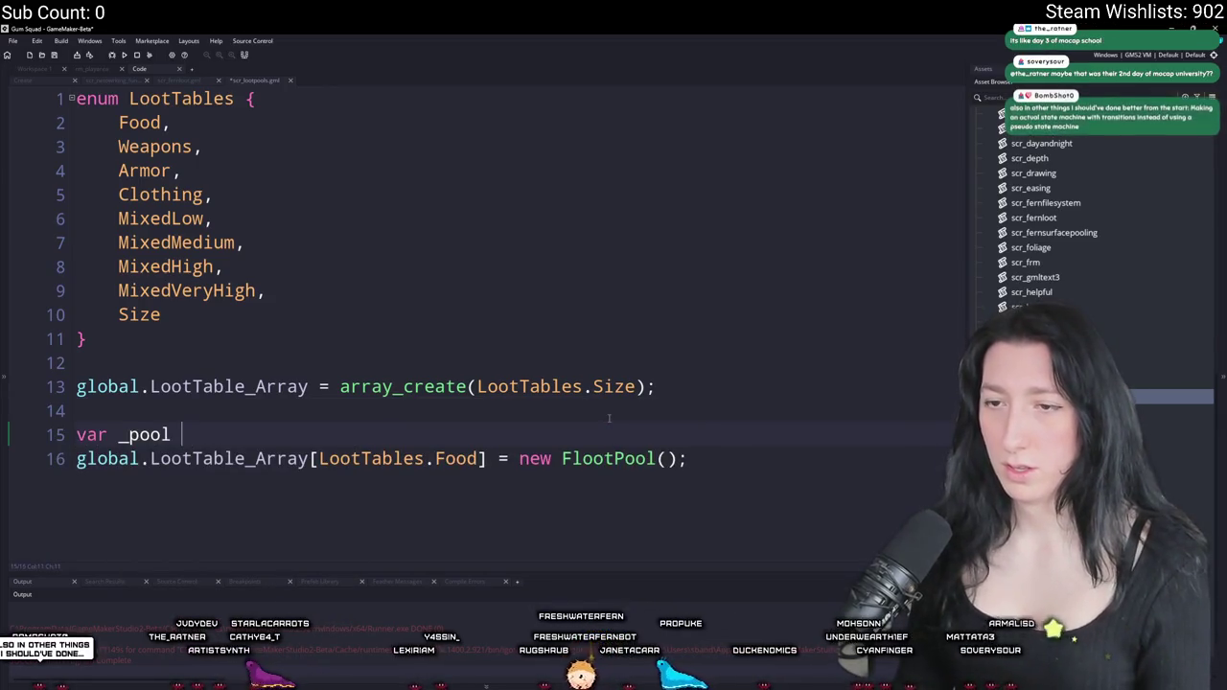
key(ctrl+z)
key(ctrl+z)
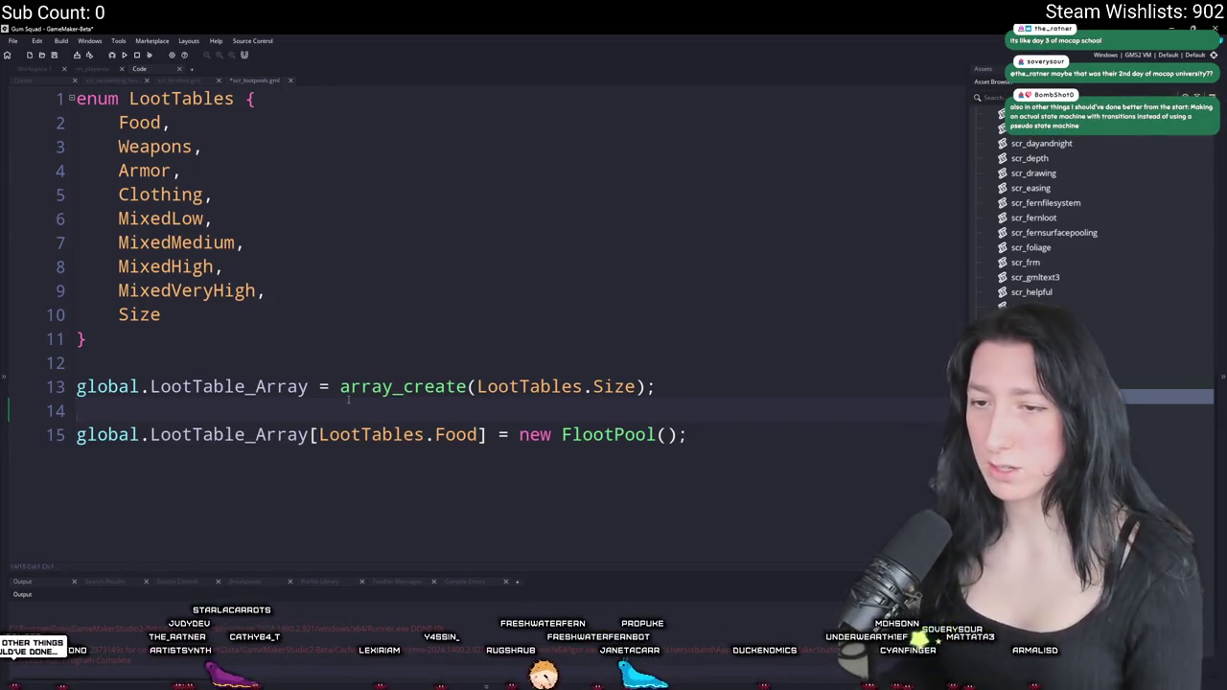
key(Return)
key(Return)
key(Up)
text(var _p)
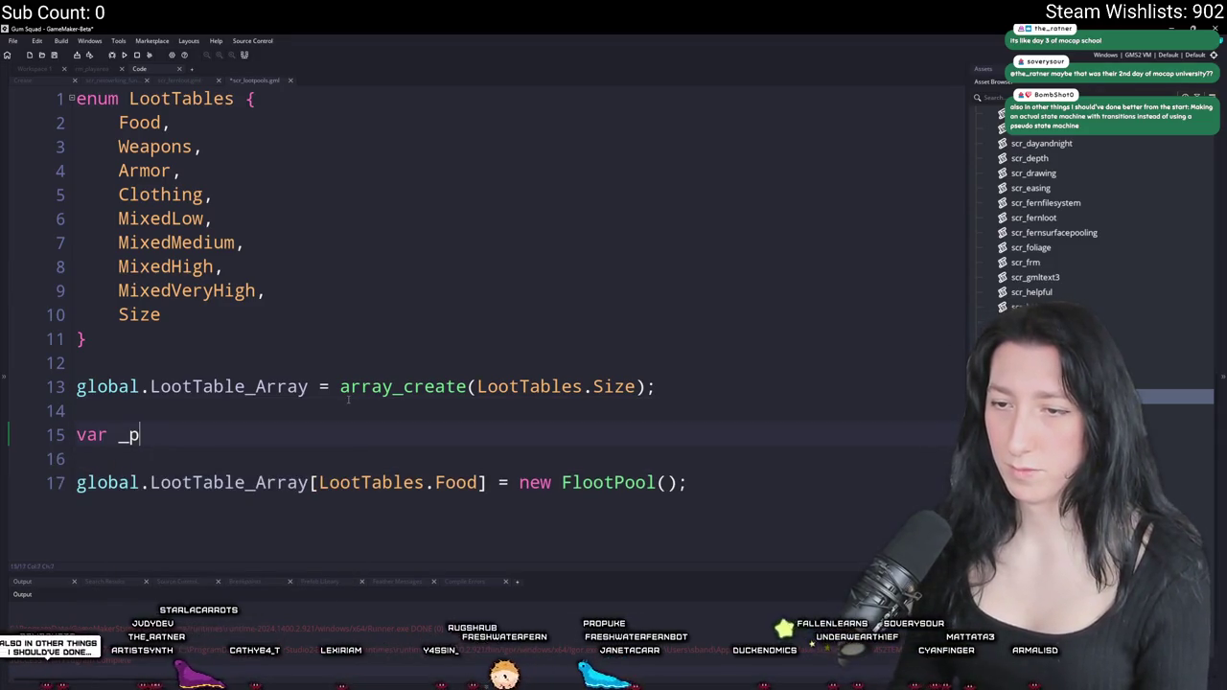
text(ool)
key(Return)
text(//)
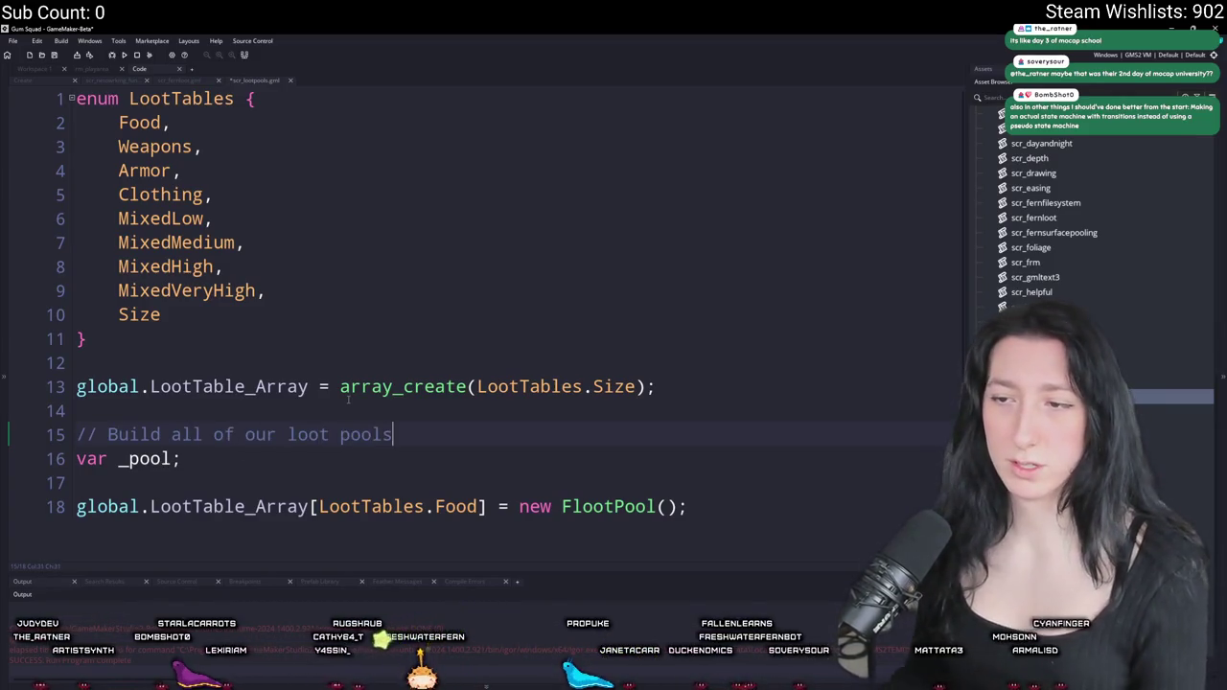
scroll(326, 432, down, 1)
double_click(350, 432)
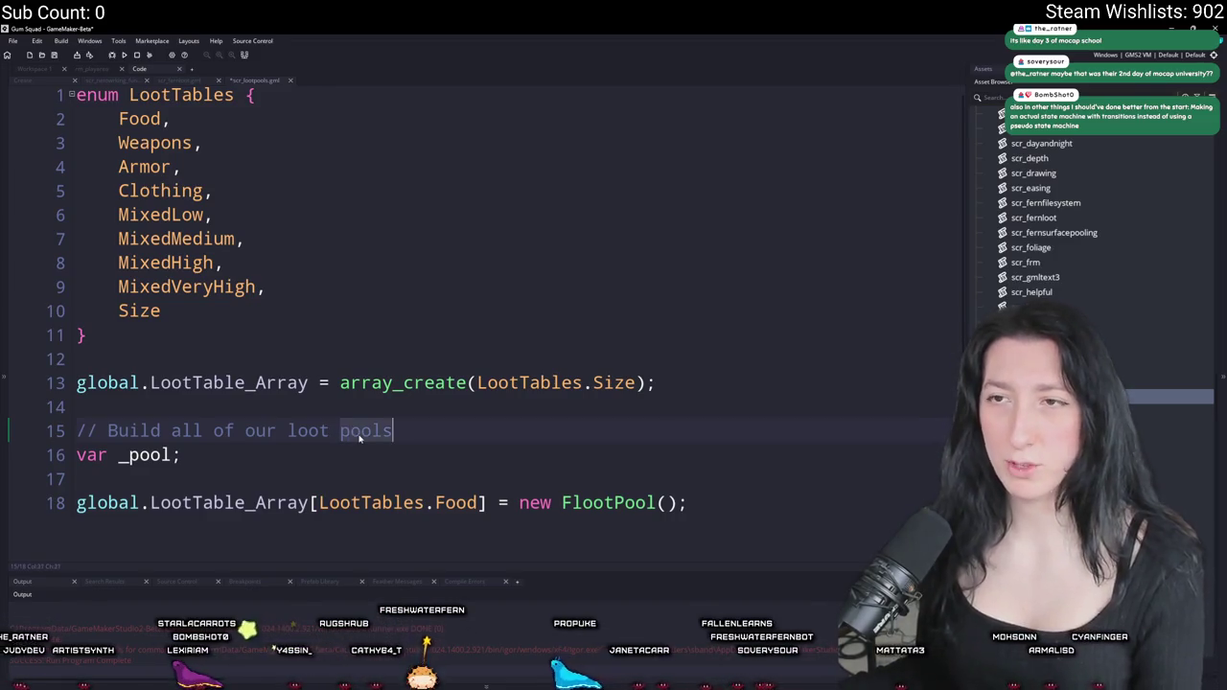
- Reword the comment to 'loot tables' and write _pool = new FlootPool() on line 18
text(tables)
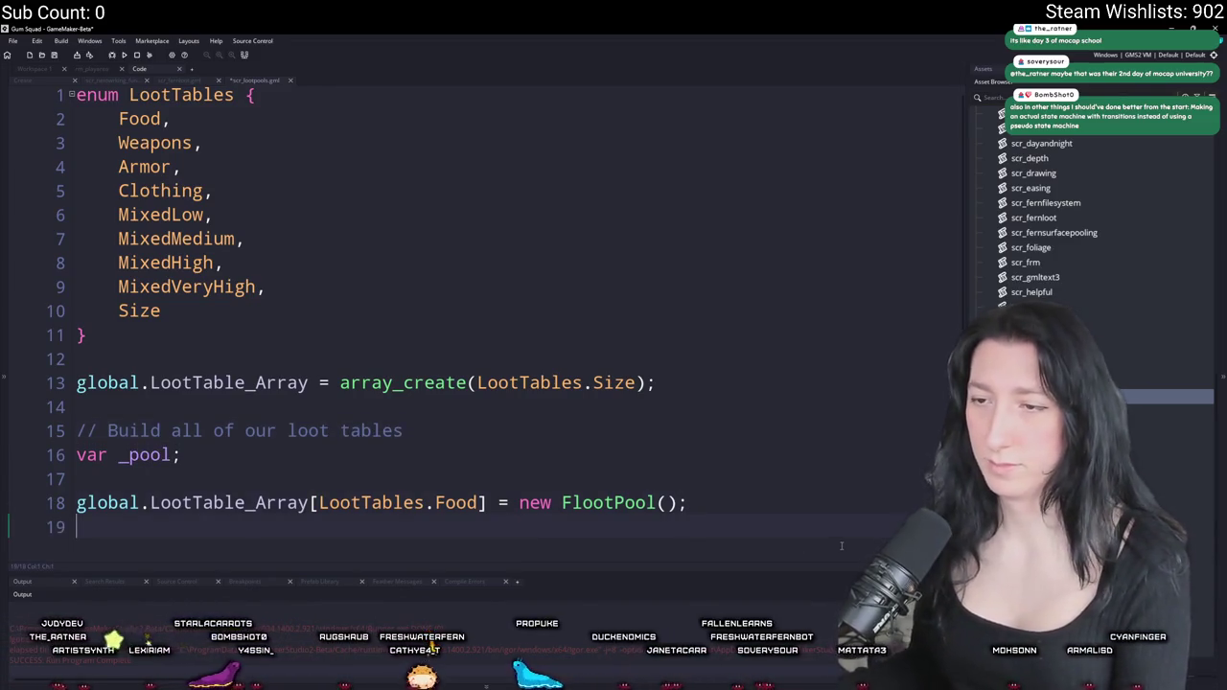
key(Return)
key(Return)
key(Return)
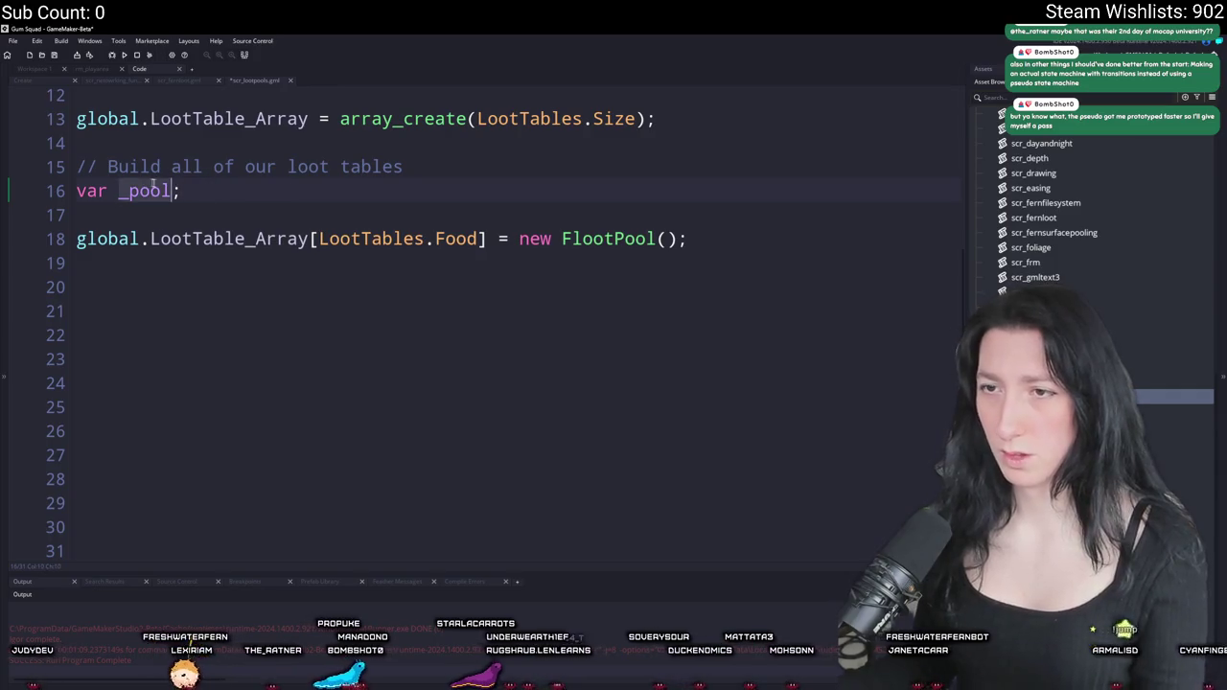
click(202, 212)
key(Return)
text(_pool =)
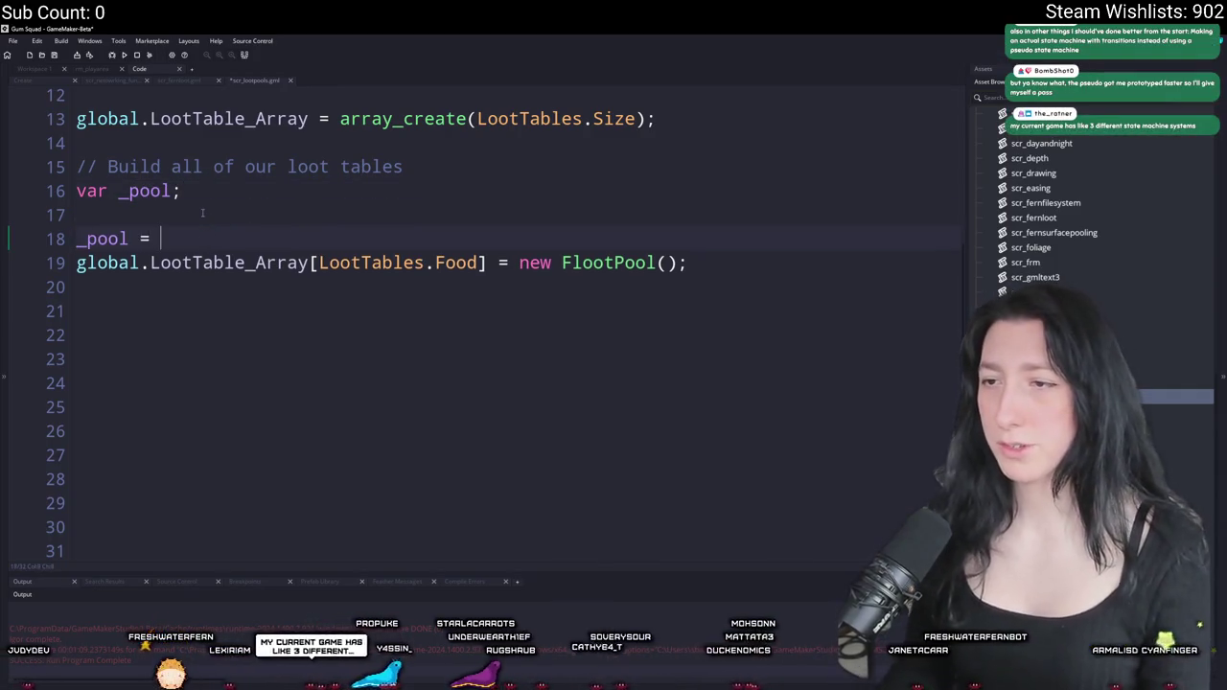
click(556, 265)
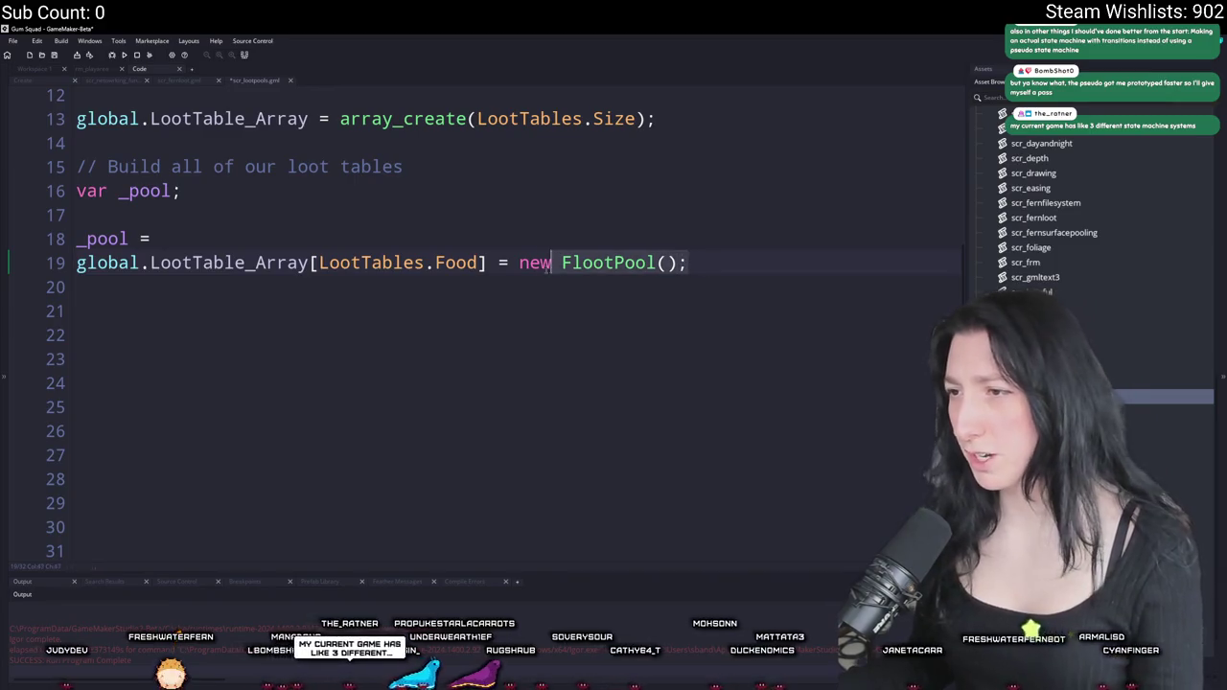
key(shift+End)
key(ctrl+c)
click(428, 239)
key(ctrl+v)
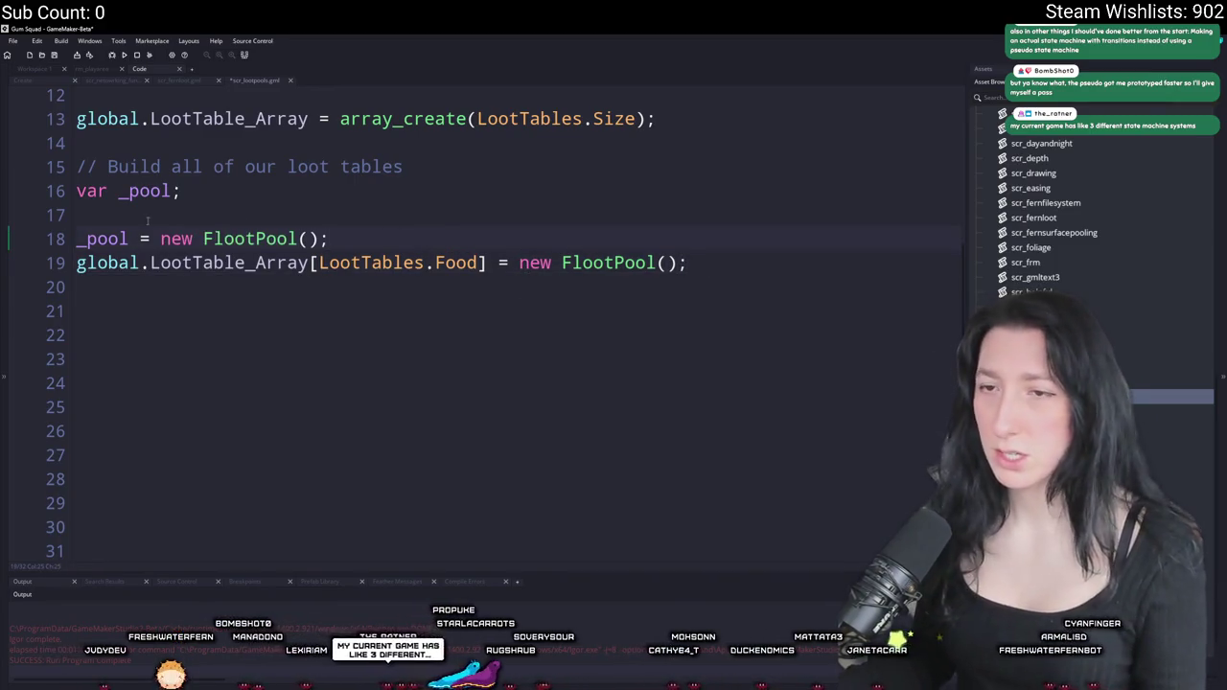
- Replace new FlootPool() on line 19 with _pool
double_click(108, 239)
key(ctrl+c)
click(687, 263)
drag(681, 263, 518, 262)
key(ctrl+v)
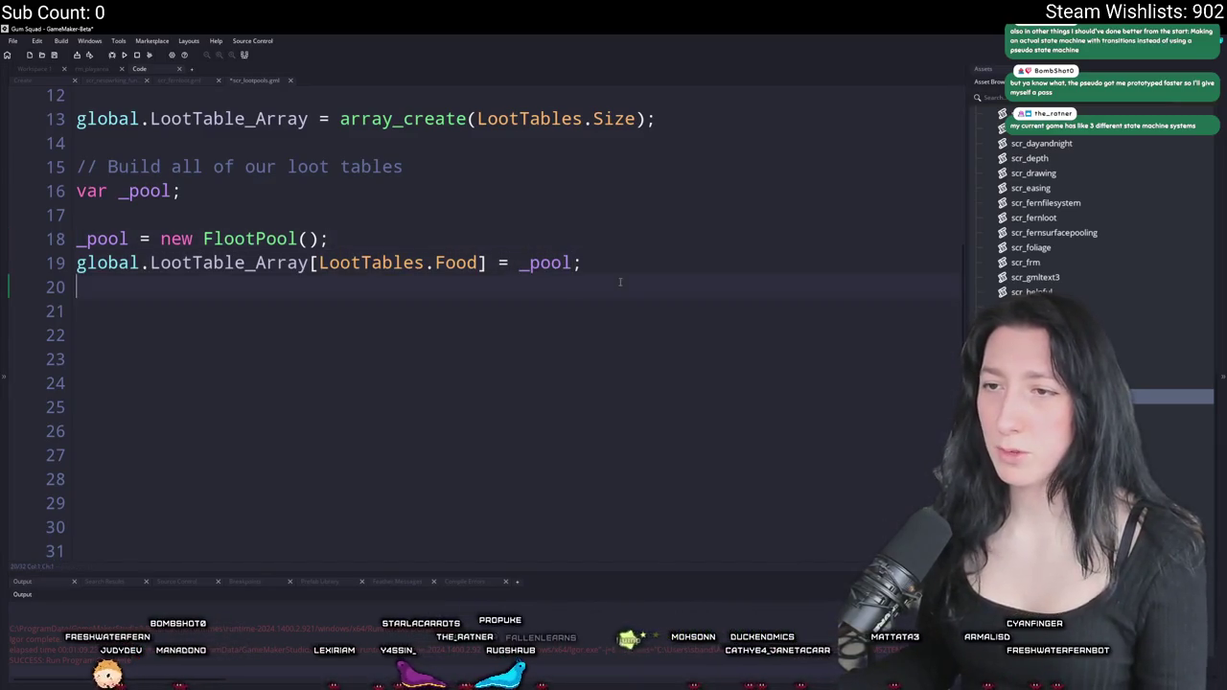
click(197, 311)
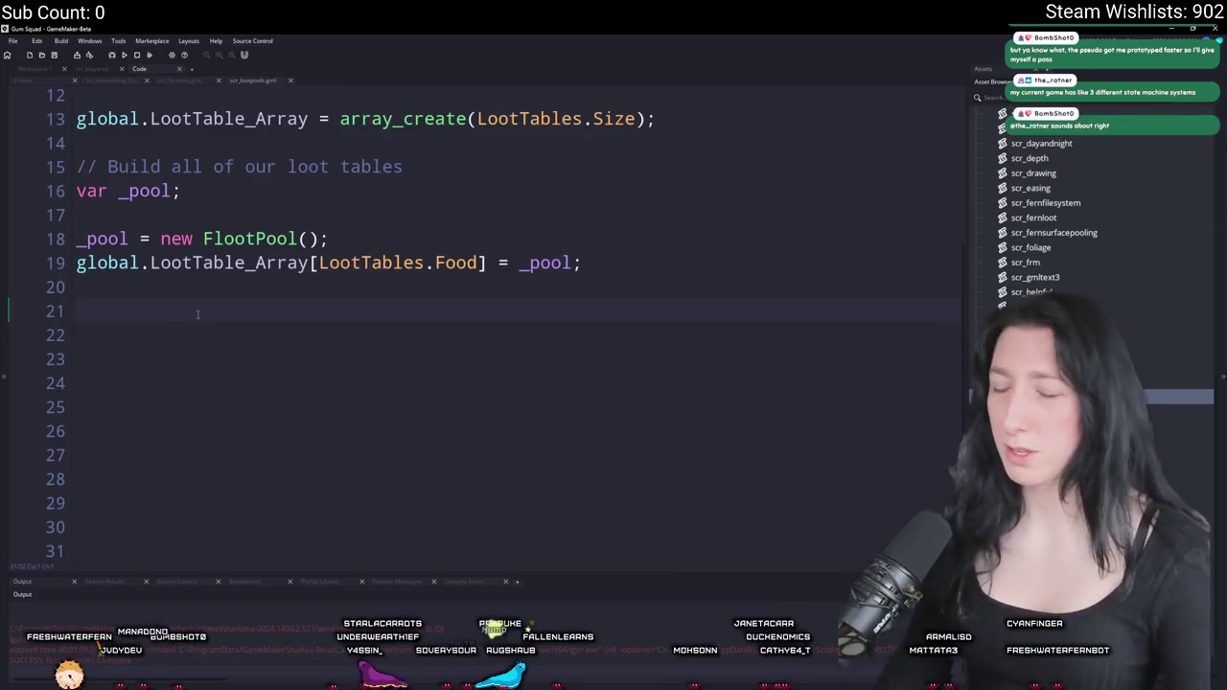
- Add _pool.add lines for Cake at 0.05 and AppleJuice at 0.075
text(_pool.add()
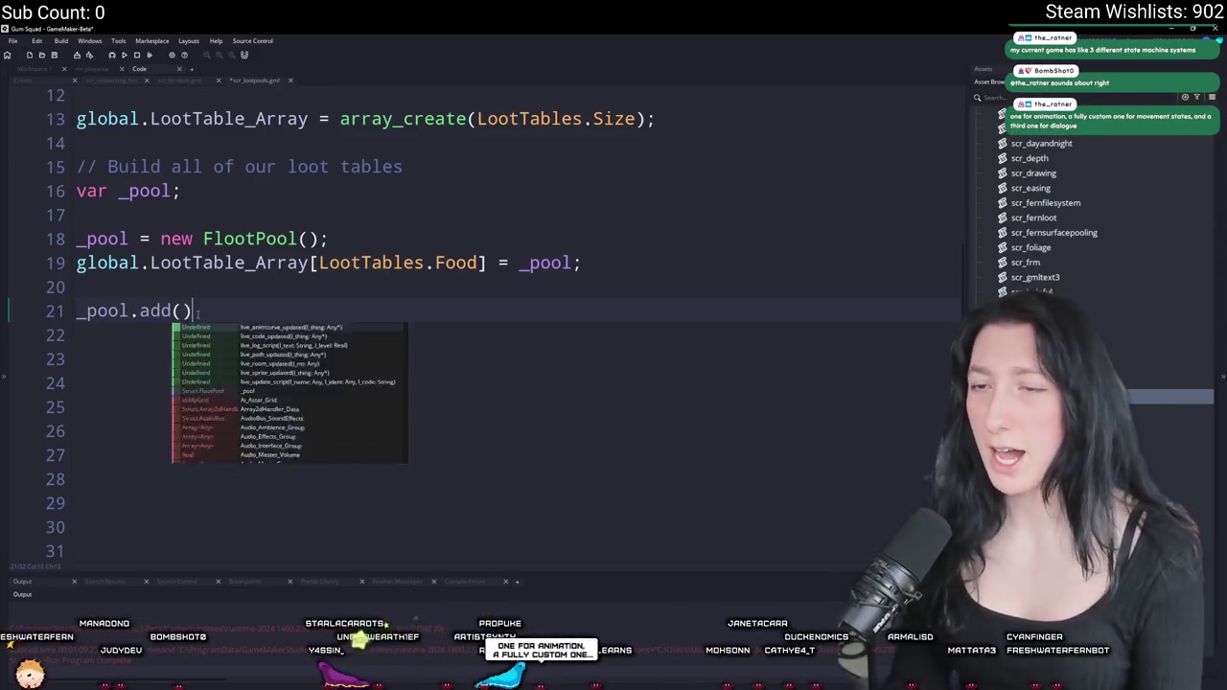
text(Item)
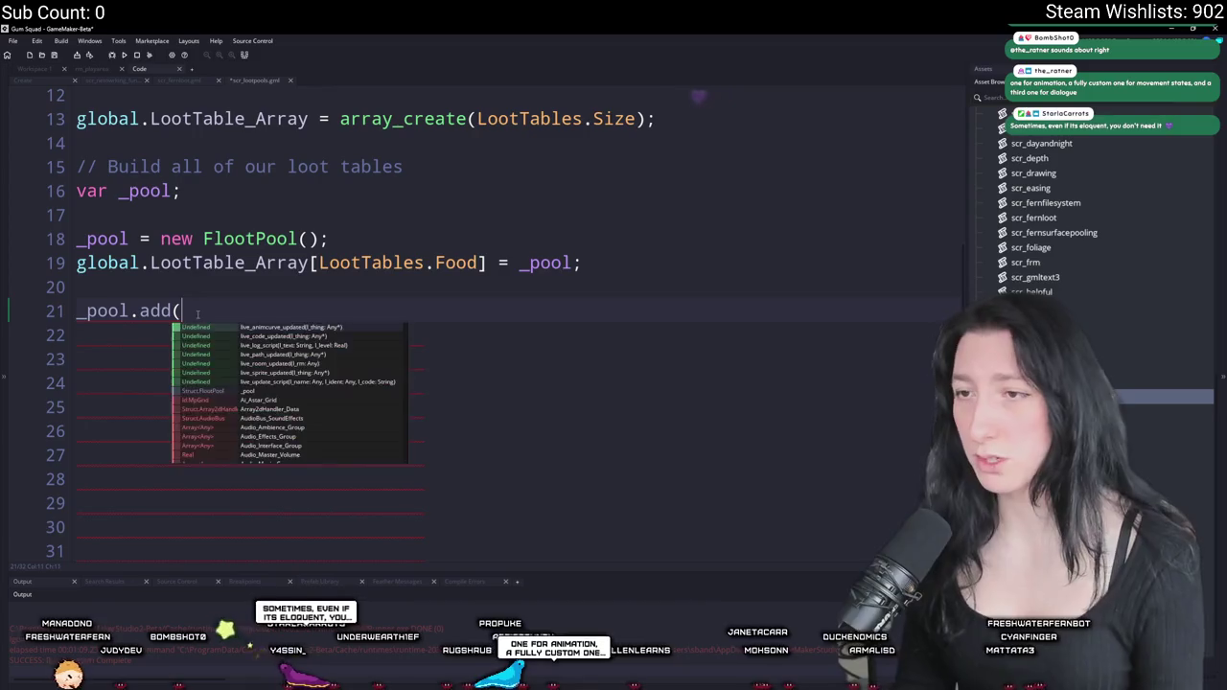
text(Ids.)
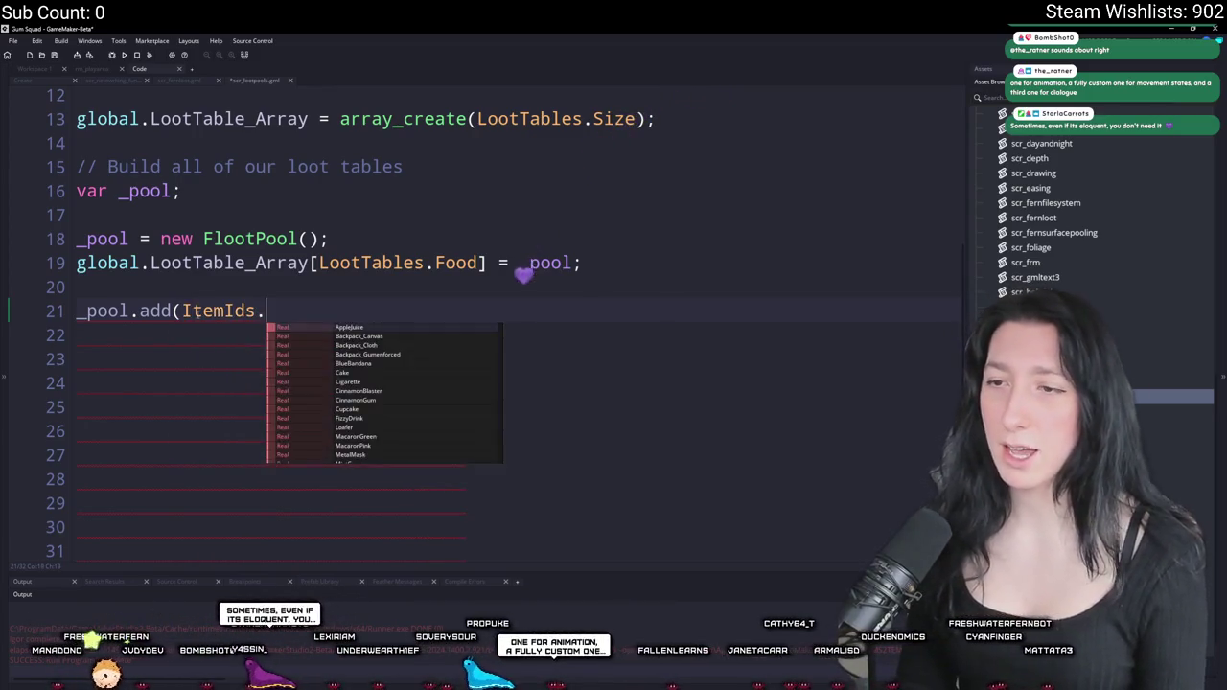
text(Cake,0.05);)
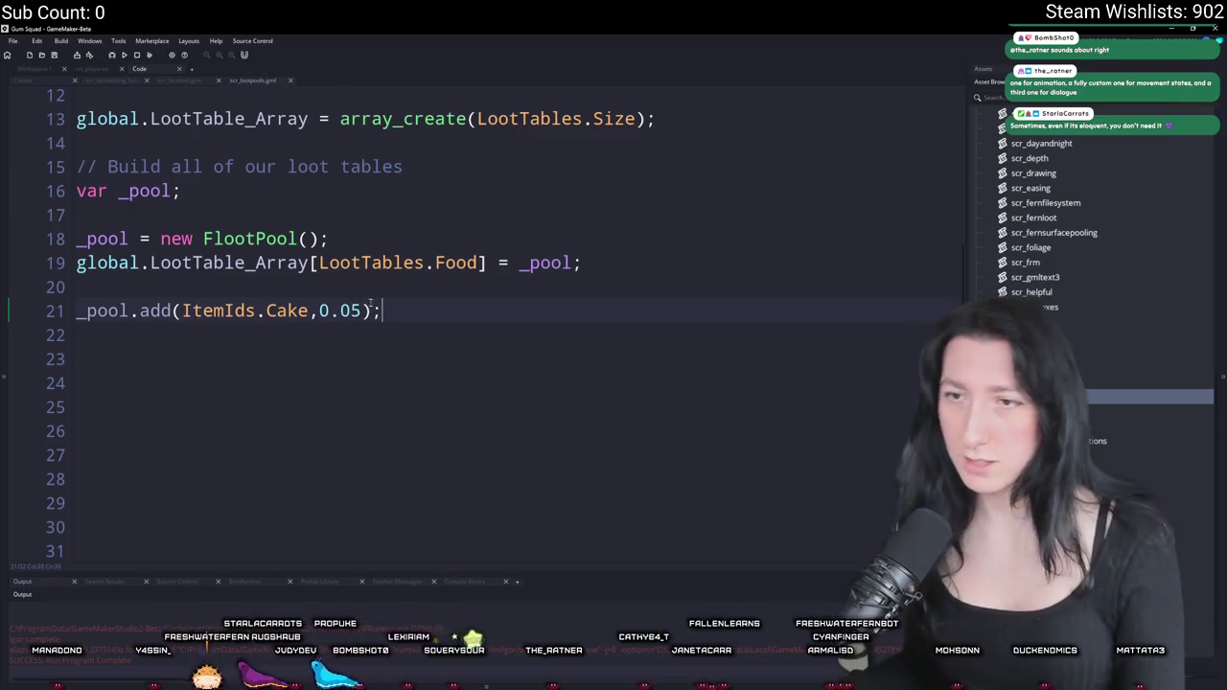
key(ctrl+d)
double_click(287, 334)
key(BackSpace)
click(342, 359)
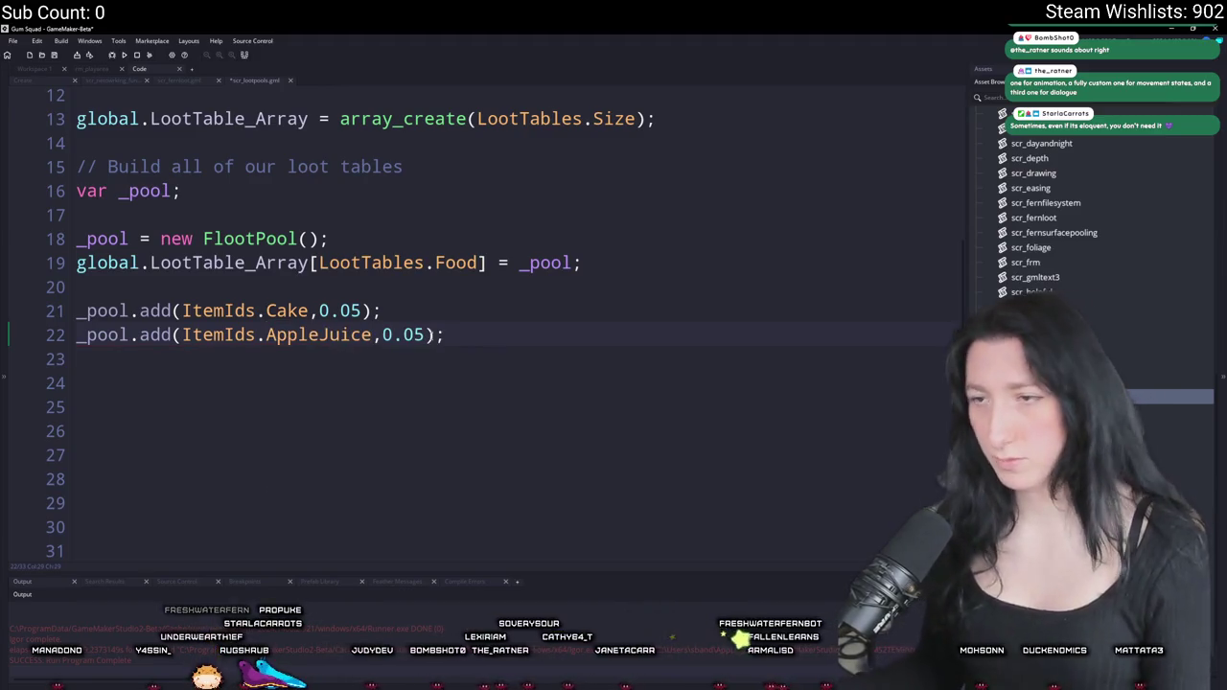
click(414, 334)
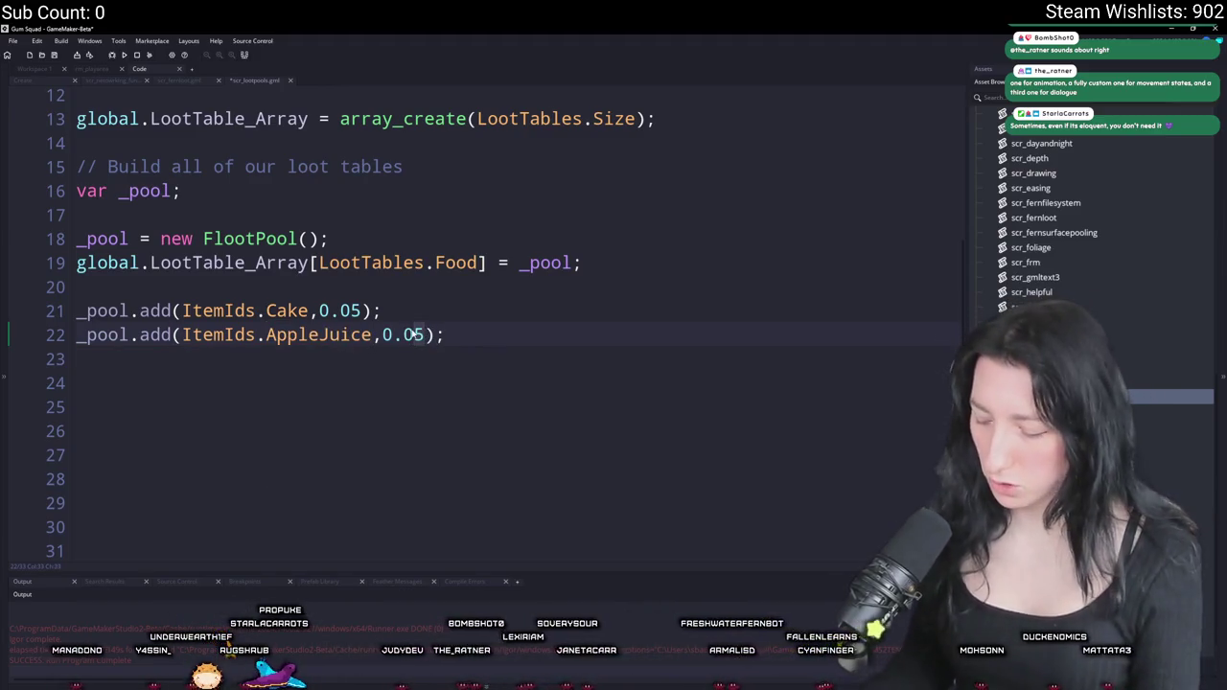
text(7)
- Add a FizzyDrink entry weighted 0.05
click(486, 350)
click(428, 357)
key(ctrl+v)
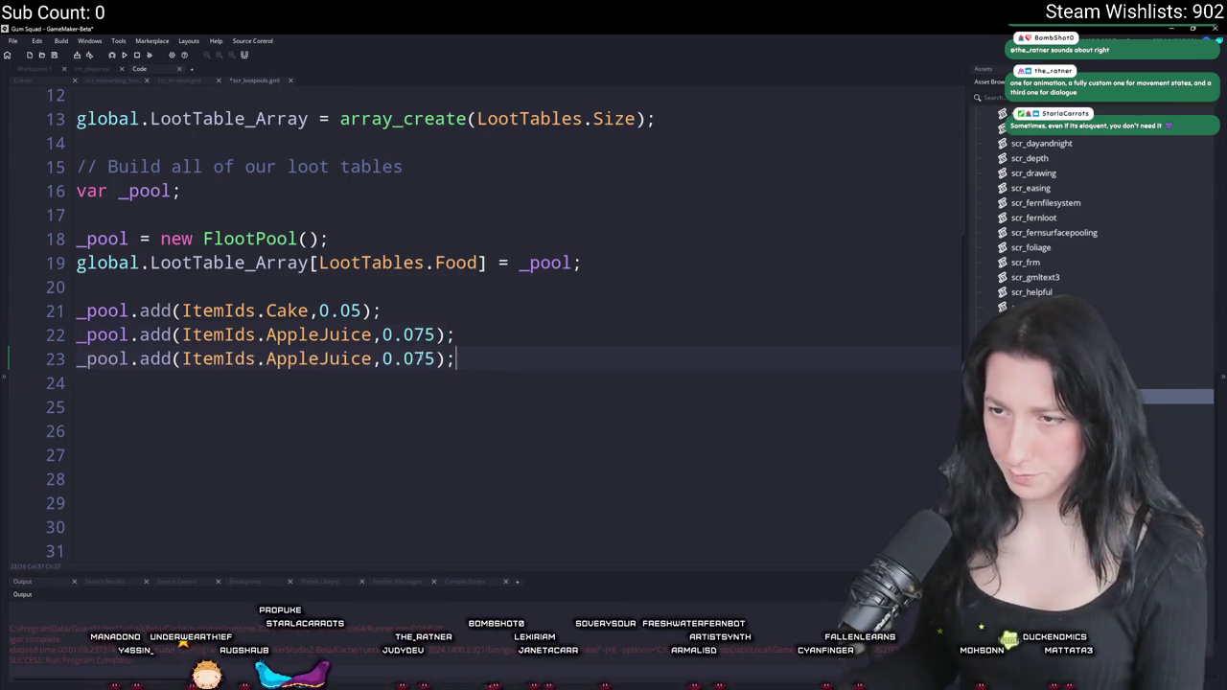
double_click(372, 359)
key(BackSpace)
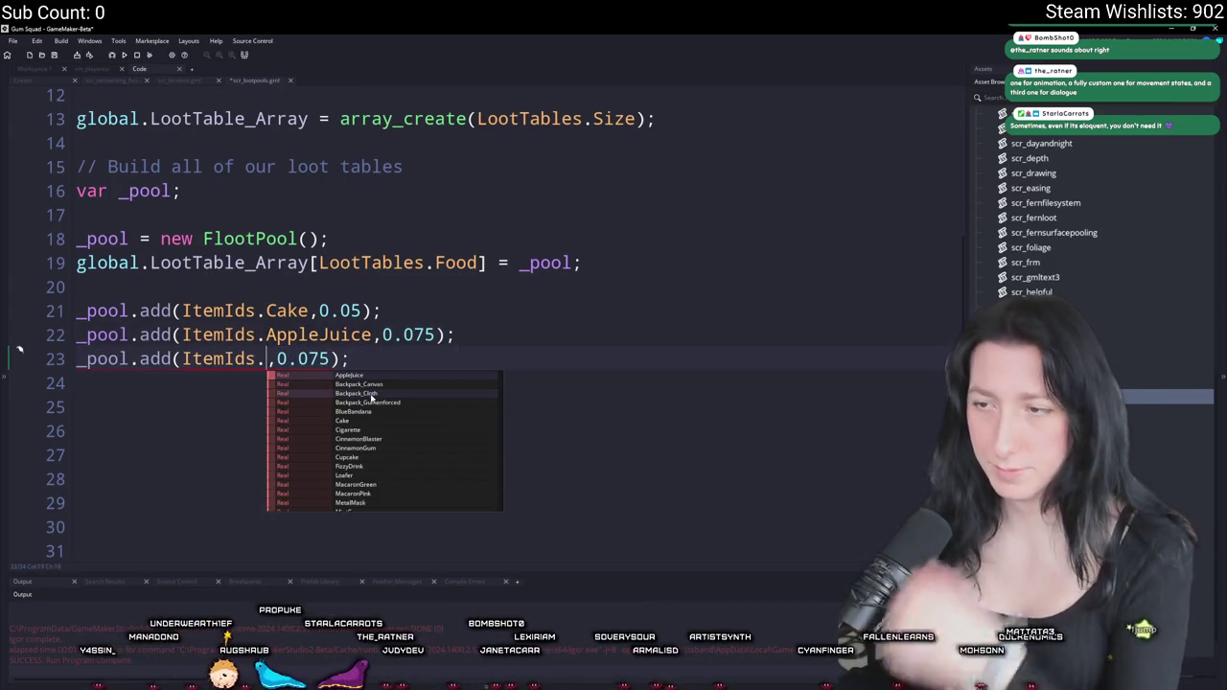
click(363, 467)
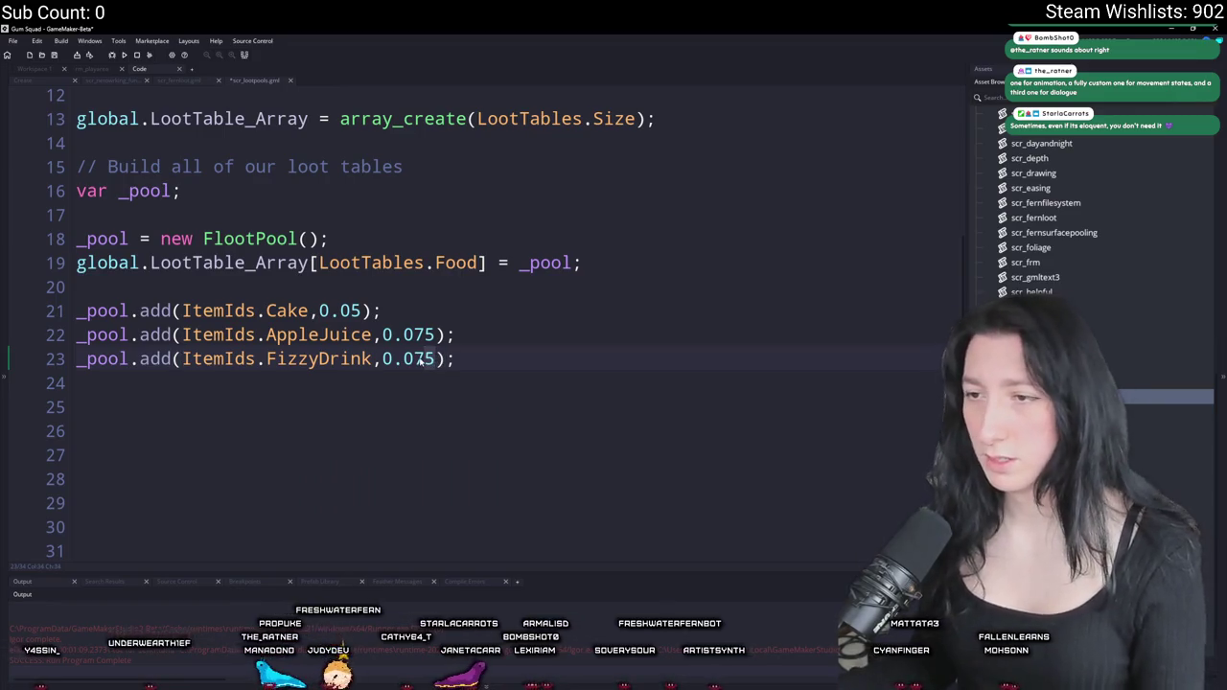
key(Delete)
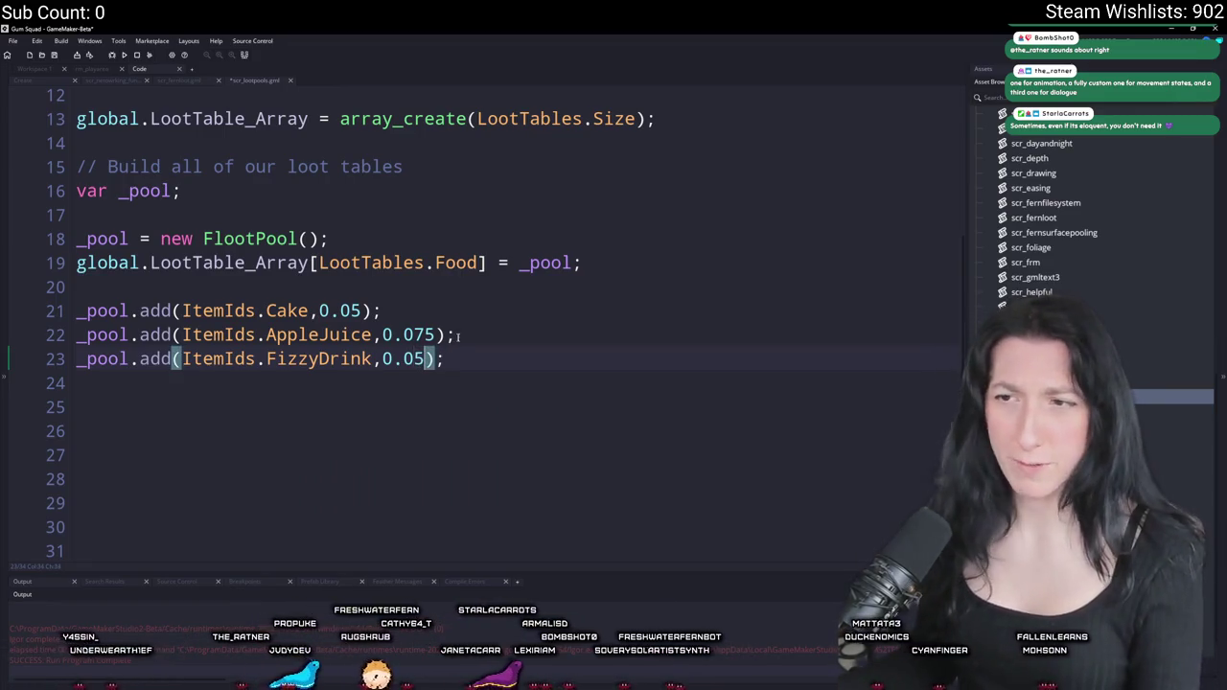
click(460, 343)
- Add a WaterBottle entry weighted 0.045
key(ctrl+d)
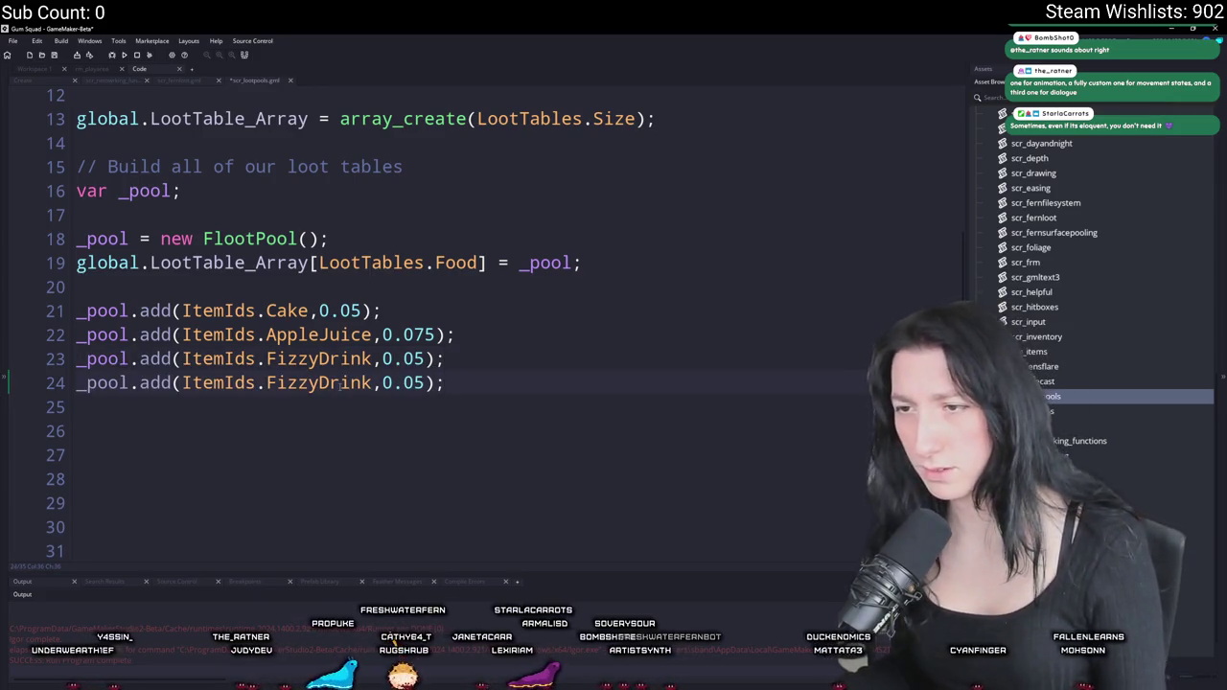
click(307, 385)
double_click(303, 385)
text(Wate)
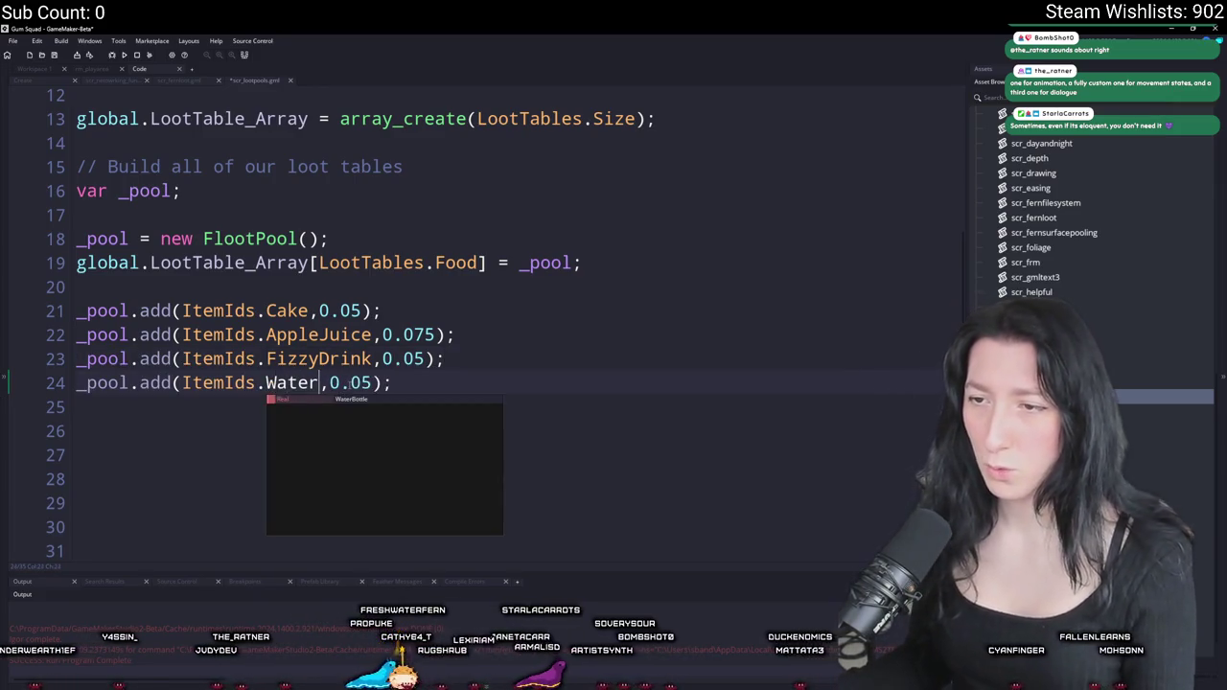
key(Return)
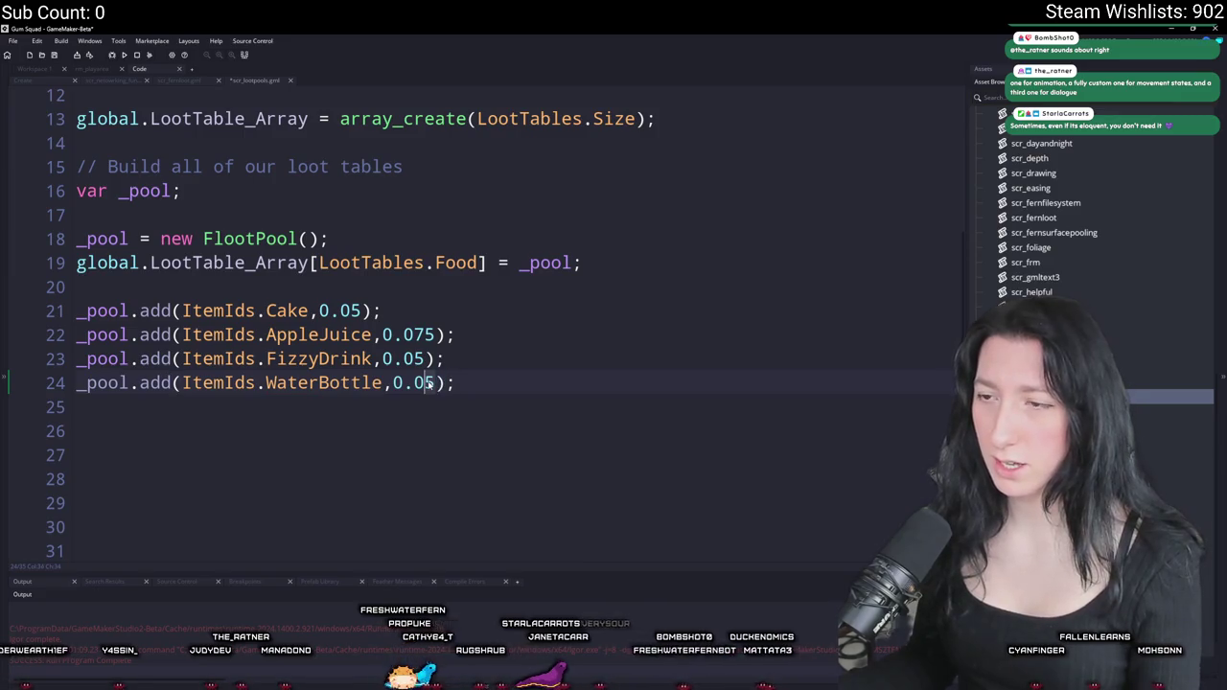
key(BackSpace)
text(4)
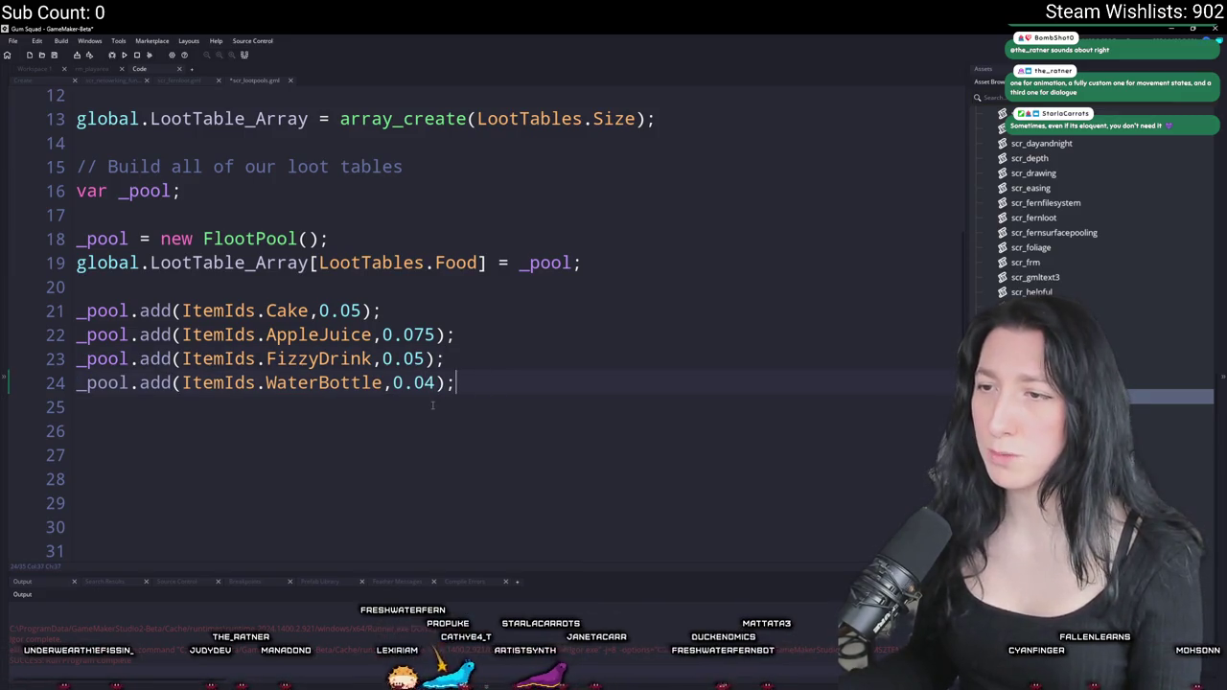
- Add a SportsDrink entry weighted 0.04
key(ctrl+d)
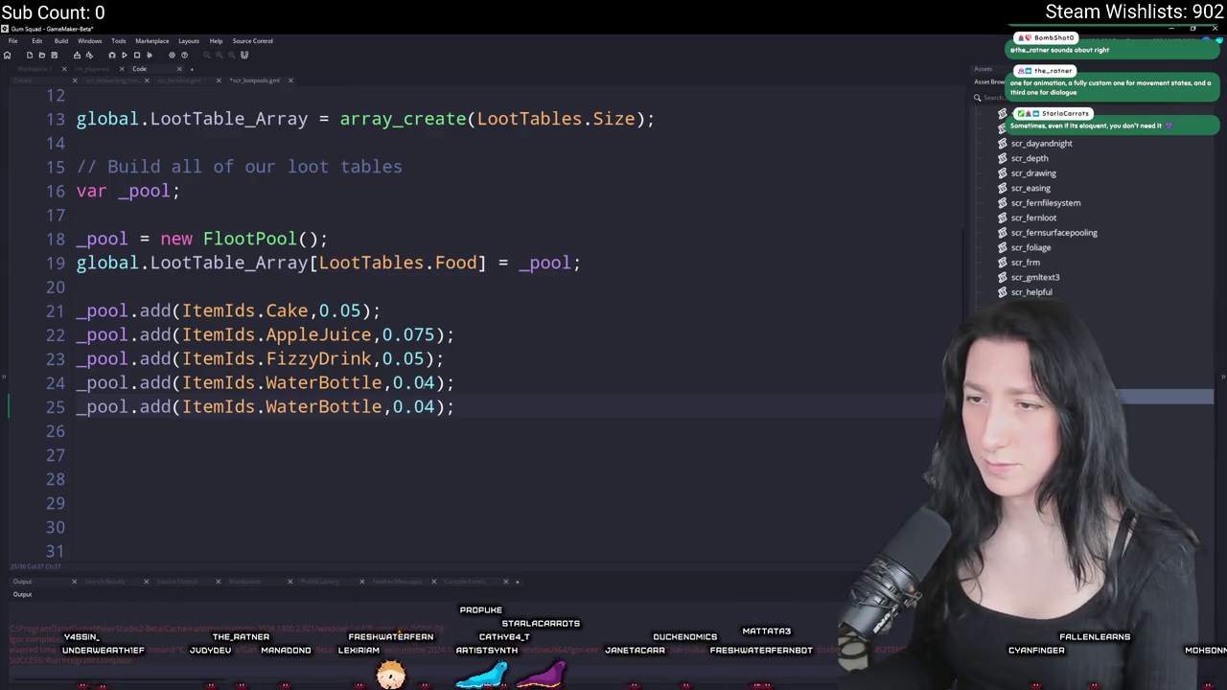
key(Left)
key(Left)
key(Left)
key(ctrl+shift+Left)
key(BackSpace)
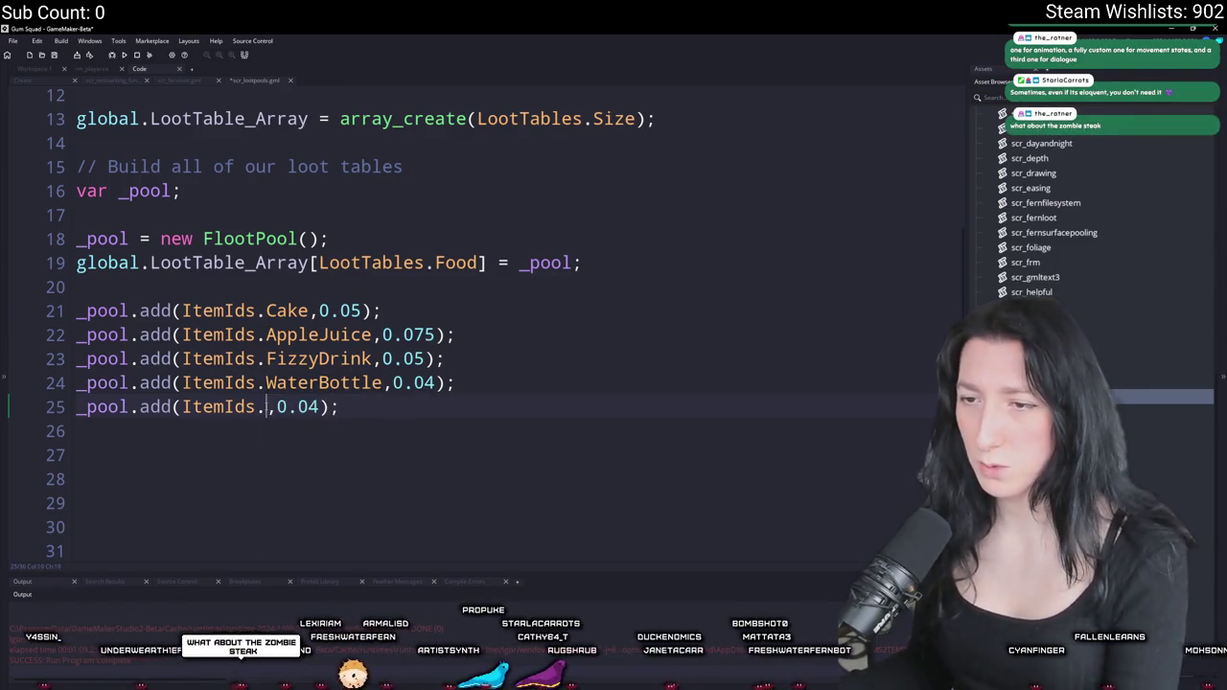
text(S)
key(Down)
key(Return)
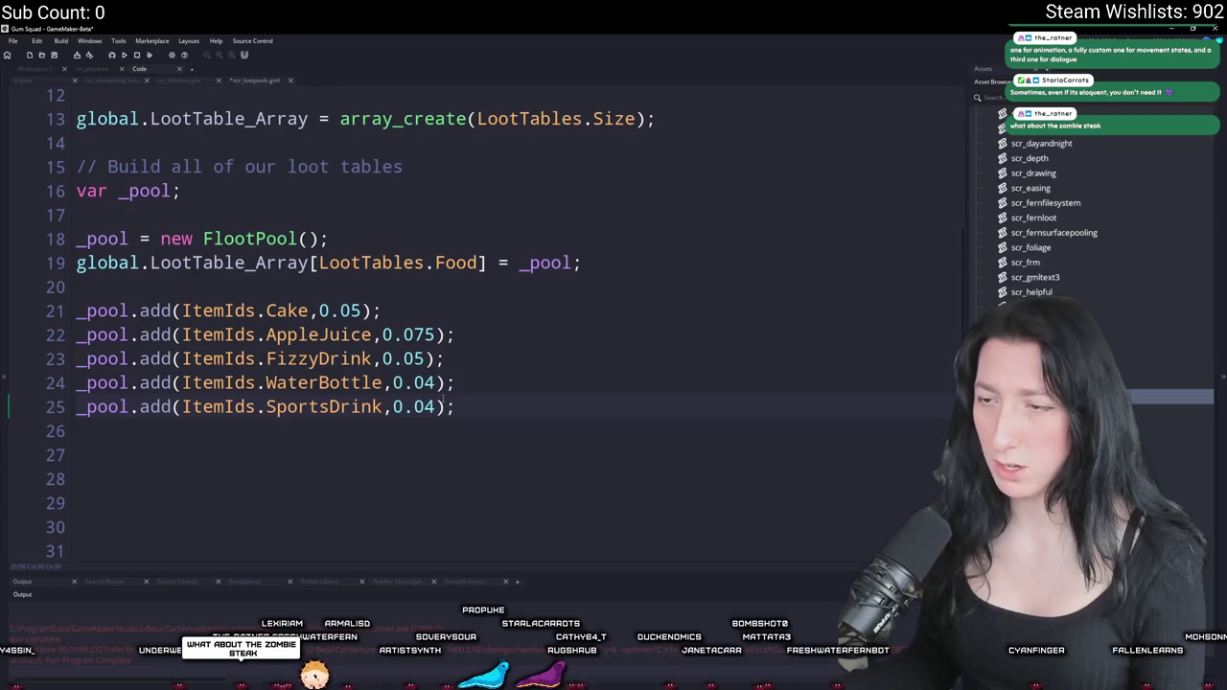
click(436, 383)
text(5)
click(426, 407)
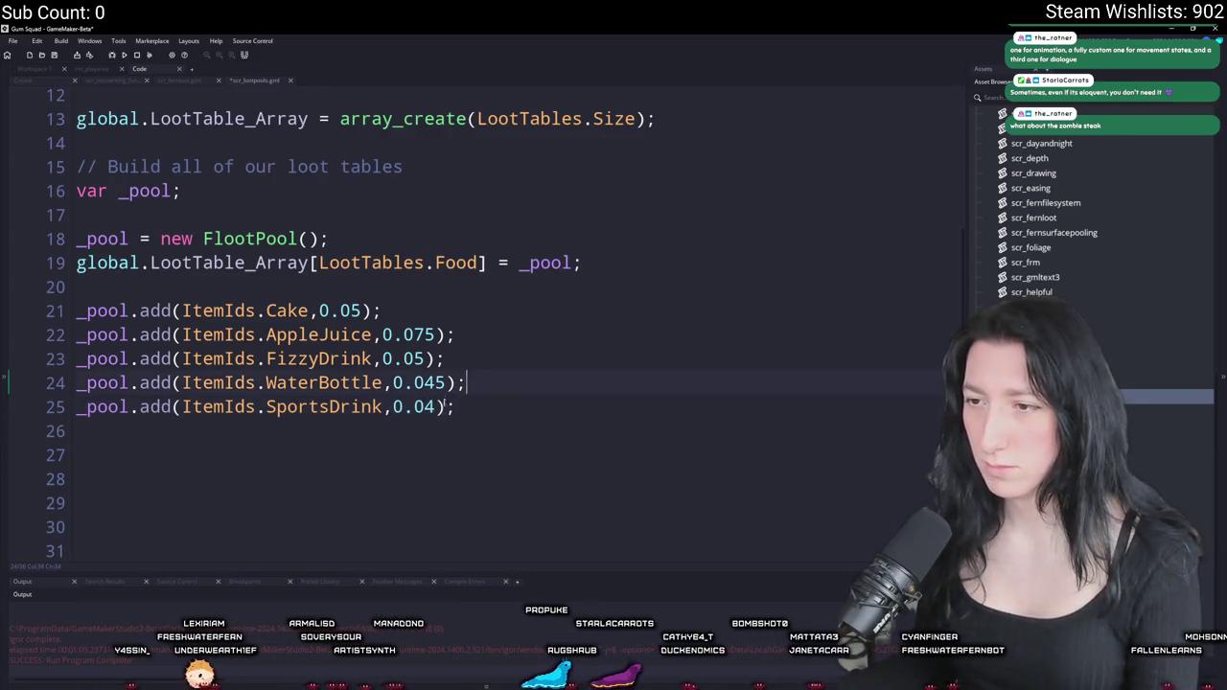
click(456, 406)
key(ctrl+d)
- Make the duplicated line a Steak 0.04 entry and lower AppleJuice to 0.06
double_click(374, 430)
key(BackSpace)
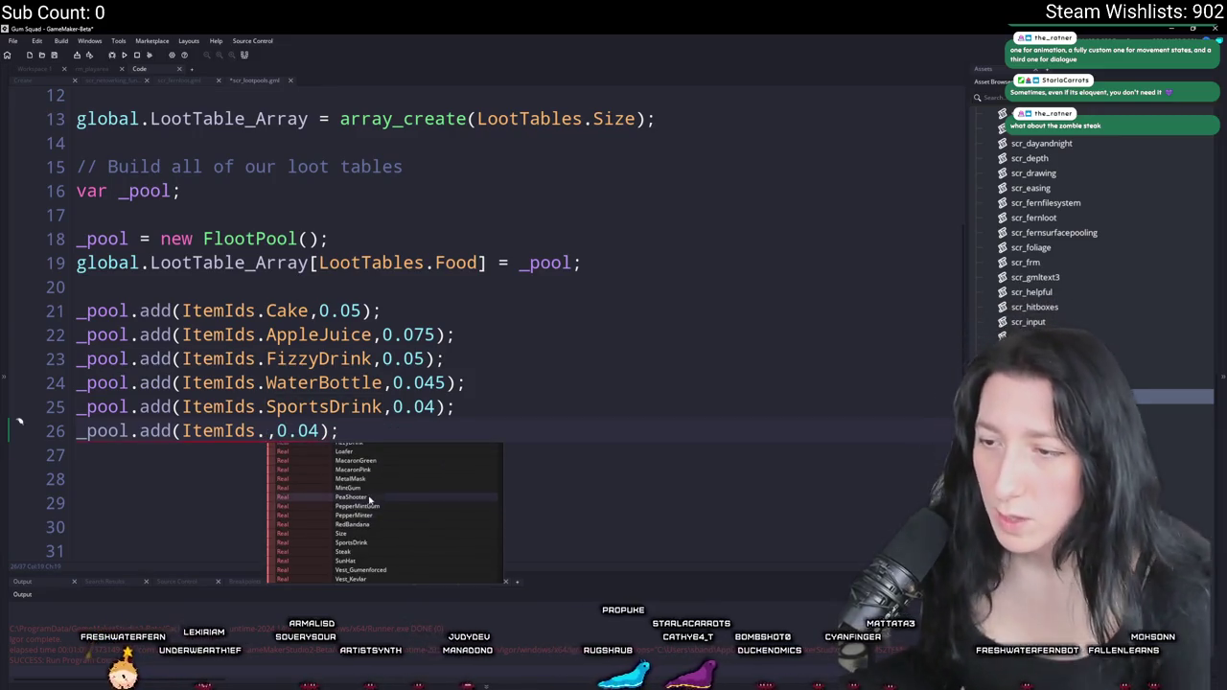
click(350, 552)
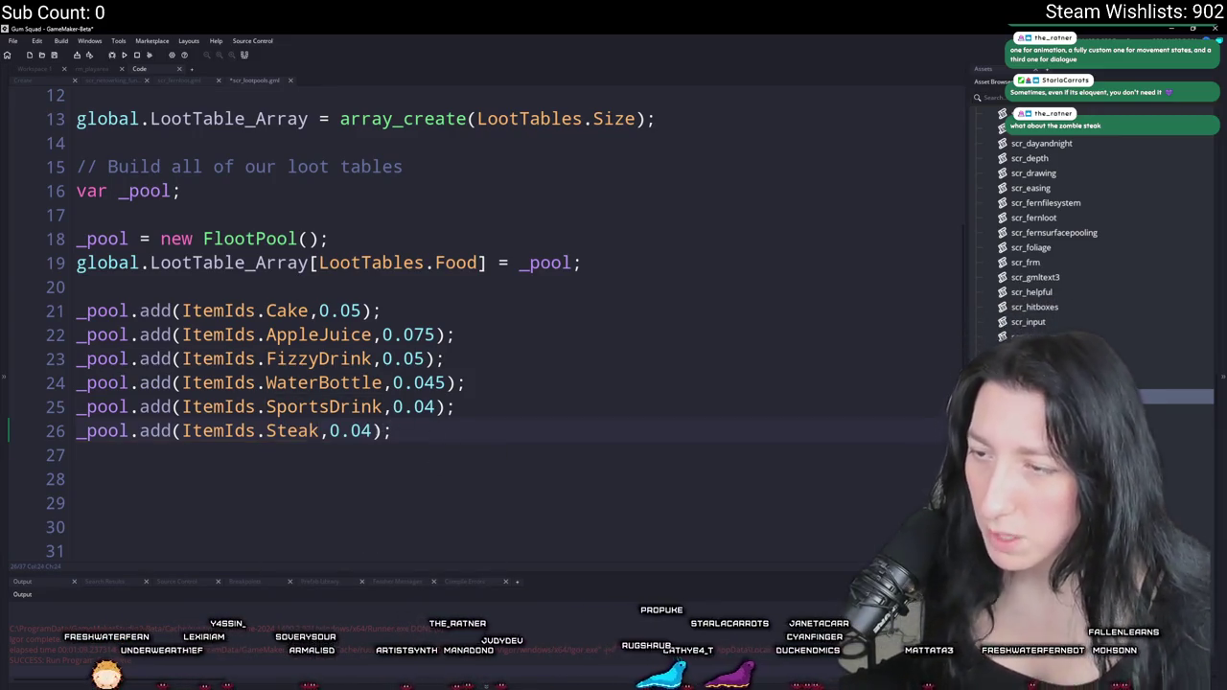
key(ctrl+d)
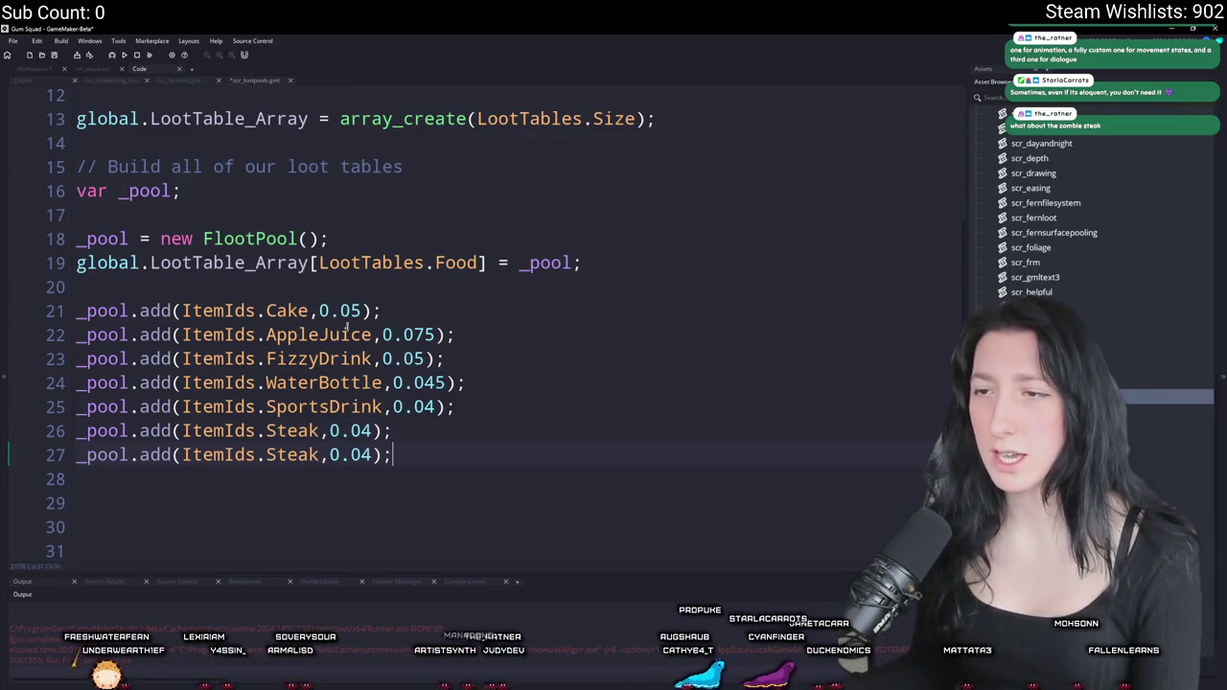
key(BackSpace)
key(BackSpace)
text(6)
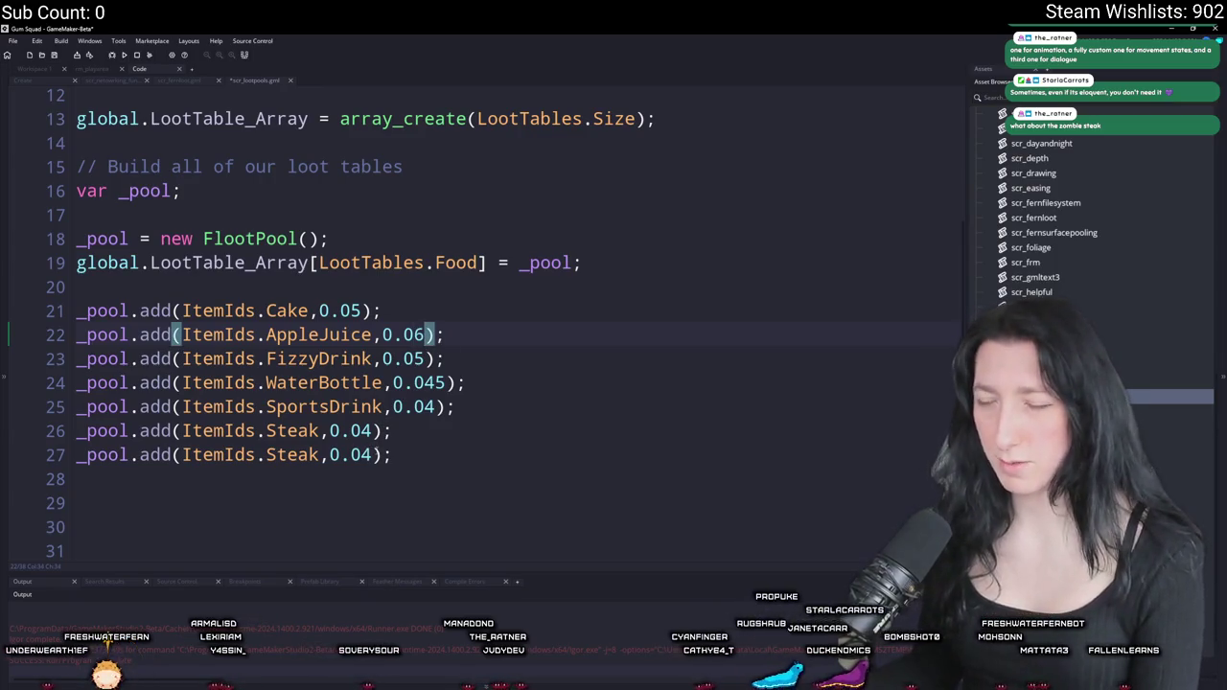
- Add a MacaronGreen entry weighted 0.02
double_click(317, 454)
key(BackSpace)
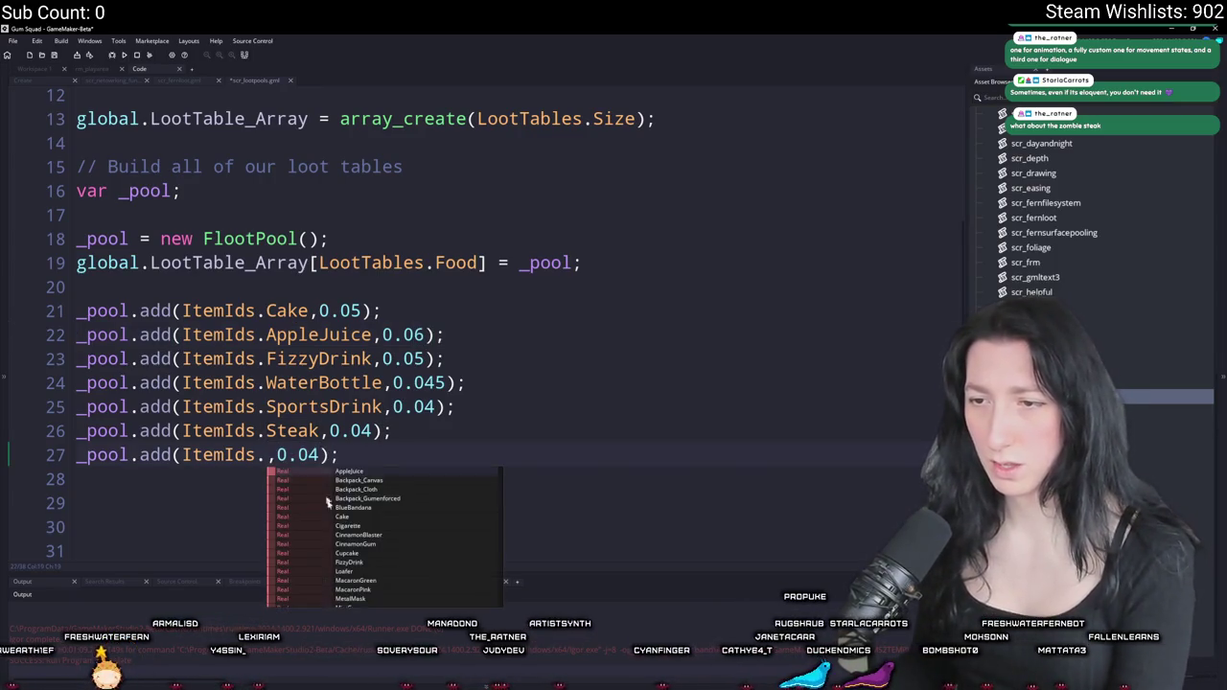
scroll(418, 544, down, 1)
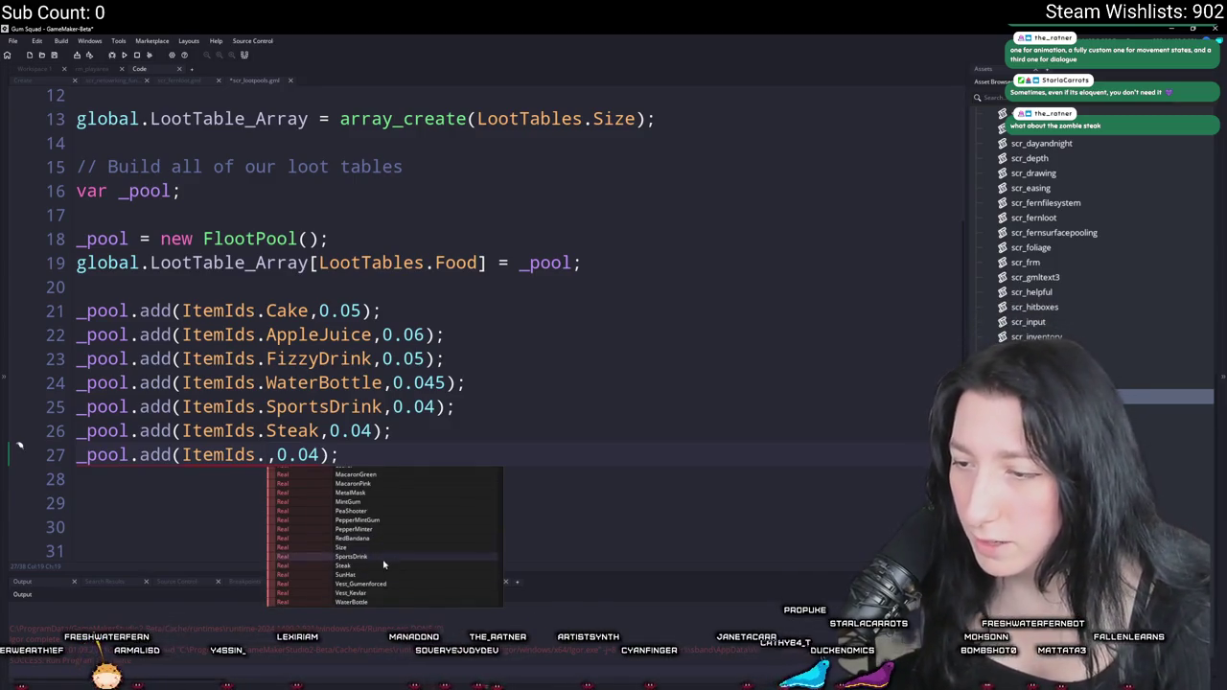
scroll(382, 590, up, 1)
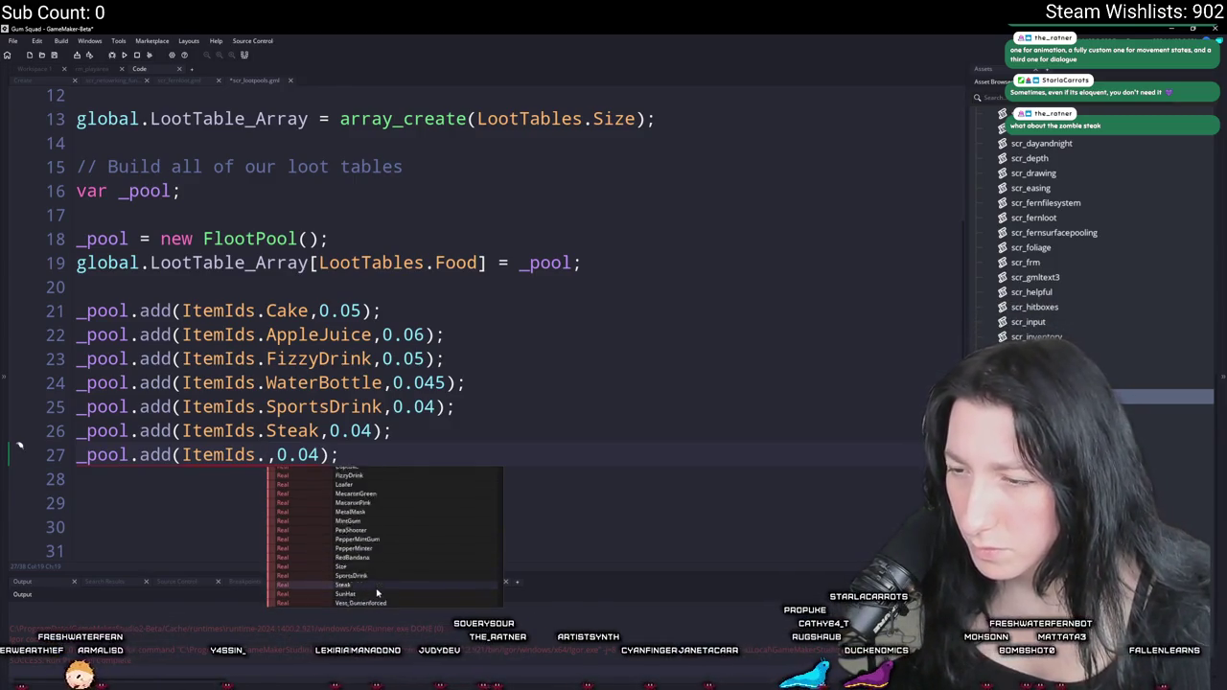
click(387, 500)
click(443, 455)
key(BackSpace)
text(2)
click(480, 455)
key(ctrl+d)
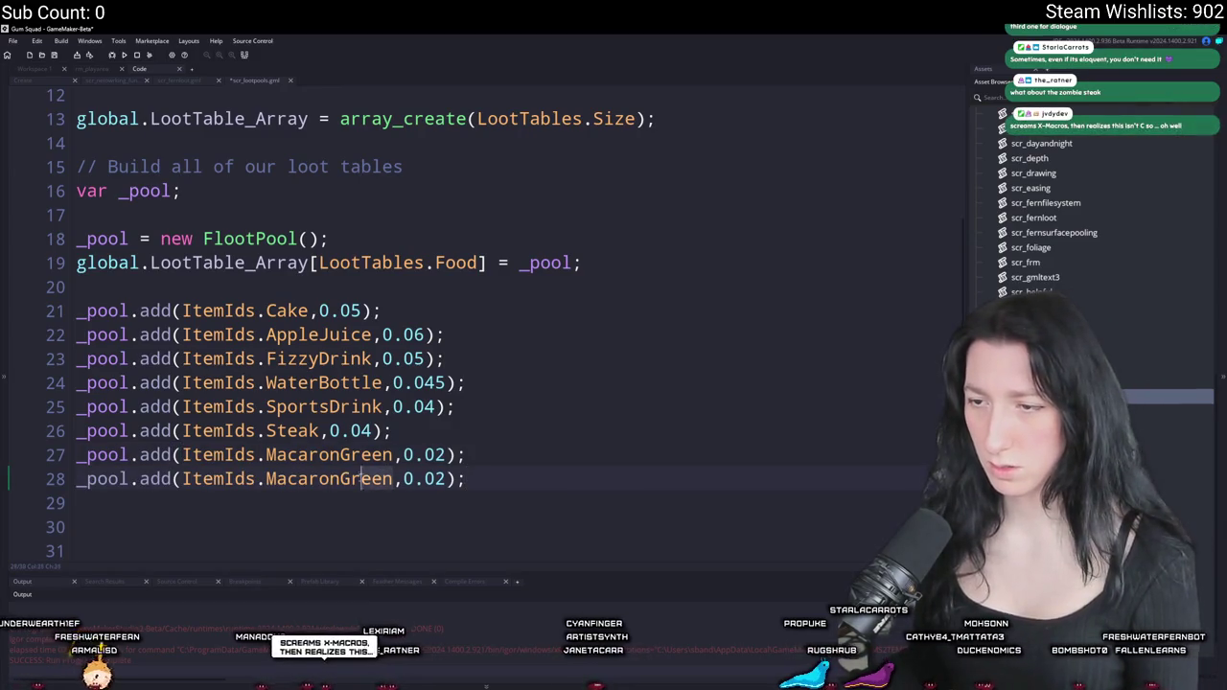
- Add a MacaronPink entry weighted 0.02
click(343, 480)
key(Delete)
key(Delete)
key(Delete)
text(Pink)
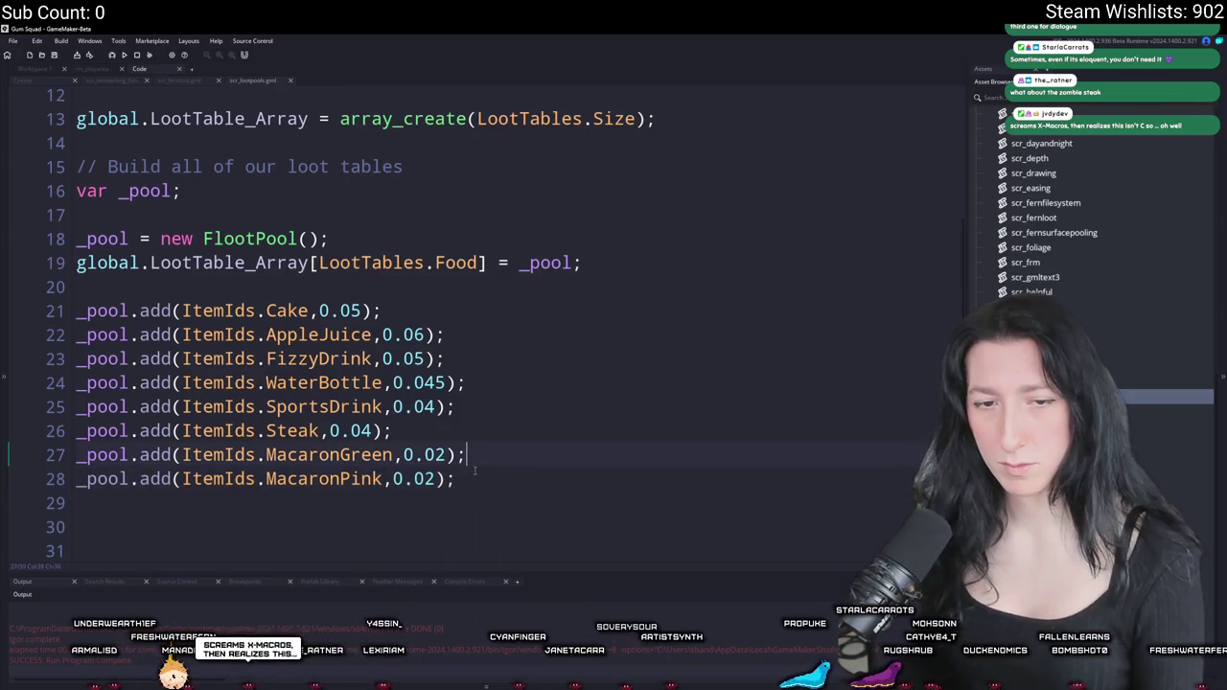
key(ctrl+d)
- Add a Cupcake entry weighted 0.05
double_click(364, 502)
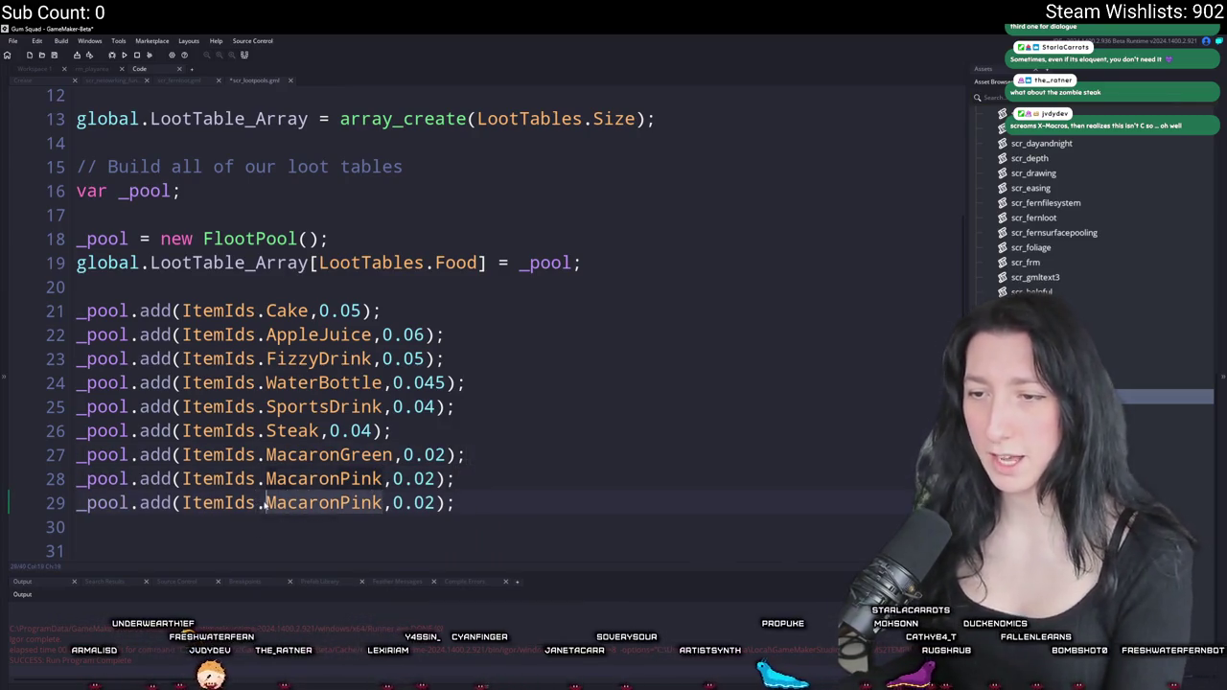
key(BackSpace)
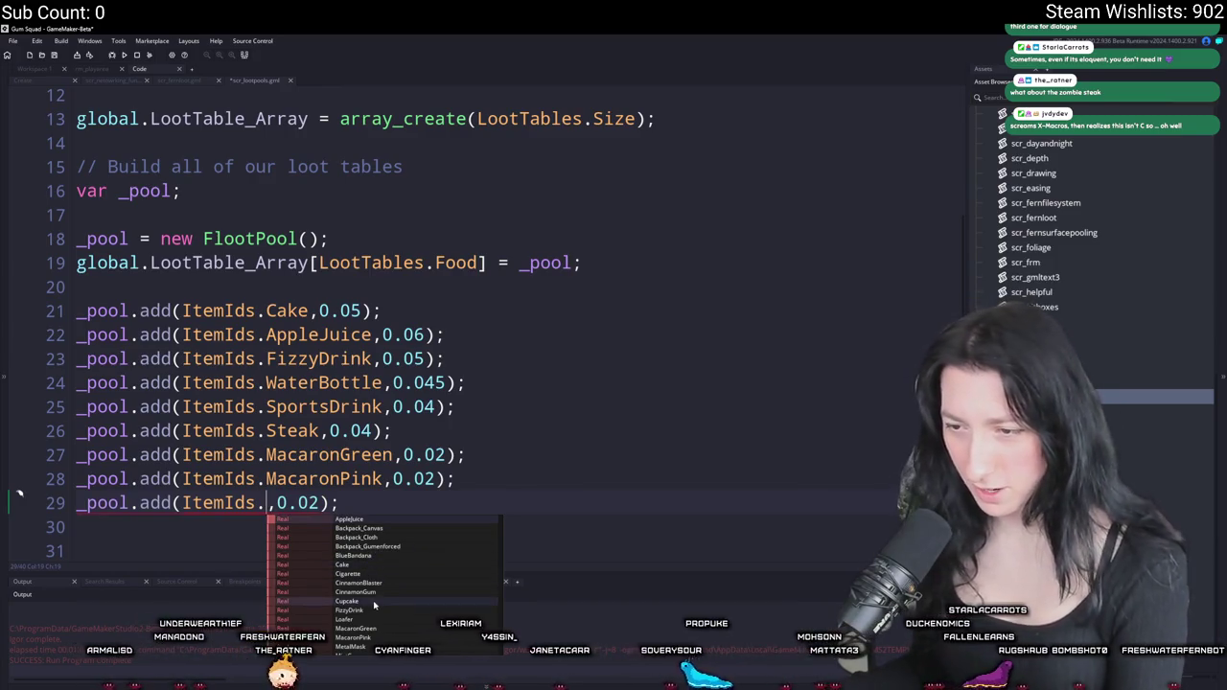
click(355, 601)
key(Right)
key(Right)
key(Right)
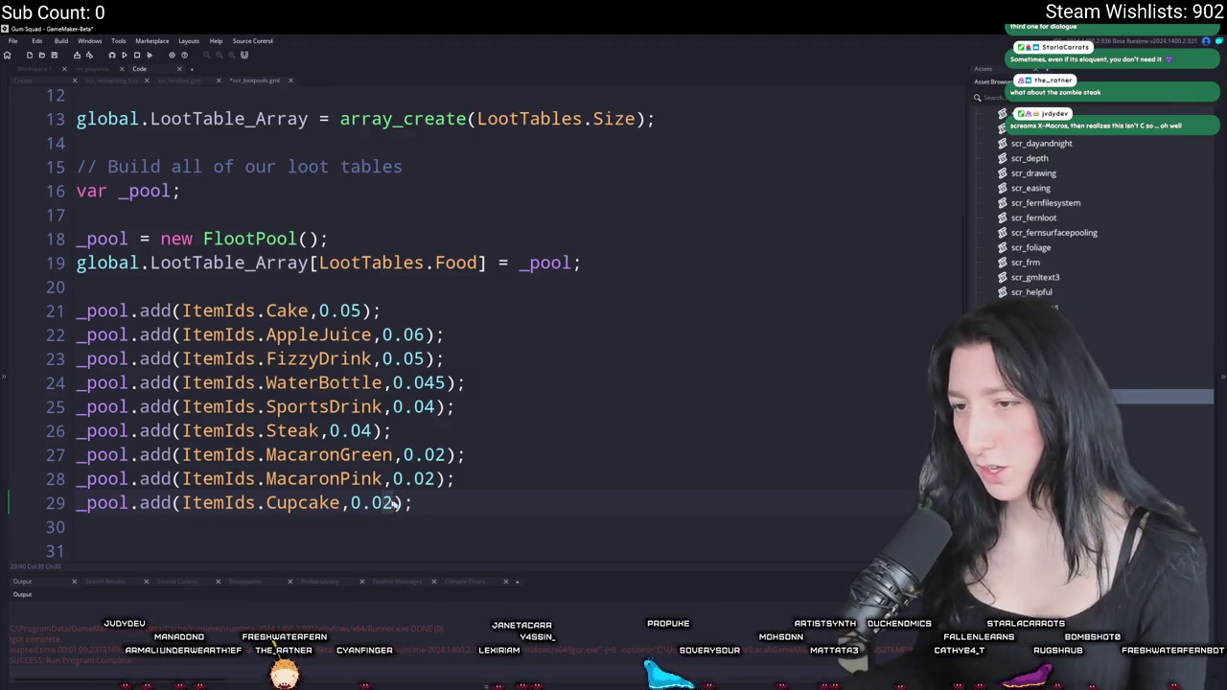
key(Delete)
text(5)
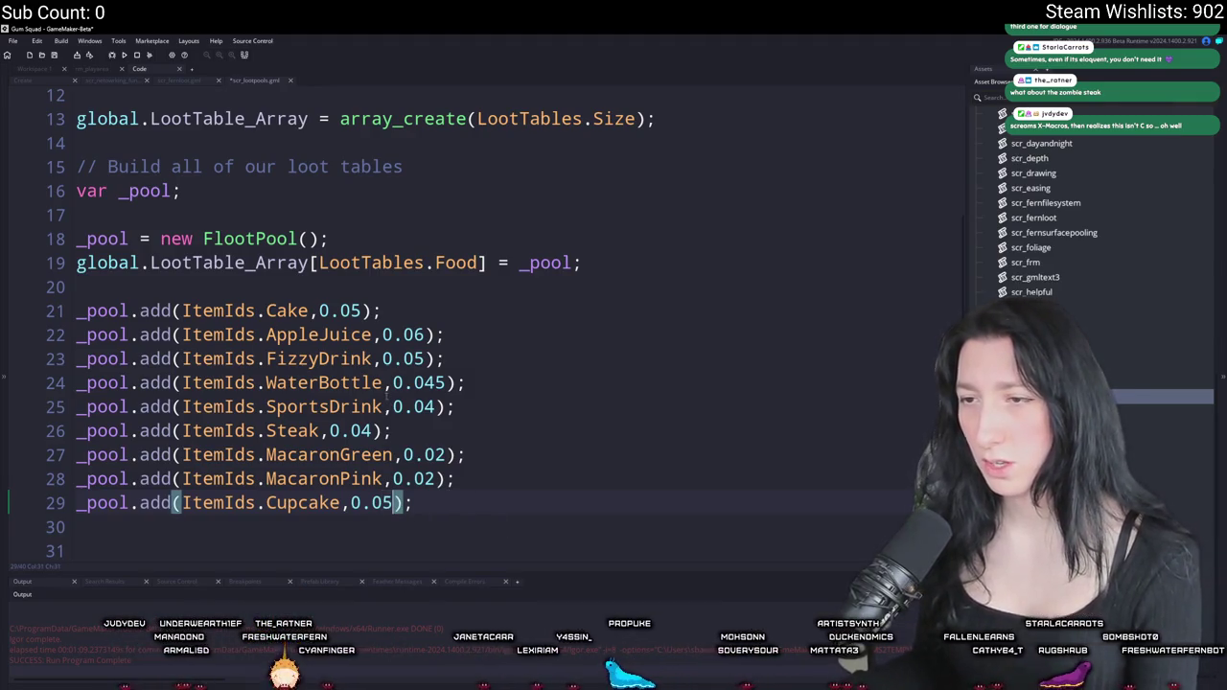
key(ctrl+d)
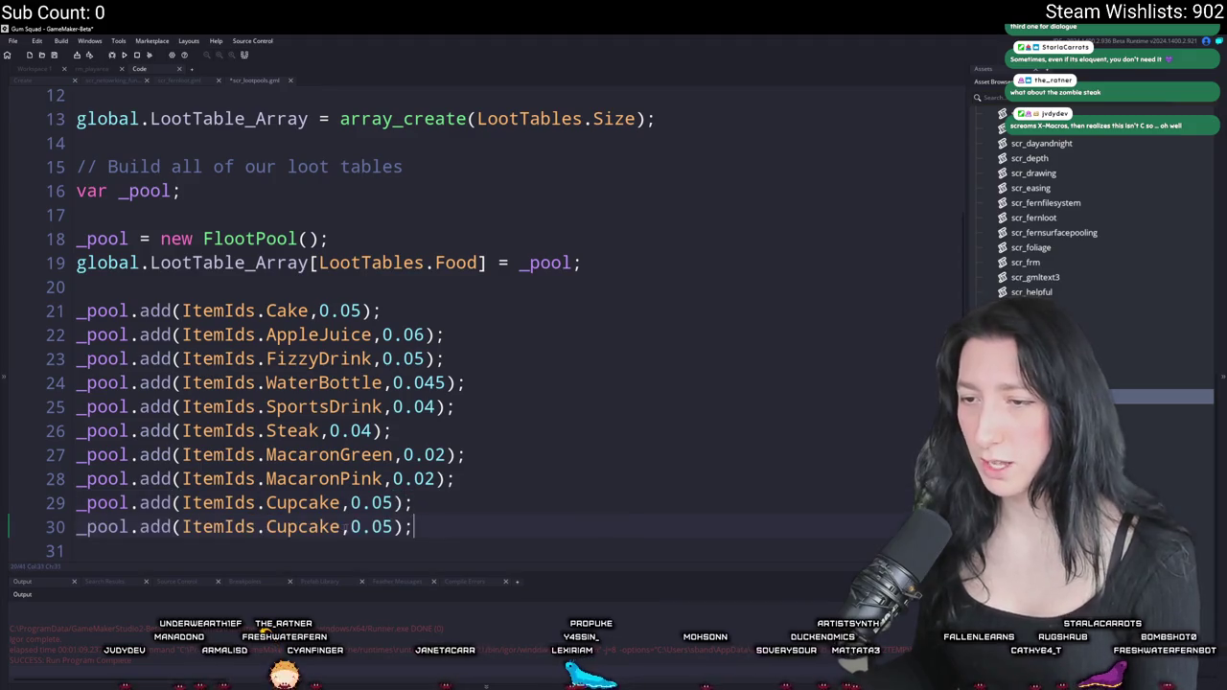
- Delete the leftover duplicated line below the Cupcake entry
click(285, 537)
double_click(285, 530)
key(BackSpace)
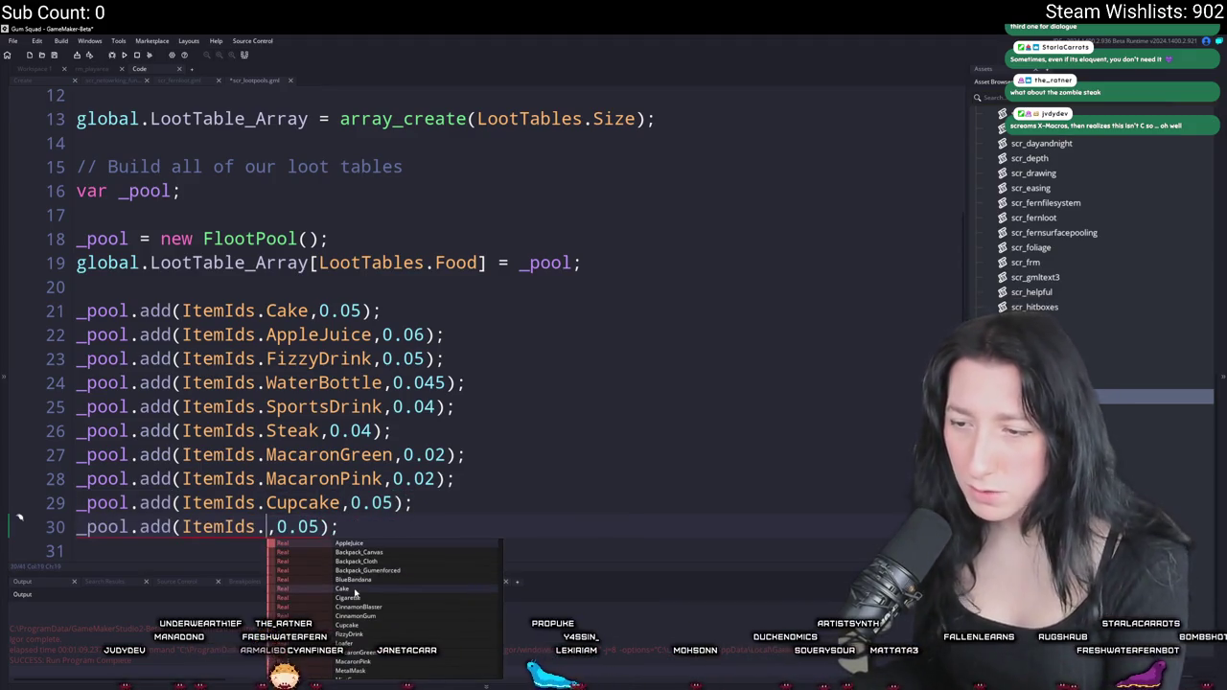
scroll(371, 624, down, 2)
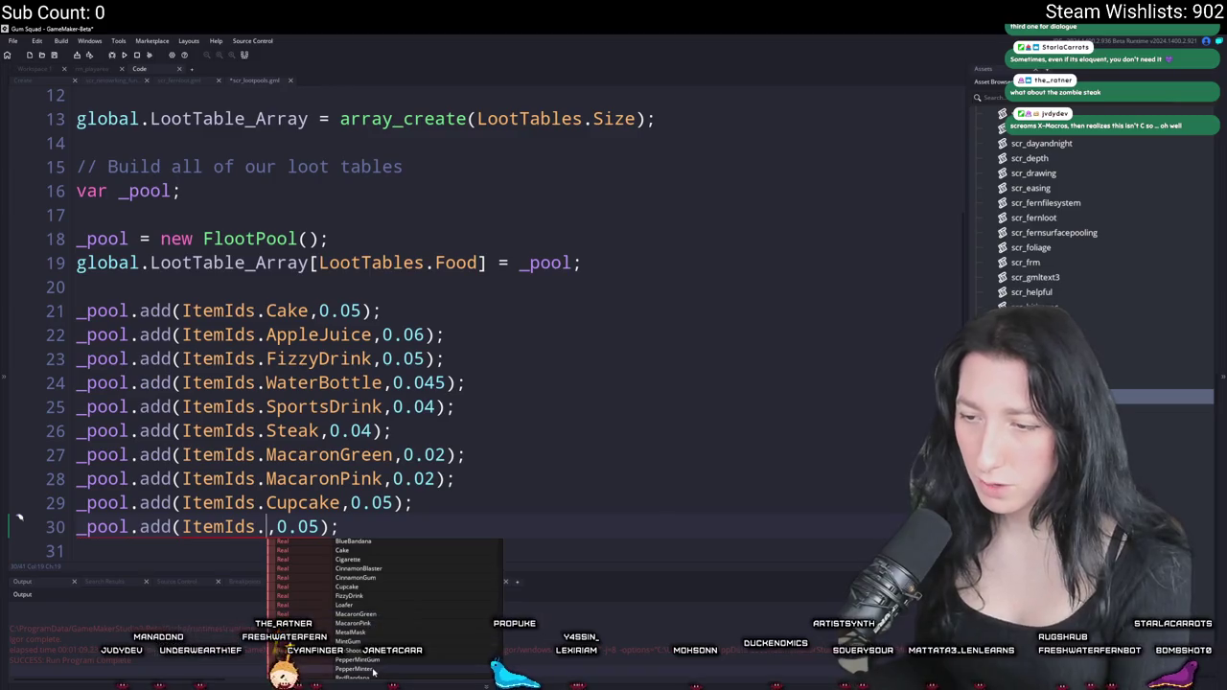
scroll(374, 613, down, 2)
scroll(374, 660, down, 1)
key(Escape)
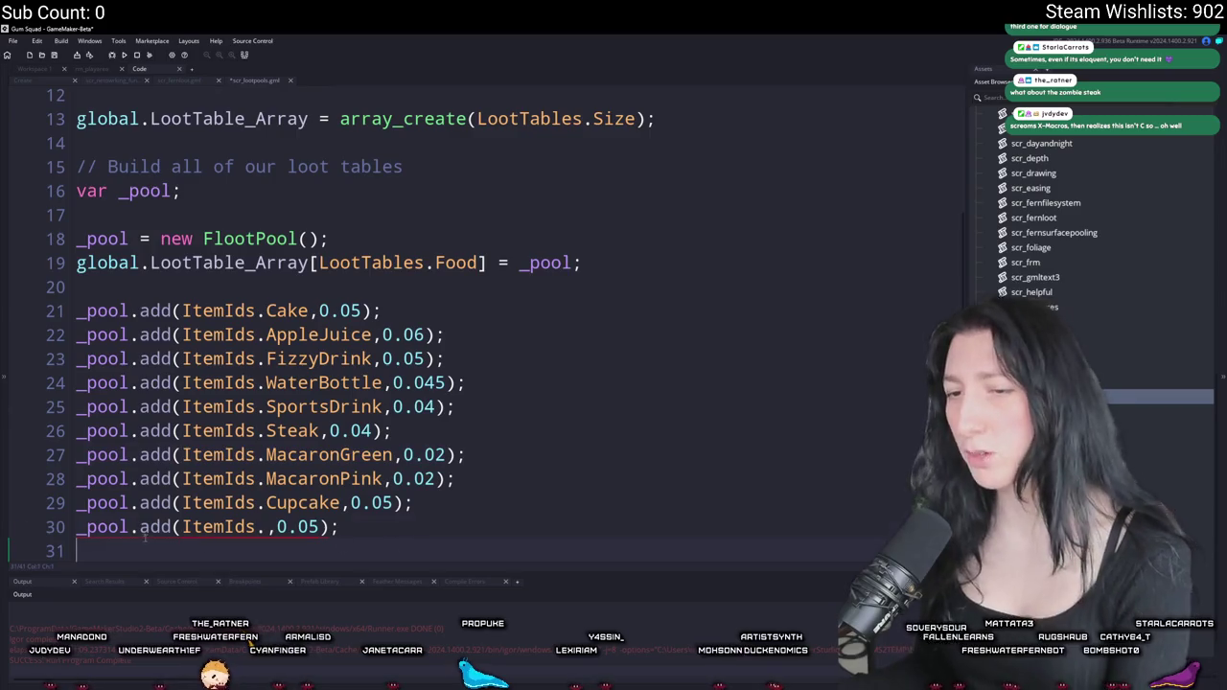
drag(341, 527, 84, 529)
key(BackSpace)
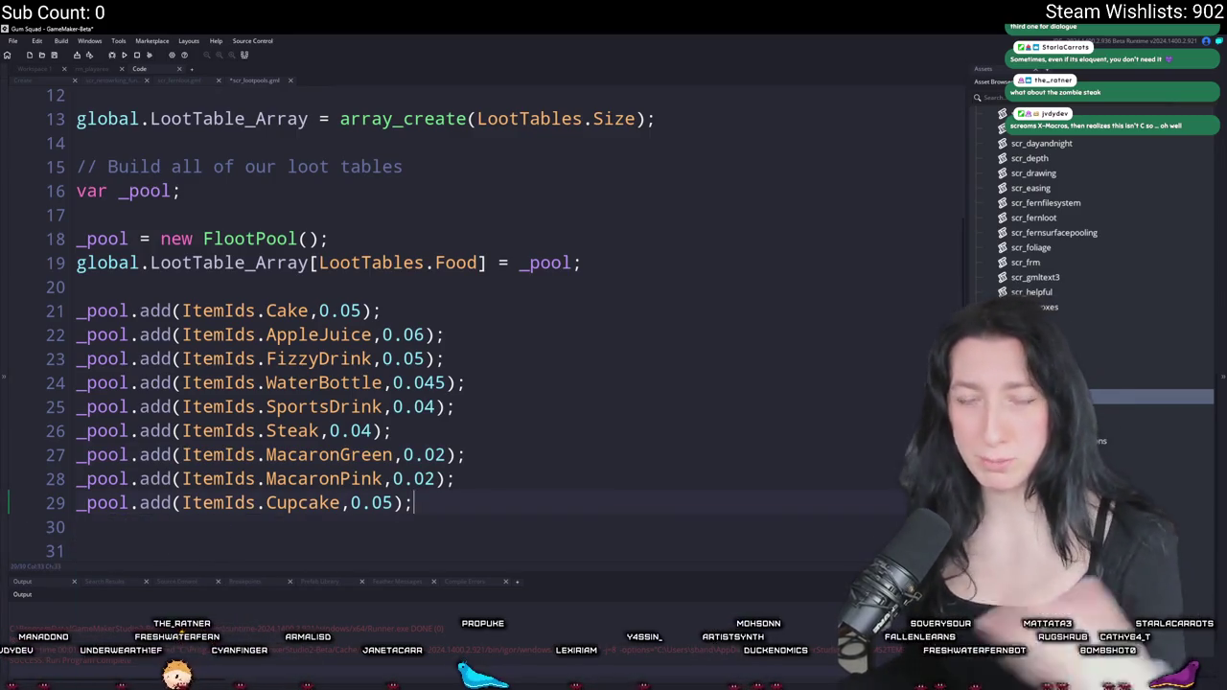
- Review the Food loot table code in scr_lootpools
click(585, 262)
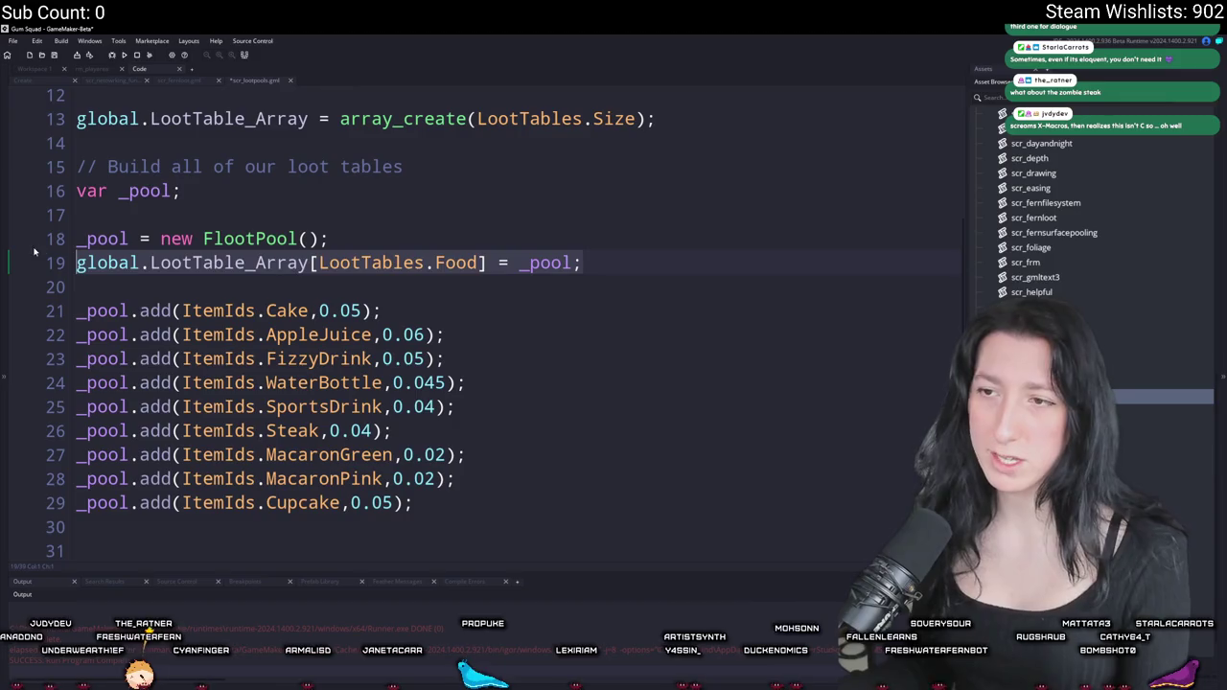
click(480, 263)
click(65, 244)
key(Down)
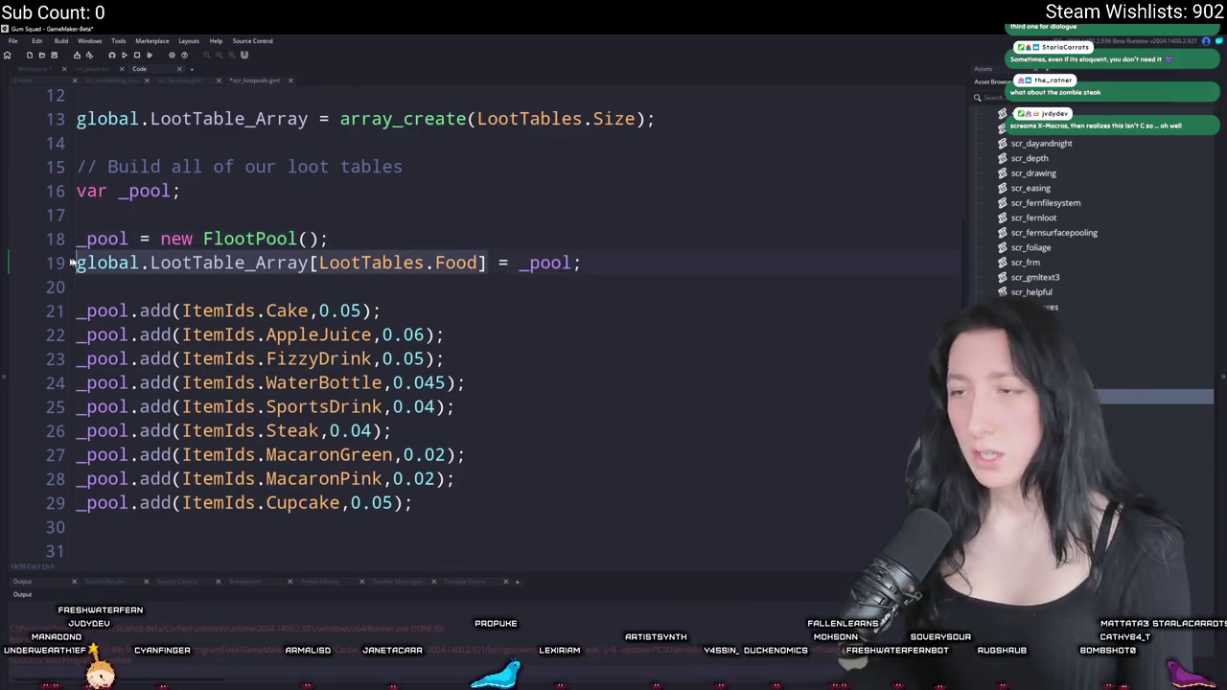
scroll(242, 211, up, 1)
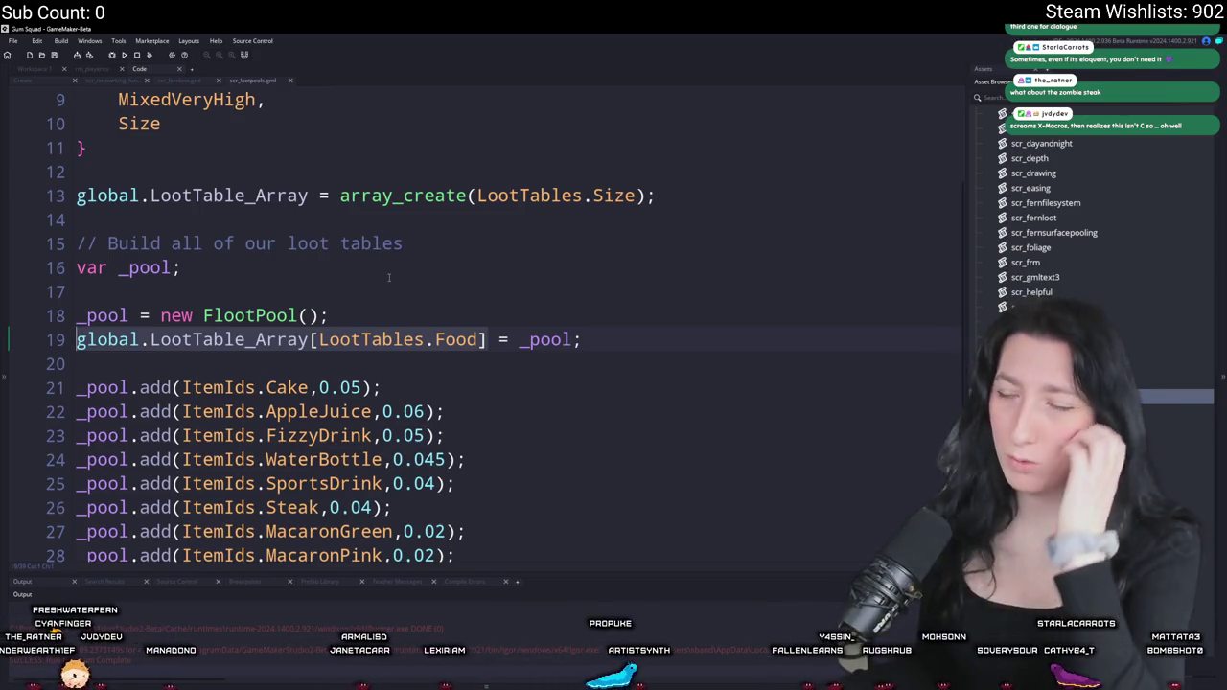
scroll(338, 289, down, 1)
click(650, 279)
scroll(627, 339, down, 1)
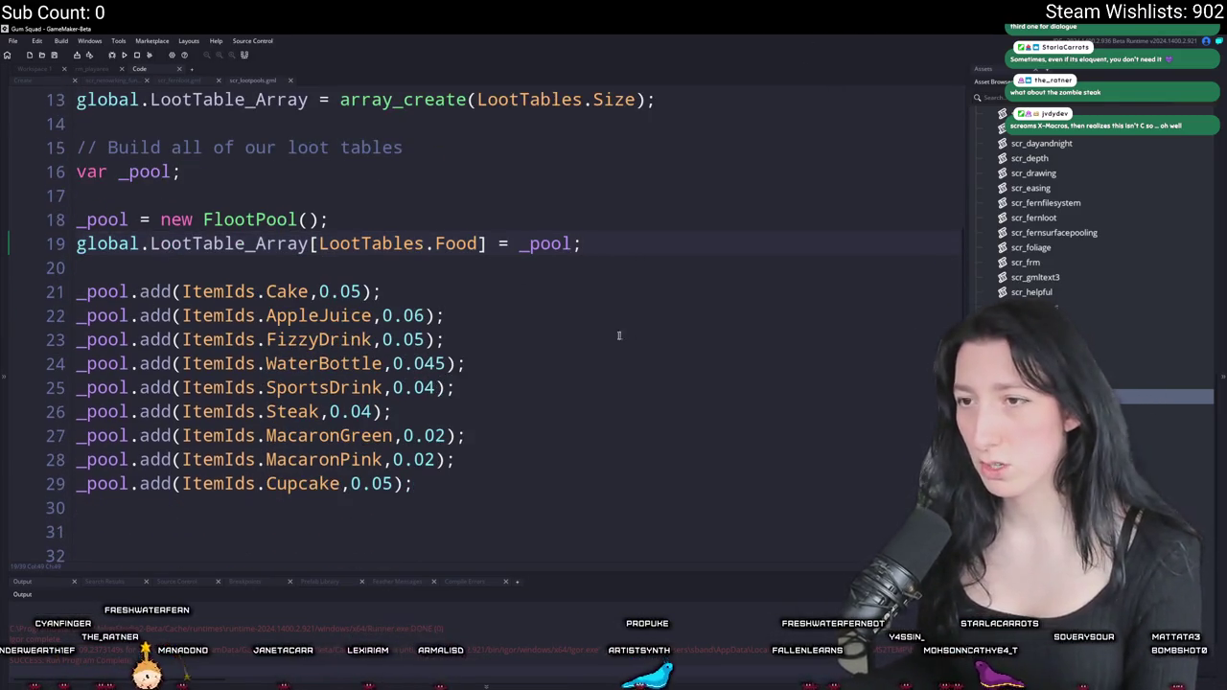
scroll(512, 466, up, 3)
scroll(480, 326, up, 3)
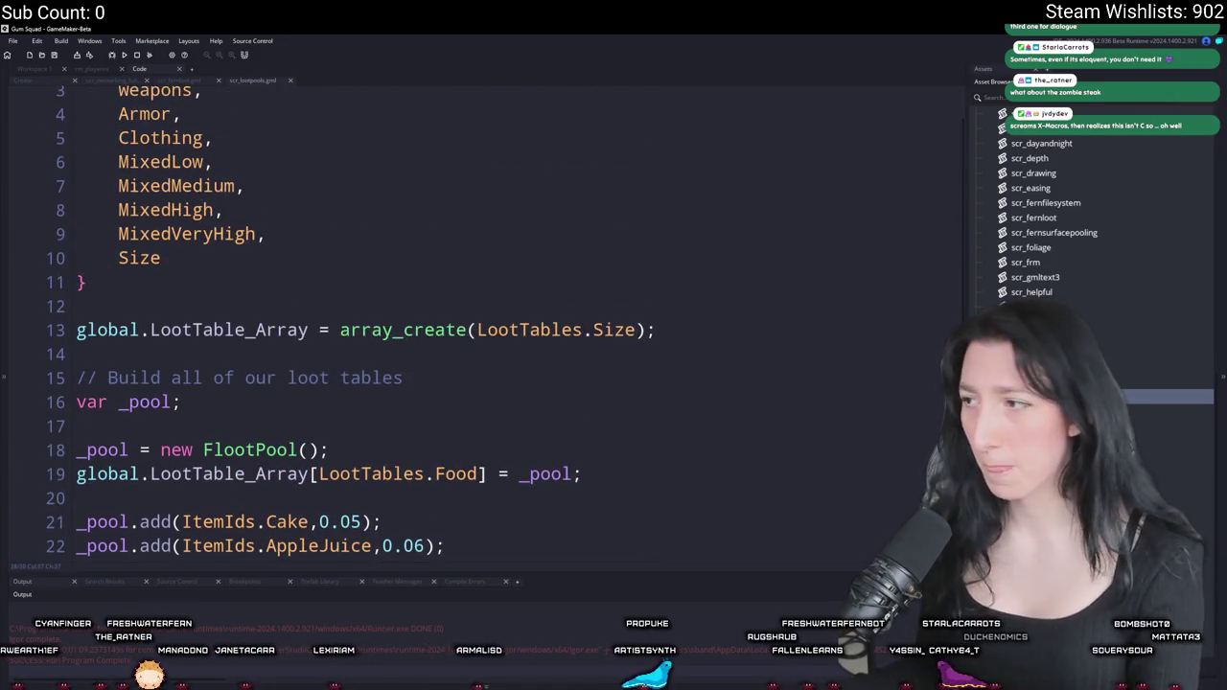
scroll(327, 300, up, 2)
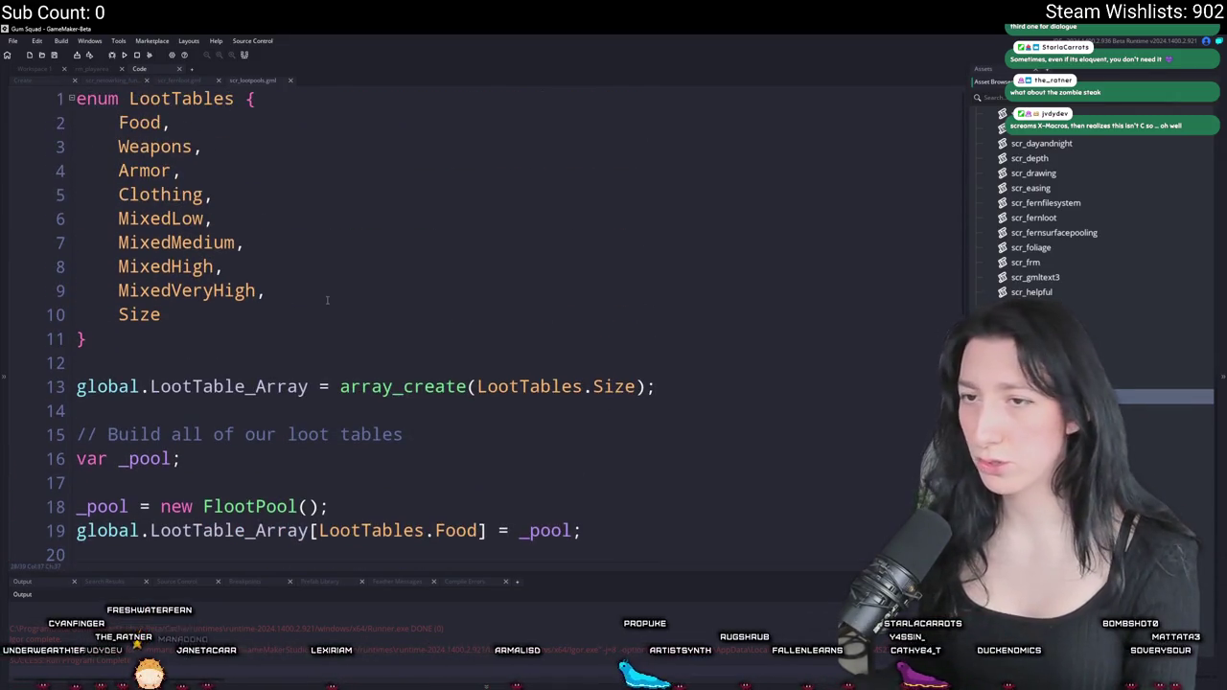
scroll(397, 269, down, 7)
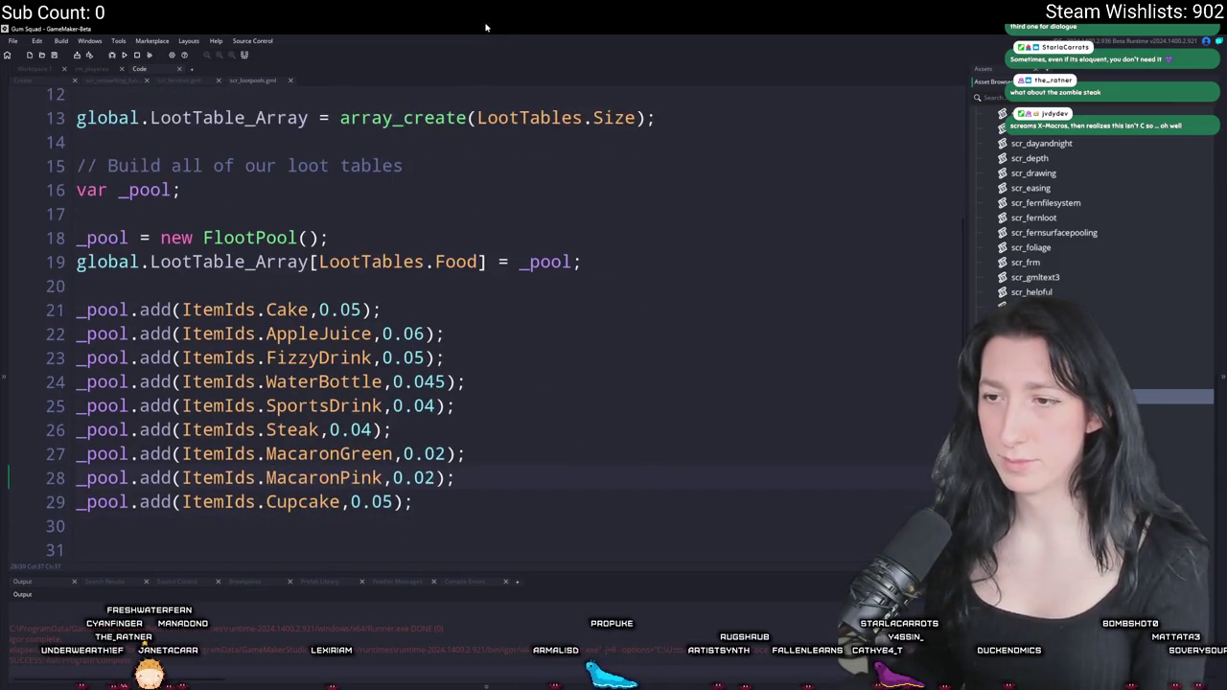
scroll(403, 278, down, 2)
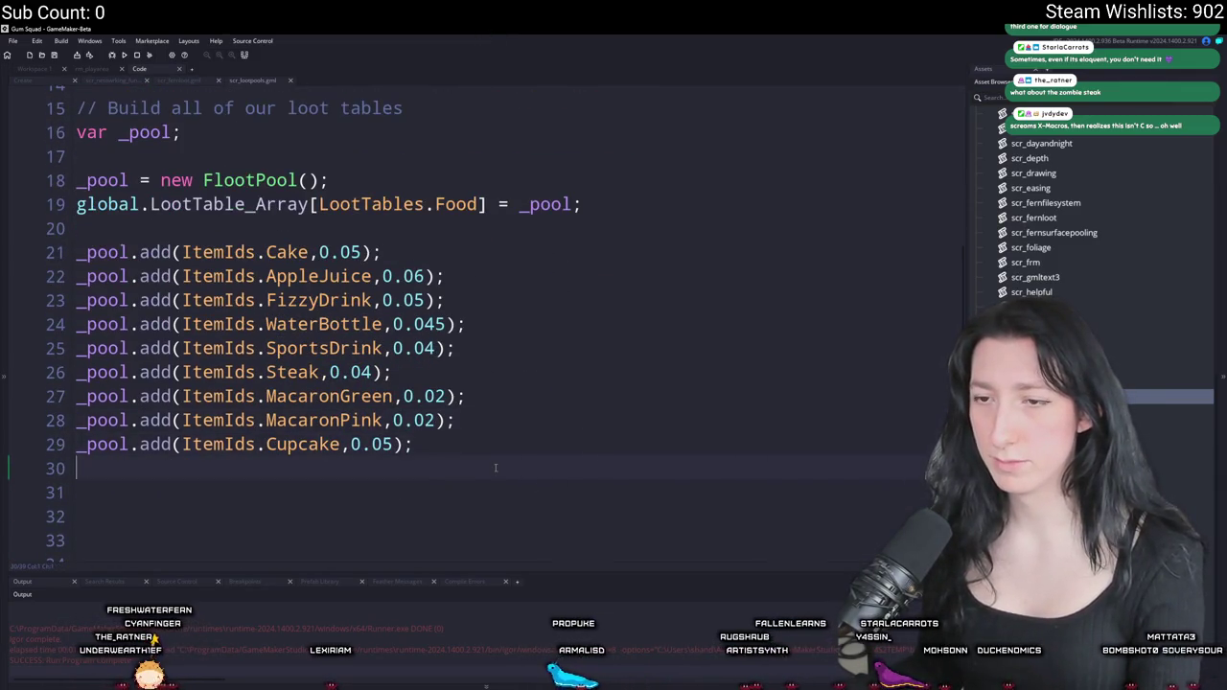
scroll(458, 485, up, 3)
scroll(457, 485, up, 4)
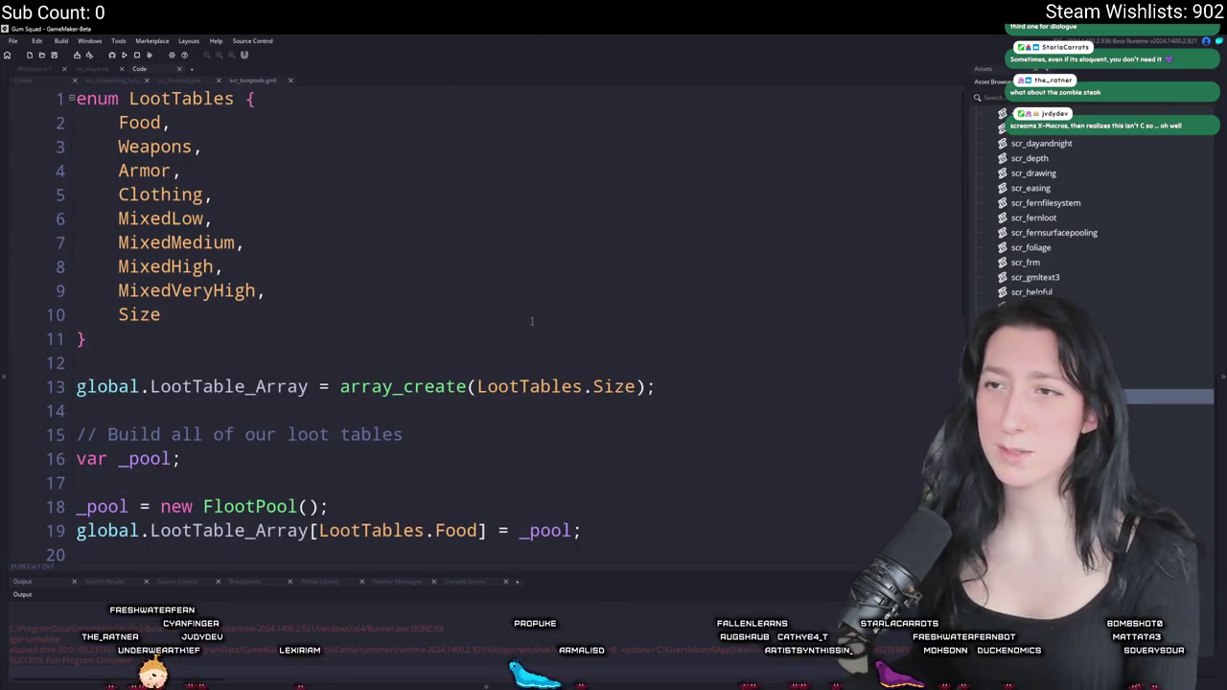
click(675, 391)
scroll(675, 391, down, 2)
- Undo the stray blank lines near the LootTables enum and open scr_fernloot
key(Return)
key(Return)
key(BackSpace)
key(BackSpace)
key(Up)
key(Up)
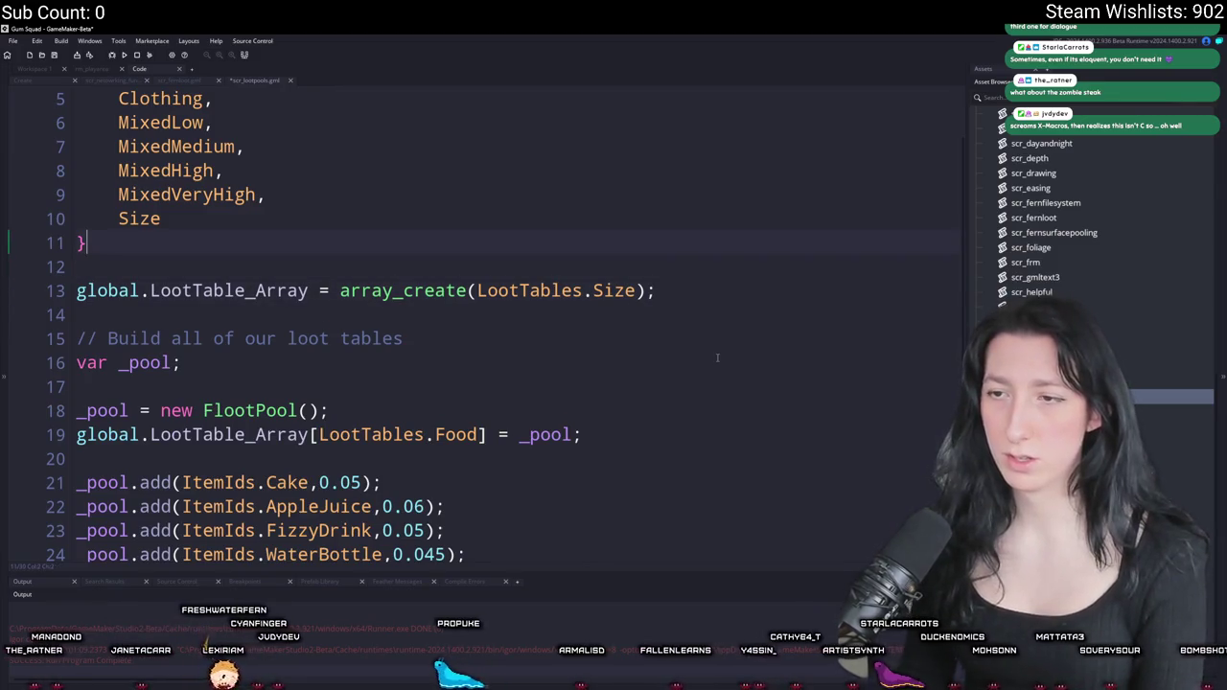
key(Return)
key(Return)
key(BackSpace)
key(BackSpace)
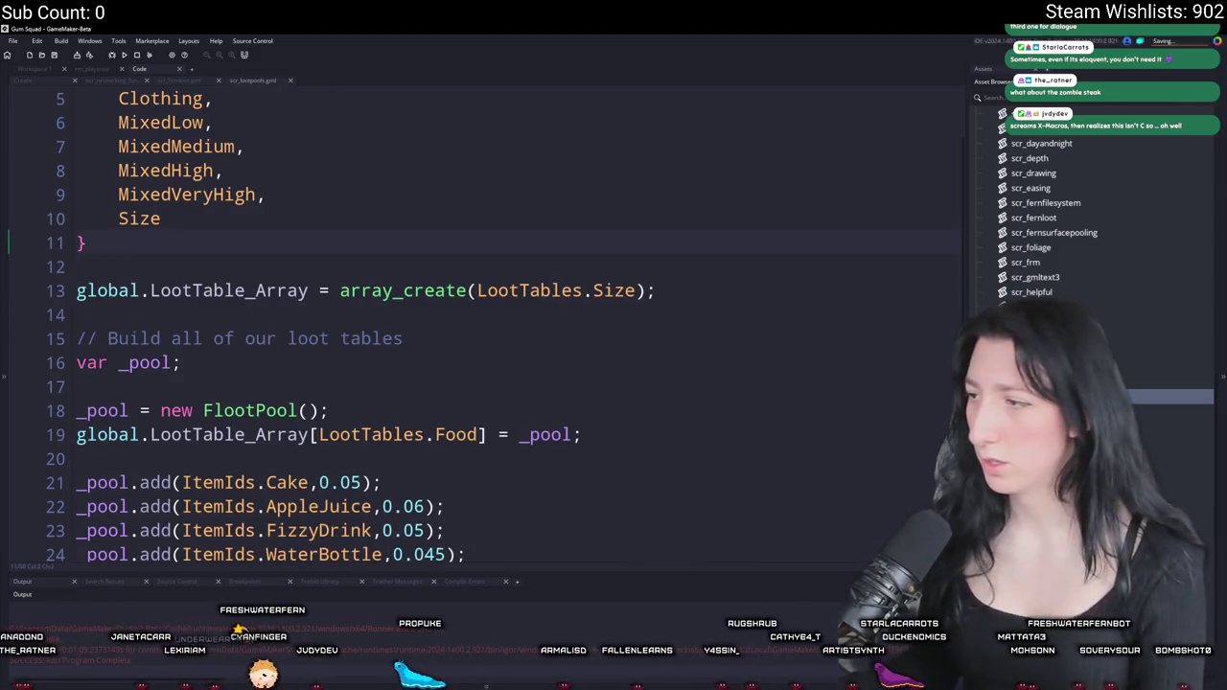
scroll(1054, 221, up, 2)
double_click(1033, 275)
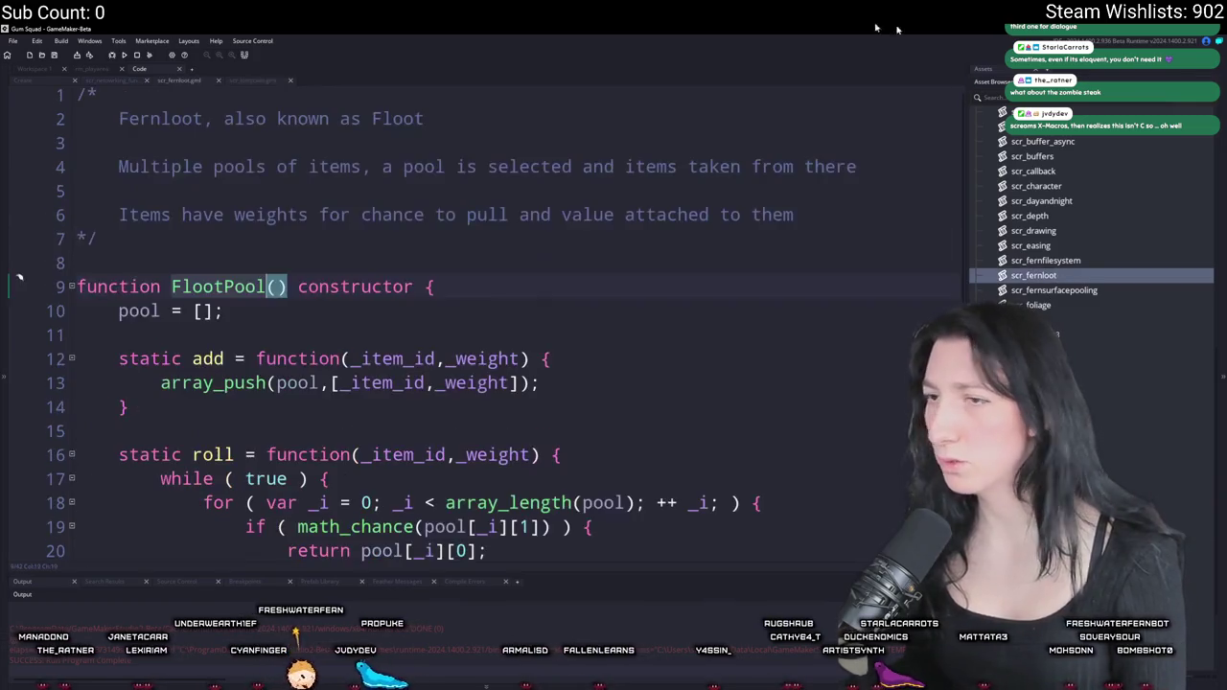
- Add a static generate_loot declaration taking _loot_value_limit after roll, with opening and closing braces
scroll(350, 429, down, 3)
ctrl+scroll(274, 447, down, 3)
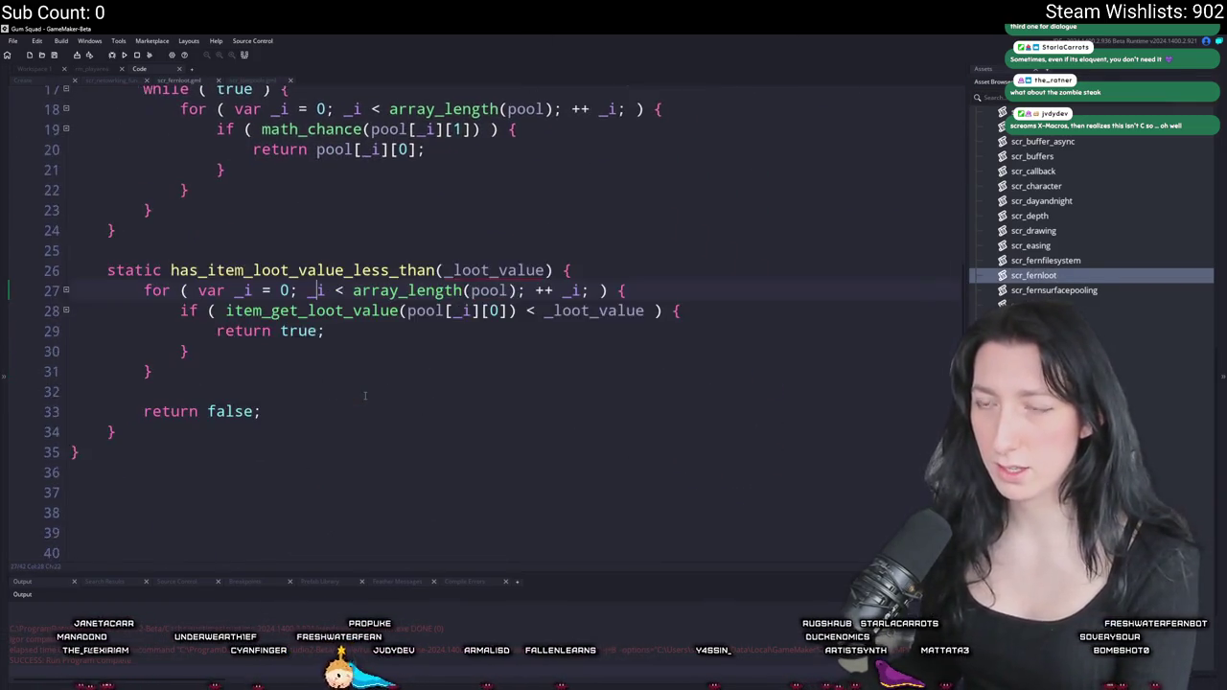
scroll(275, 447, down, 1)
scroll(274, 448, up, 2)
scroll(149, 476, down, 2)
click(149, 477)
scroll(165, 459, up, 3)
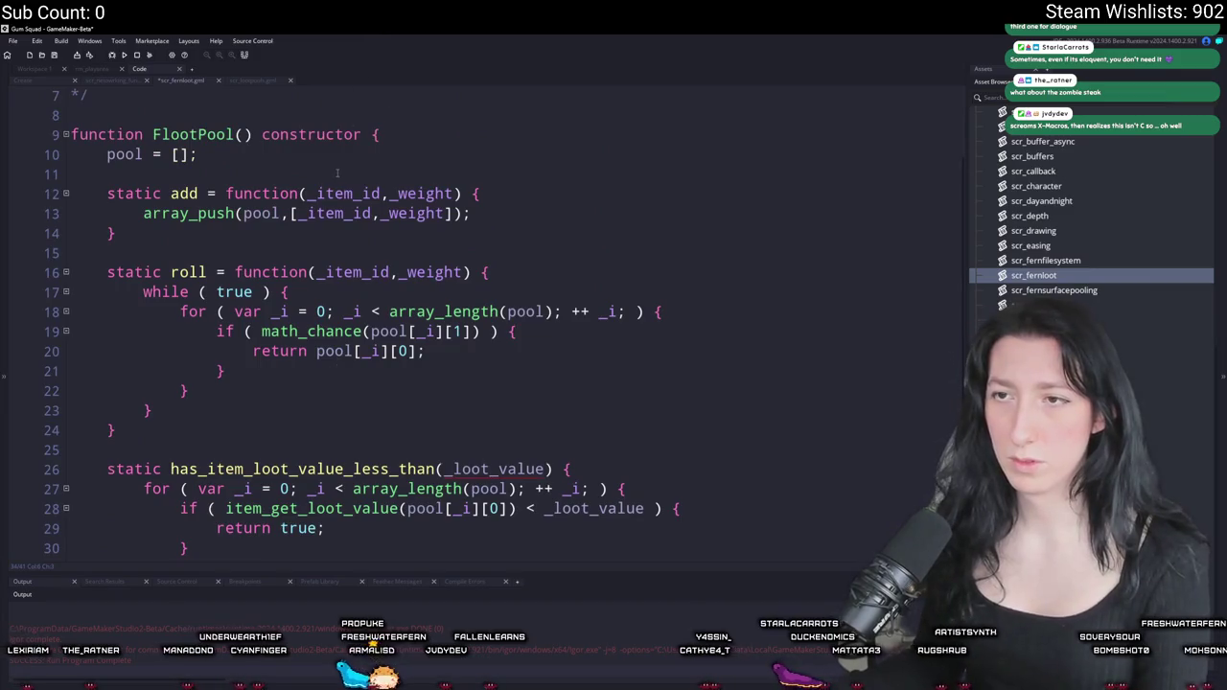
scroll(405, 236, down, 1)
scroll(405, 236, down, 1)
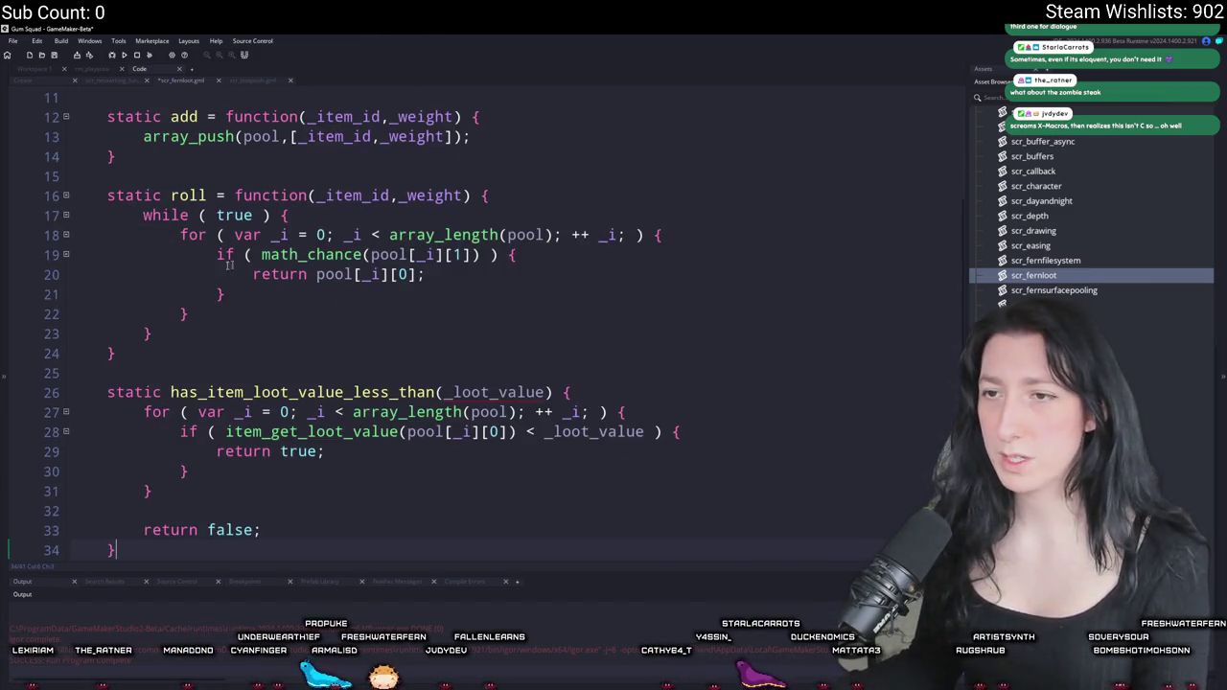
click(235, 348)
key(Return)
key(Return)
text(sta)
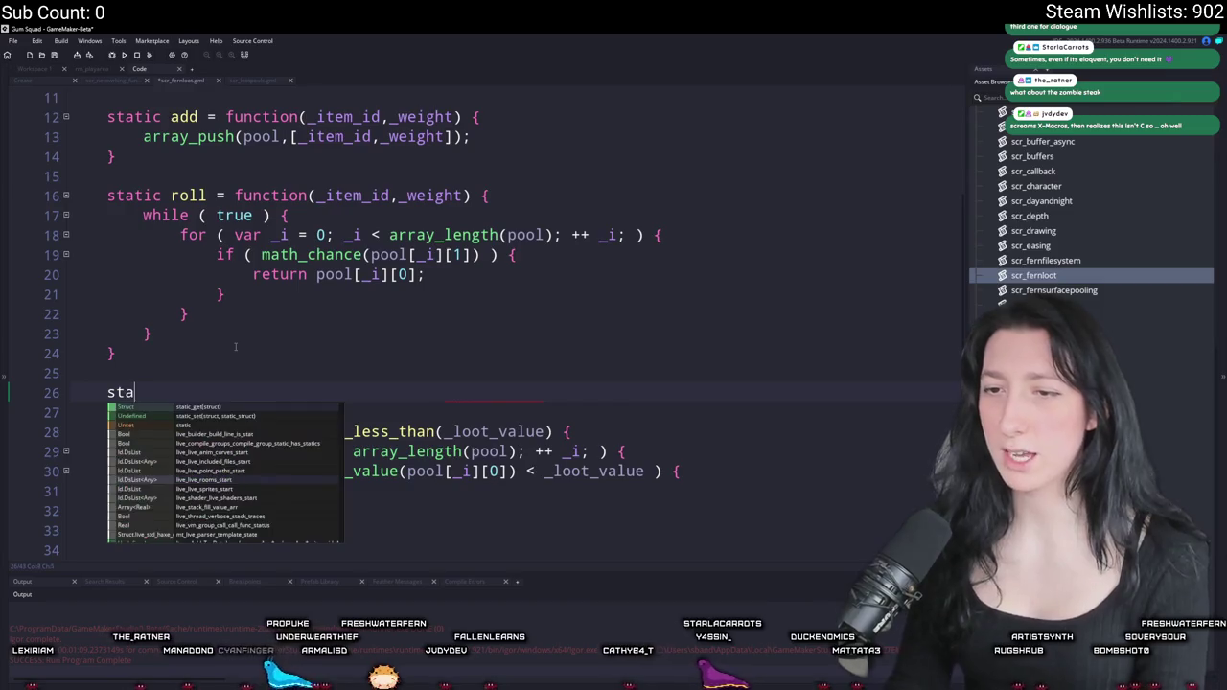
text(tic gener)
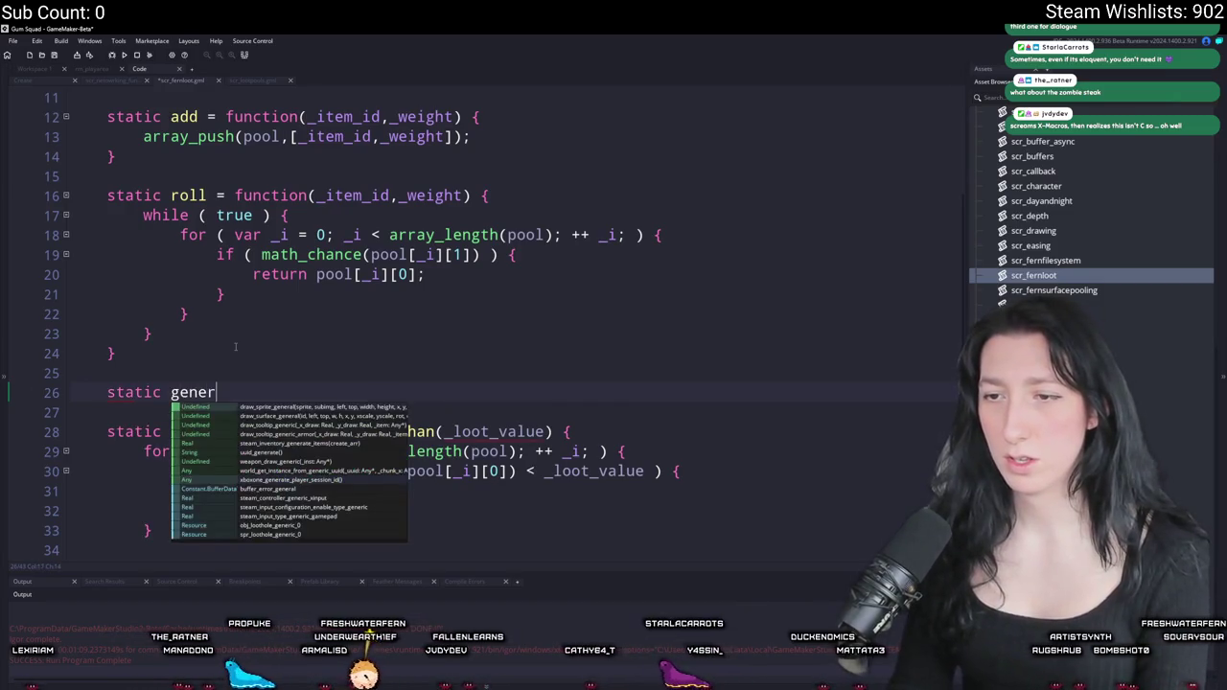
text(ate_looti)
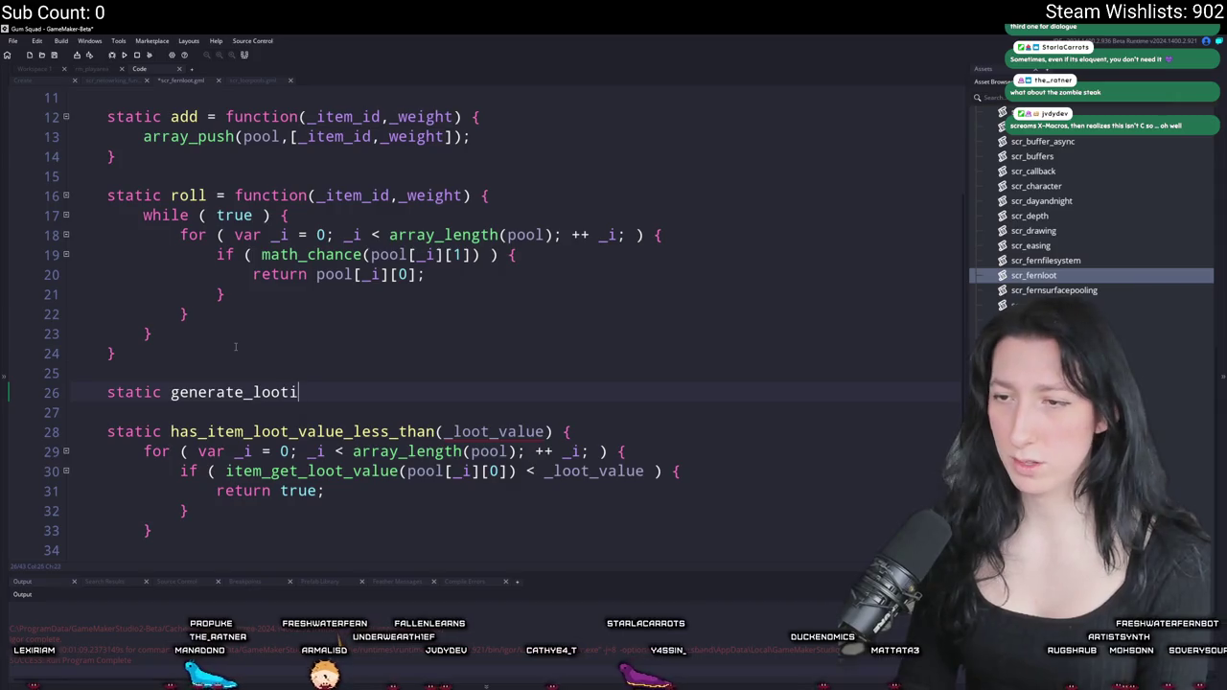
key(BackSpace)
text((_)
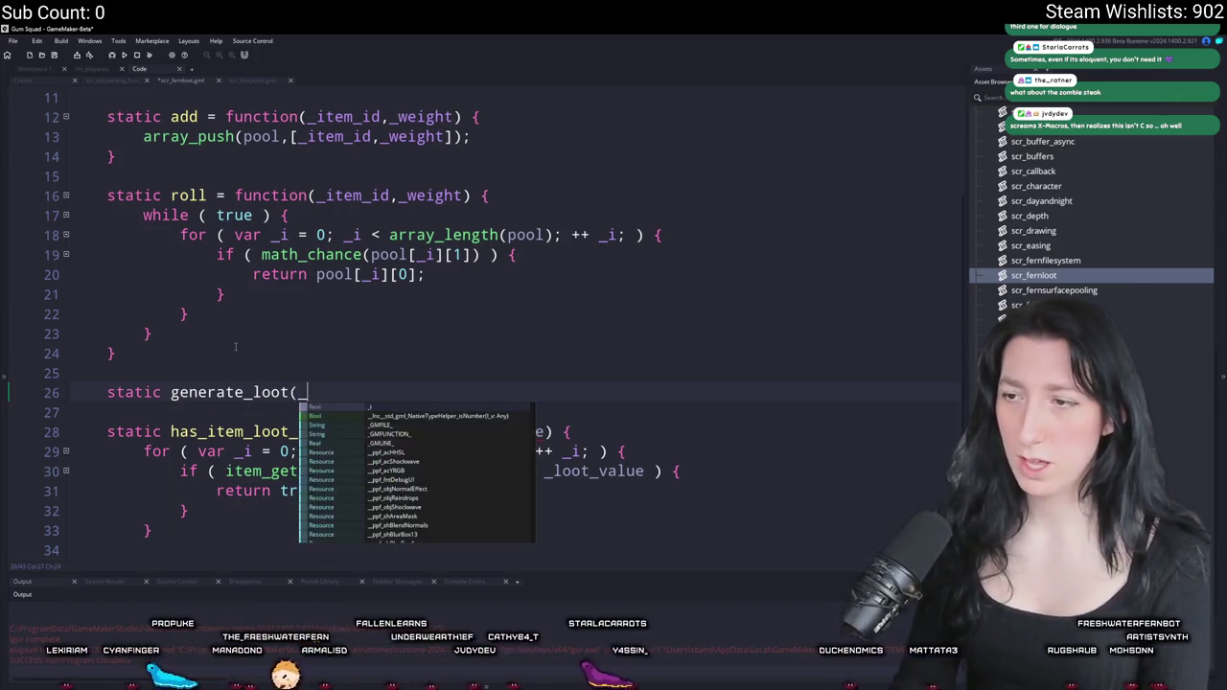
text(loot_value_liimt)
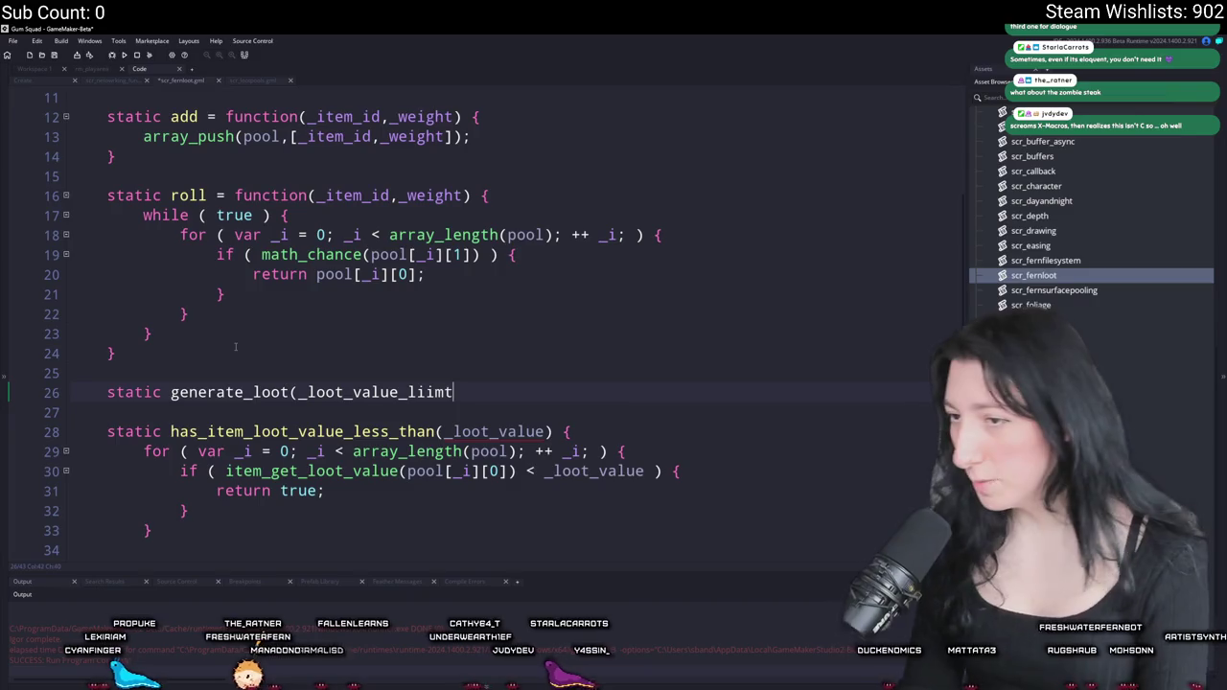
text({)
key(Return)
text(})
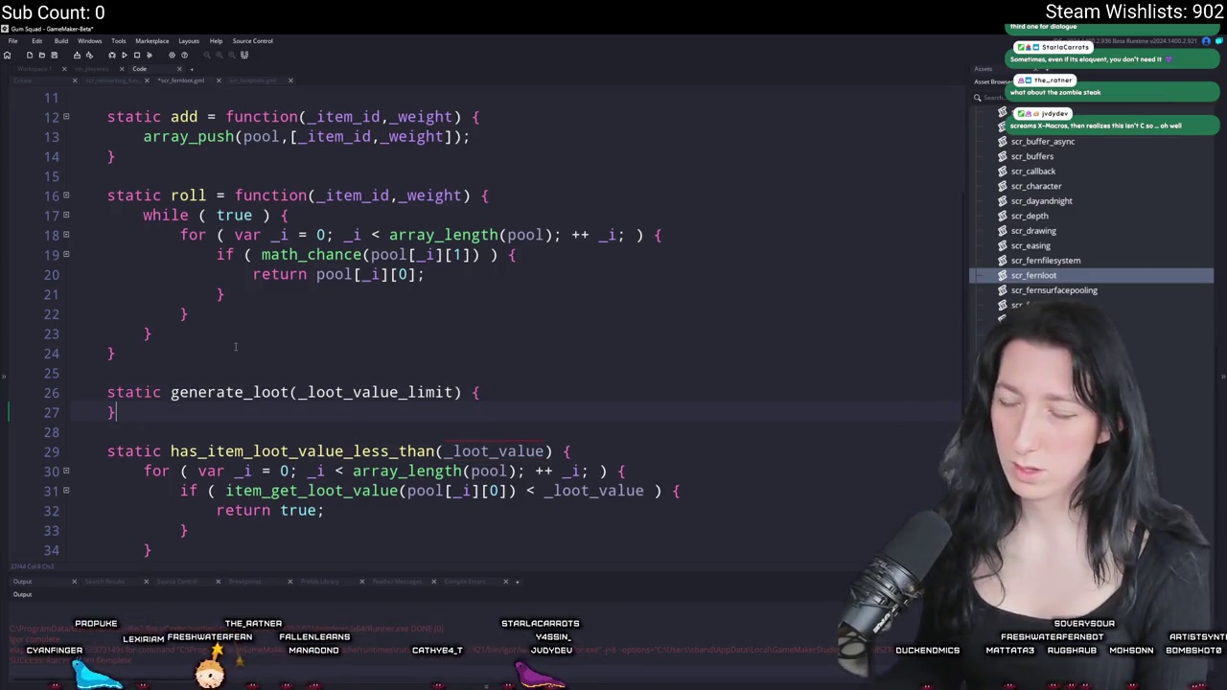
- Fix the flagged declaration by inserting '= function' after the generate_loot name
click(464, 393)
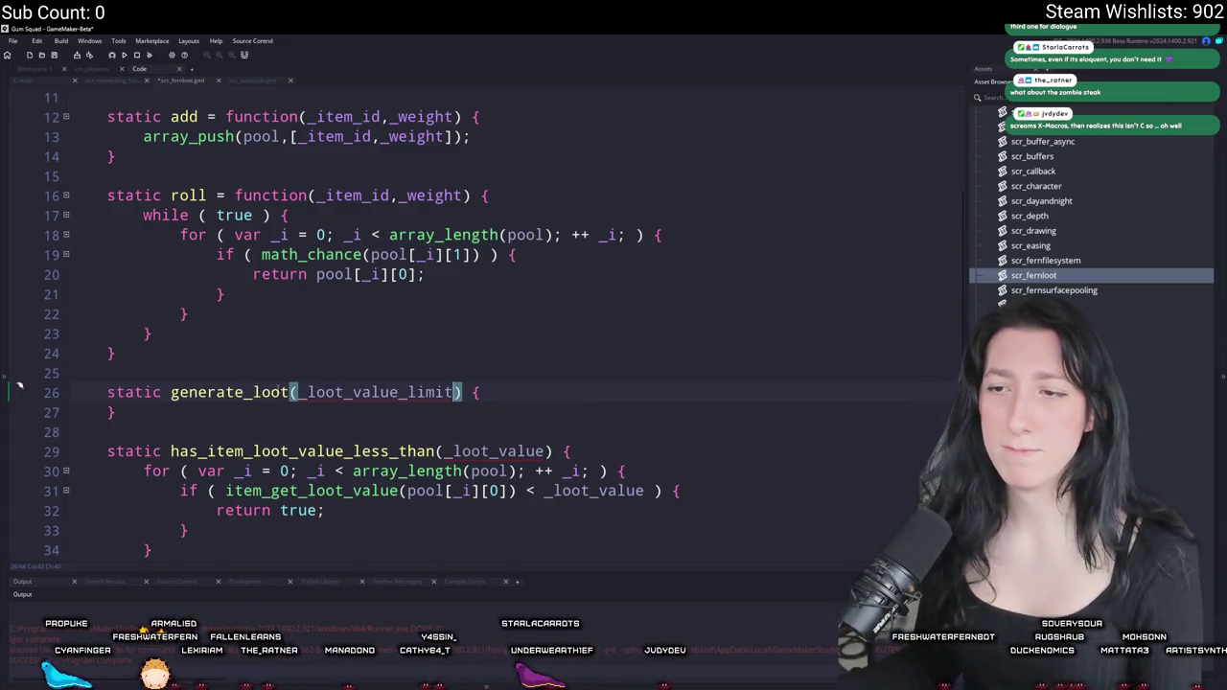
click(290, 392)
text(= function)
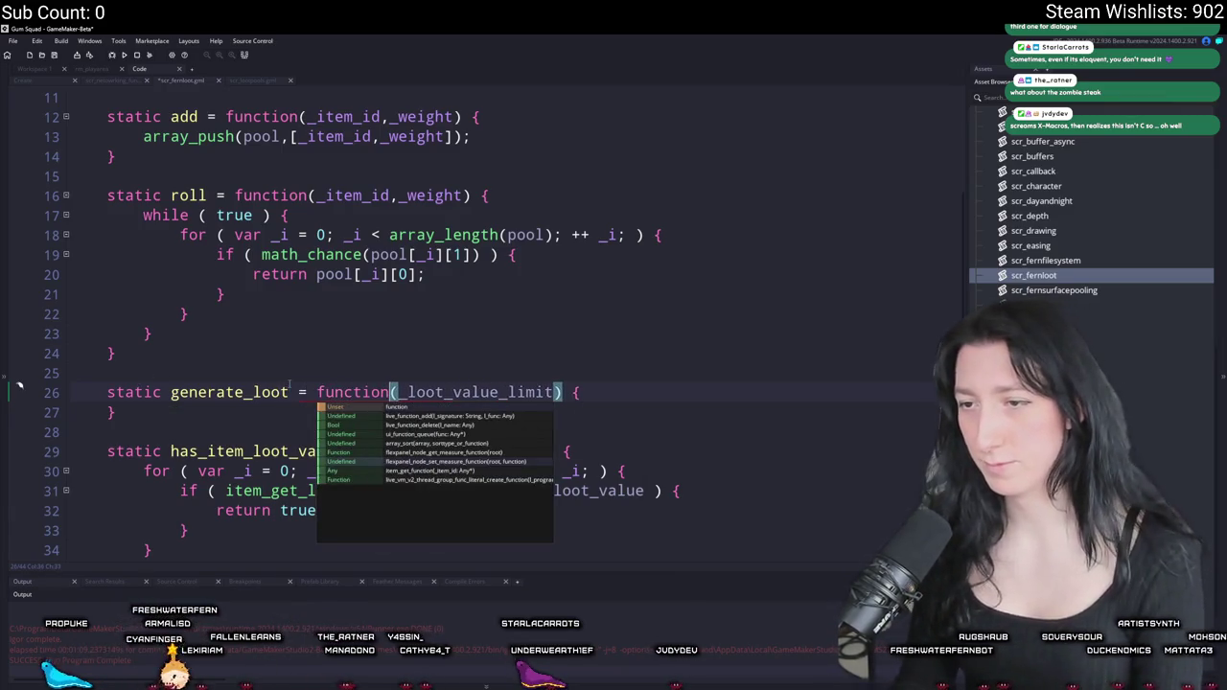
- Begin generate_loot's body with 'var _array = [];'
click(624, 405)
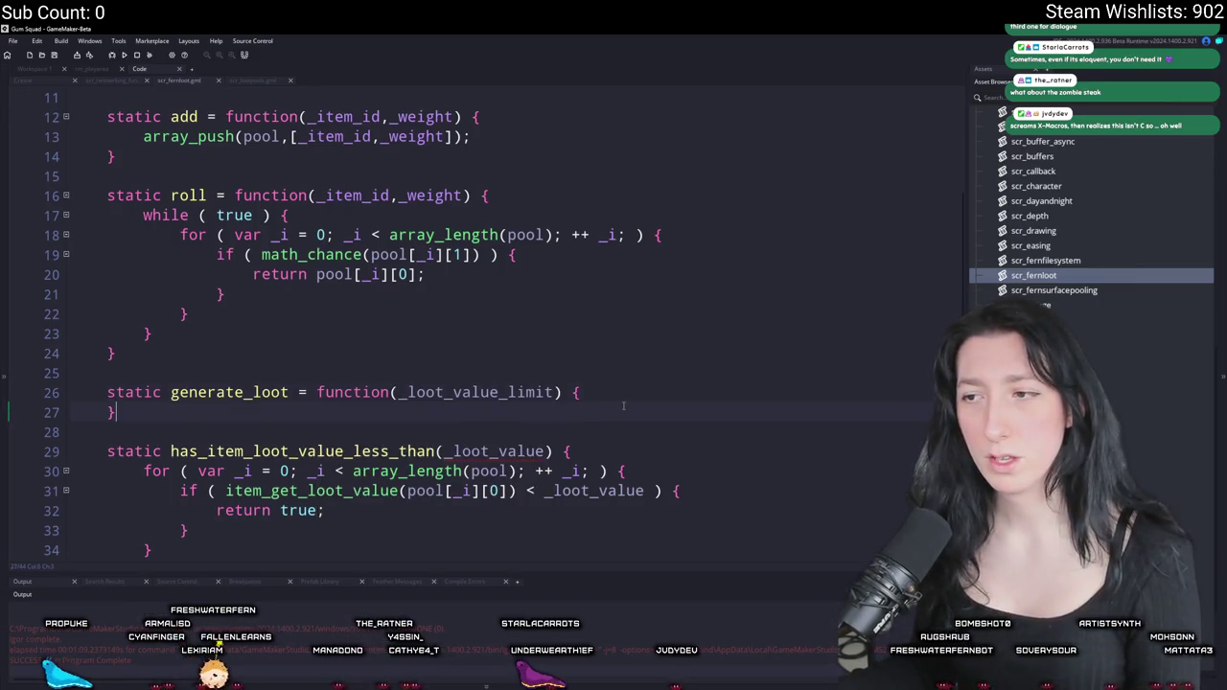
key(Return)
text(oo)
key(BackSpace)
key(BackSpace)
key(BackSpace)
text(var _ar)
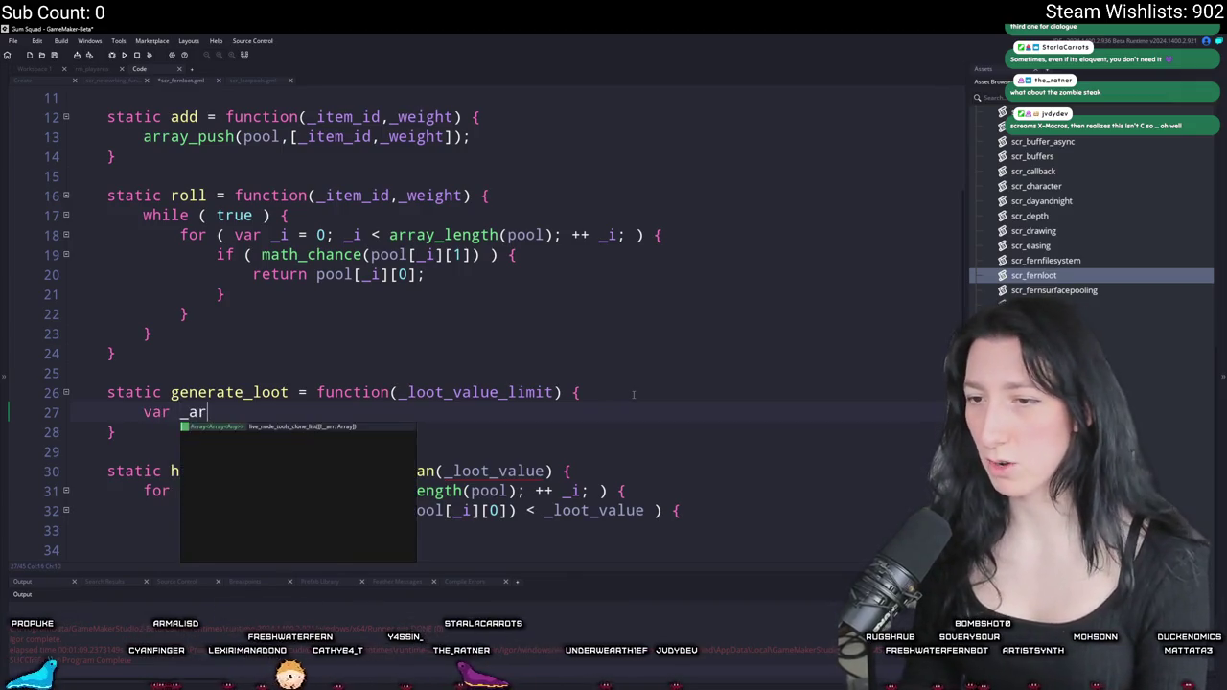
text(ray = [];)
- Declare _loot_value_current and open a while loop running while it is below _loot_value_limit
key(Return)
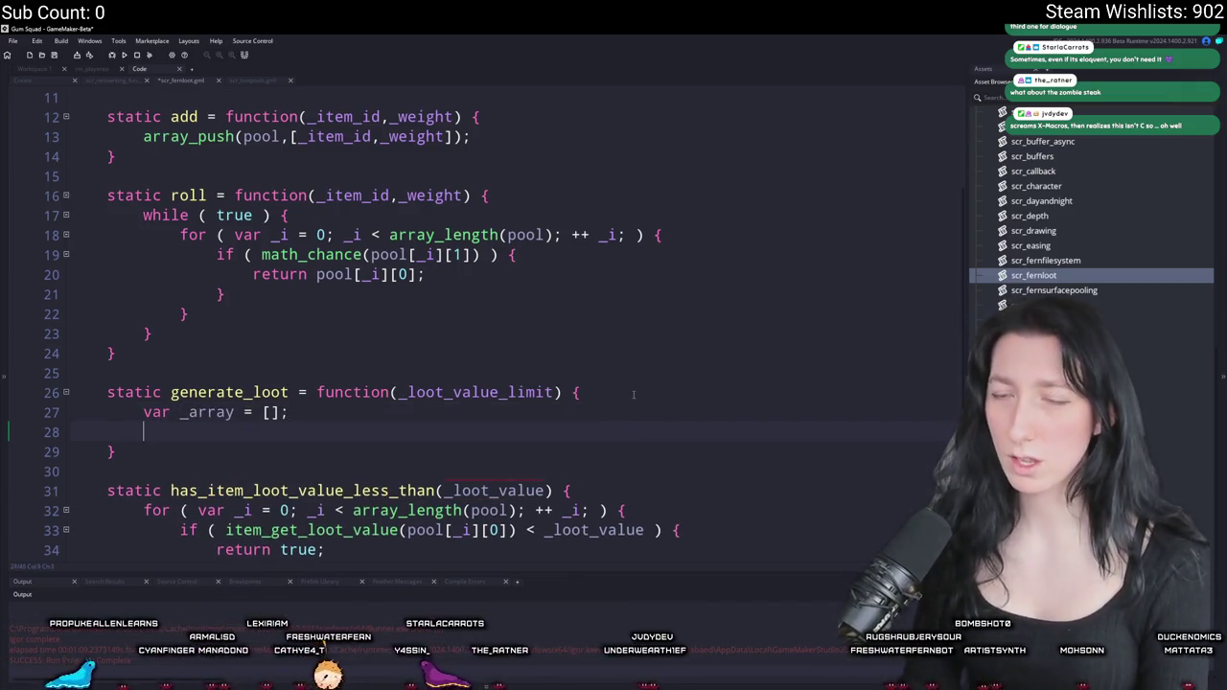
text(for ( )
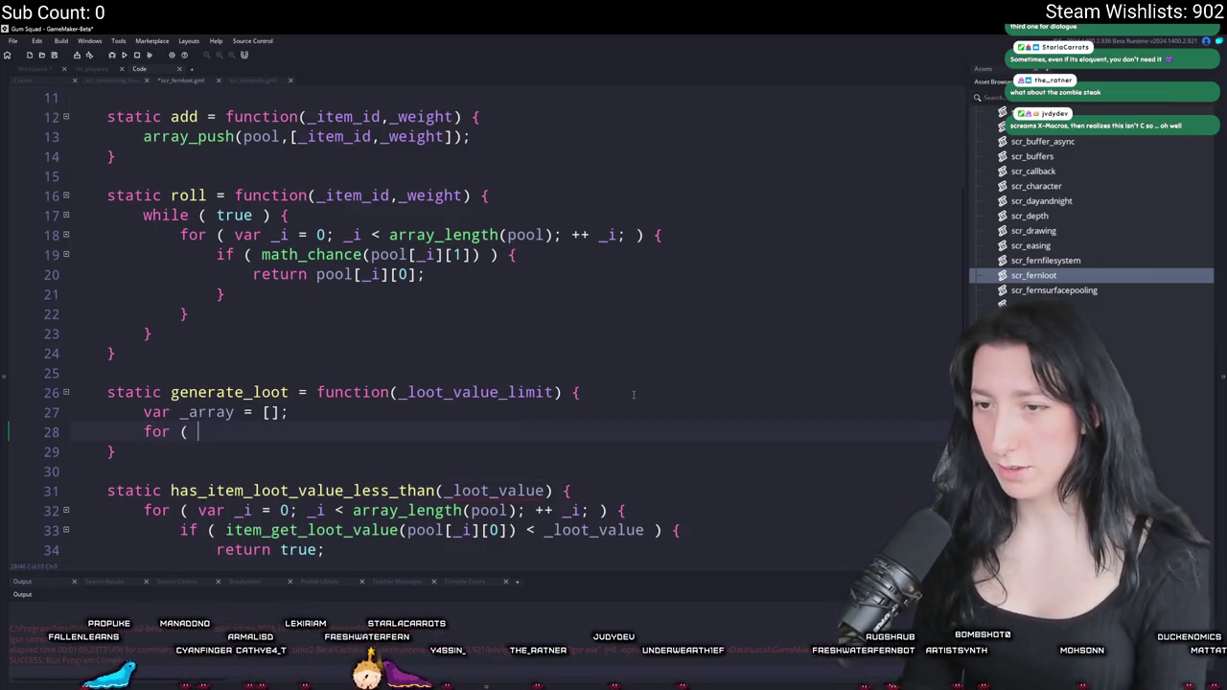
text(var _)
key(BackSpace)
key(BackSpace)
key(BackSpace)
key(BackSpace)
key(BackSpace)
key(BackSpace)
text(while ()
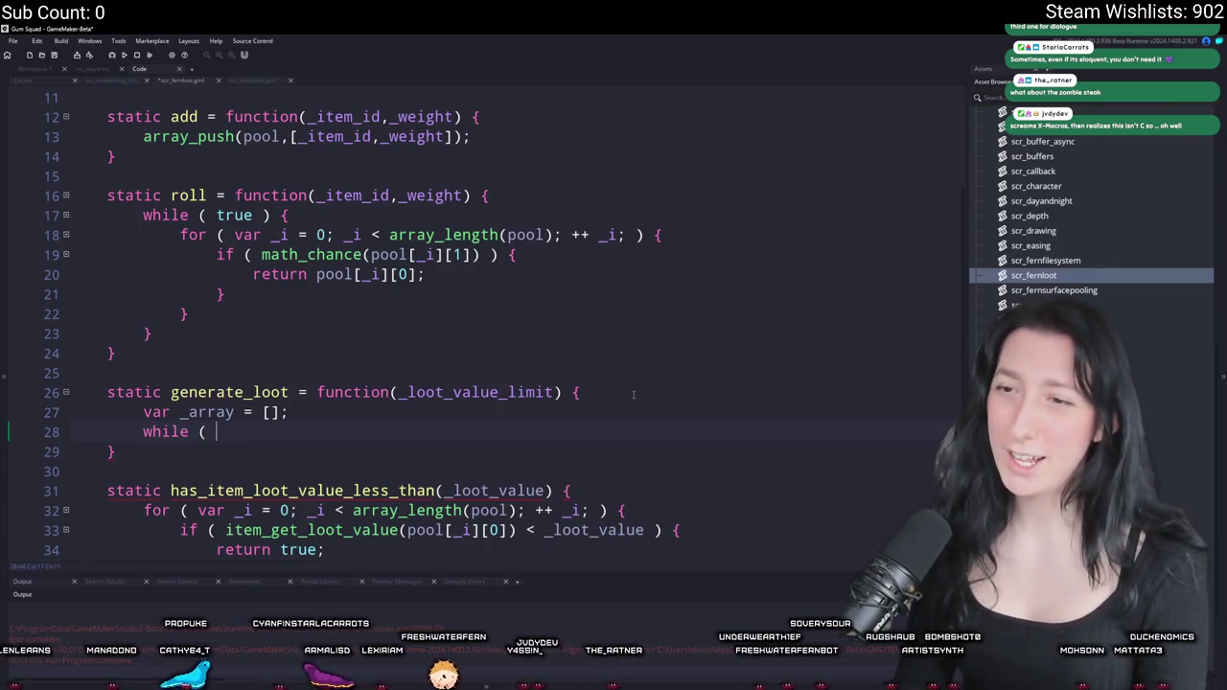
click(448, 404)
key(Return)
text(var _loot_value_current = 0;)
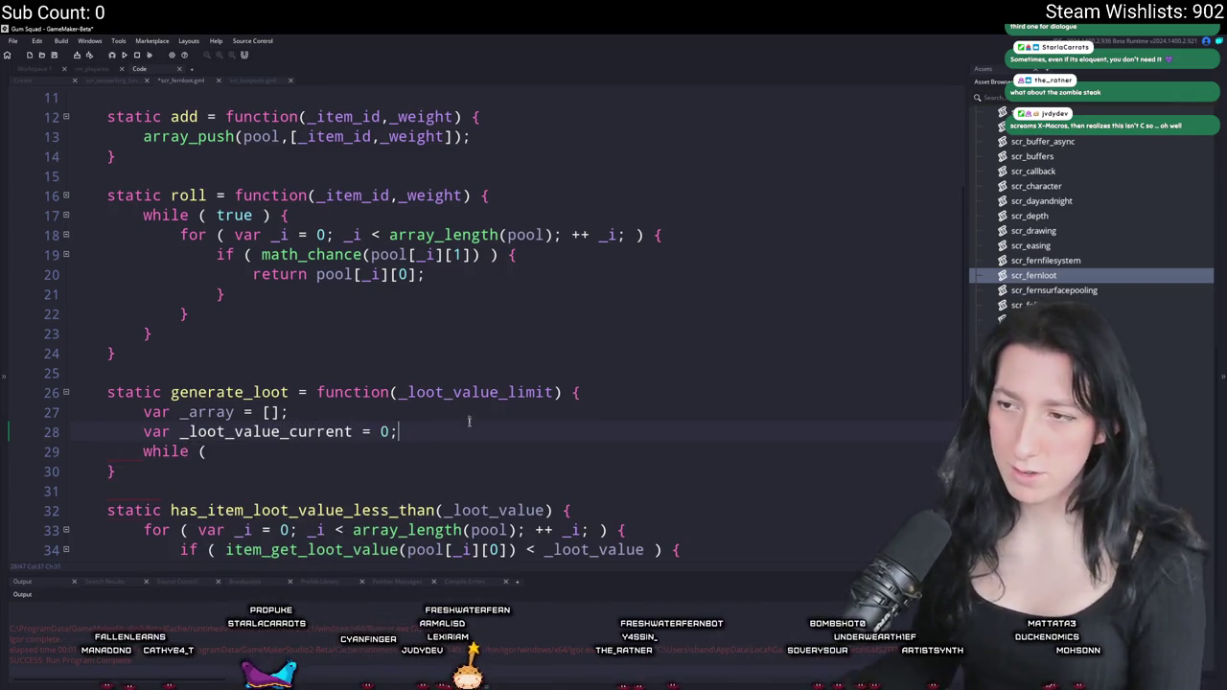
double_click(187, 431)
key(ctrl+c)
key(Down)
key(End)
key(ctrl+v)
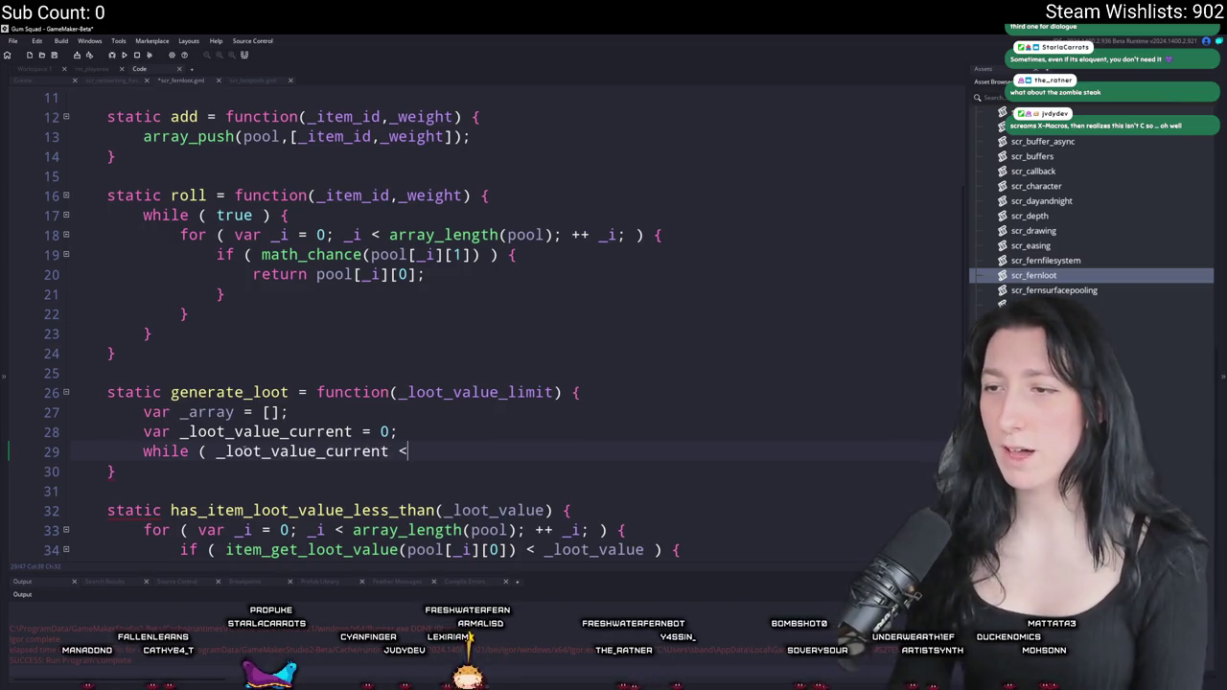
text( _loot_value_)
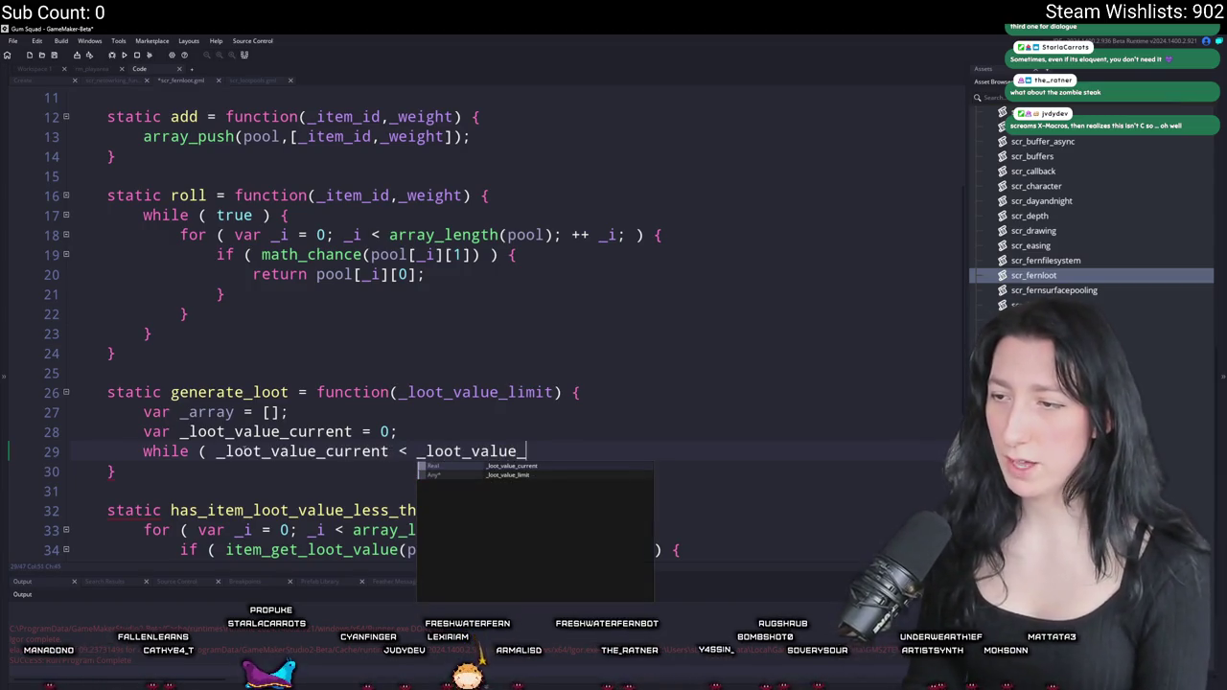
text(limit ) {)
key(Return)
- Inside the loop, add an if testing has_item_loot_value_less_than(_loot_value_limit - _loot_value_current)
scroll(352, 470, down, 2)
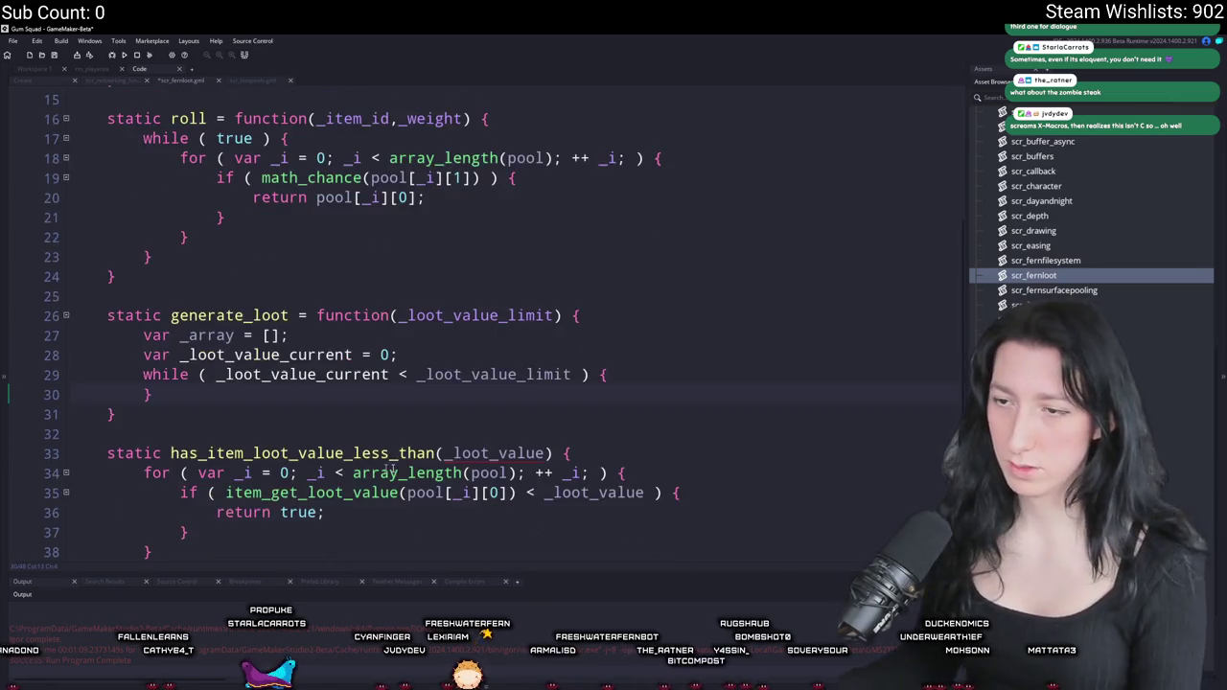
key(Return)
text(if ( has)
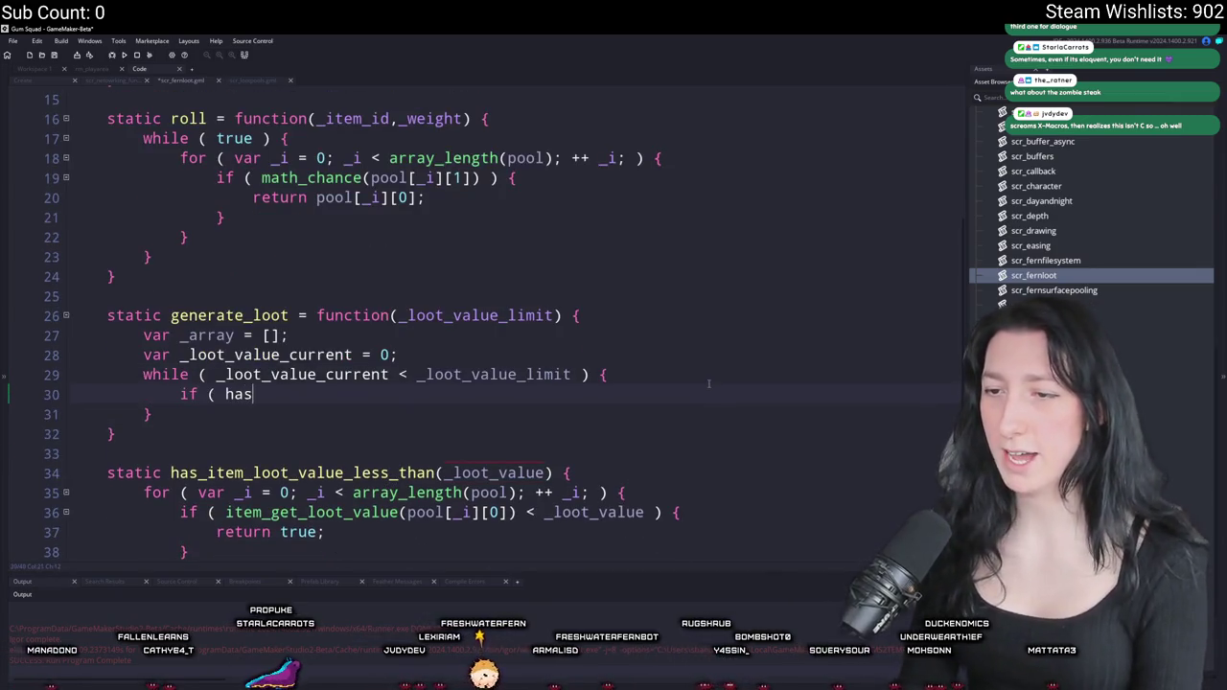
text(_item_)
key(Return)
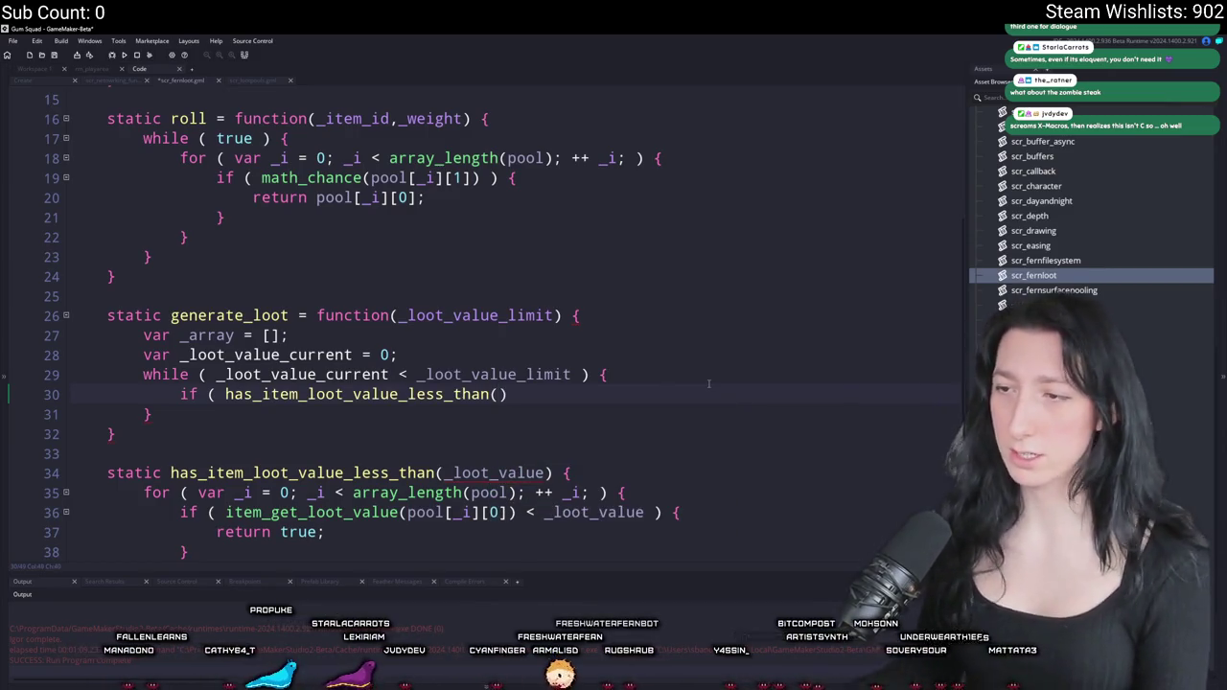
key(Up)
key(Up)
key(Up)
key(Down)
key(Down)
key(Down)
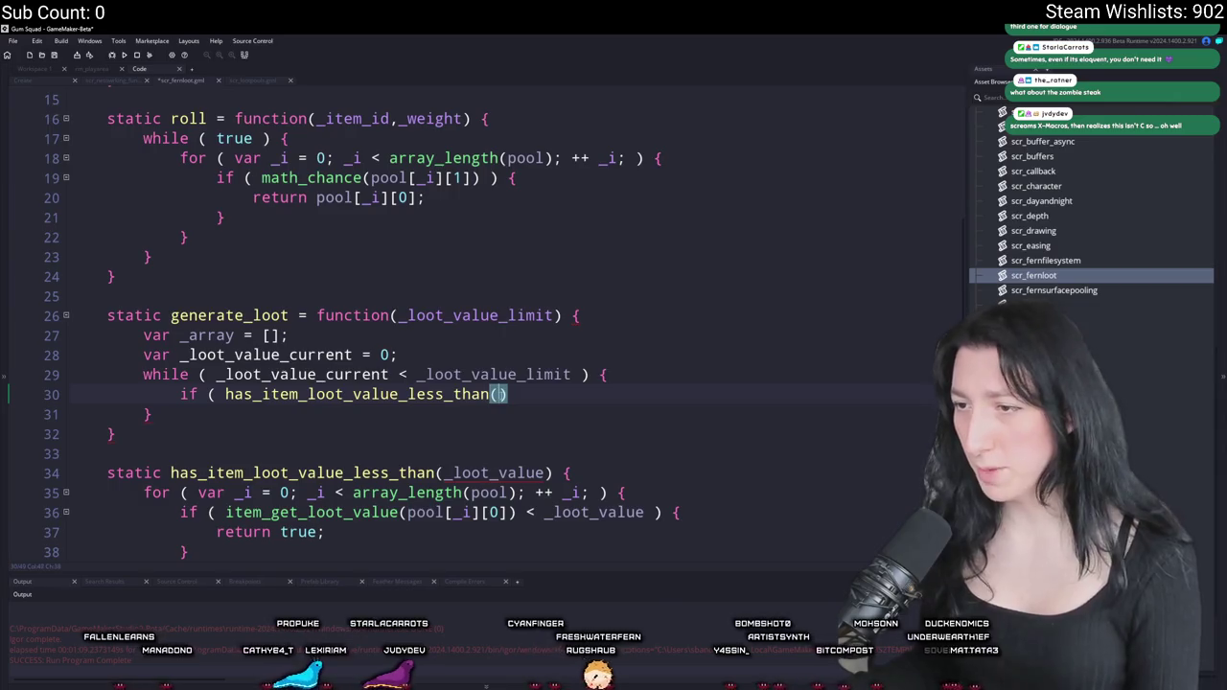
text(_loot_value_limit - _)
text(loot_va)
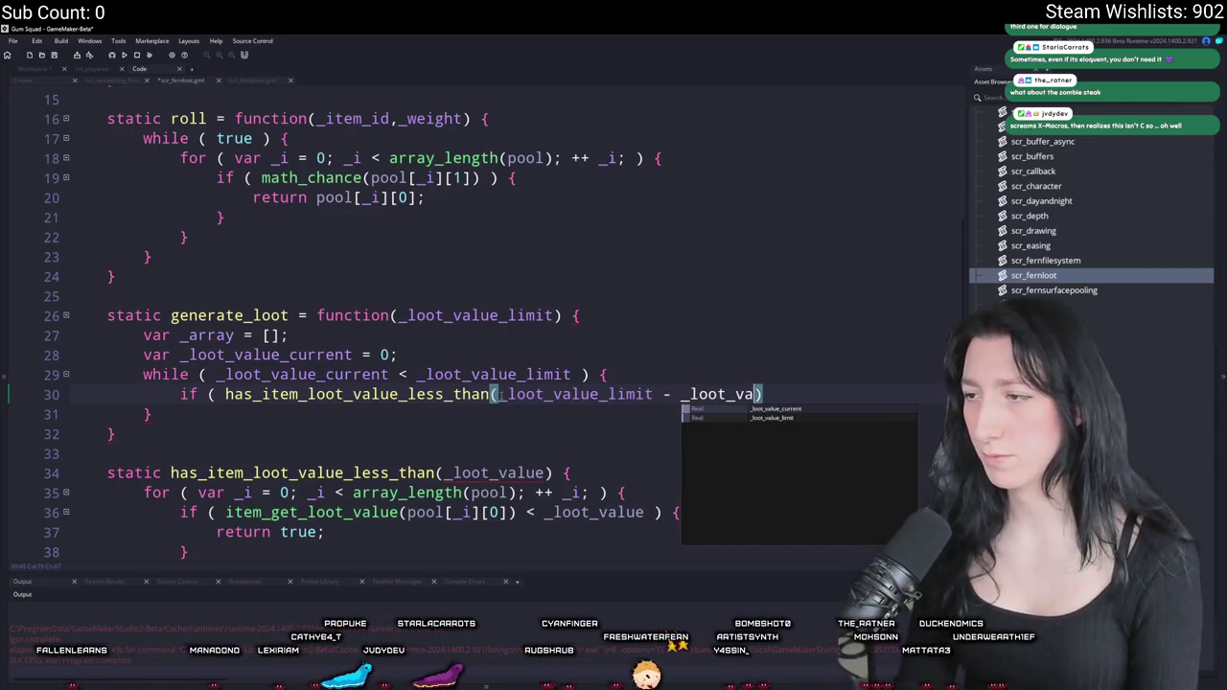
key(Return)
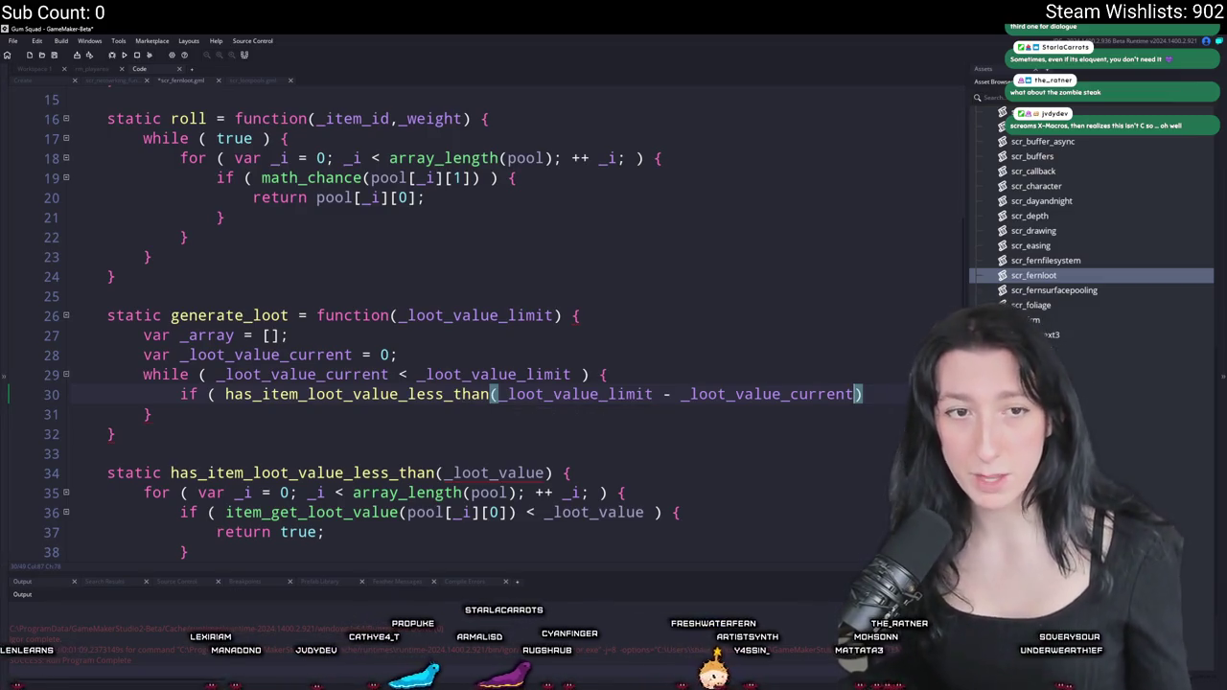
click(898, 382)
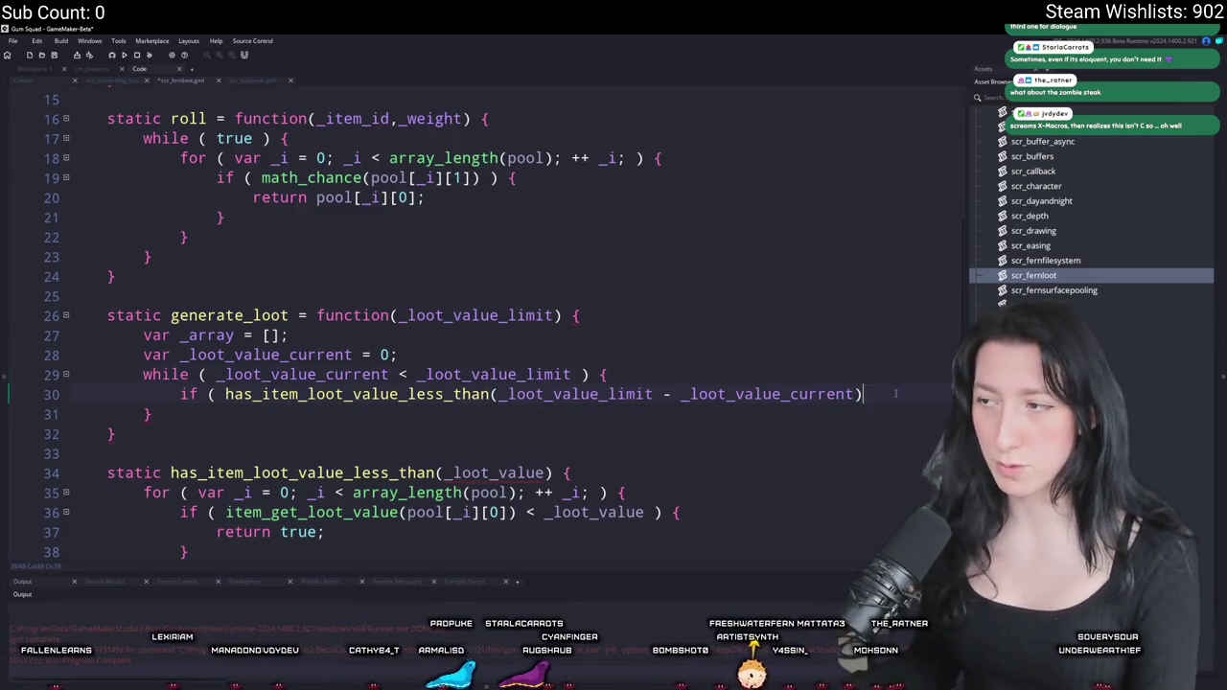
text({})
key(Return)
key(BackSpace)
key(BackSpace)
key(Return)
scroll(921, 386, down, 1)
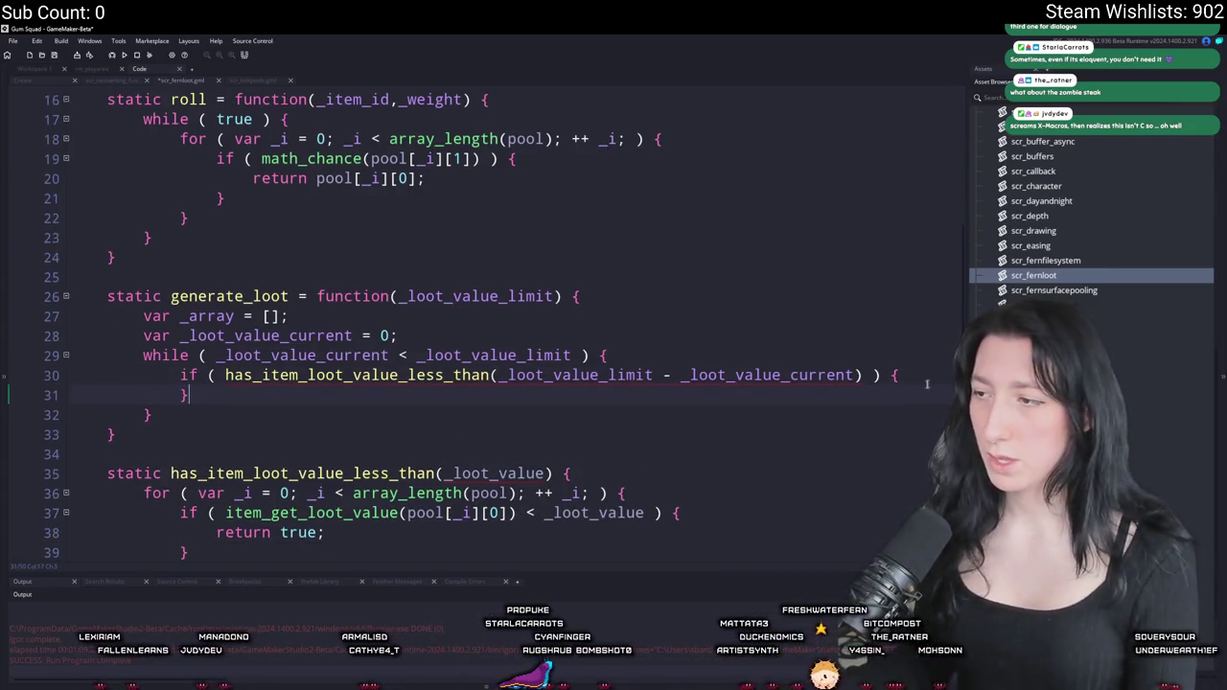
key(Return)
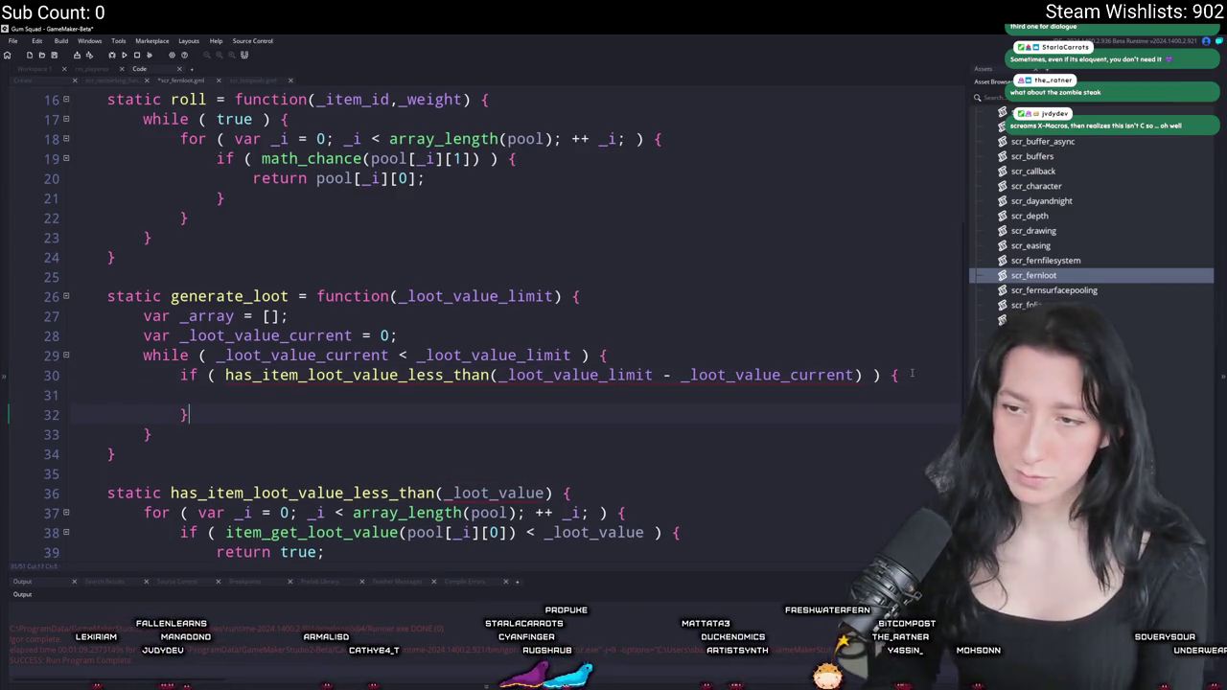
- Add an else branch containing 'break;' and 'return _array;' after the loop
click(284, 416)
text(else {)
key(Return)
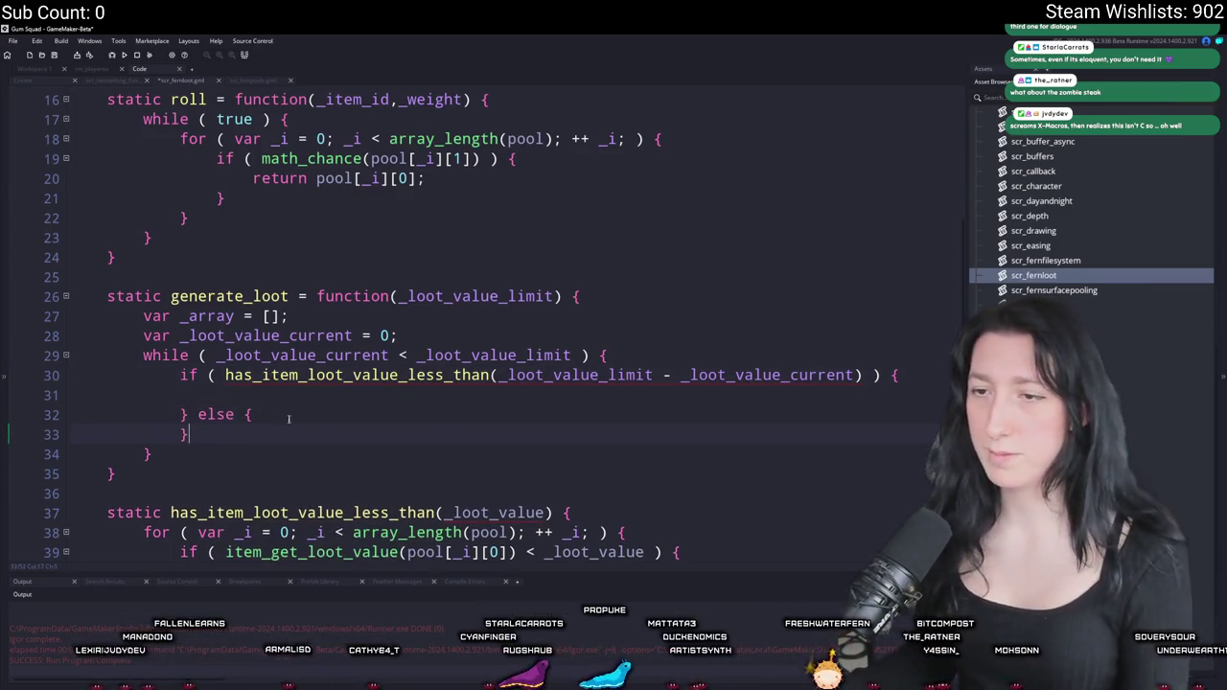
key(Return)
text(break;)
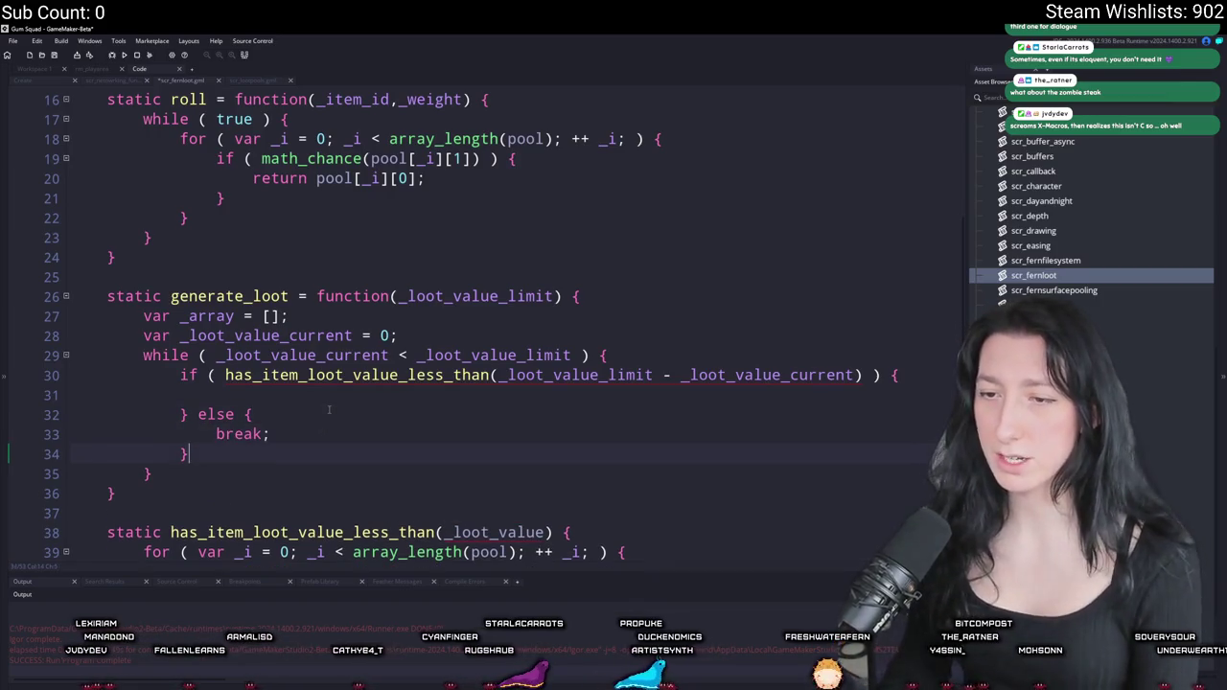
key(Up)
key(End)
key(Return)
key(Return)
text(return )
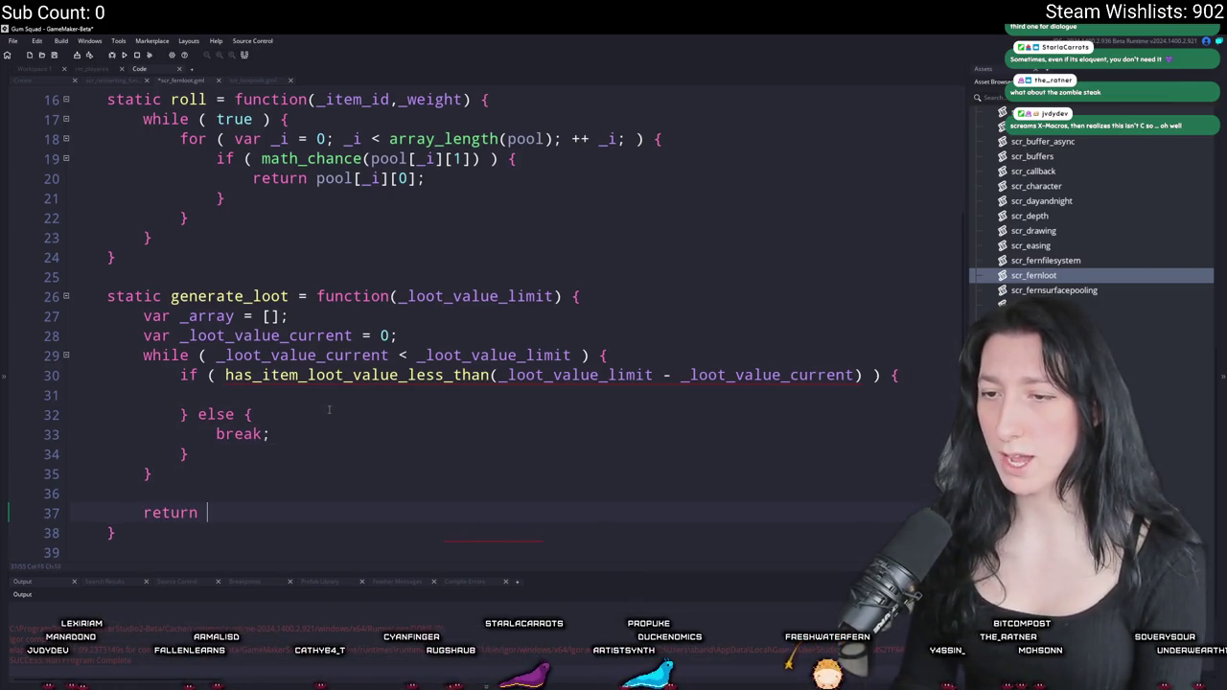
text(_array;)
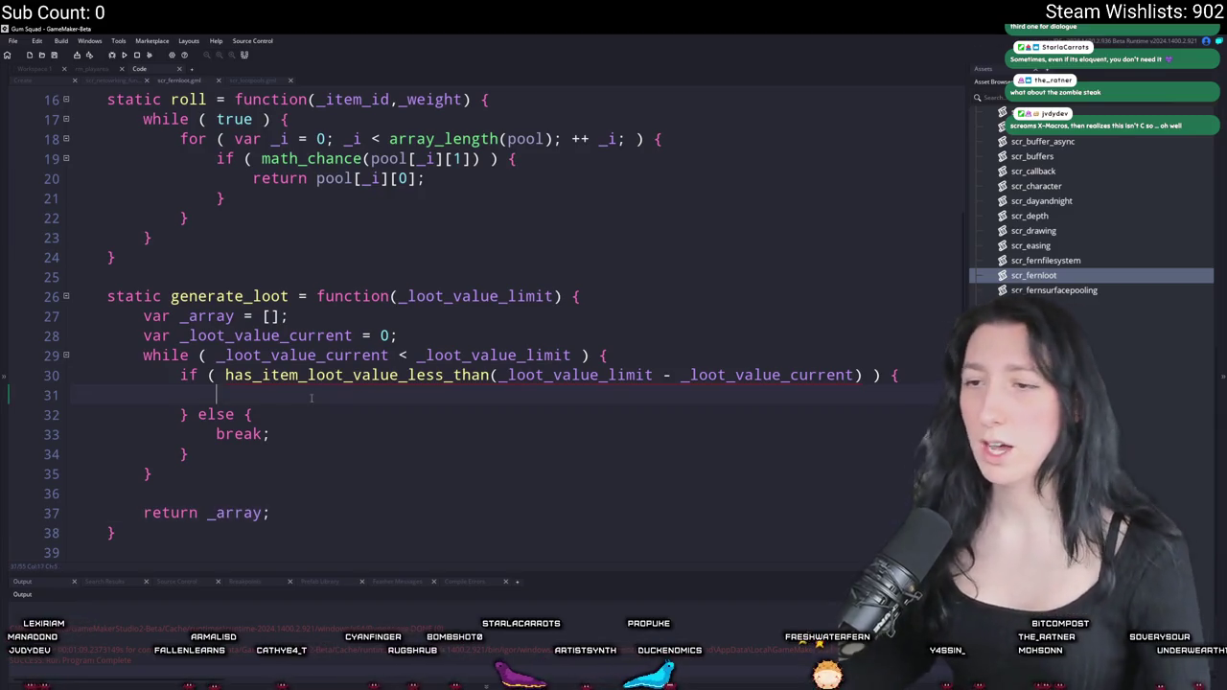
- Declare has_item_loot_value_less_than properly by adding '= function' to it
mouse_move(320, 381)
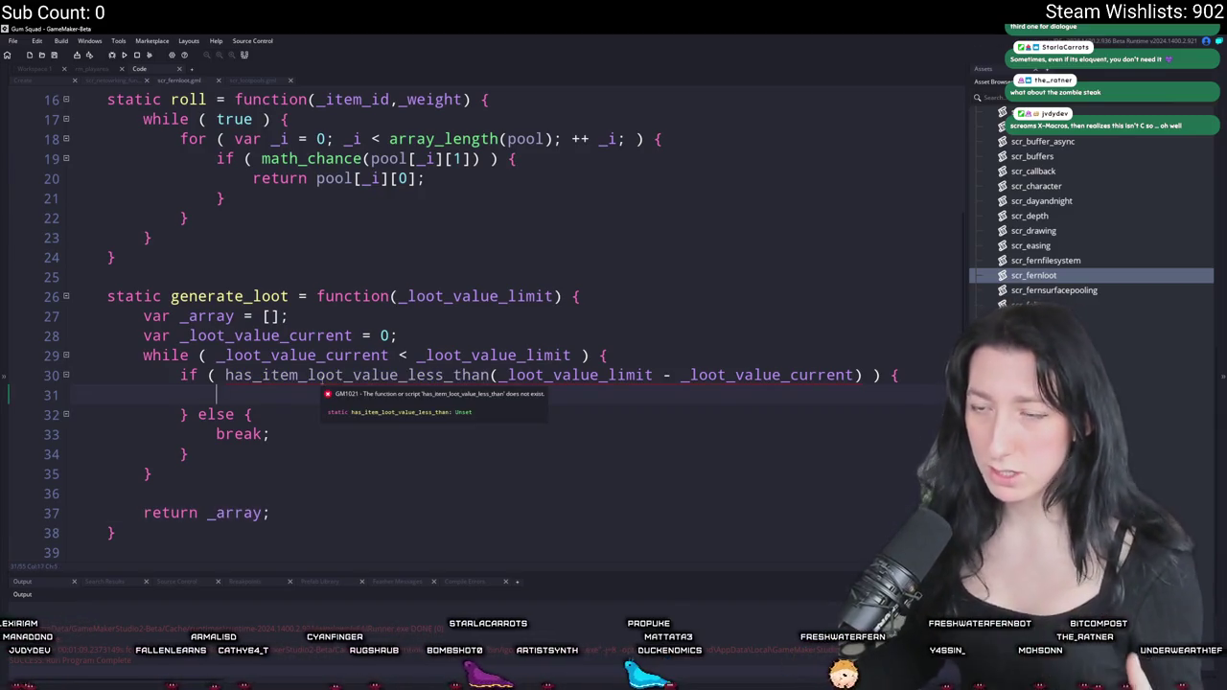
click(307, 376)
scroll(308, 378, down, 1)
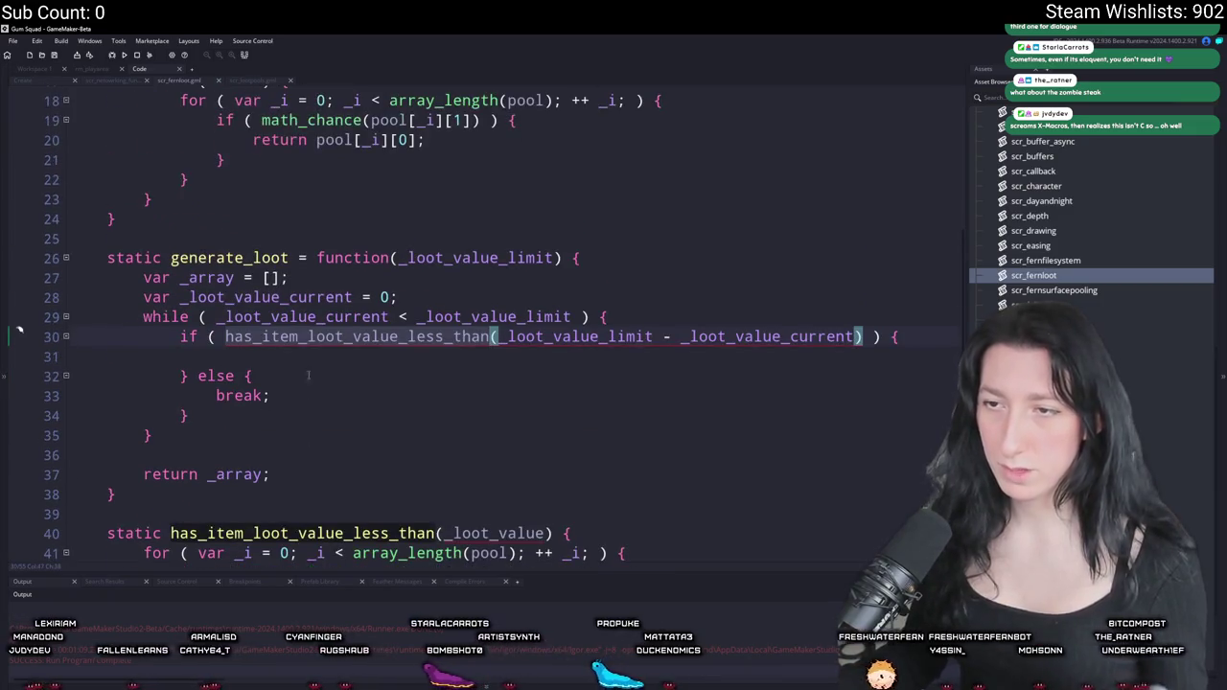
click(315, 361)
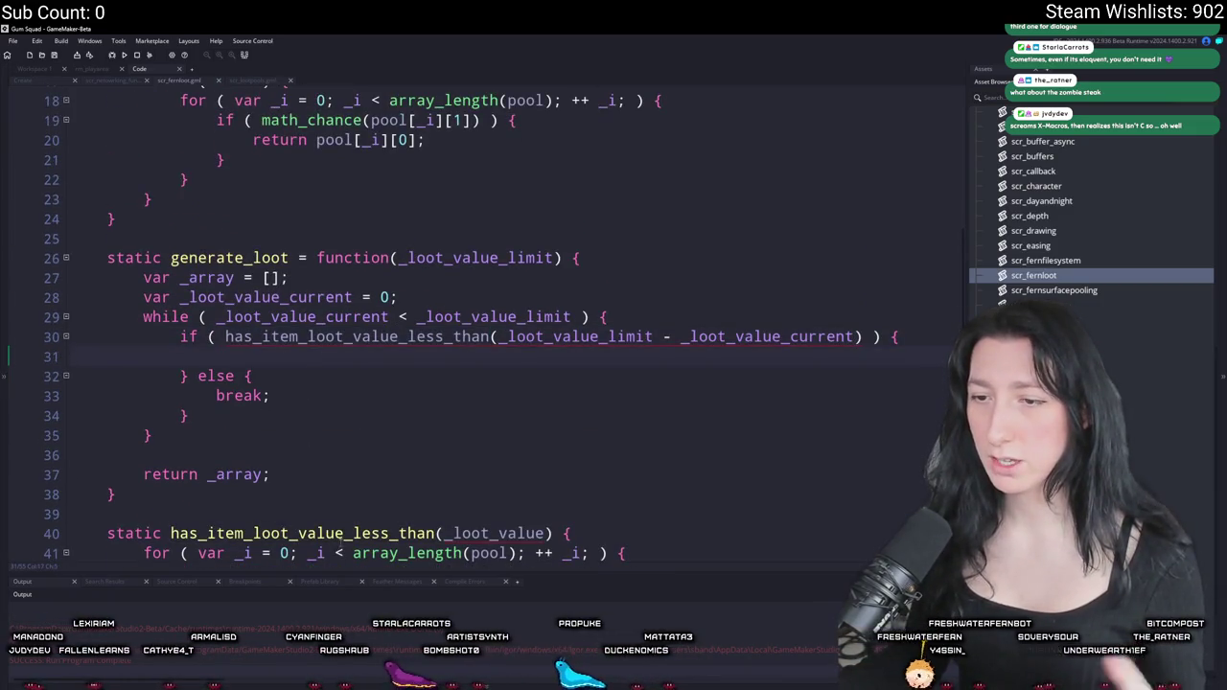
click(436, 533)
text(= function)
- Move the generate_loot function below has_item_loot_value_less_than
scroll(460, 508, up, 3)
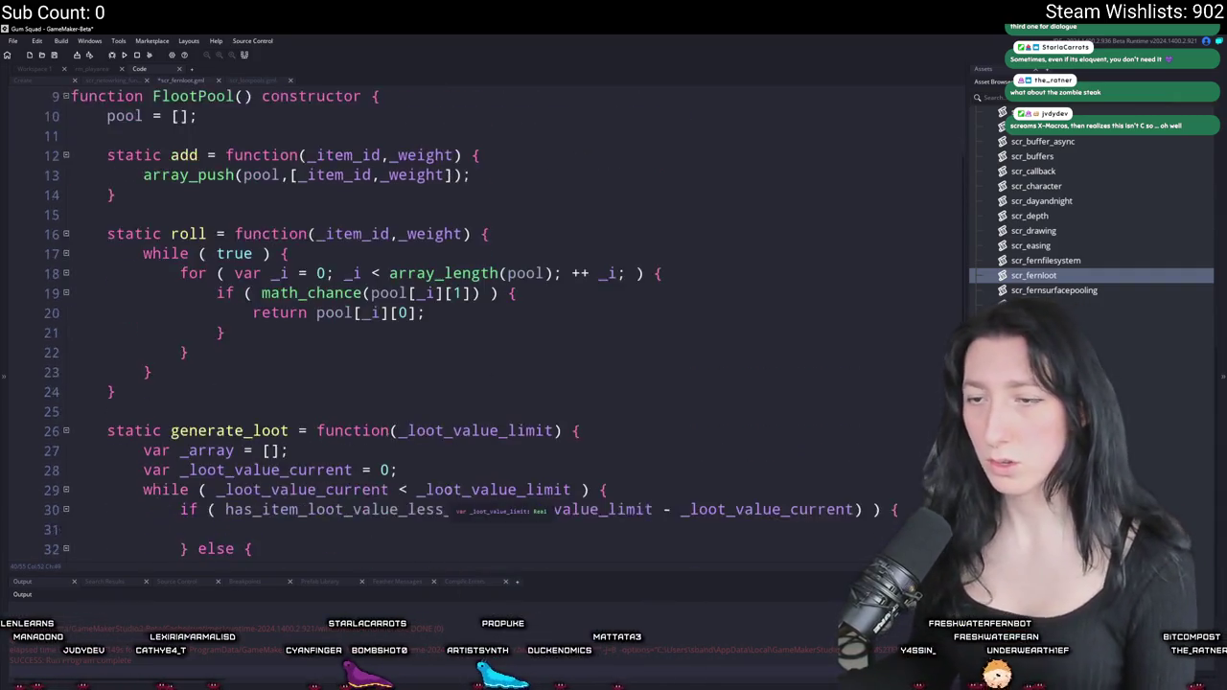
scroll(264, 412, down, 4)
mouse_move(117, 457)
mouse_down()
mouse_move(144, 397)
mouse_move(134, 278)
mouse_move(96, 240)
mouse_move(19, 212)
mouse_move(122, 397)
mouse_move(57, 182)
mouse_up()
key(ctrl+c)
key(BackSpace)
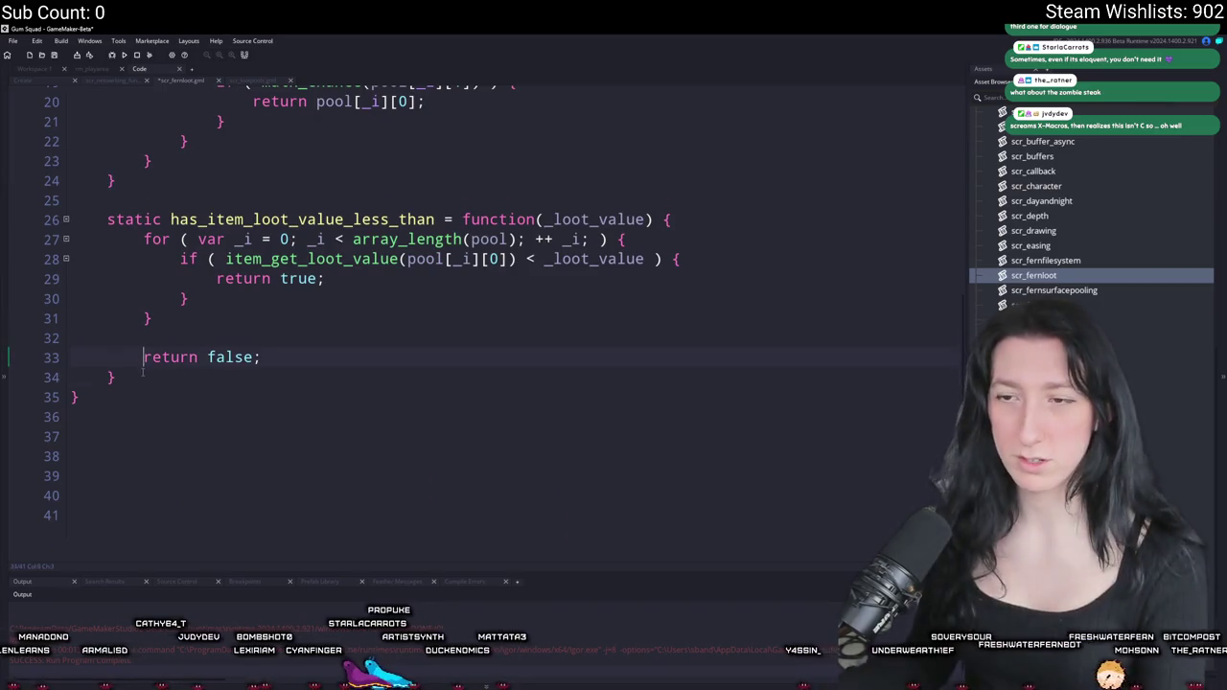
key(ctrl+v)
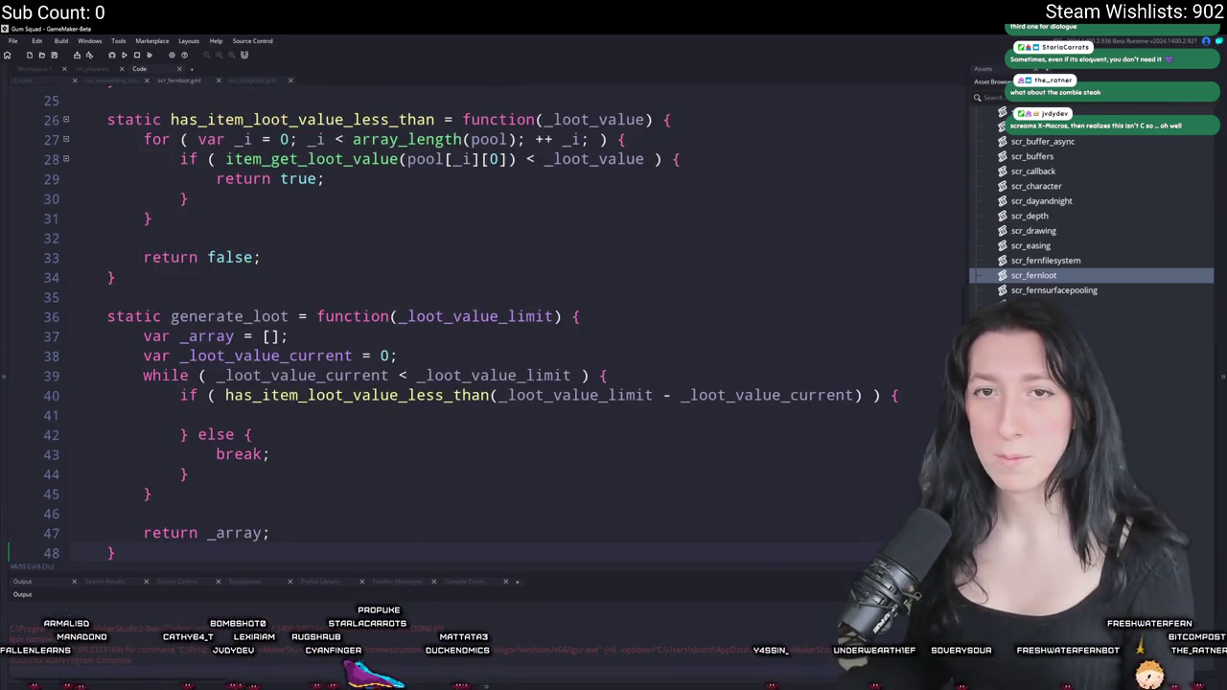
- In the if block, push the result of roll() into _array with array_push(_array, roll())
scroll(359, 425, down, 1)
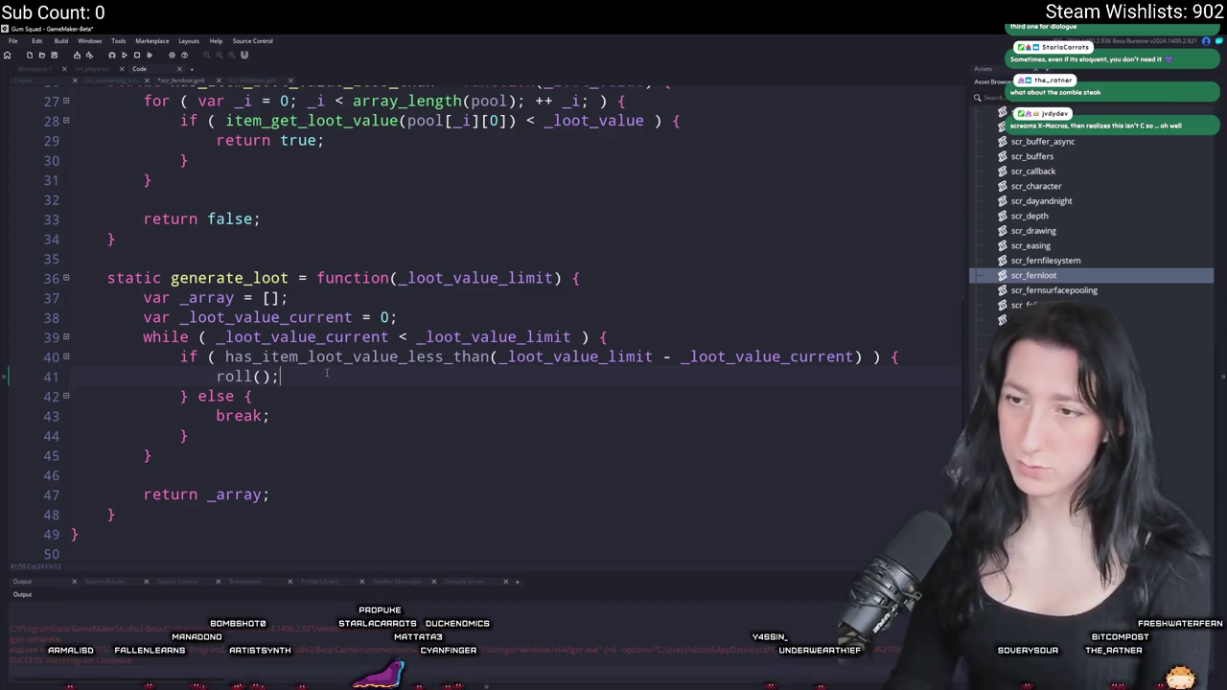
scroll(326, 373, up, 1)
scroll(326, 374, up, 6)
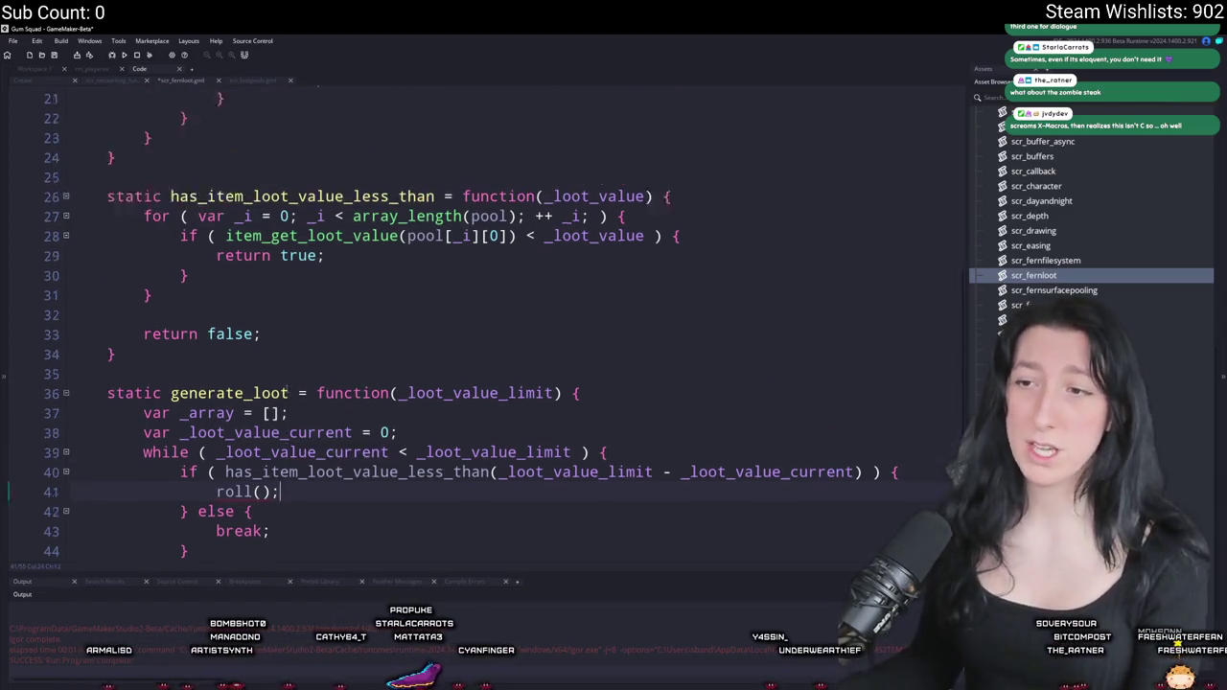
scroll(271, 416, down, 8)
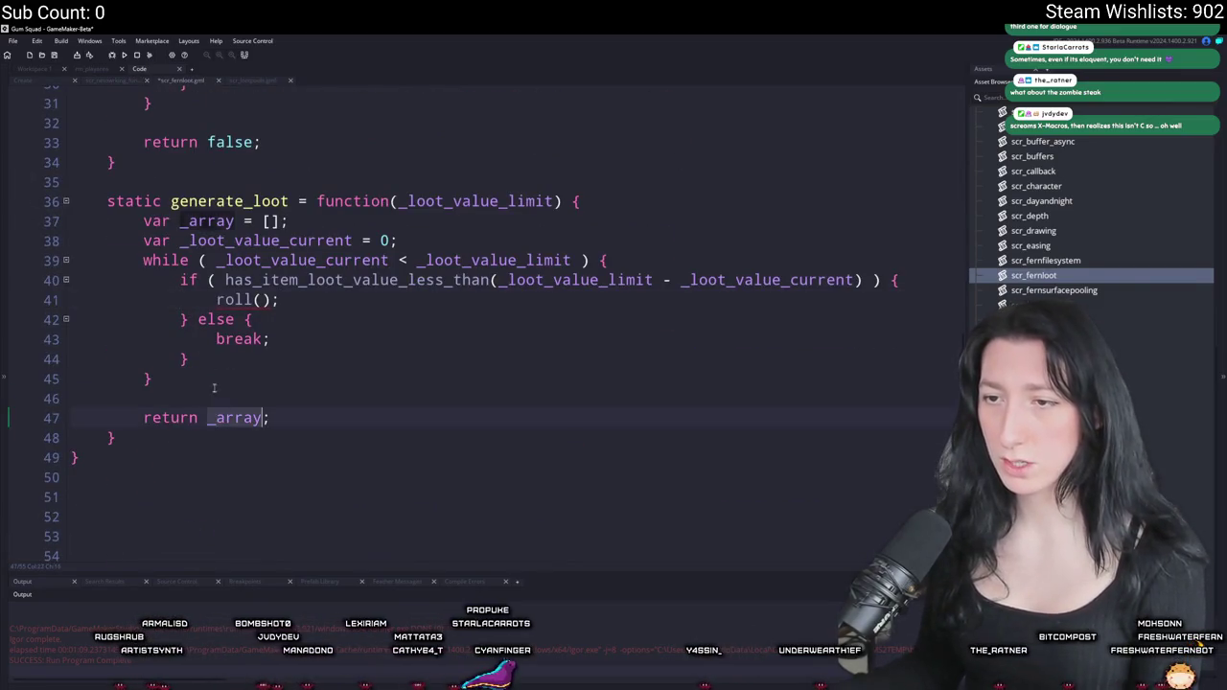
scroll(199, 339, up, 6)
scroll(198, 339, down, 6)
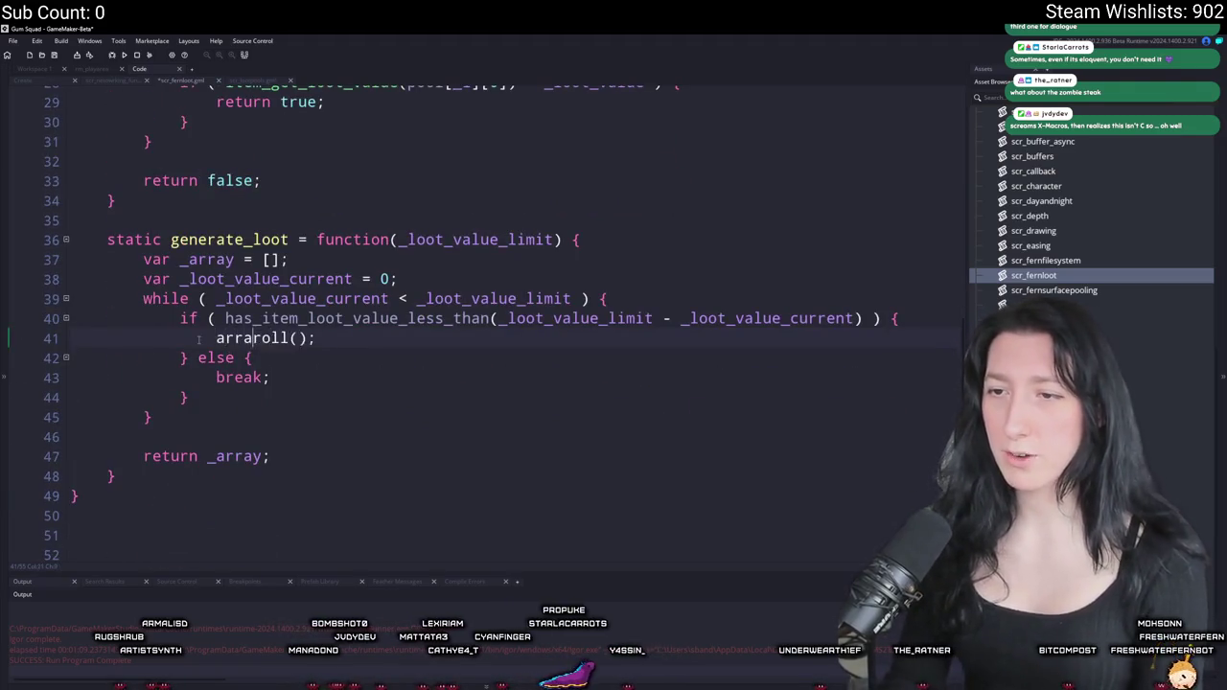
text(y_push(_array,)
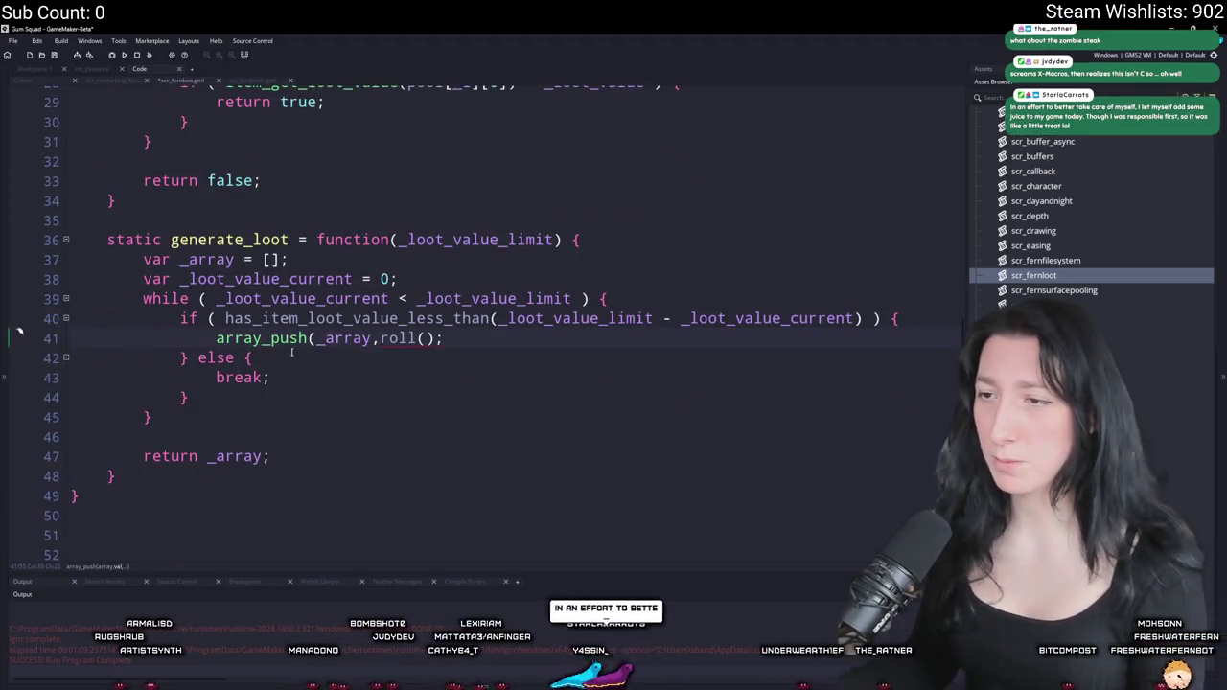
click(433, 341)
text())
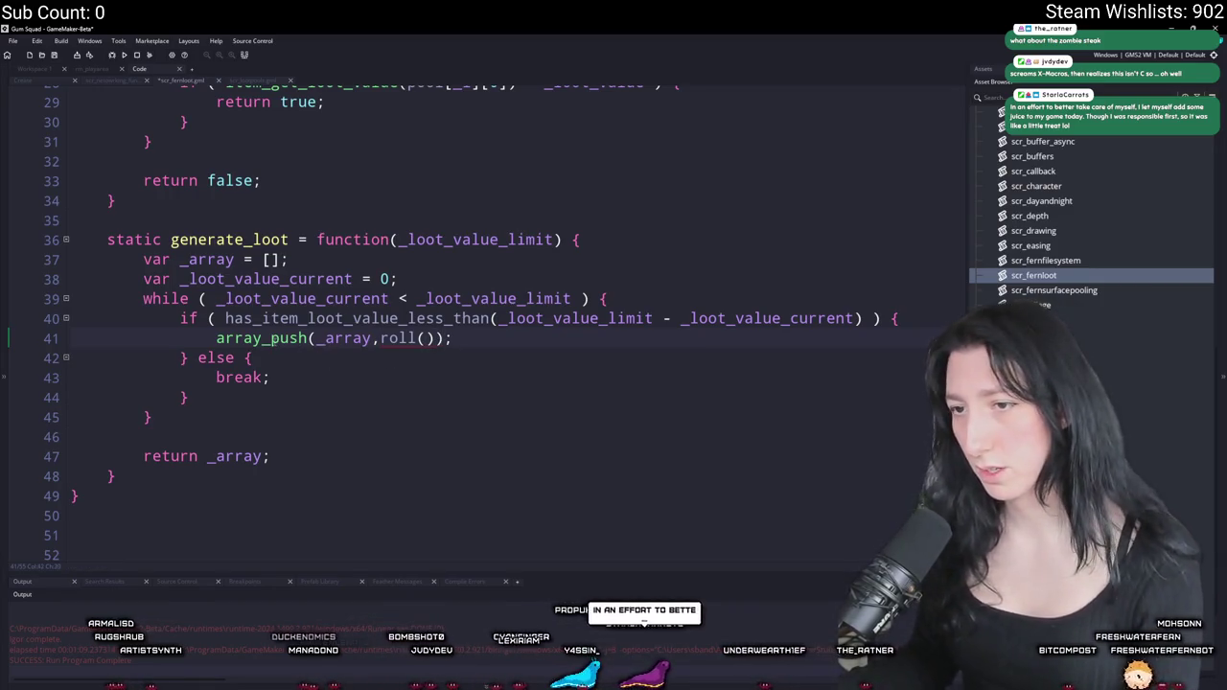
click(343, 338)
click(396, 338)
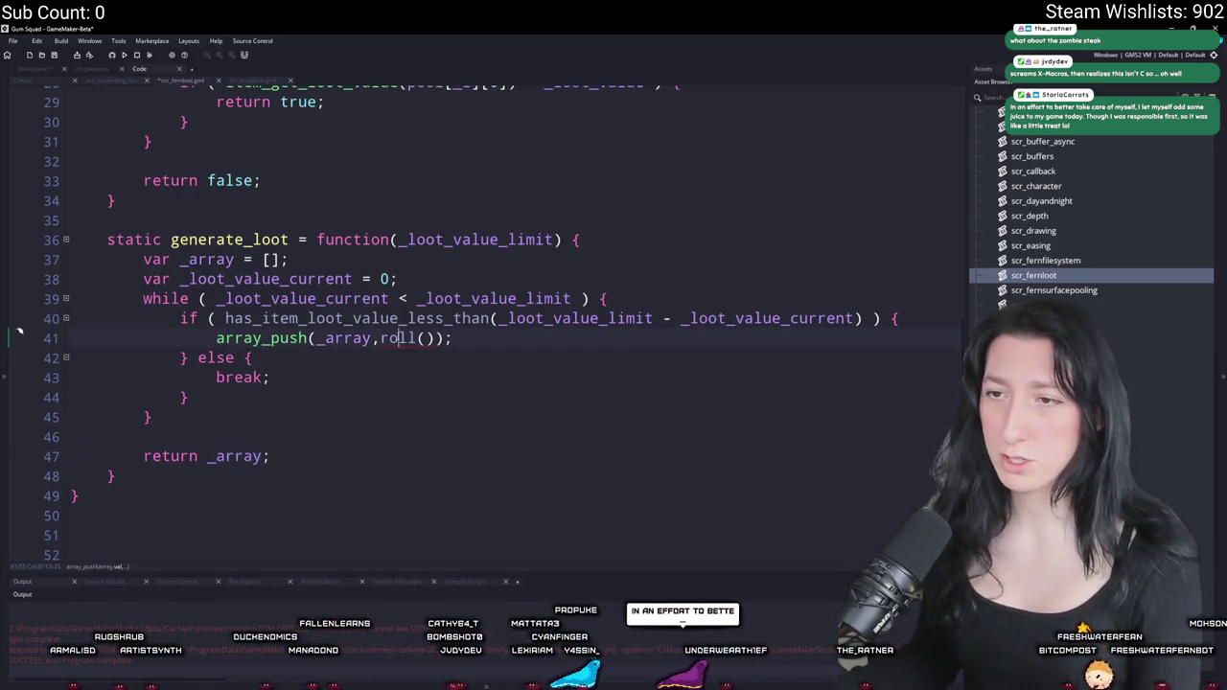
scroll(396, 339, up, 2)
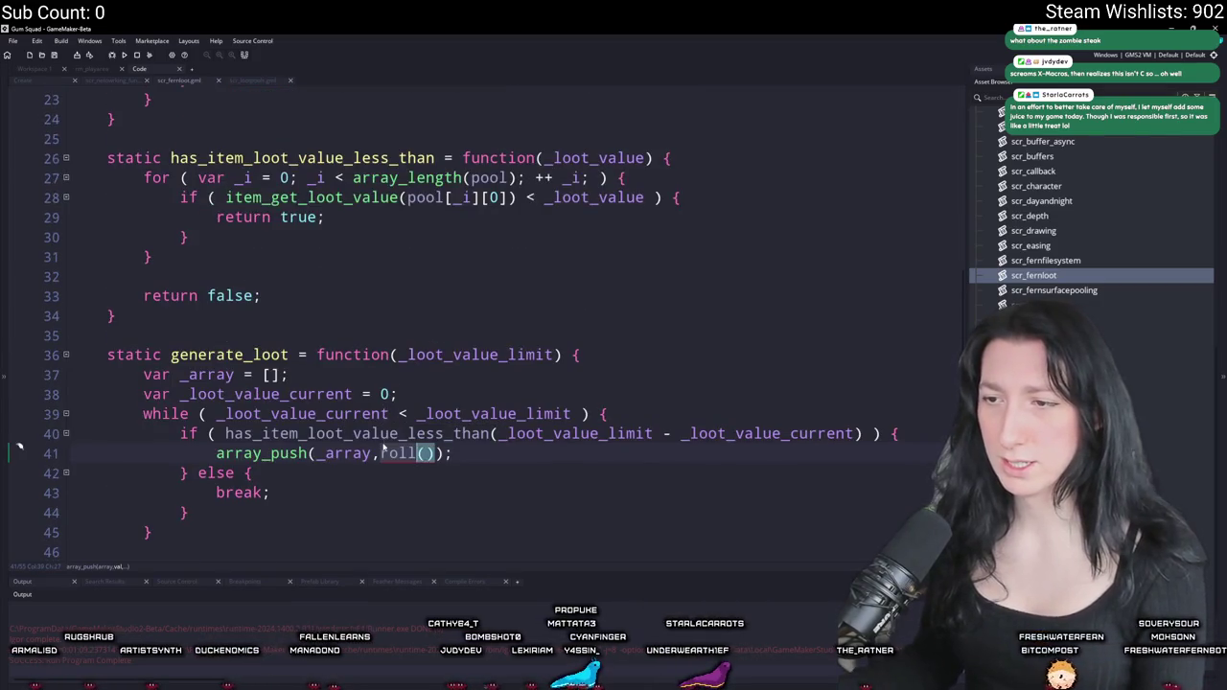
text(self.)
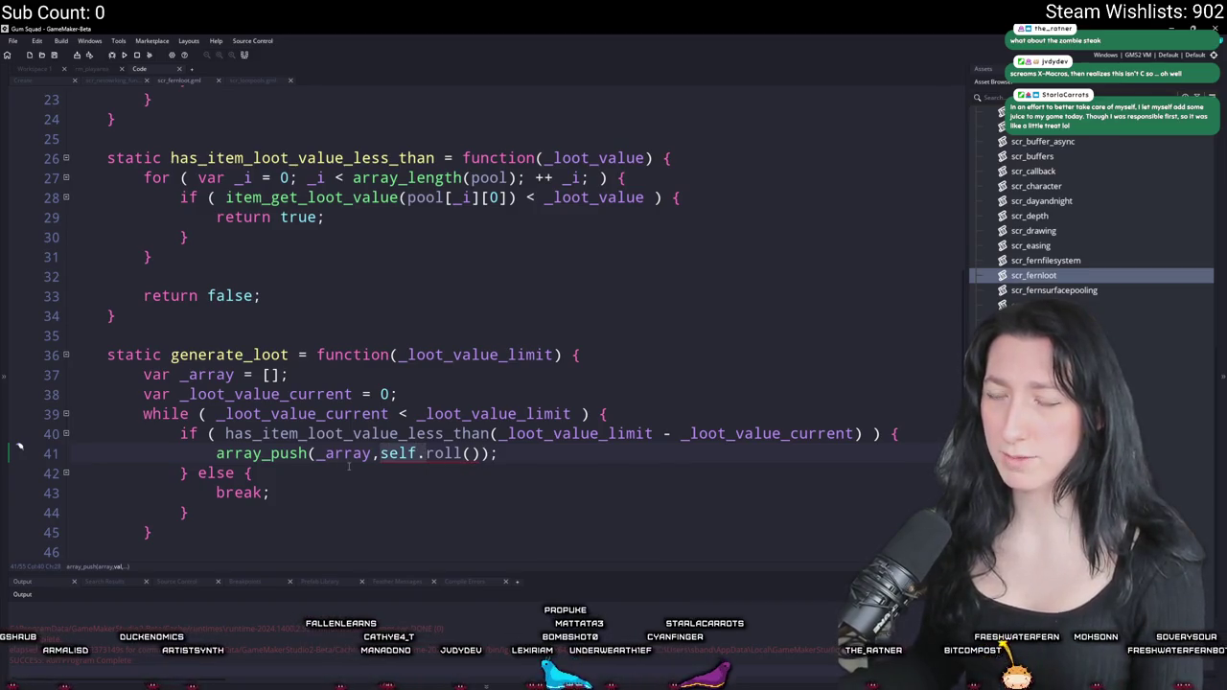
key(Delete)
key(Delete)
key(Delete)
- Delete the _item_id and _weight parameters from roll's function signature
mouse_move(394, 459)
scroll(398, 461, up, 3)
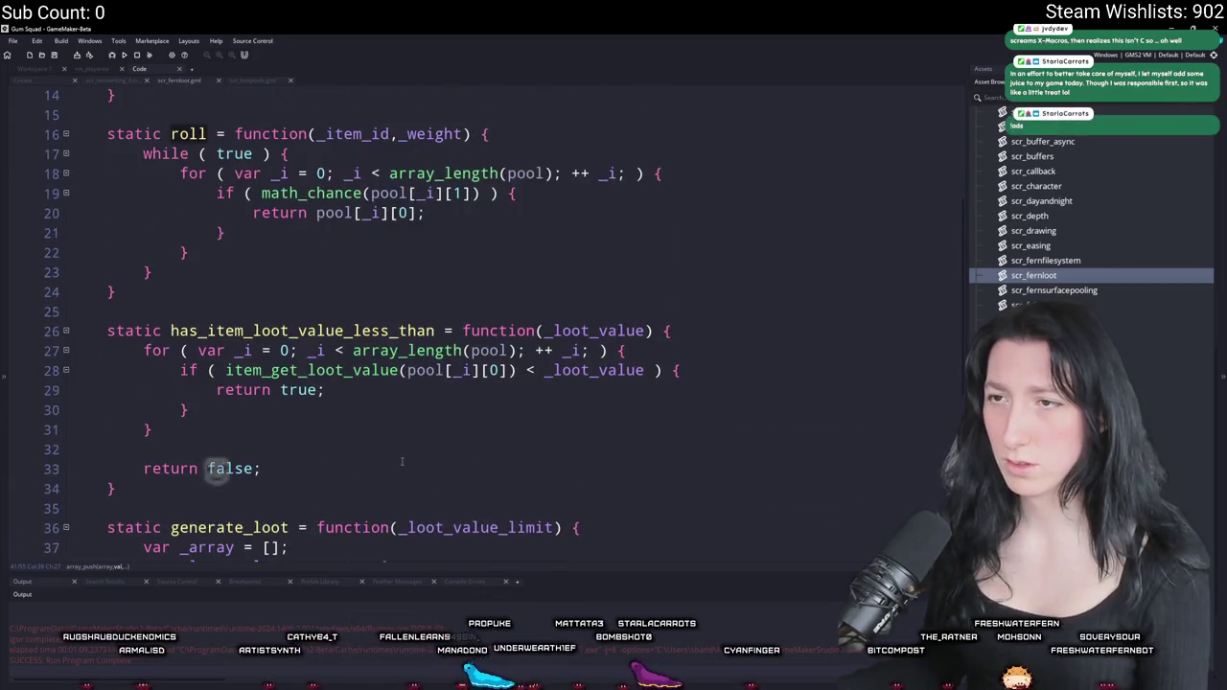
scroll(263, 457, down, 3)
scroll(351, 419, up, 4)
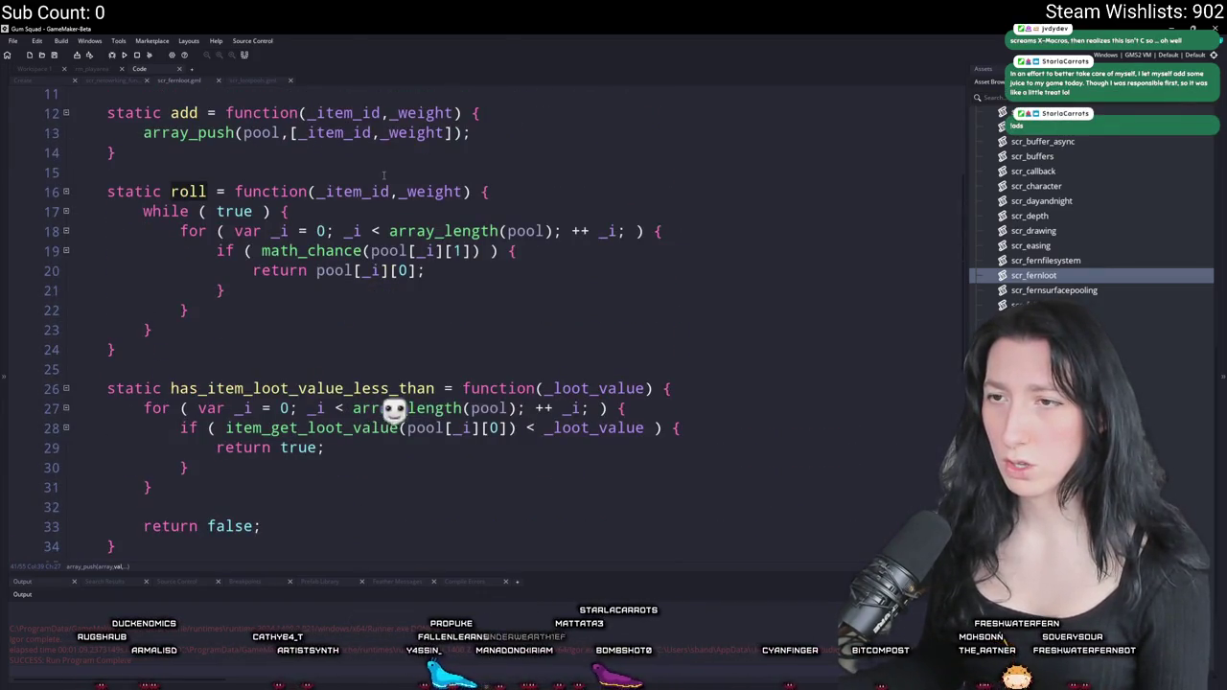
drag(466, 191, 308, 192)
key(BackSpace)
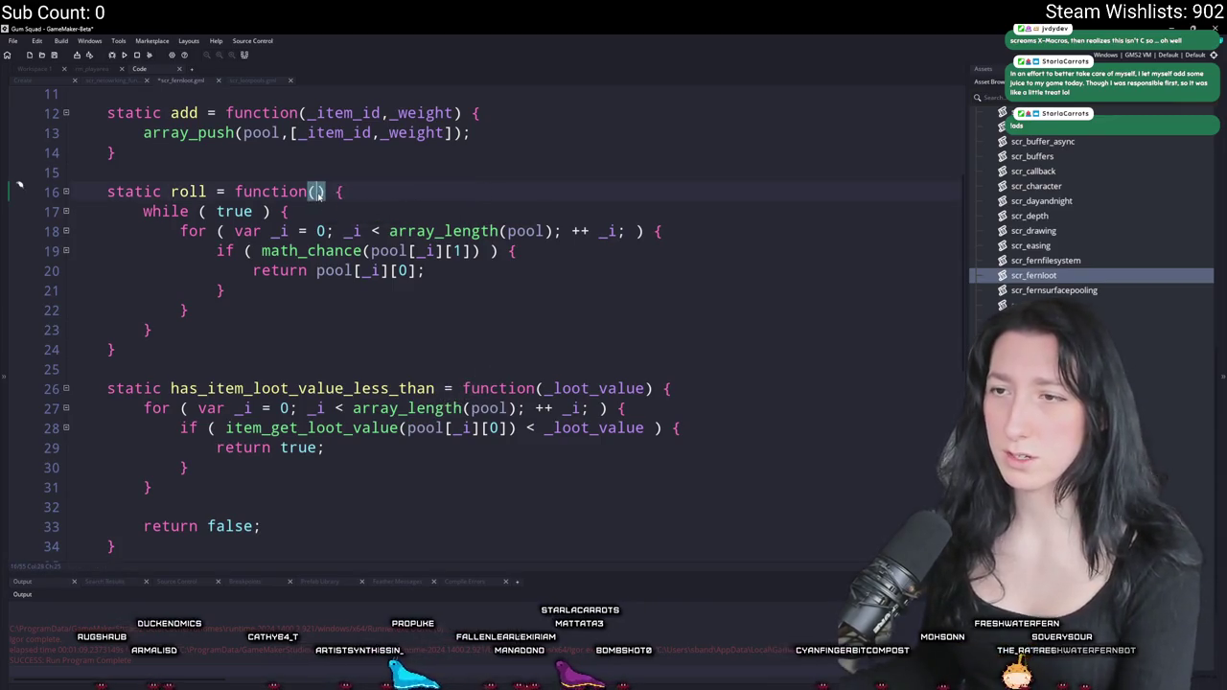
scroll(404, 138, down, 4)
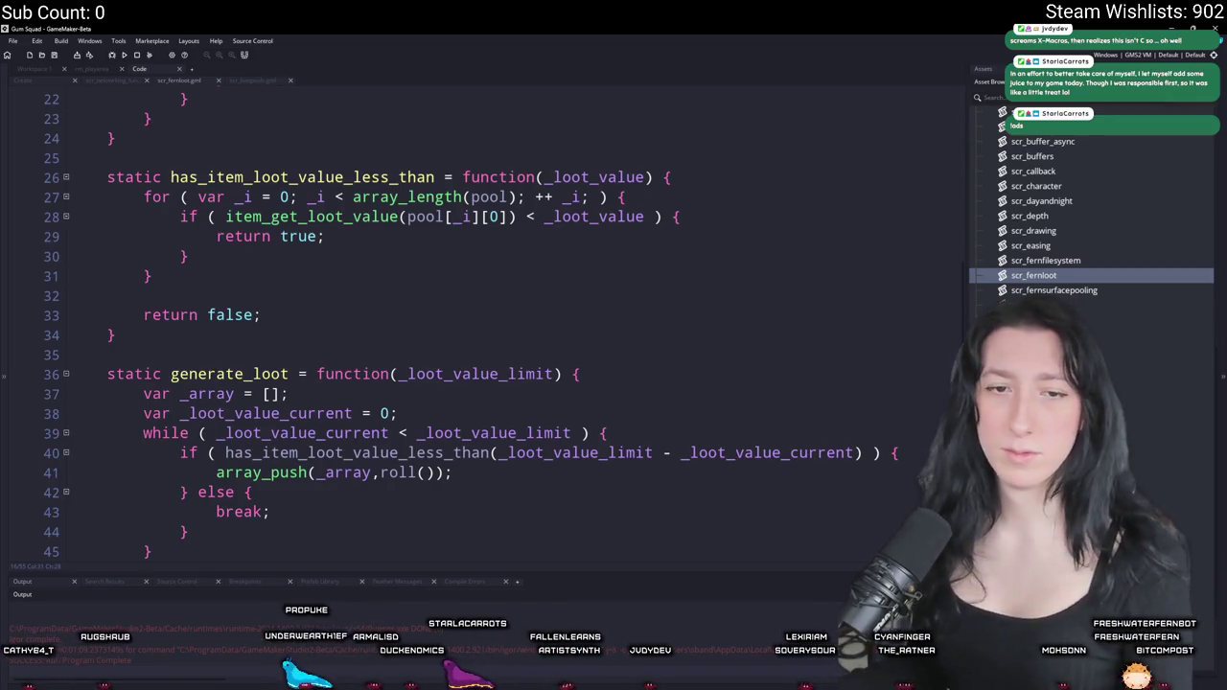
click(261, 314)
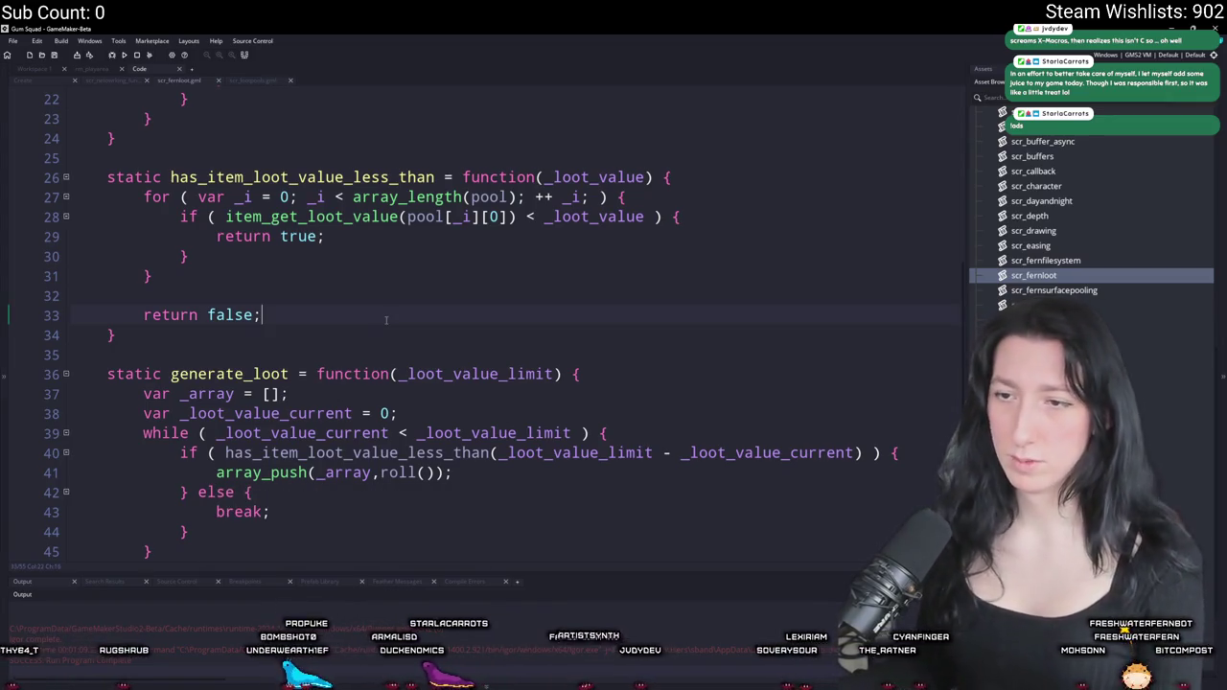
click(111, 84)
scroll(413, 288, up, 5)
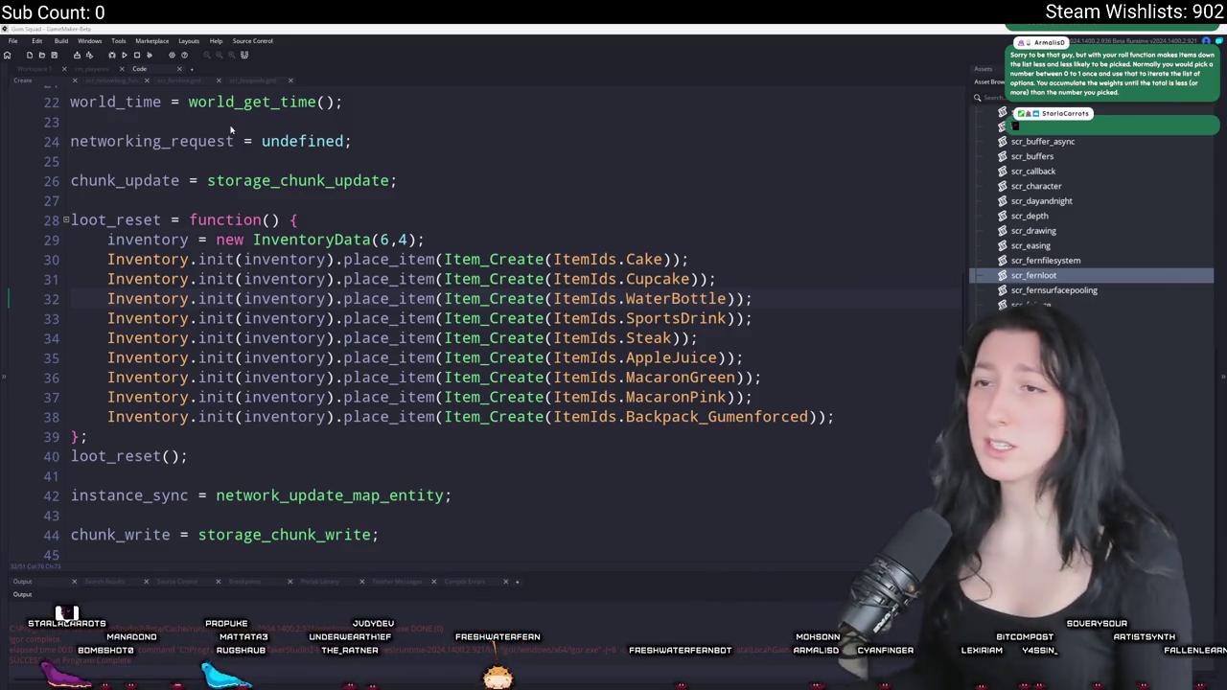
click(258, 79)
click(123, 80)
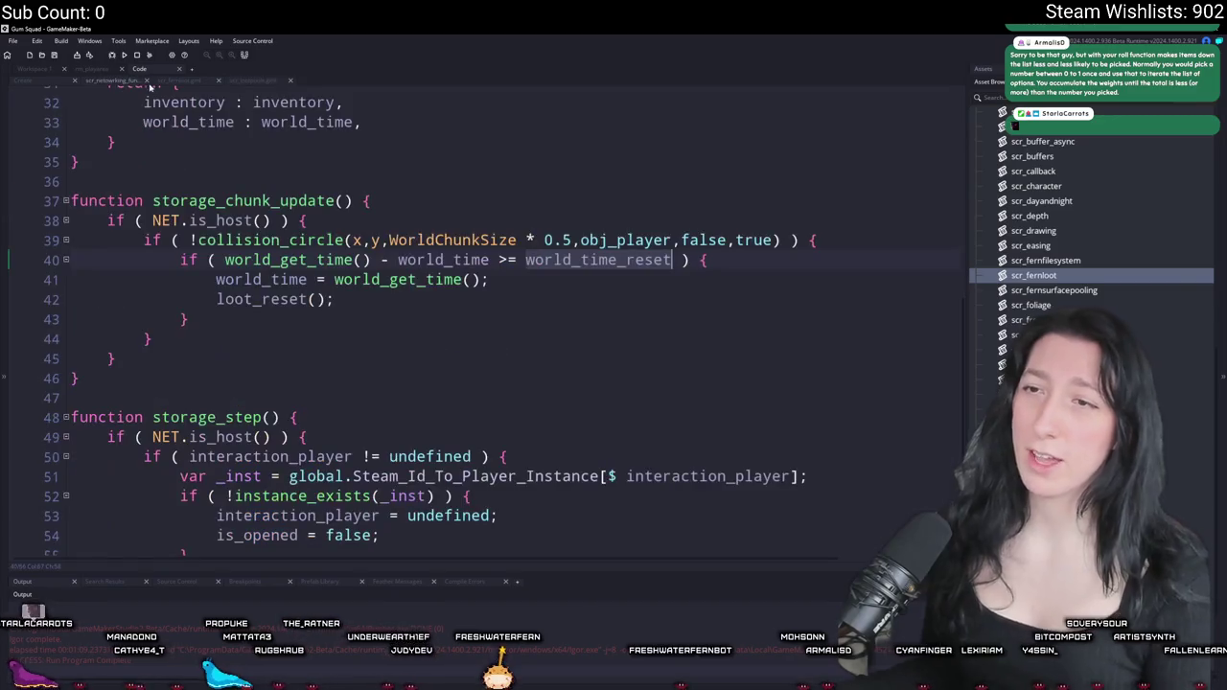
click(175, 82)
scroll(319, 388, up, 2)
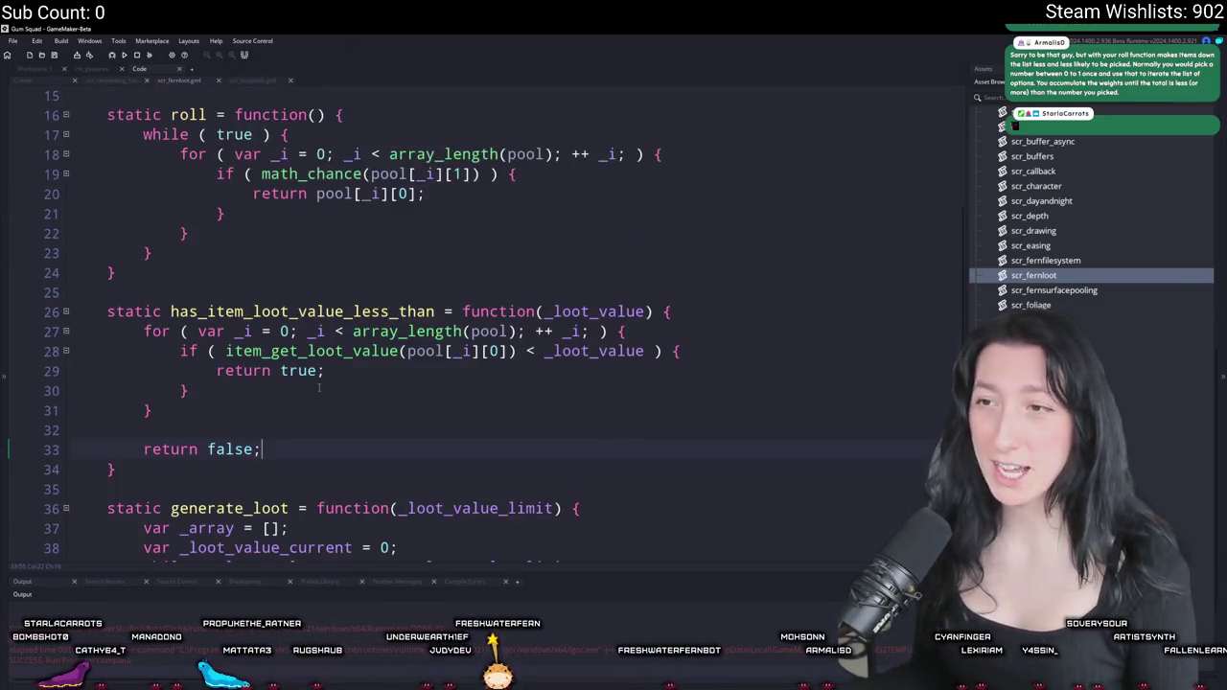
scroll(320, 384, up, 3)
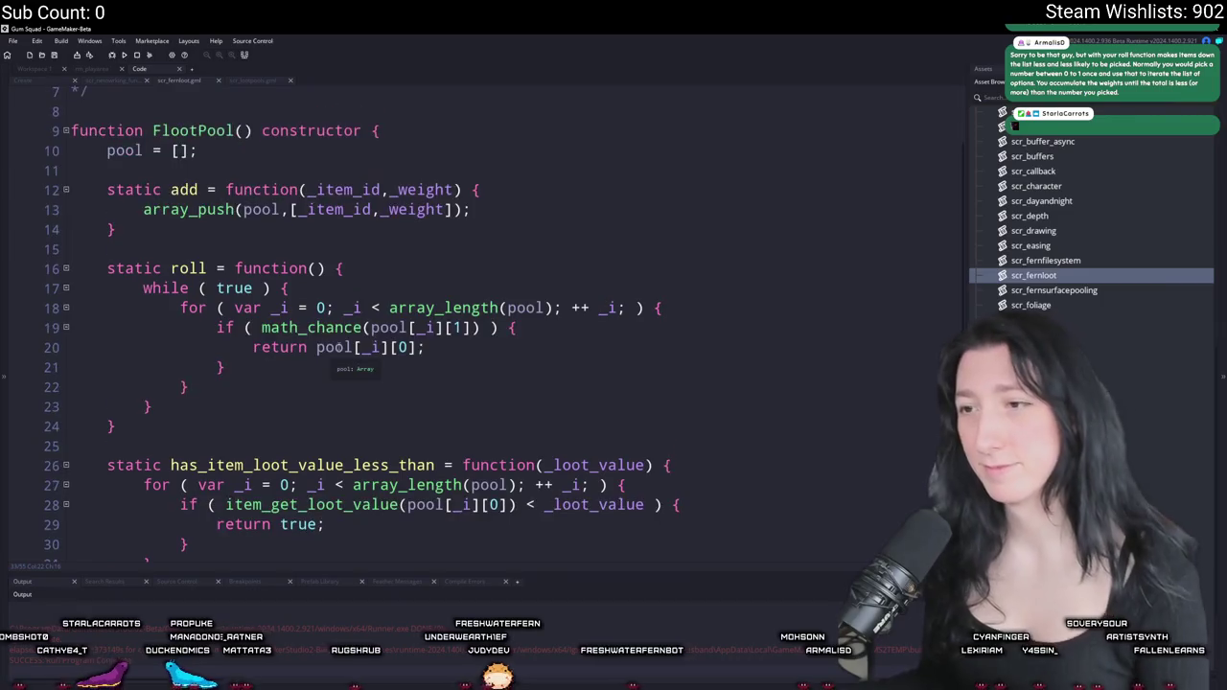
scroll(435, 241, down, 1)
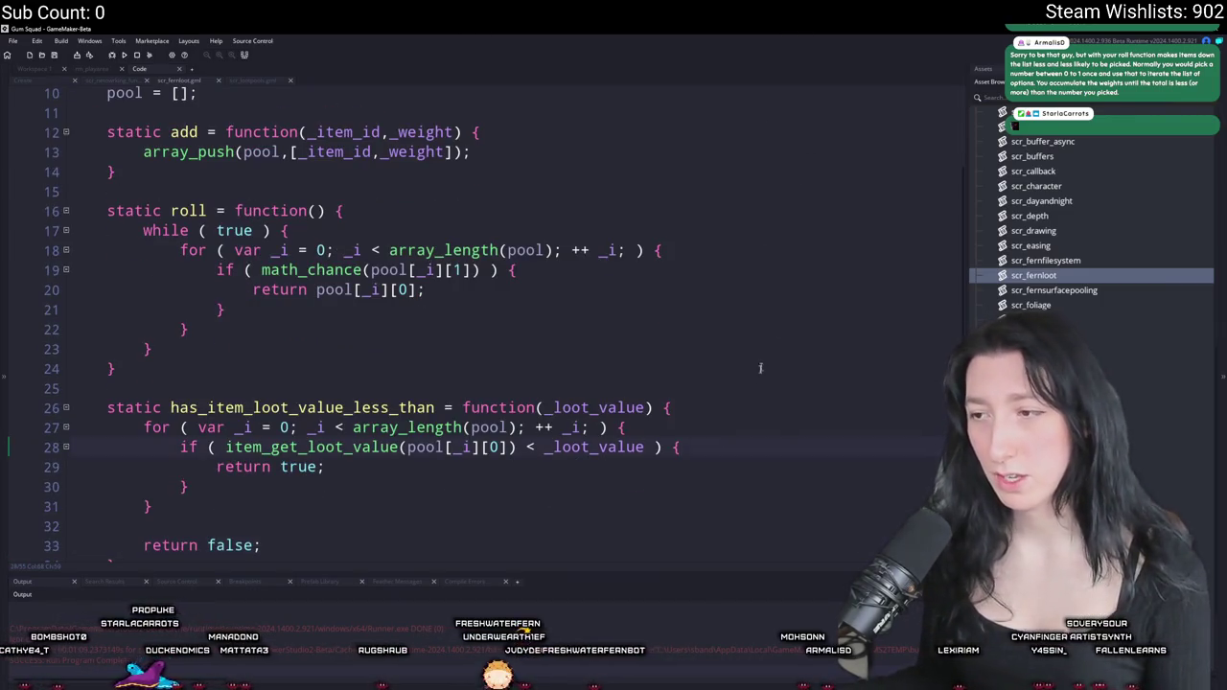
scroll(479, 317, up, 1)
- Start roll with 'var _roll_value = random(1);'
click(389, 308)
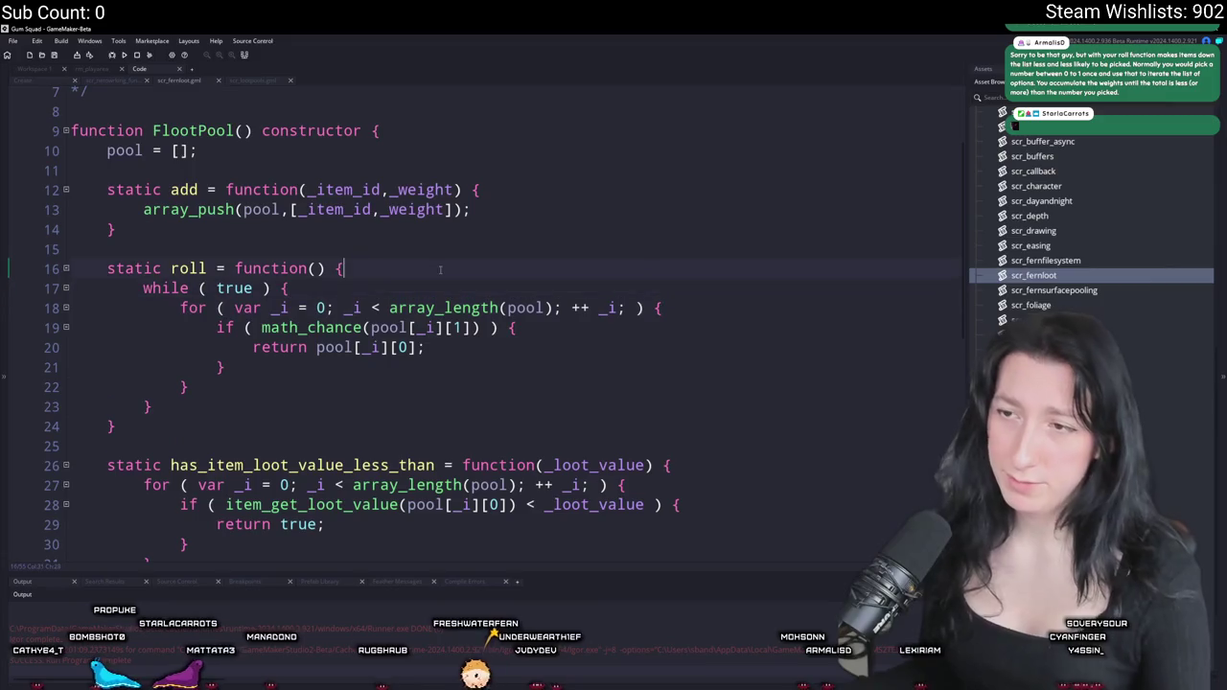
key(Return)
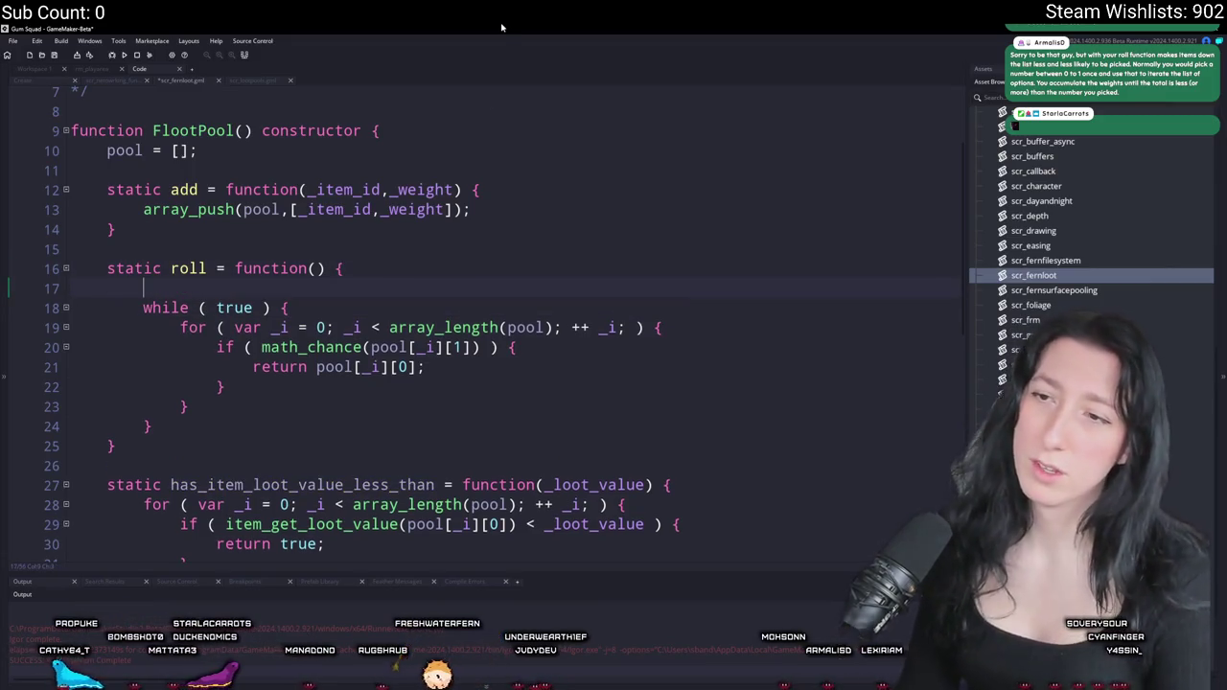
text(var _rol)
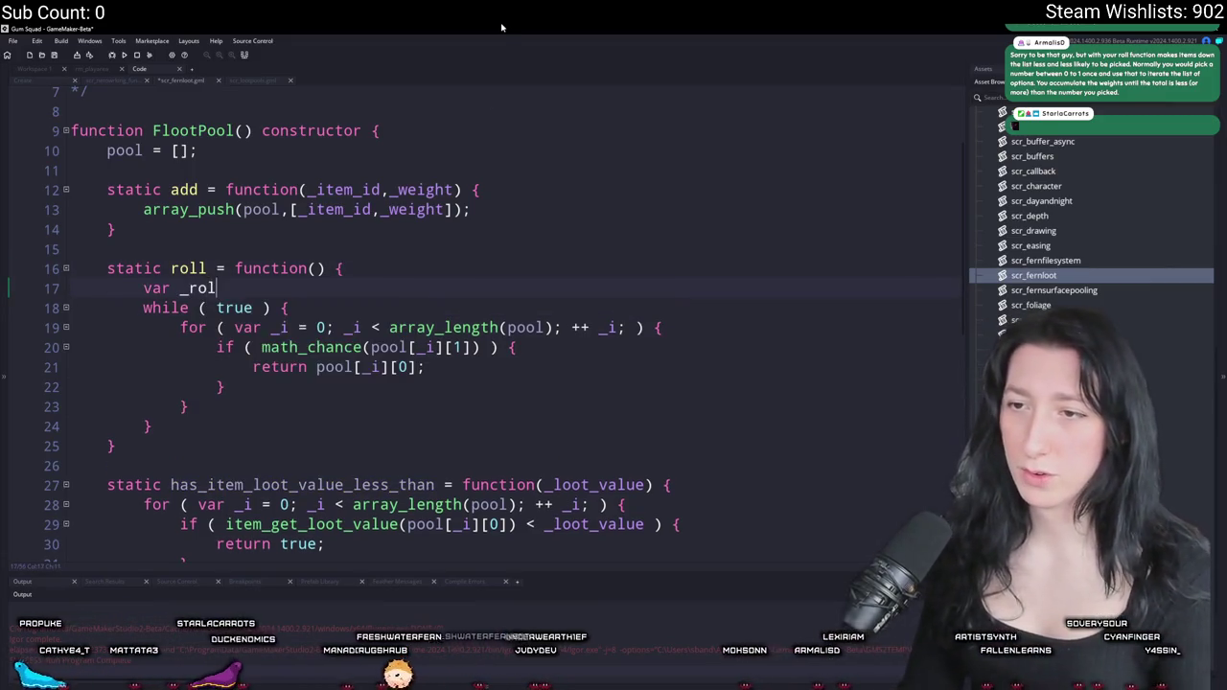
text(l_value = ran)
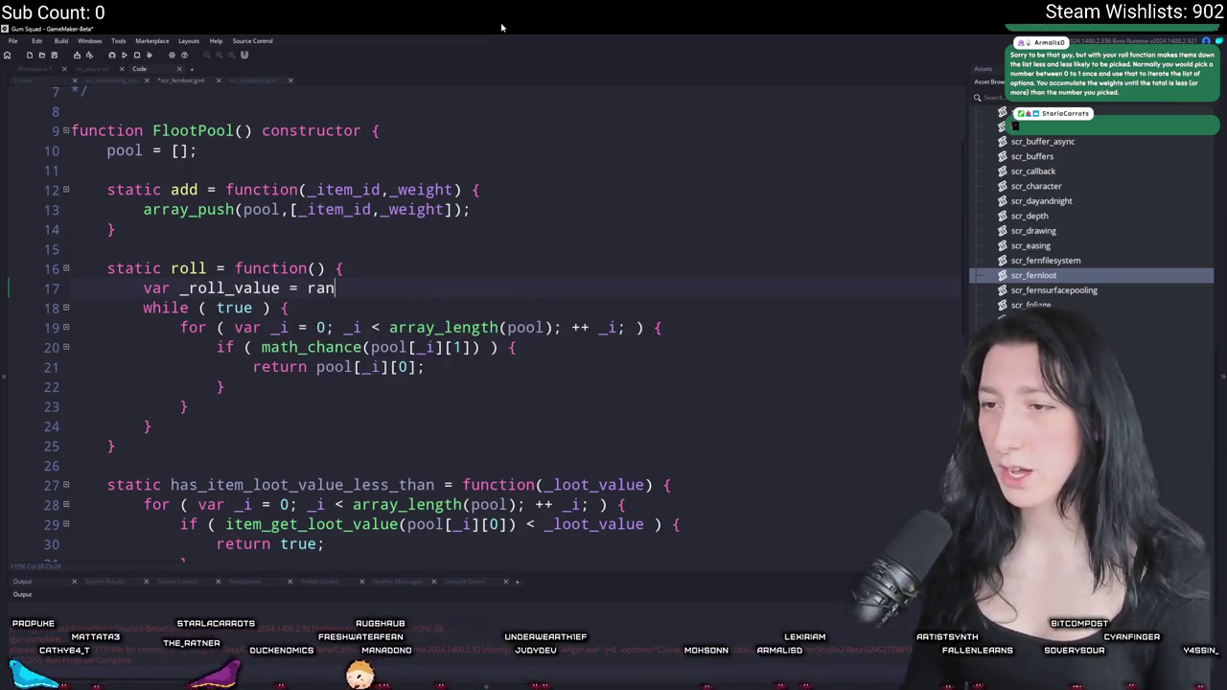
text(dom(1);)
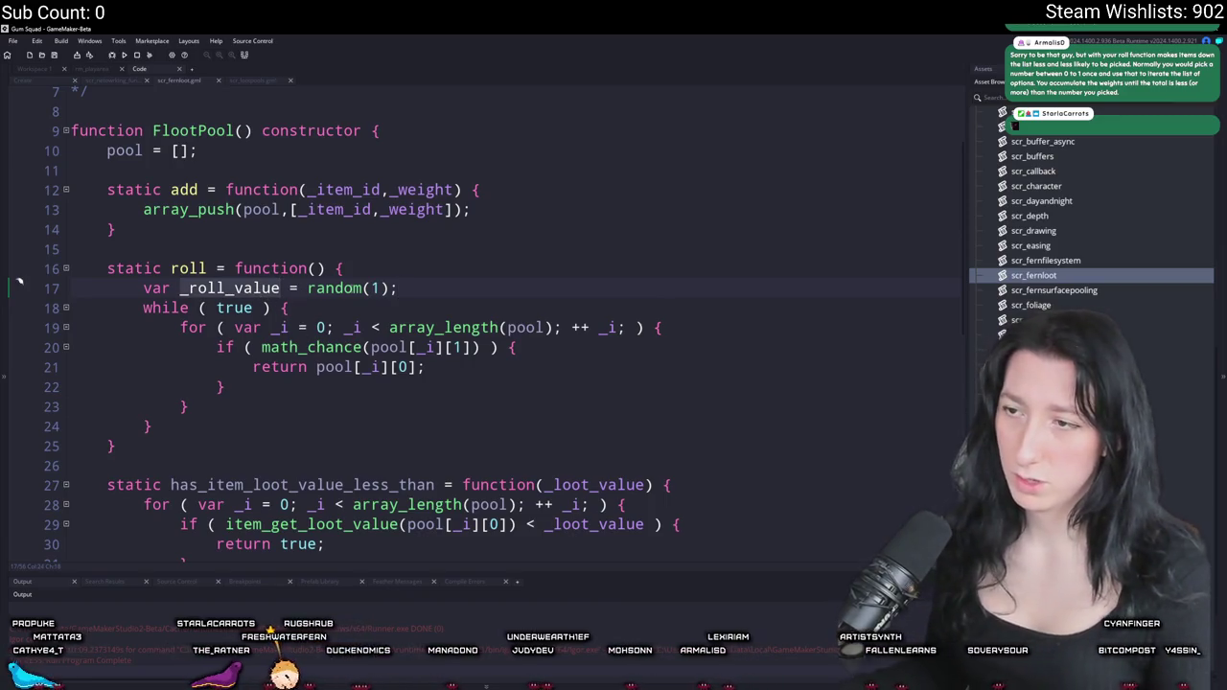
click(362, 288)
scroll(502, 328, up, 2)
- Declare pool_weight_total = 0 below the pool declaration and save scr_fernloot
click(389, 276)
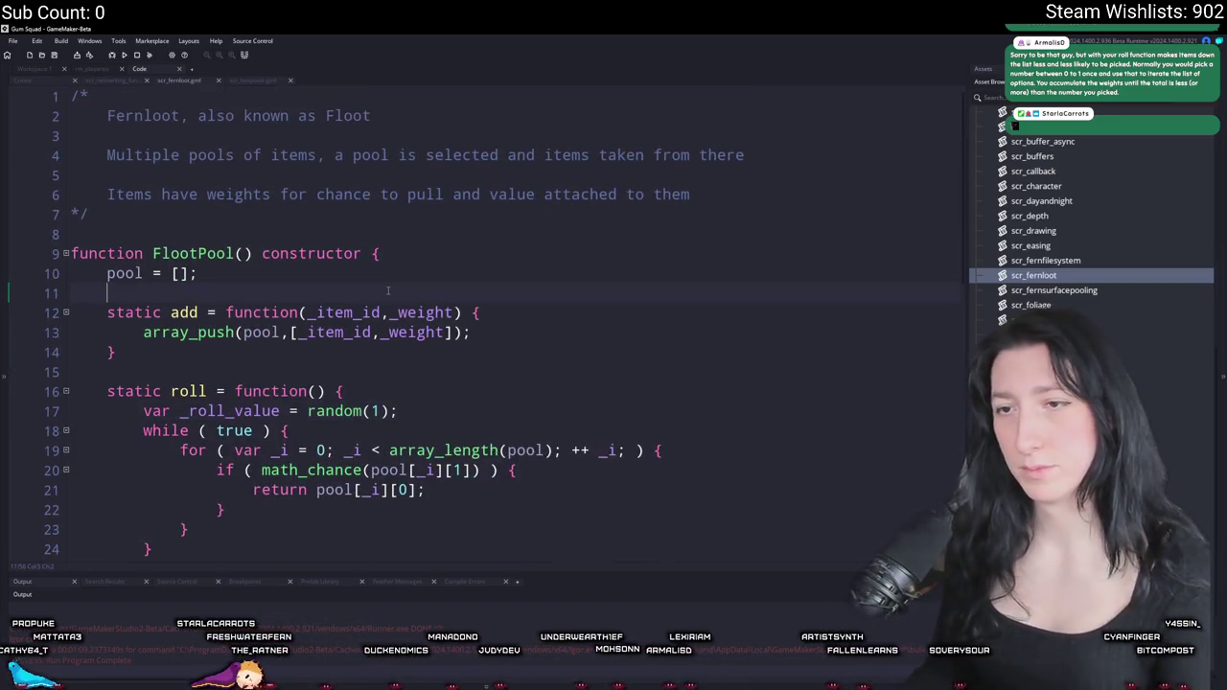
key(Return)
text(poo)
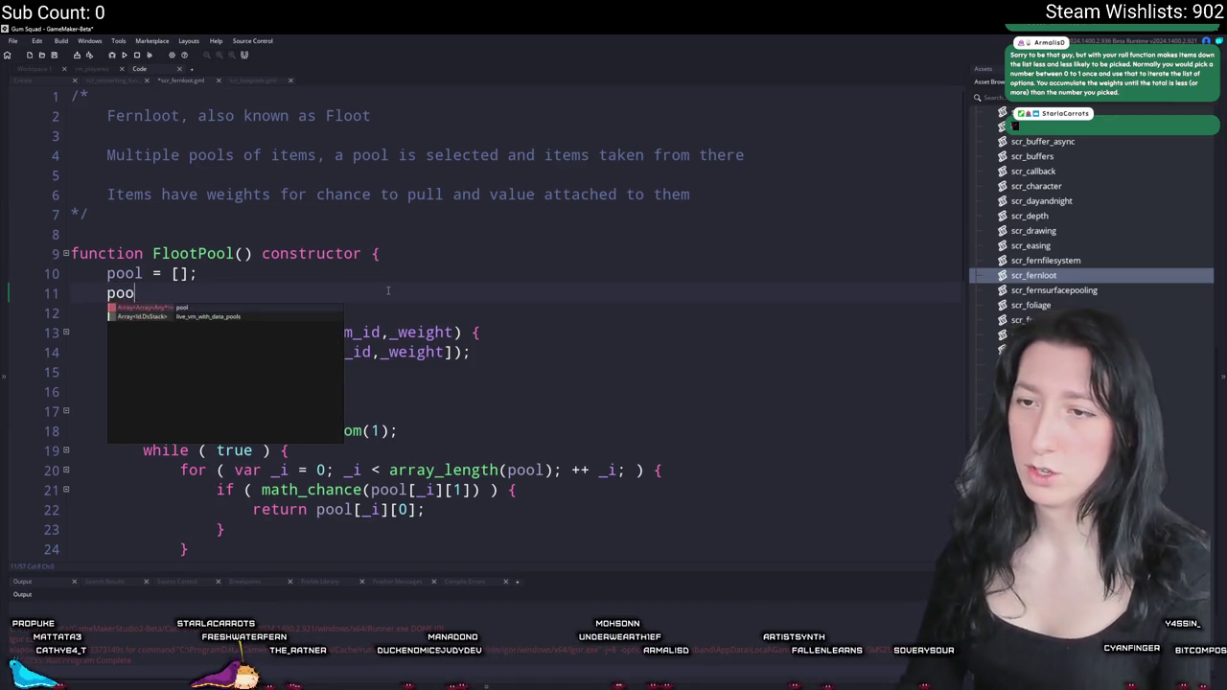
text(l_weight_total =)
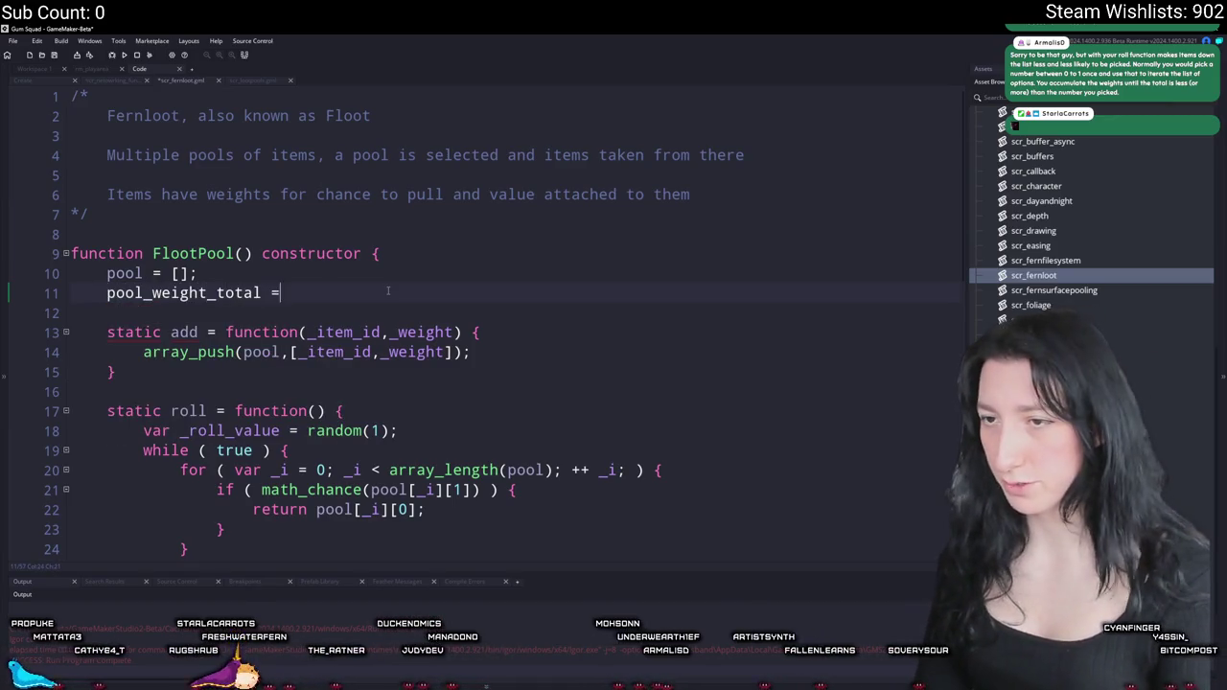
key(ctrl+s)
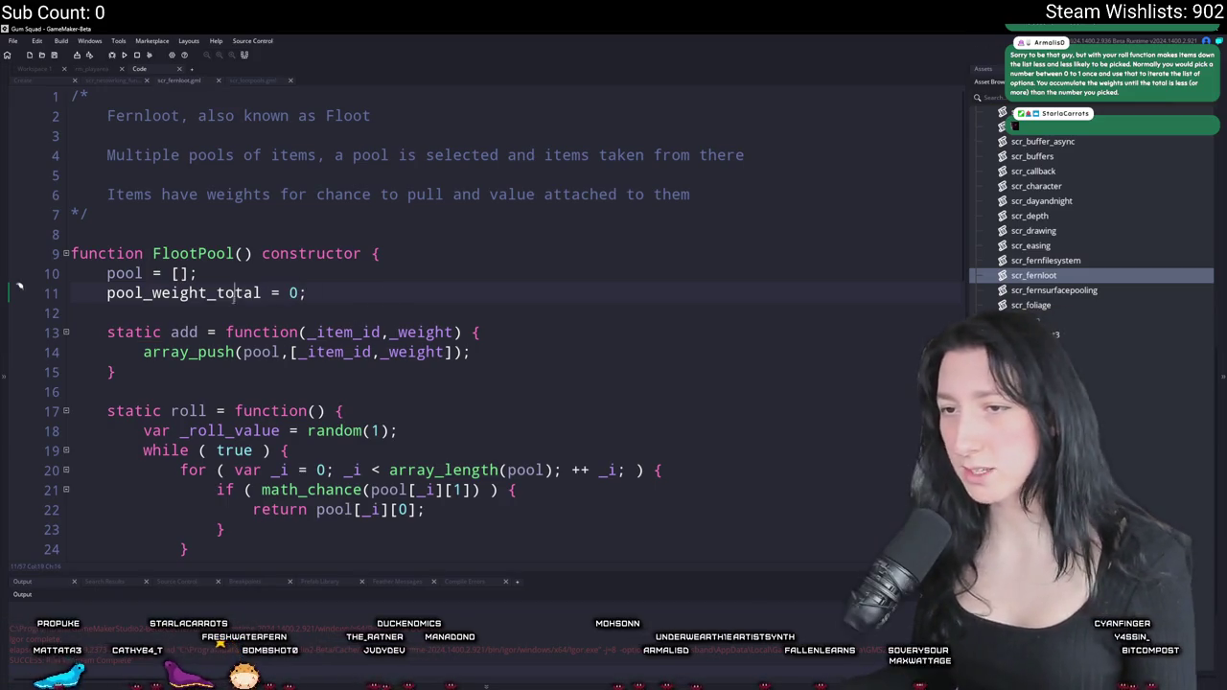
- In add, set pool_weight_total = _weight after pushing the pair
double_click(235, 293)
key(ctrl+c)
click(517, 352)
key(Return)
key(ctrl+v)
text(=)
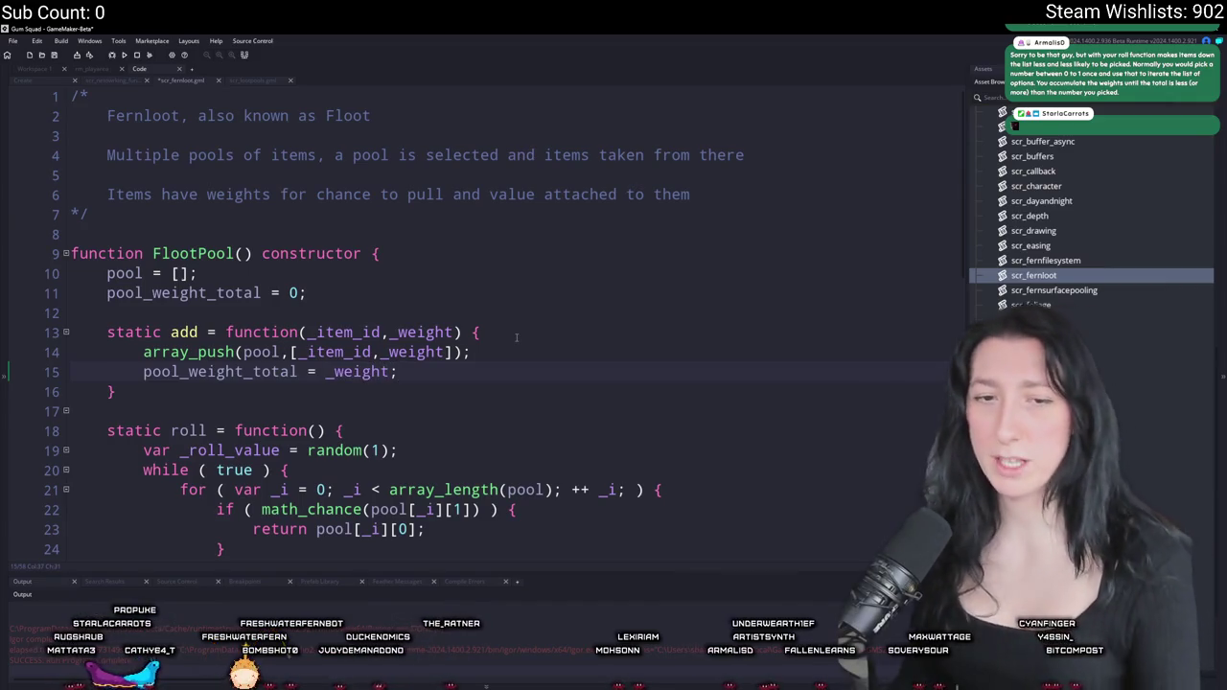
scroll(431, 317, down, 2)
click(299, 274)
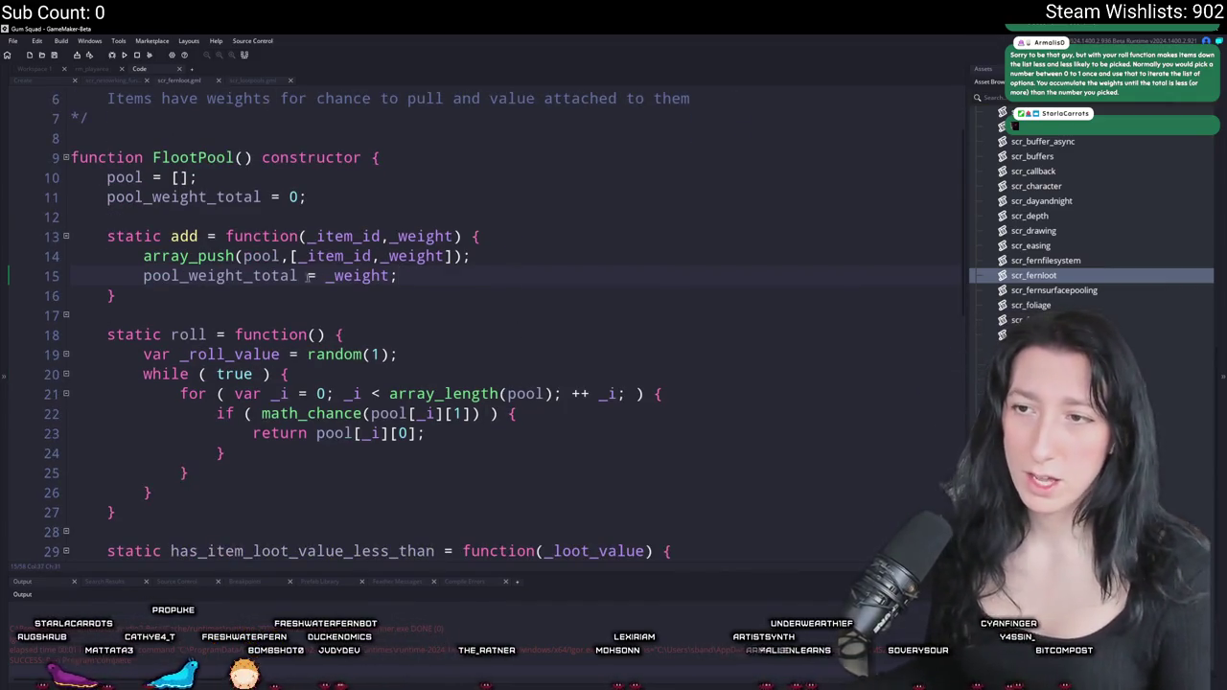
scroll(360, 297, down, 2)
scroll(431, 288, down, 2)
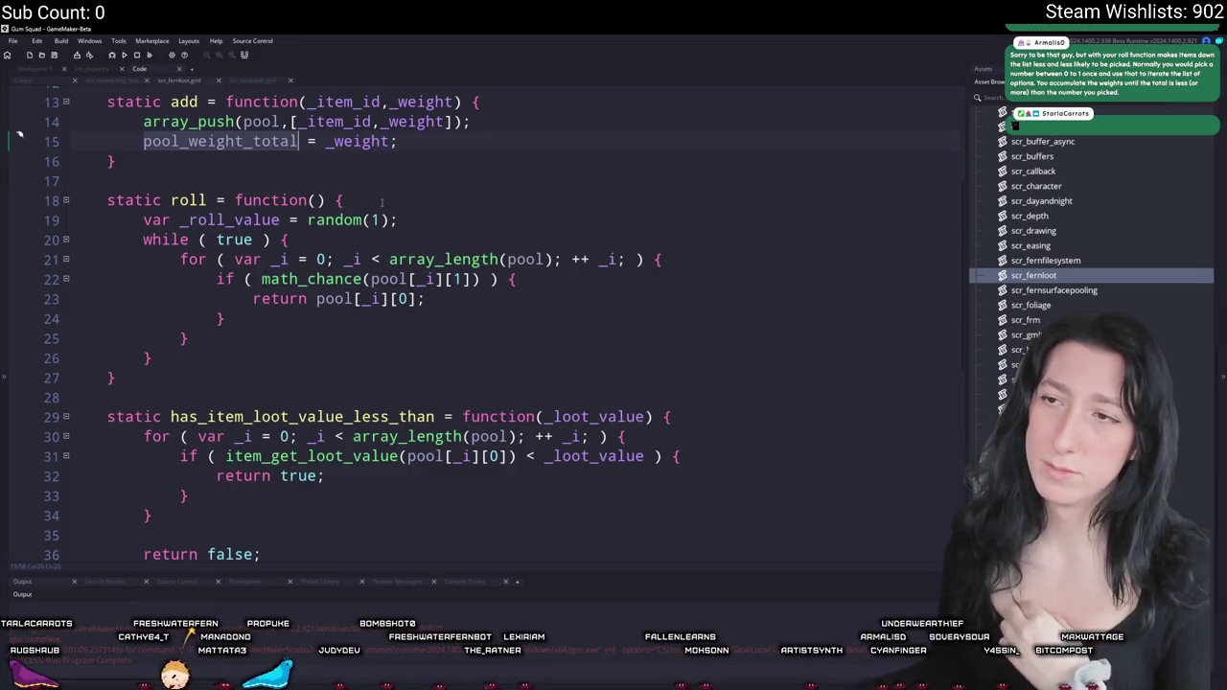
scroll(498, 238, up, 1)
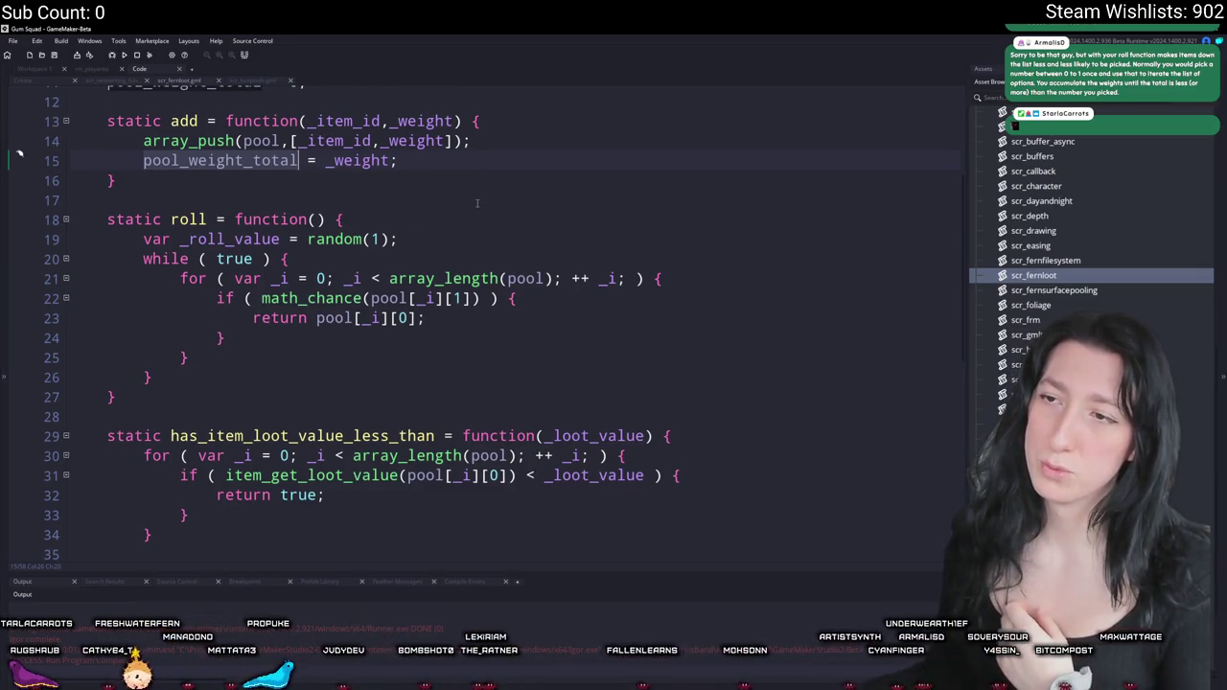
scroll(471, 203, up, 1)
scroll(471, 202, down, 1)
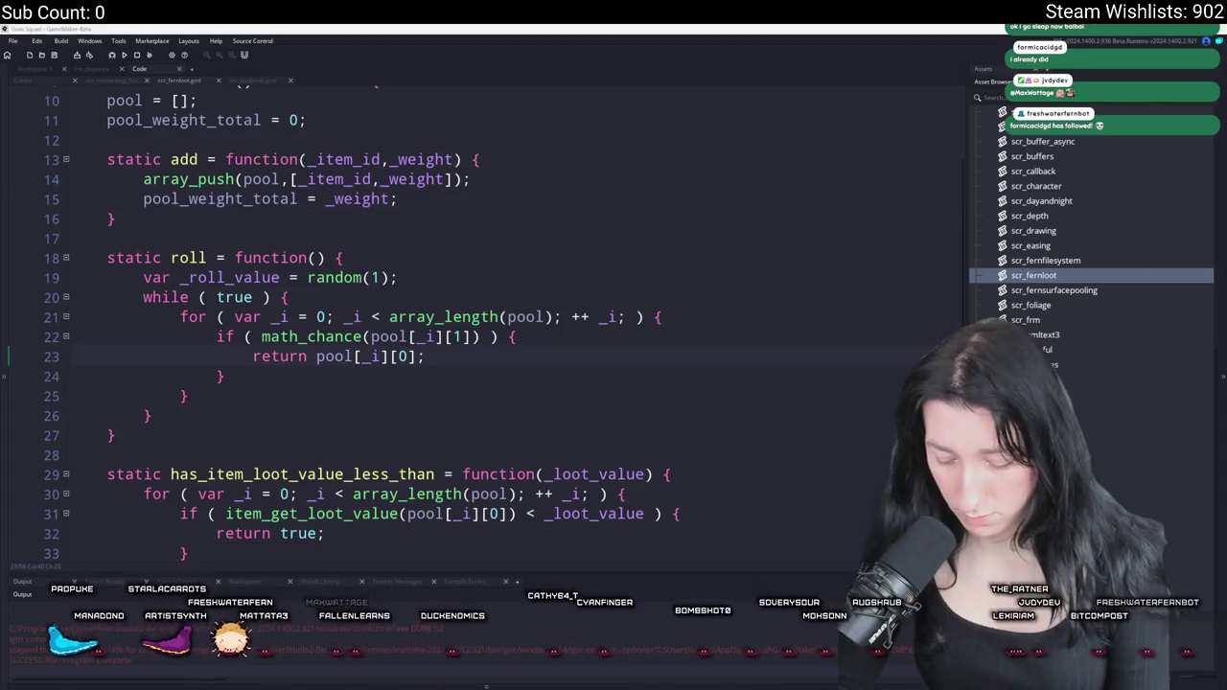
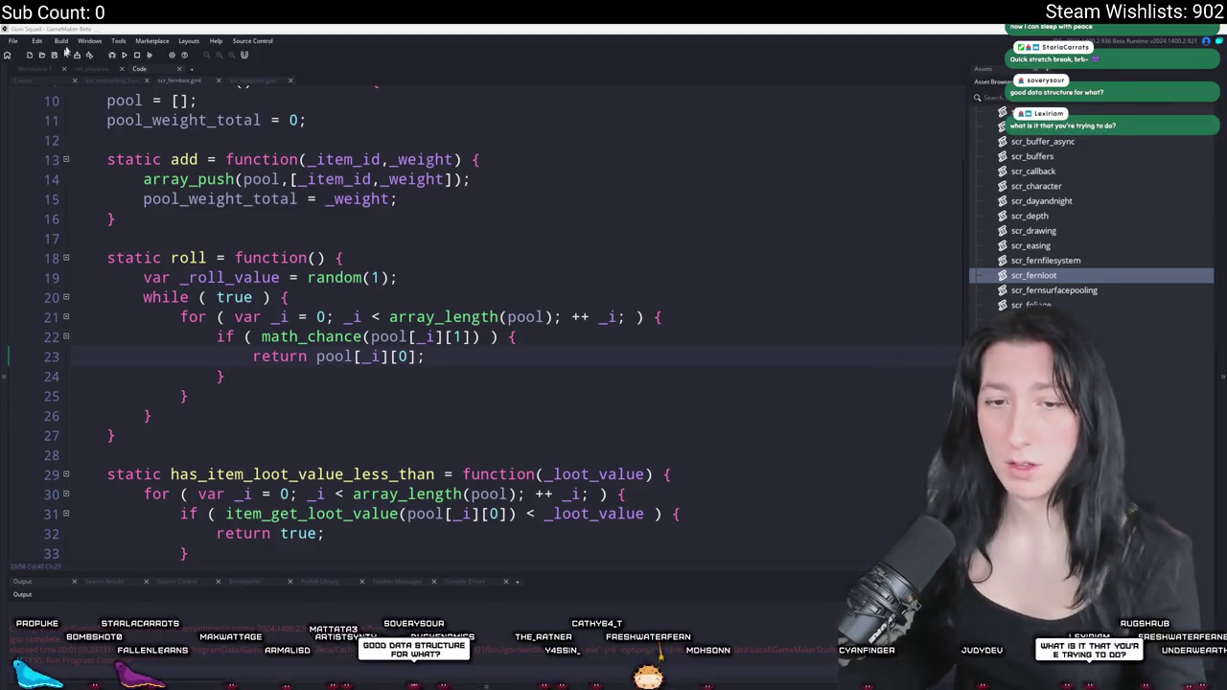
- Switch from the scr_fernloot roll function in GameMaker to the Aseprite window
key(alt+Tab)
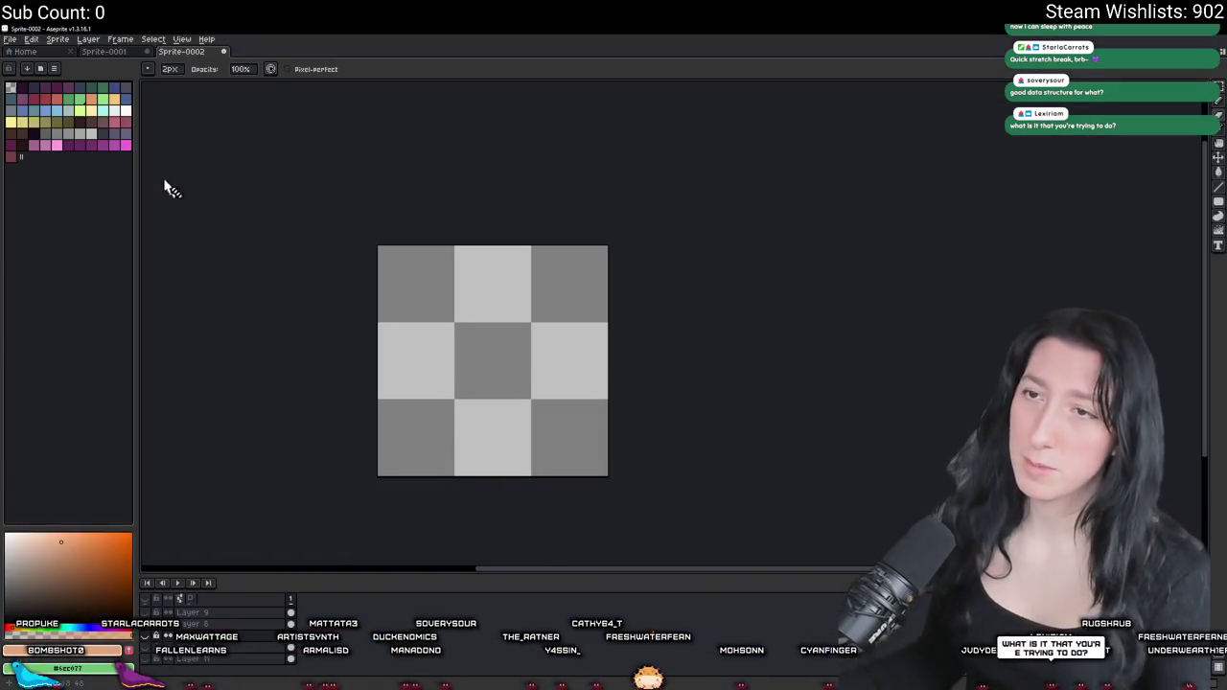
- Create a new 32×32 px sprite, Sprite-0008, and zoom in to centre its canvas
click(15, 42)
click(25, 57)
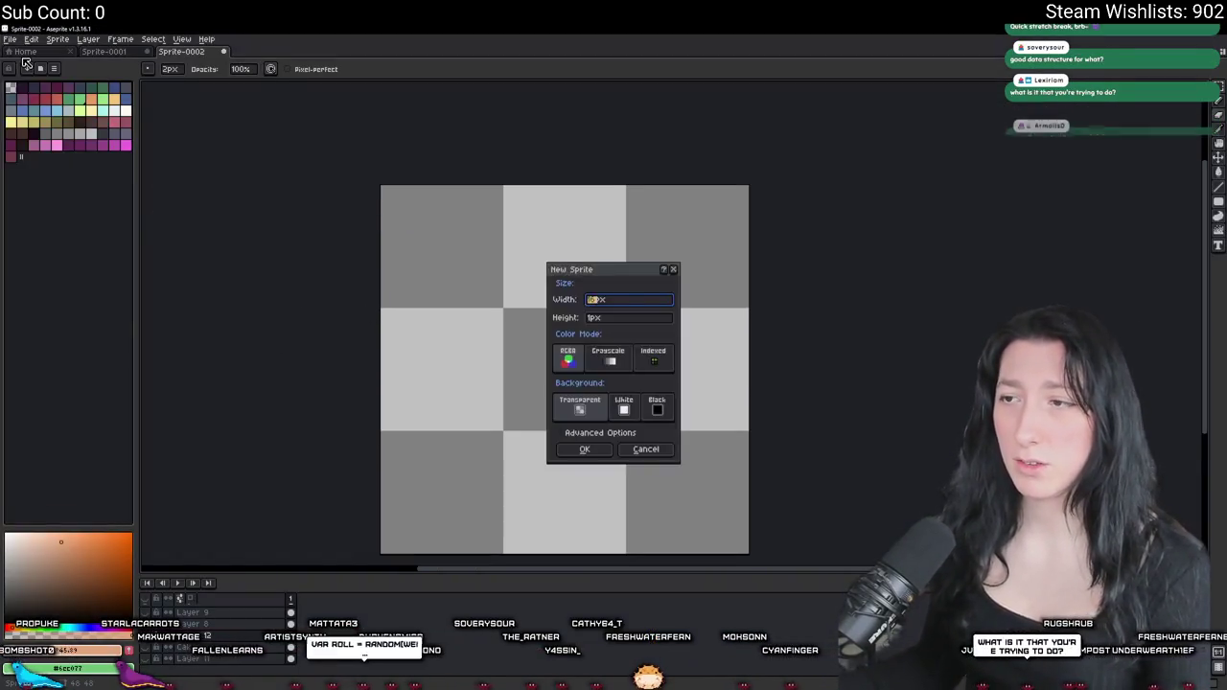
key(Tab)
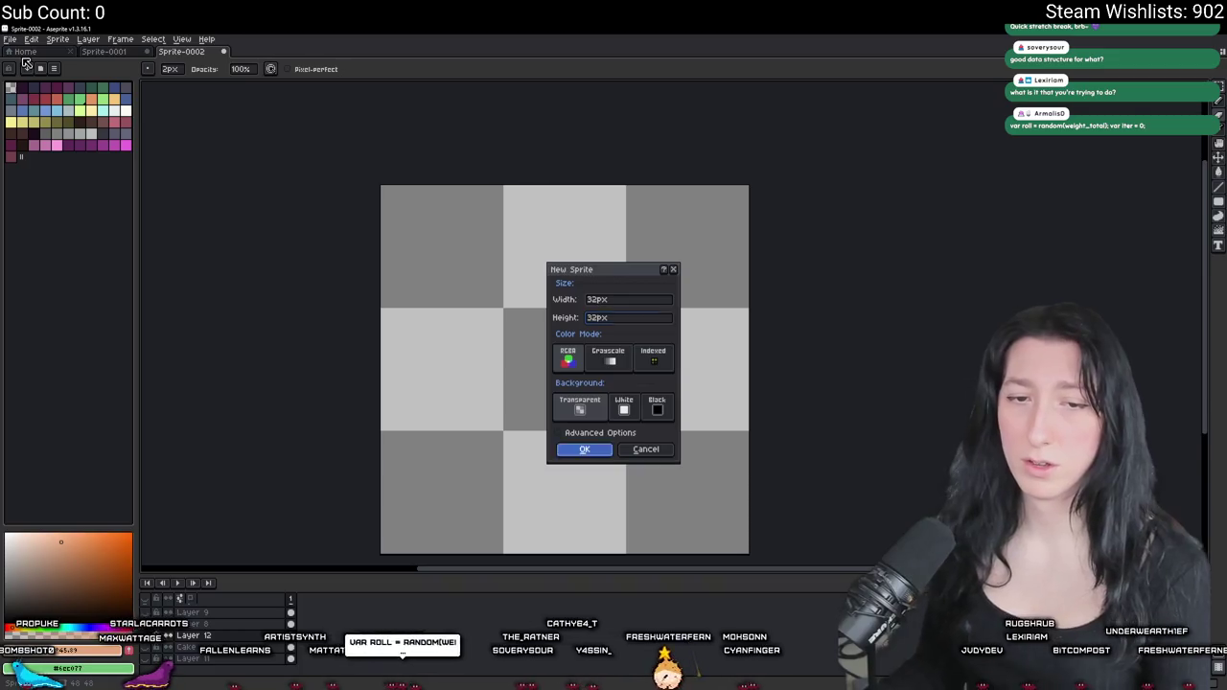
key(Return)
scroll(678, 308, up, 2)
drag(663, 391, 570, 295)
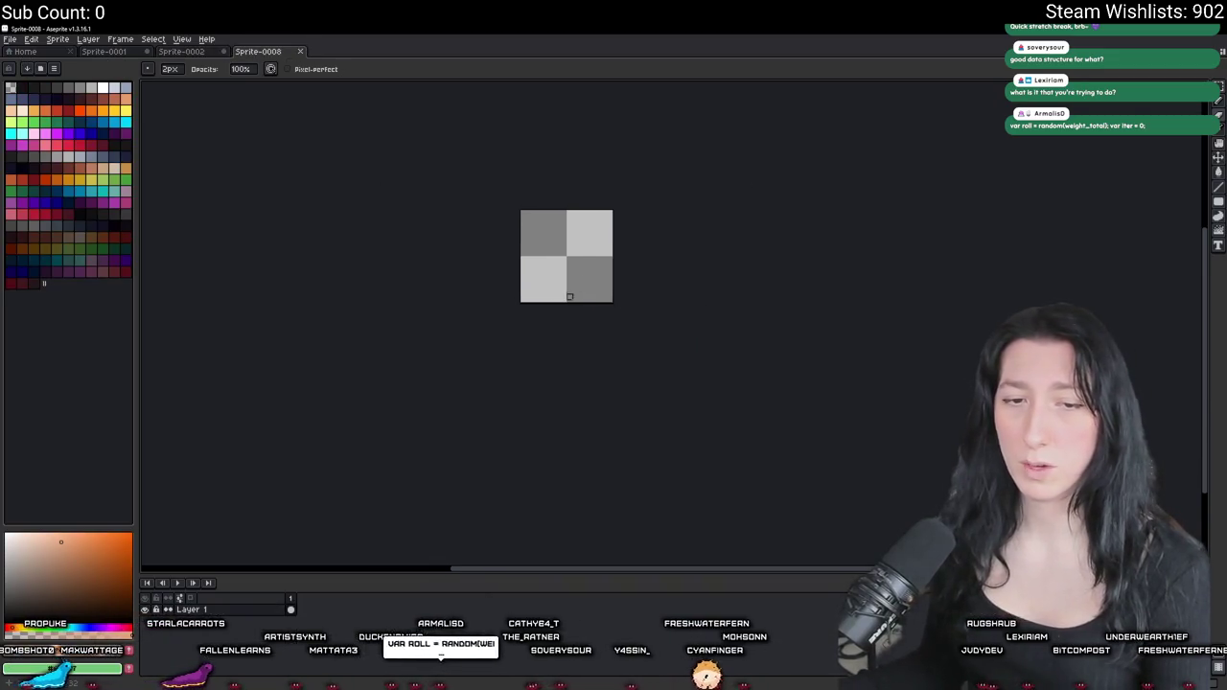
scroll(556, 273, up, 3)
drag(564, 249, 526, 269)
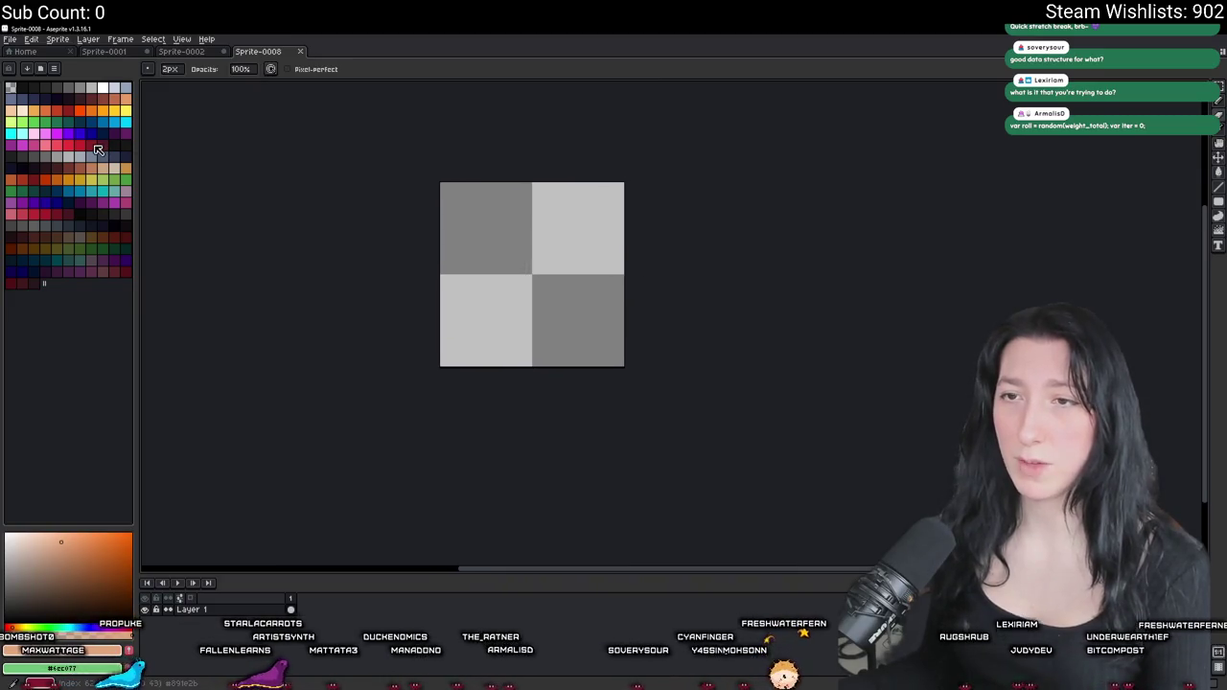
scroll(490, 247, up, 1)
scroll(380, 208, up, 1)
scroll(406, 202, down, 1)
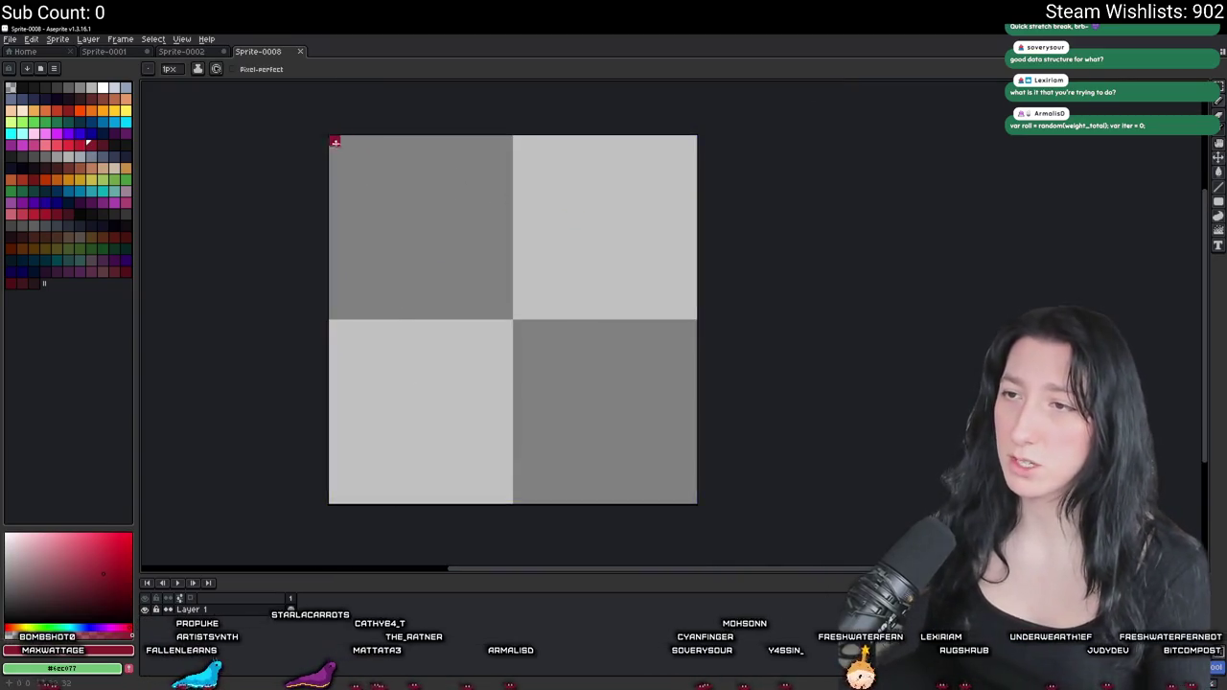
- Pencil a black border along the top, left and bottom edges, discarding a stray orange point
click(31, 88)
drag(334, 141, 467, 141)
mouse_move(327, 150)
mouse_down()
mouse_move(335, 501)
mouse_move(400, 499)
mouse_move(513, 452)
mouse_up()
key(ctrl+z)
drag(477, 141, 508, 141)
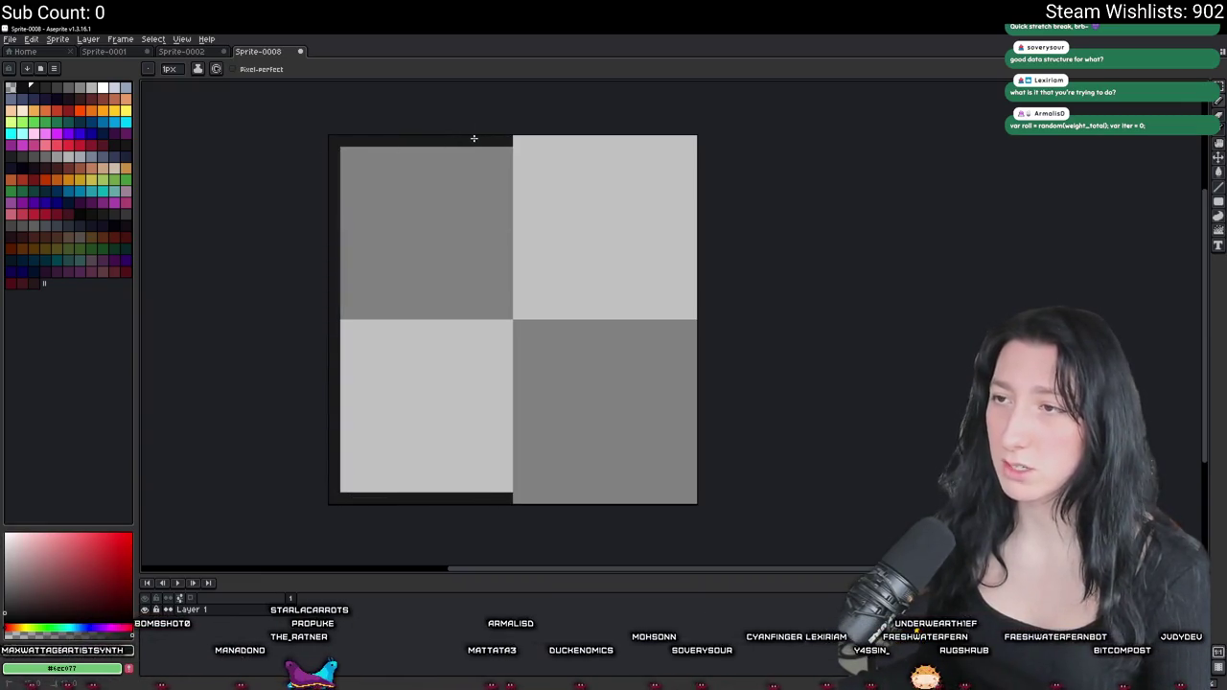
click(93, 114)
click(346, 326)
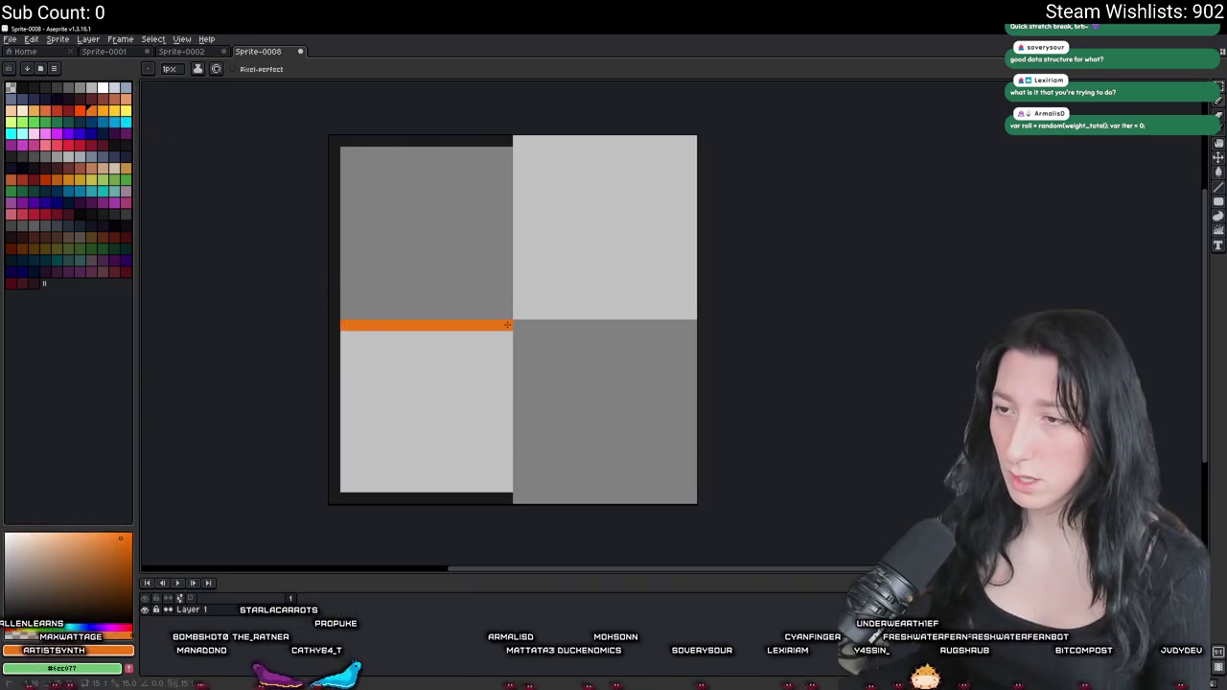
key(ctrl+z)
- With the timeline hidden, draw a white 1 in the upper-right tile
scroll(355, 438, up, 1)
scroll(416, 140, down, 1)
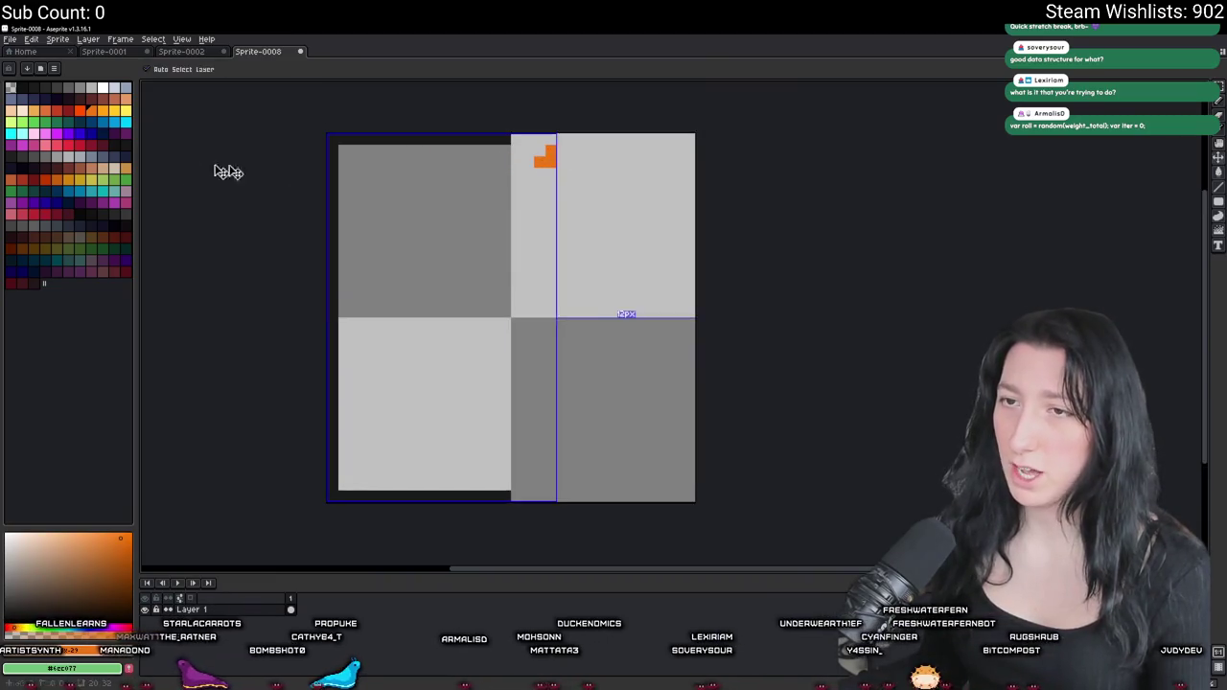
alt+click(625, 313)
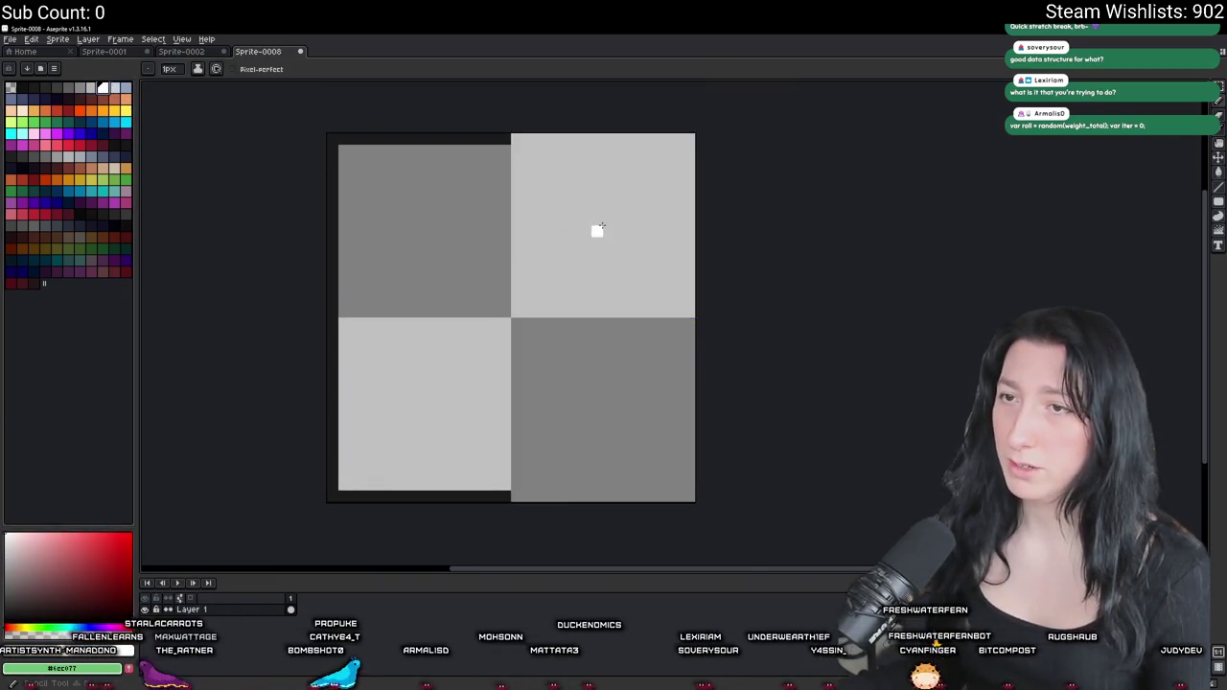
key(Tab)
mouse_move(540, 185)
mouse_down()
mouse_move(583, 161)
mouse_move(573, 246)
mouse_move(600, 239)
mouse_up()
key(ctrl+z)
key(ctrl+z)
- Draw a white 0 in the lower-right tile and pick dark red for a dividing line
key(ctrl+z)
key(b)
mouse_move(576, 169)
mouse_down()
mouse_move(583, 139)
mouse_move(604, 230)
mouse_up()
key(ctrl+z)
drag(569, 230, 637, 230)
mouse_move(585, 425)
mouse_down()
mouse_move(595, 439)
mouse_move(632, 408)
mouse_move(641, 422)
mouse_up()
key(ctrl+z)
mouse_move(606, 381)
mouse_down()
mouse_move(587, 497)
mouse_move(608, 384)
mouse_up()
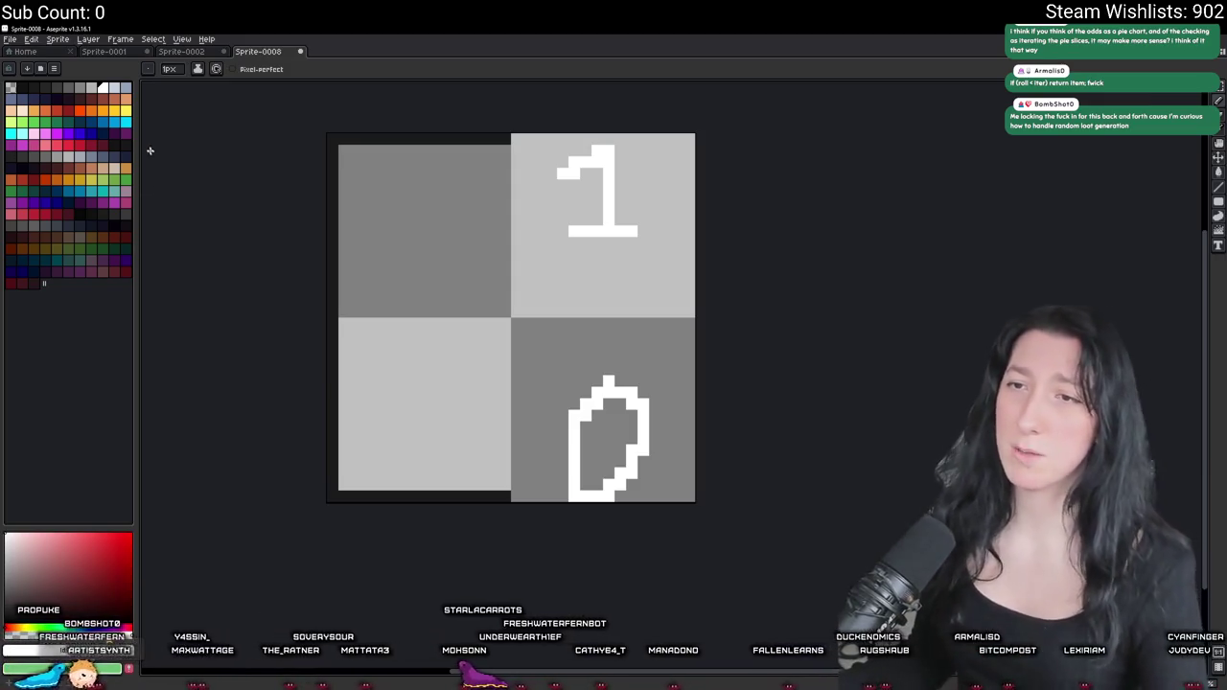
click(102, 145)
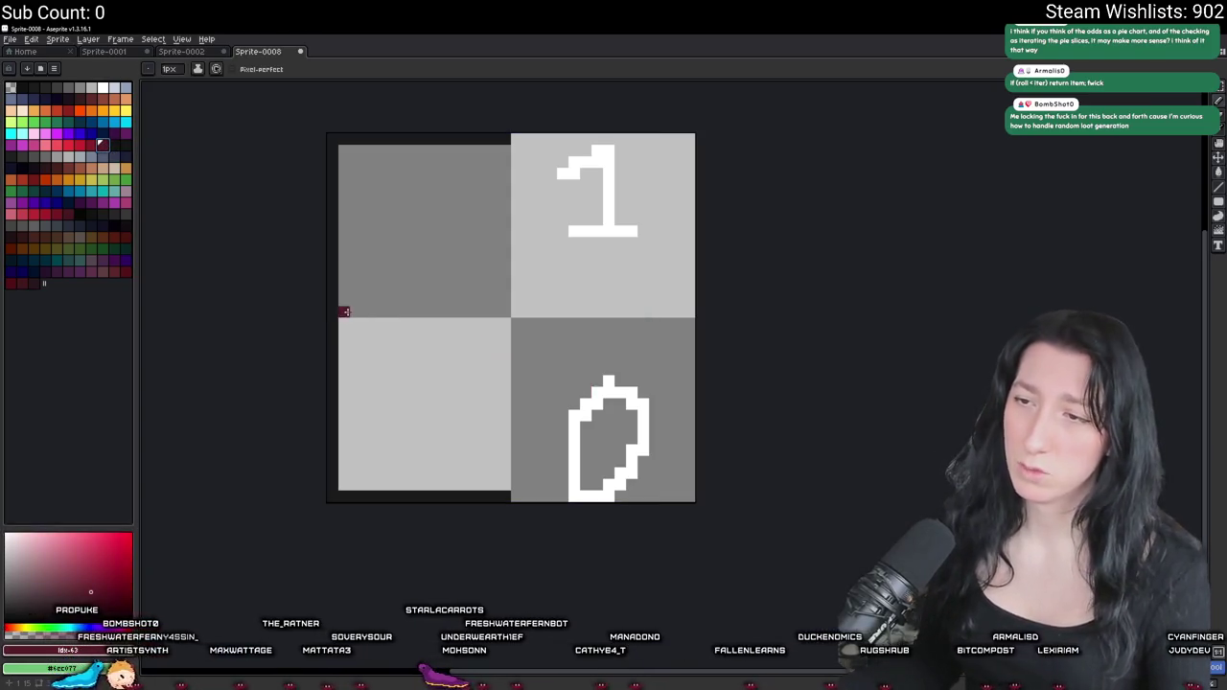
- Draw a dark red line across the left midline and three green lines across the lower-left tile
drag(344, 314, 498, 312)
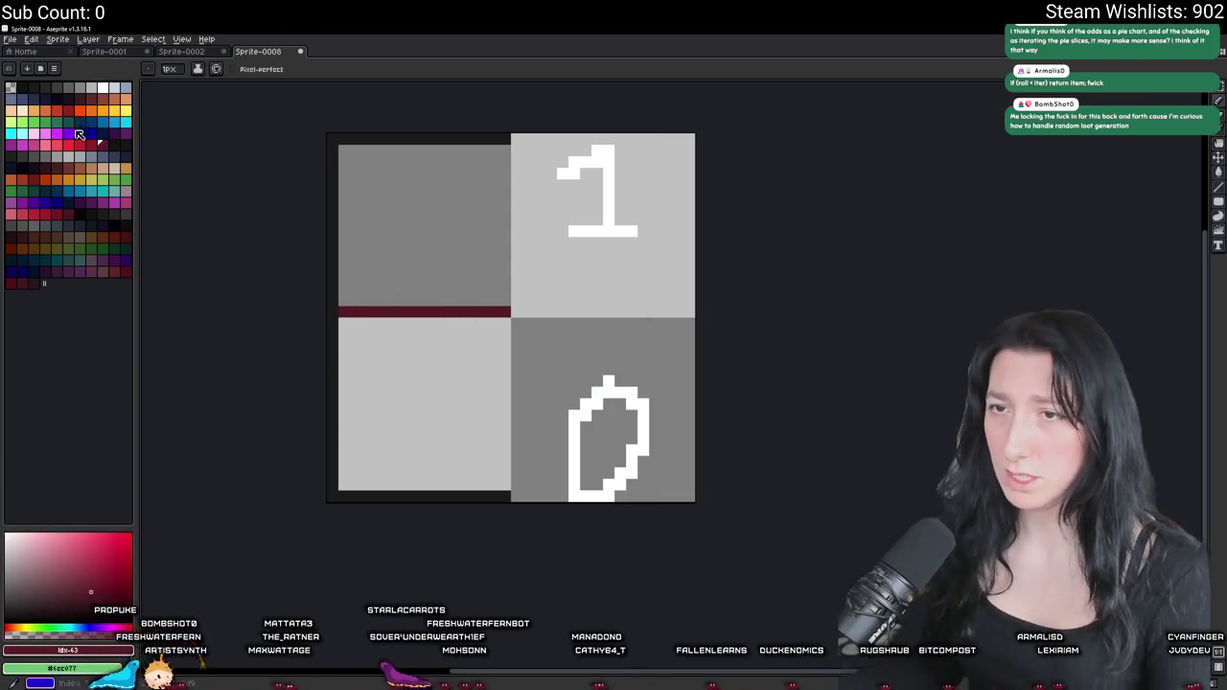
click(127, 181)
scroll(354, 320, up, 2)
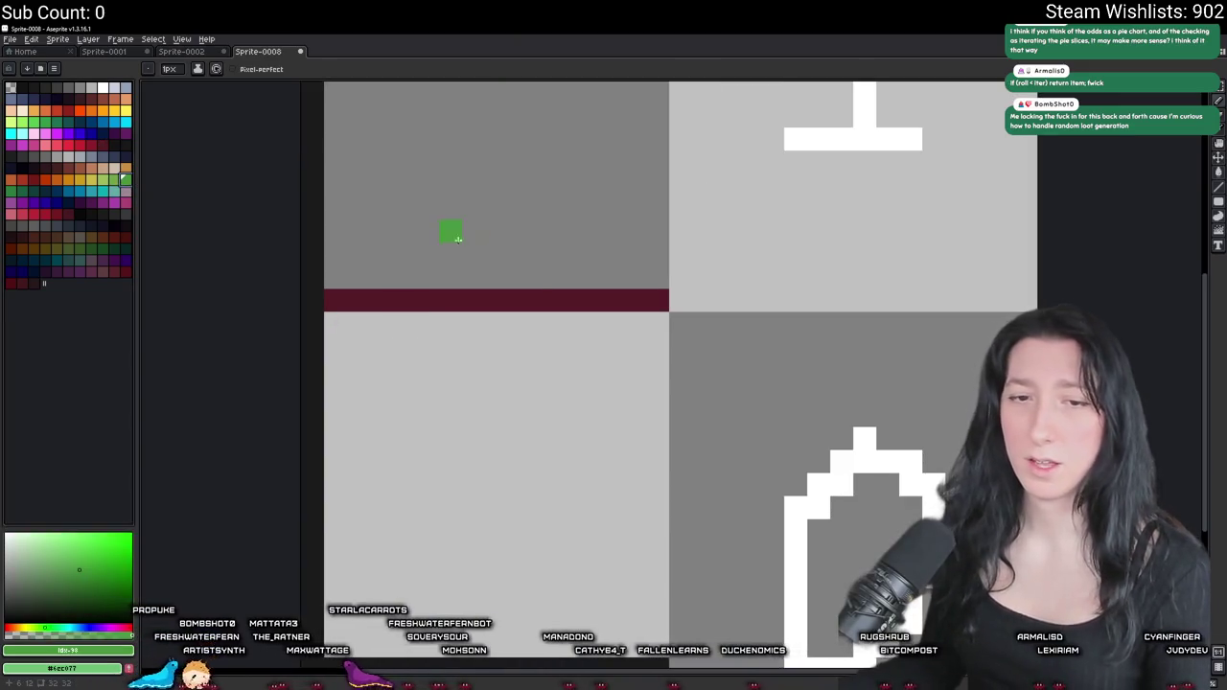
drag(344, 580, 672, 574)
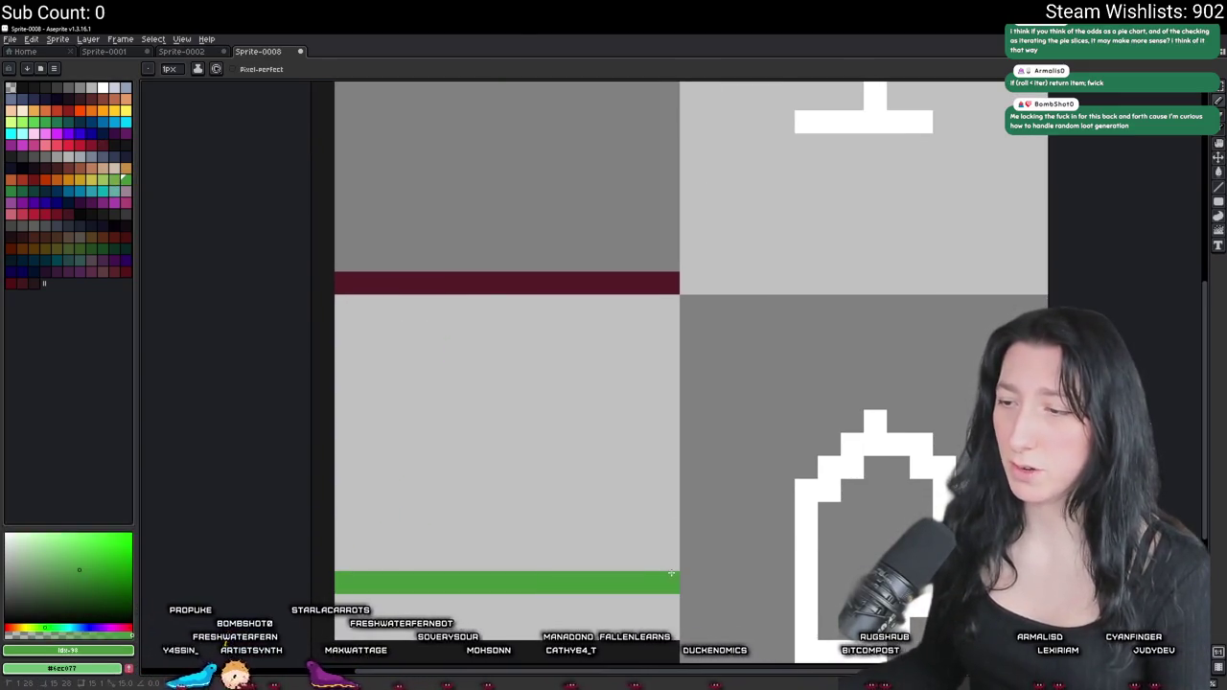
mouse_move(343, 489)
mouse_down()
mouse_move(671, 468)
mouse_move(668, 480)
mouse_up()
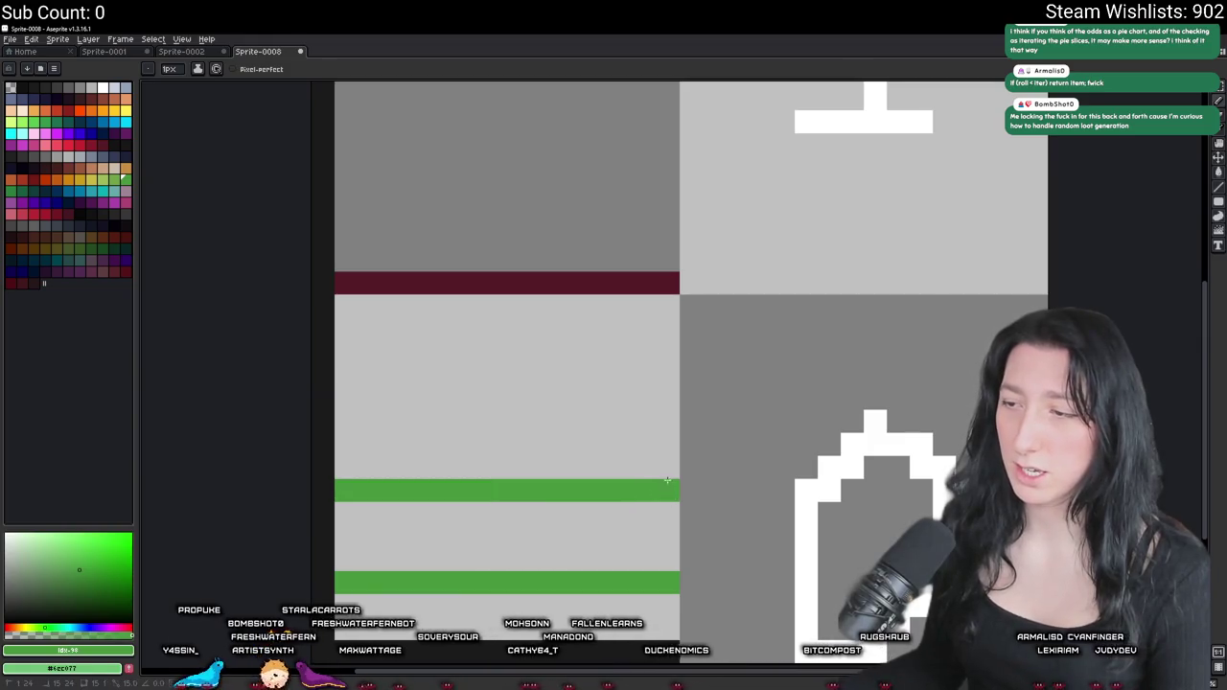
mouse_move(368, 374)
mouse_down()
mouse_move(608, 347)
mouse_move(677, 376)
mouse_up()
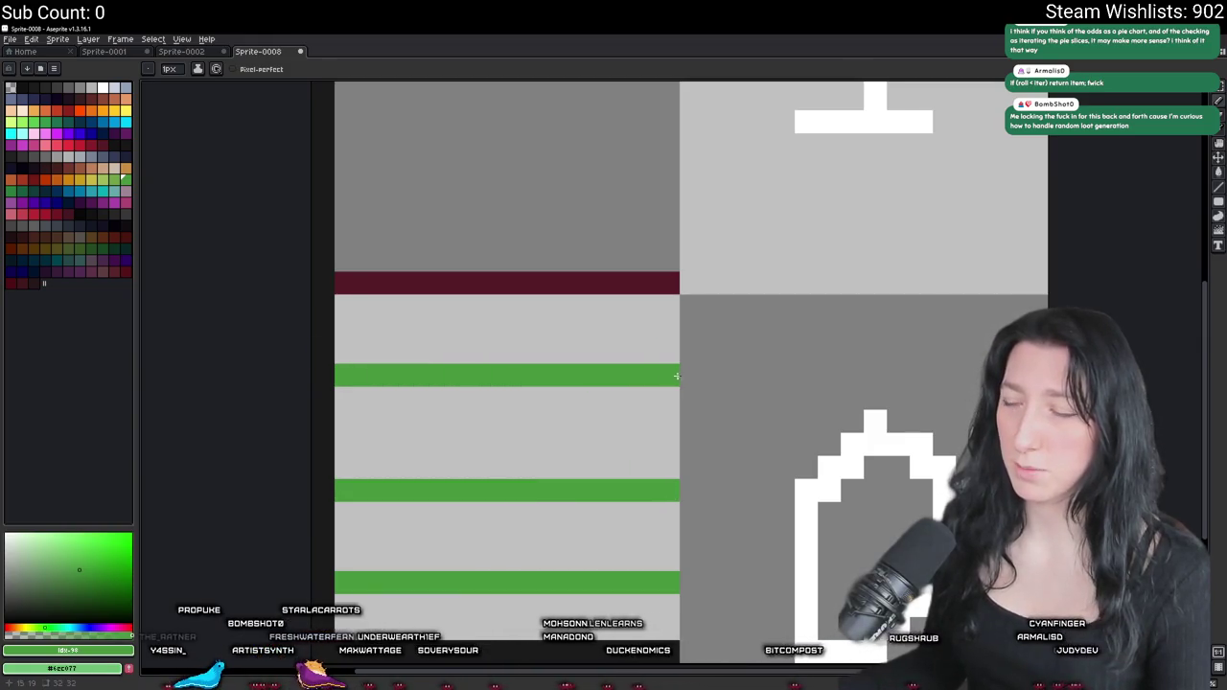
- Add a green pixel at the canvas's right edge, then zoom out to view the whole sprite
scroll(569, 296, up, 2)
scroll(466, 301, down, 2)
scroll(363, 345, up, 3)
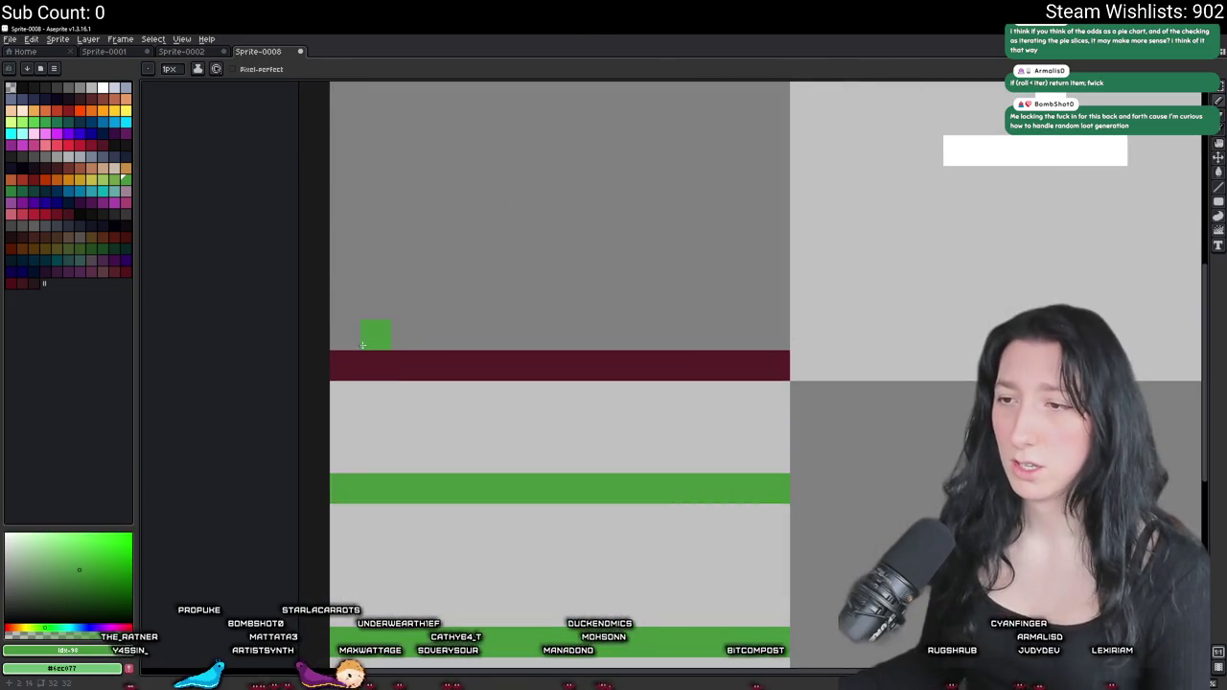
click(775, 426)
scroll(775, 425, down, 2)
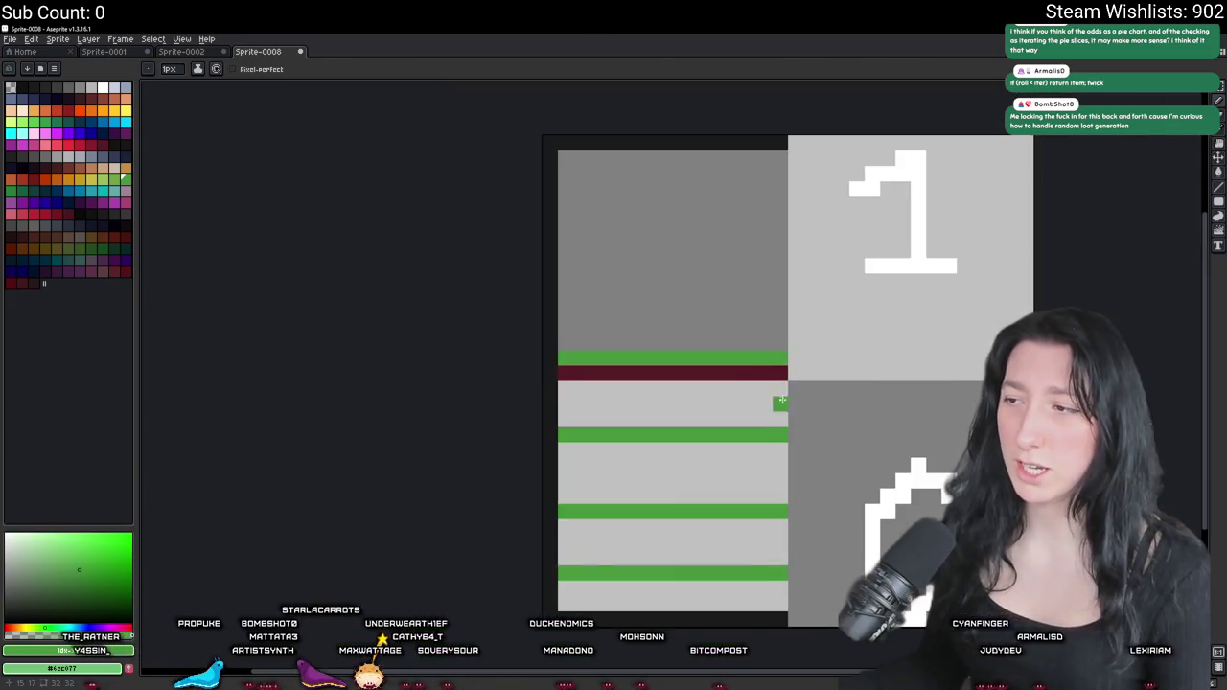
scroll(775, 403, up, 2)
drag(783, 331, 763, 390)
key(ctrl+z)
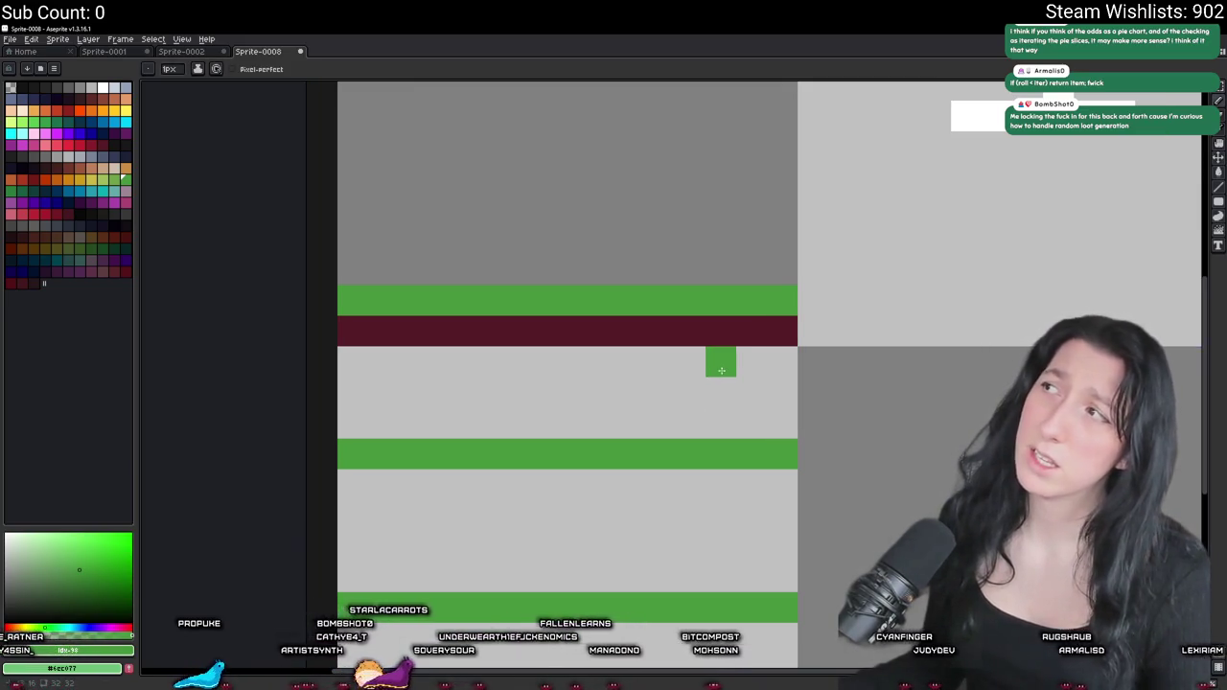
scroll(719, 364, down, 1)
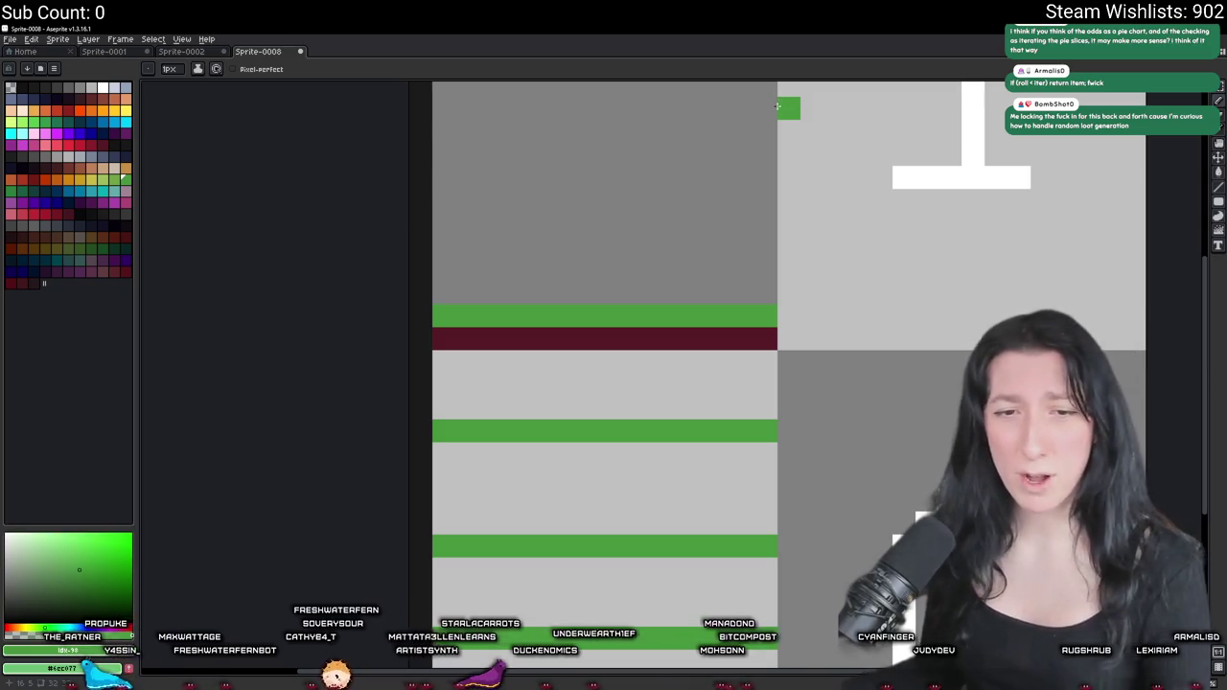
scroll(737, 427, right, 2)
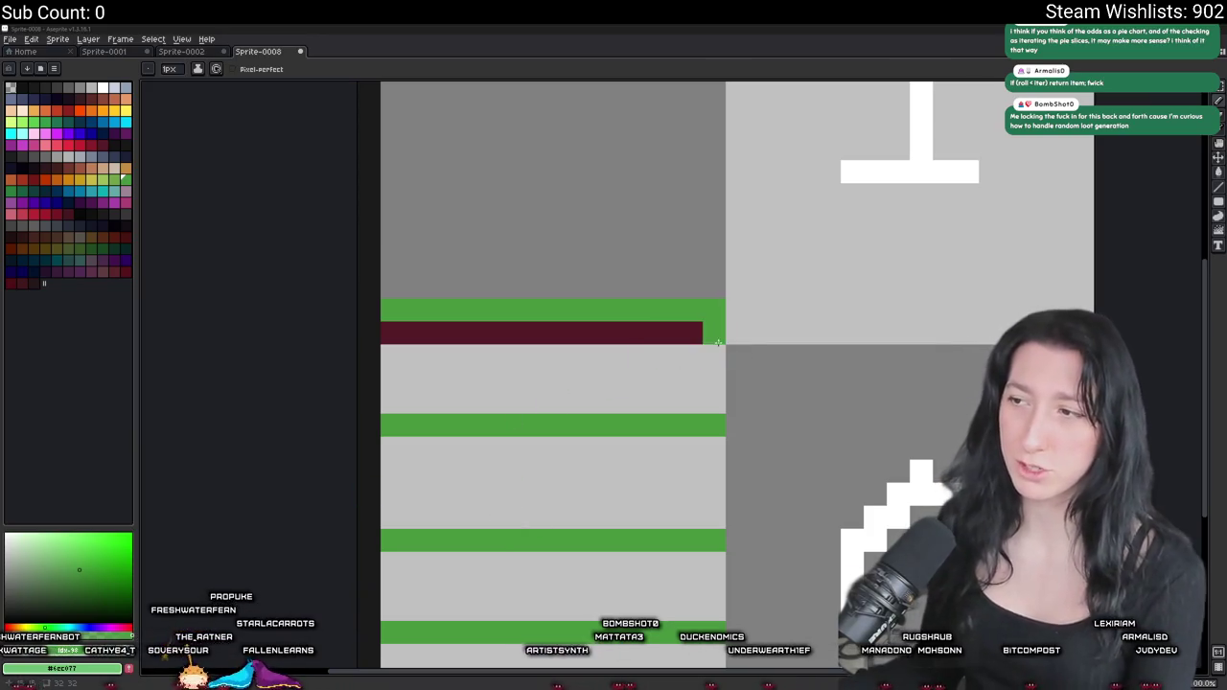
scroll(729, 335, down, 6)
scroll(550, 430, down, 1)
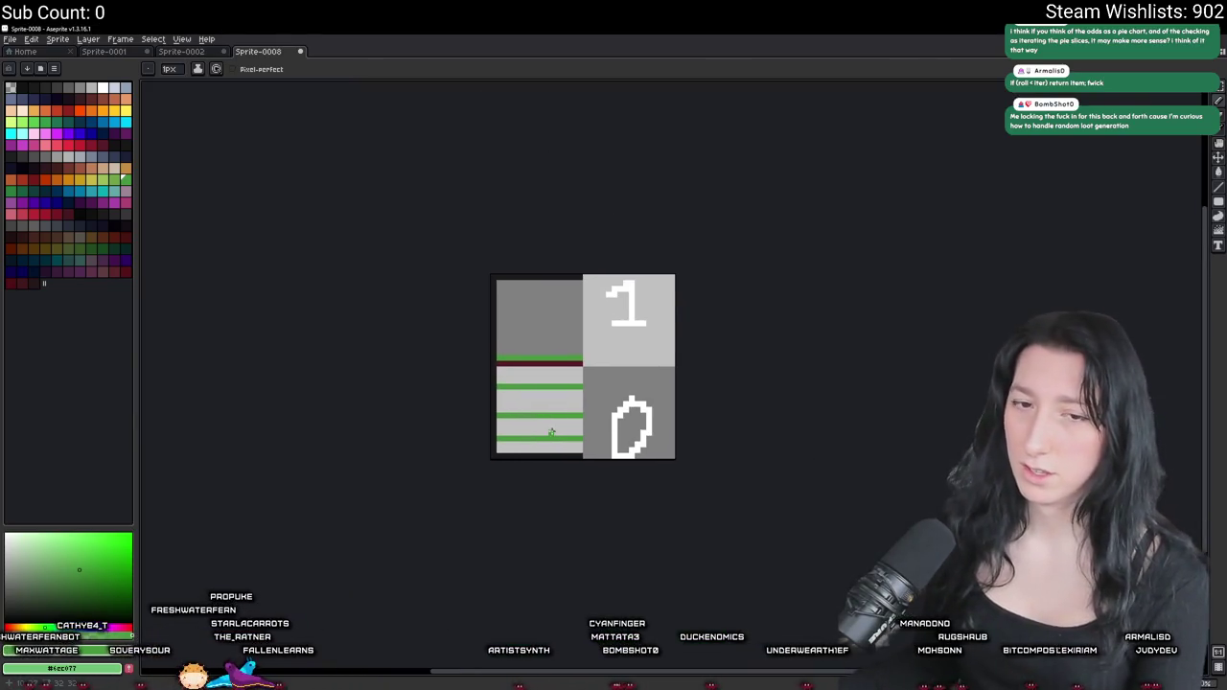
scroll(580, 381, up, 2)
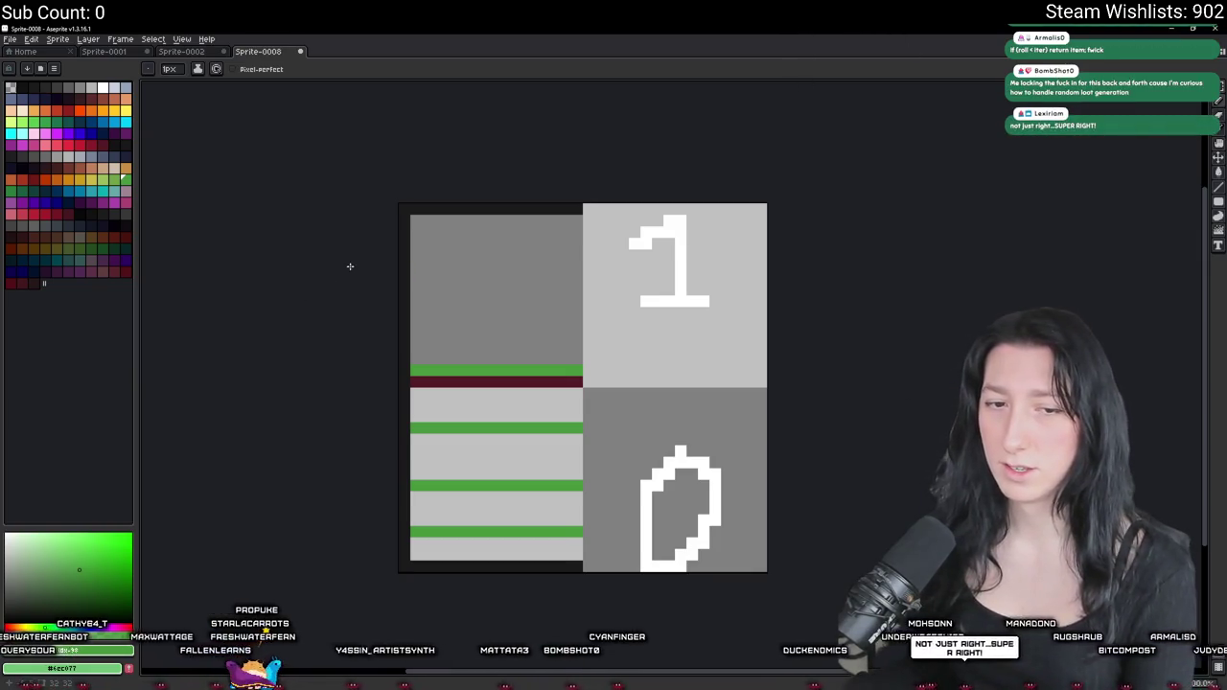
- Discard the Sprite-0008 sketch with Don't Save and return to the GameMaker code editor
click(300, 52)
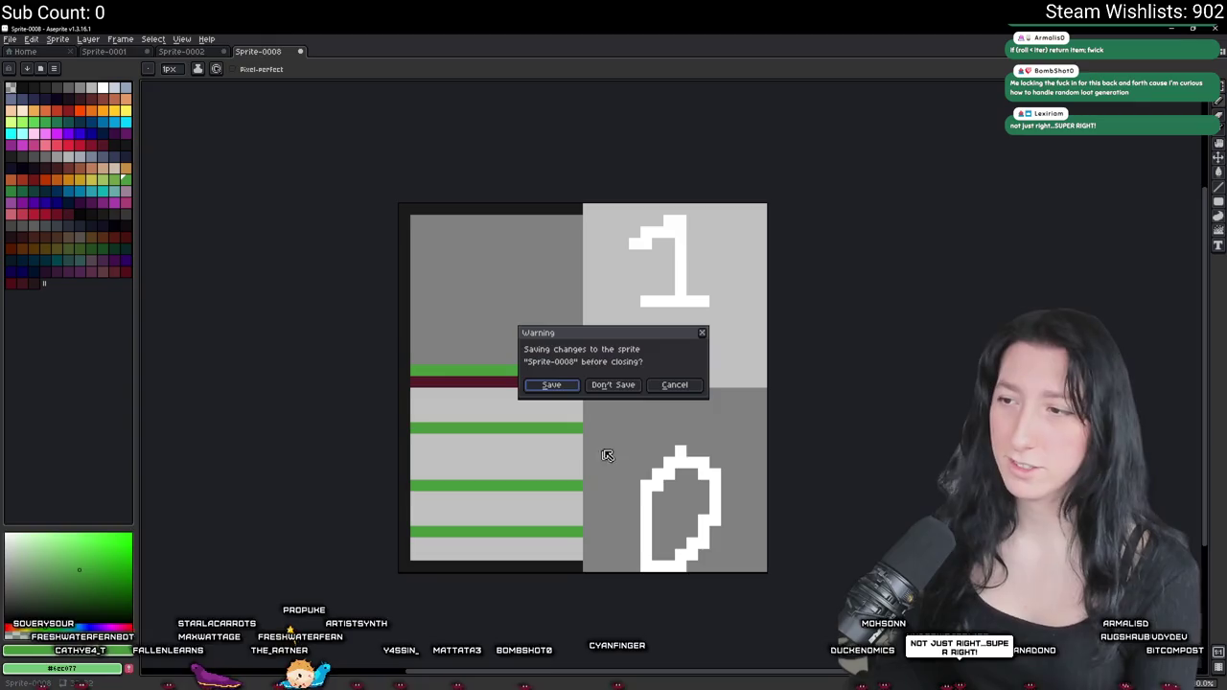
click(653, 384)
click(299, 52)
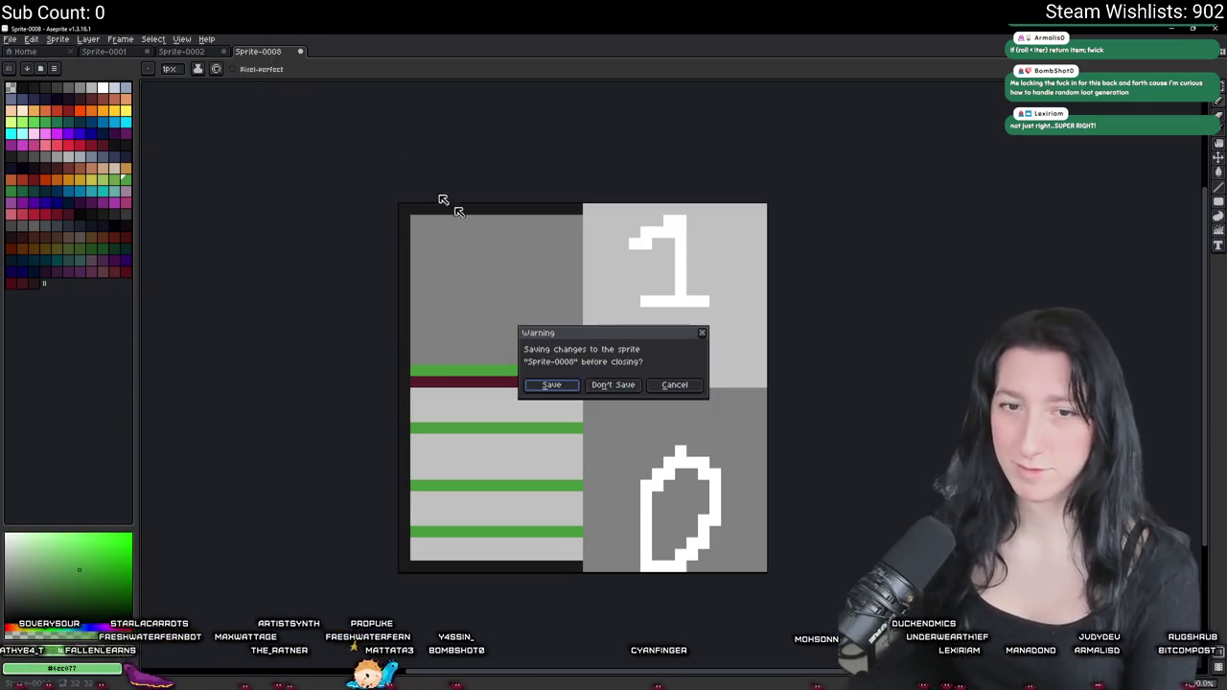
click(613, 385)
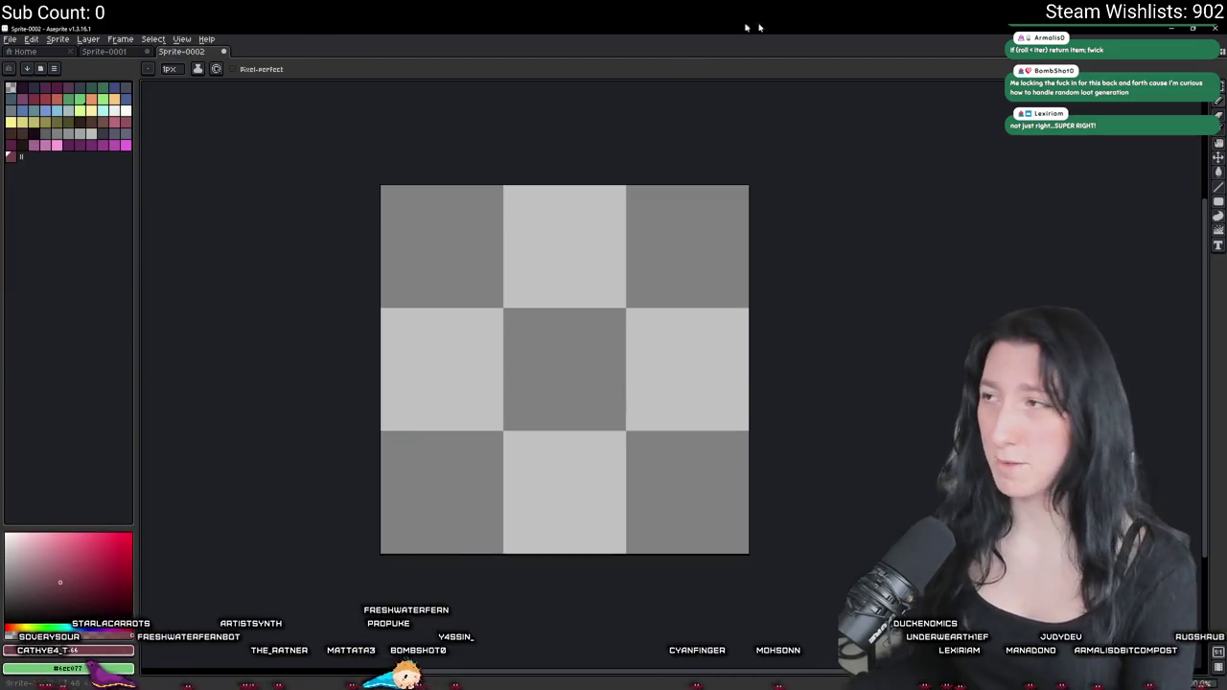
key(alt+Tab)
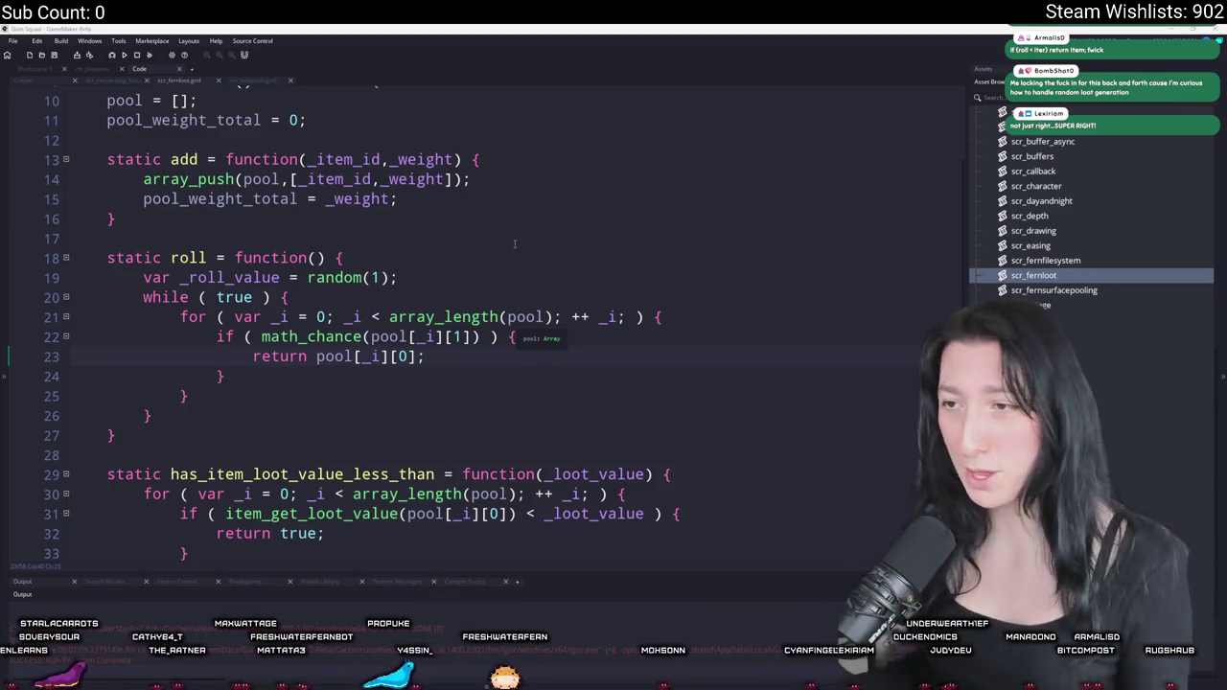
- Change random(1) to random(pool_weight_total) in the roll function
scroll(403, 293, up, 2)
double_click(217, 237)
key(ctrl+c)
double_click(376, 316)
key(ctrl+v)
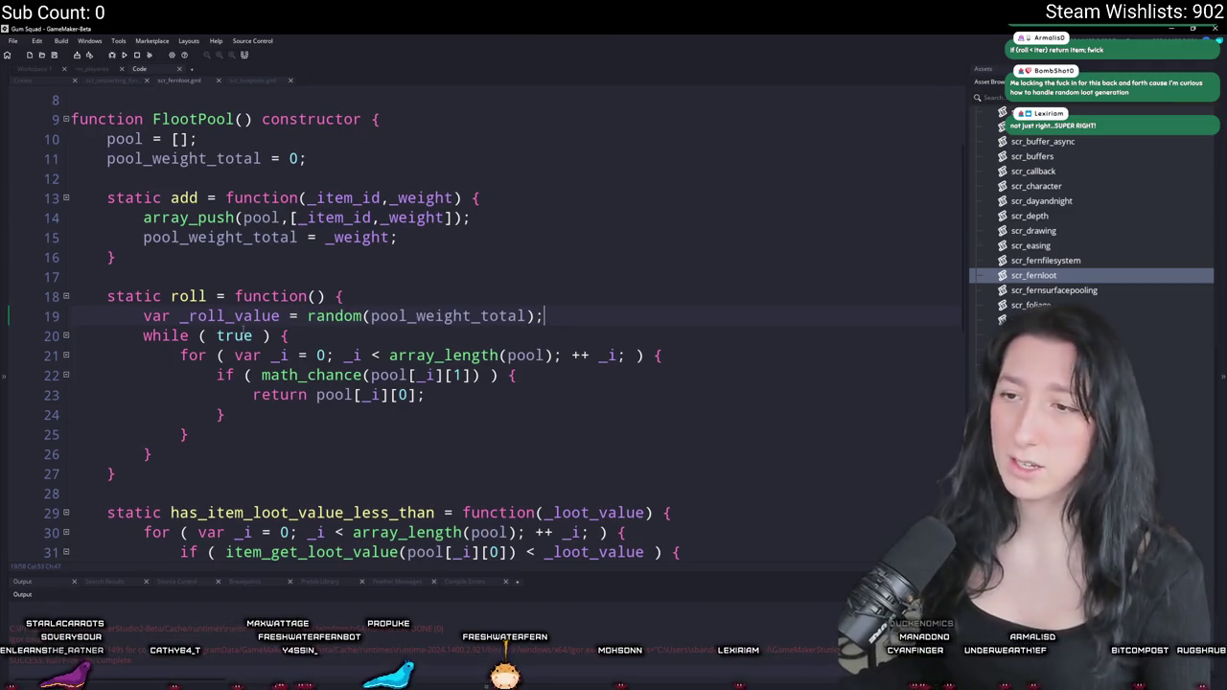
double_click(267, 316)
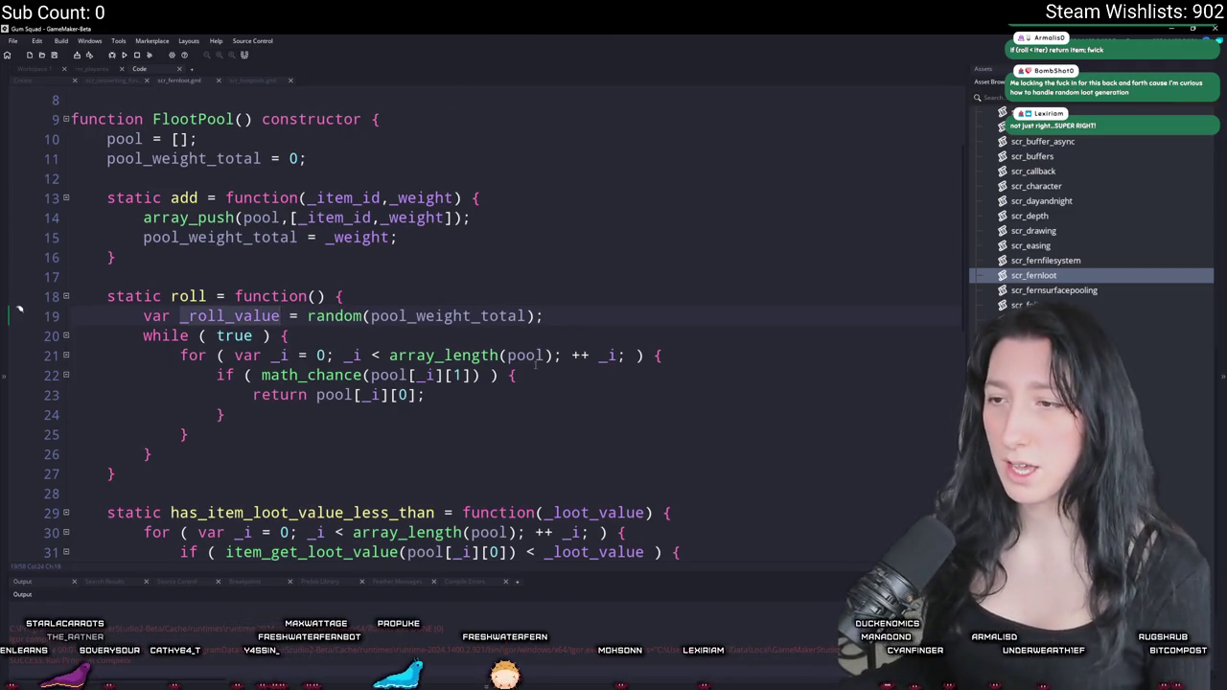
scroll(701, 332, down, 2)
click(701, 324)
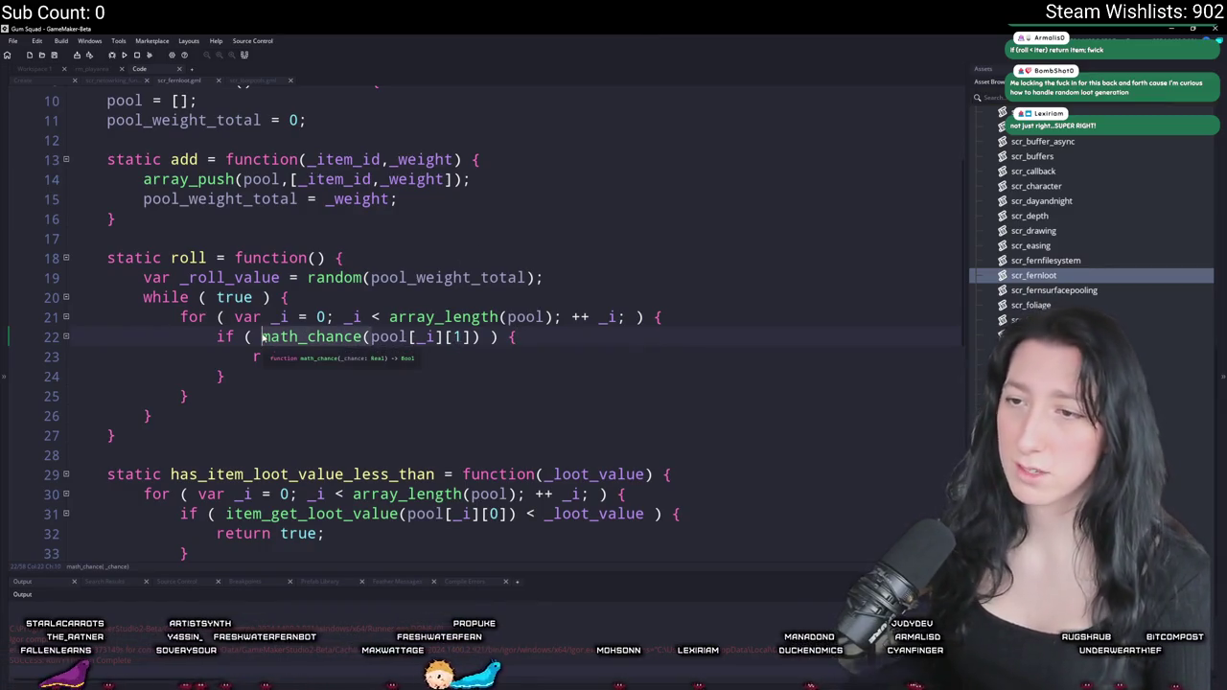
click(572, 265)
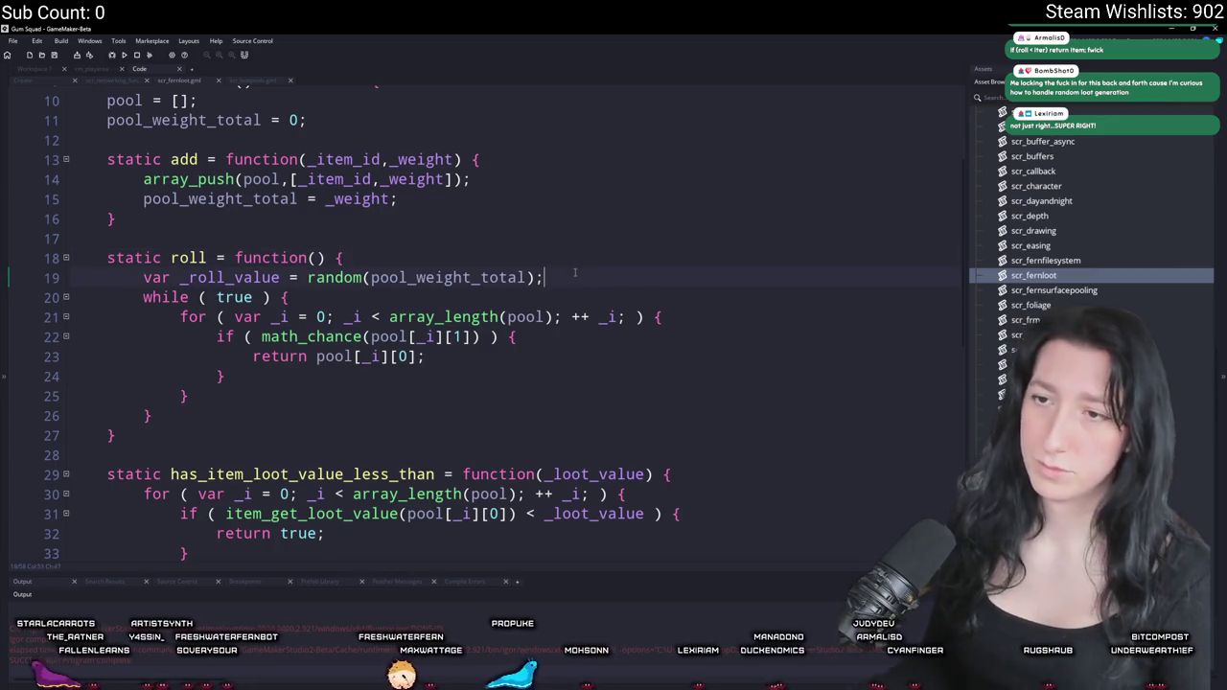
- Add 'var _weight = 0;' on a new line below the _roll_value declaration
key(Return)
text(var _weight_)
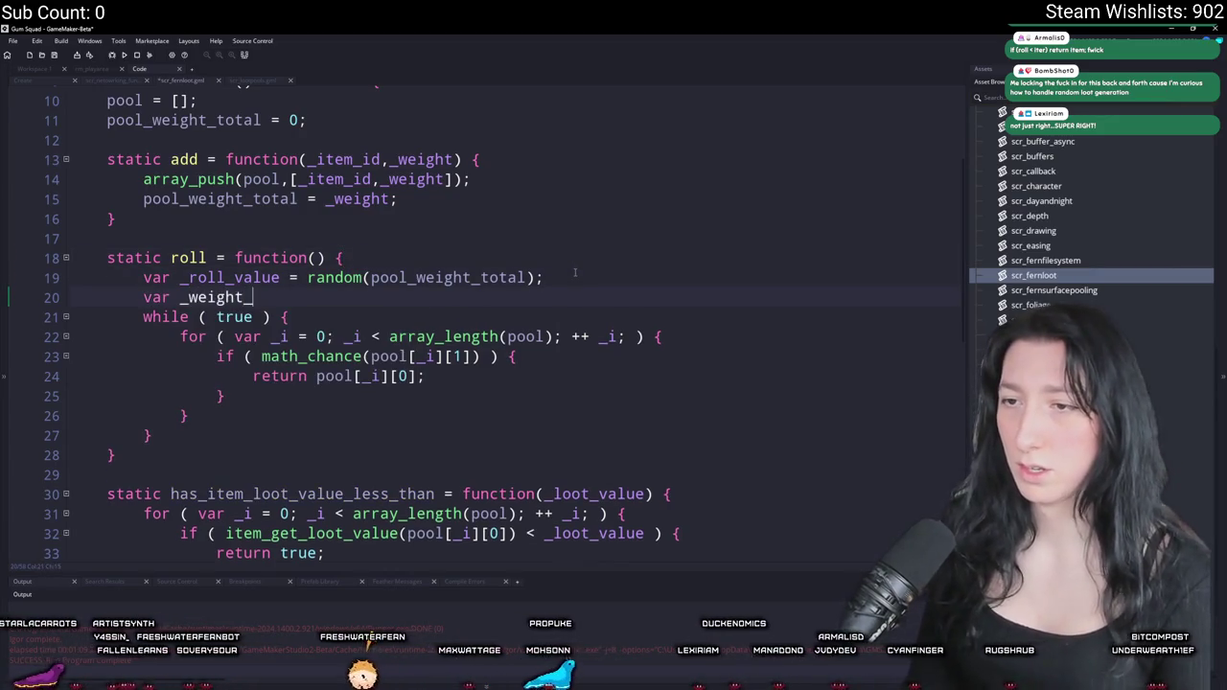
key(BackSpace)
key(BackSpace)
key(BackSpace)
text(= 0;)
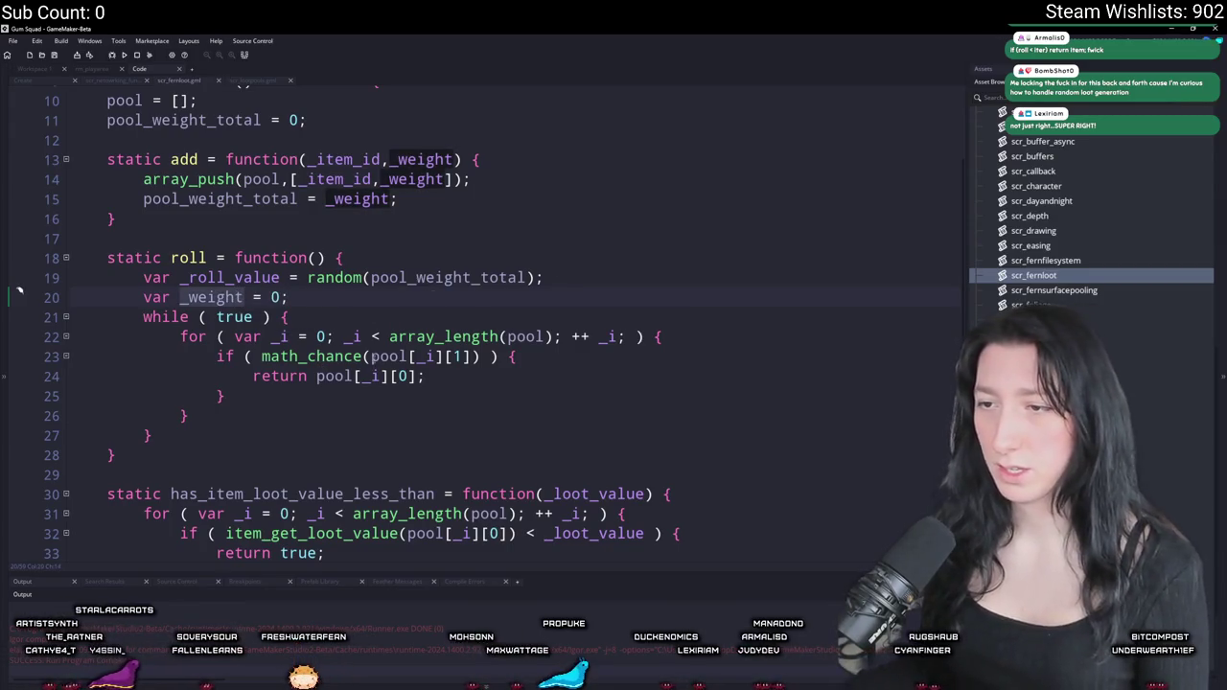
- Replace the math_chance if-line with '_weight += pool[_i][1];'
click(218, 357)
key(ctrl+shift+Right)
key(ctrl+shift+Right)
key(ctrl+shift+Right)
text(_weight +=)
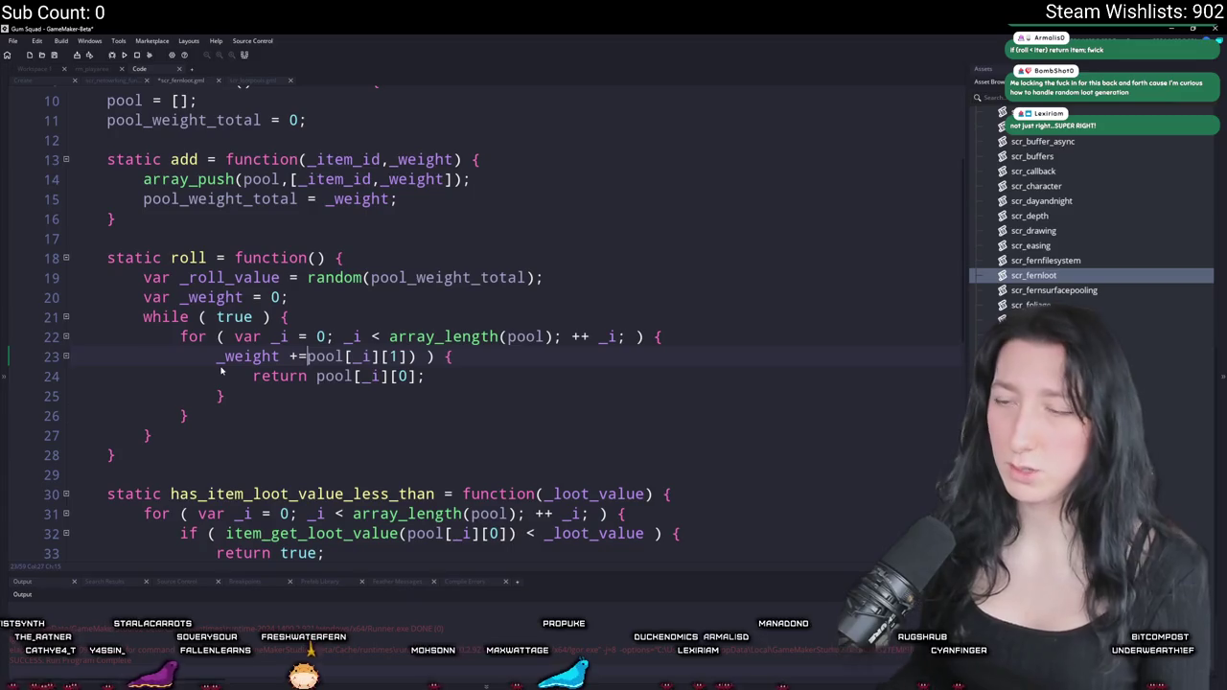
key(End)
key(BackSpace)
key(BackSpace)
key(BackSpace)
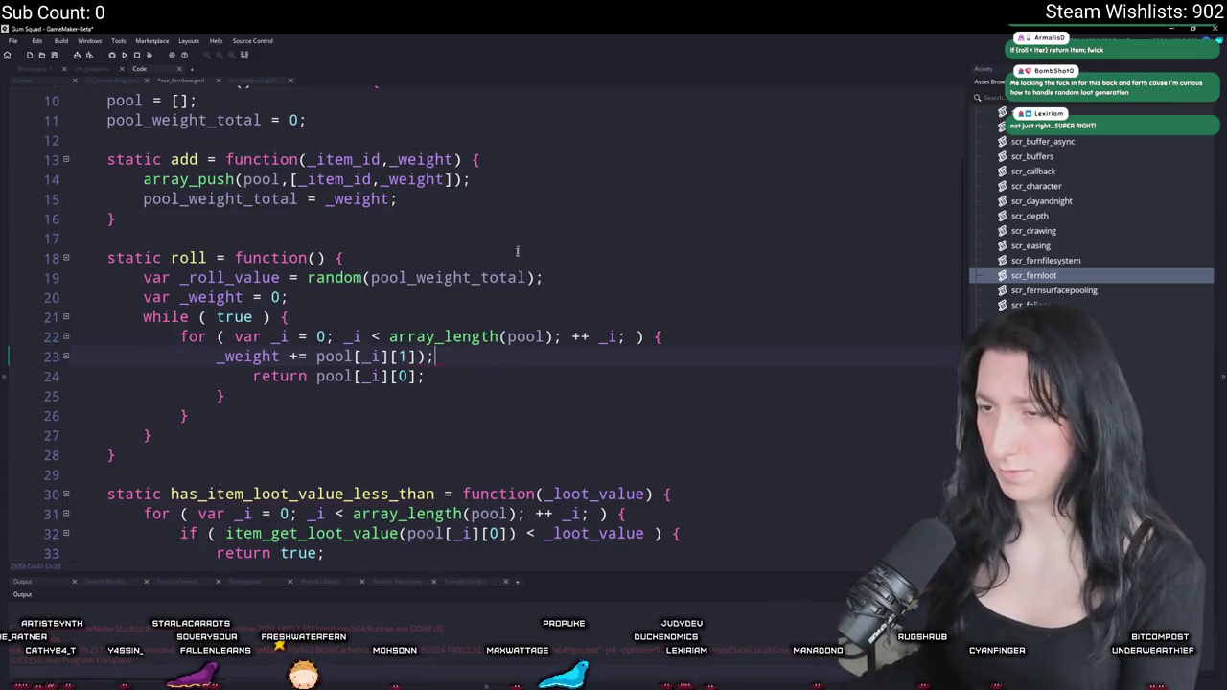
key(BackSpace)
text(;)
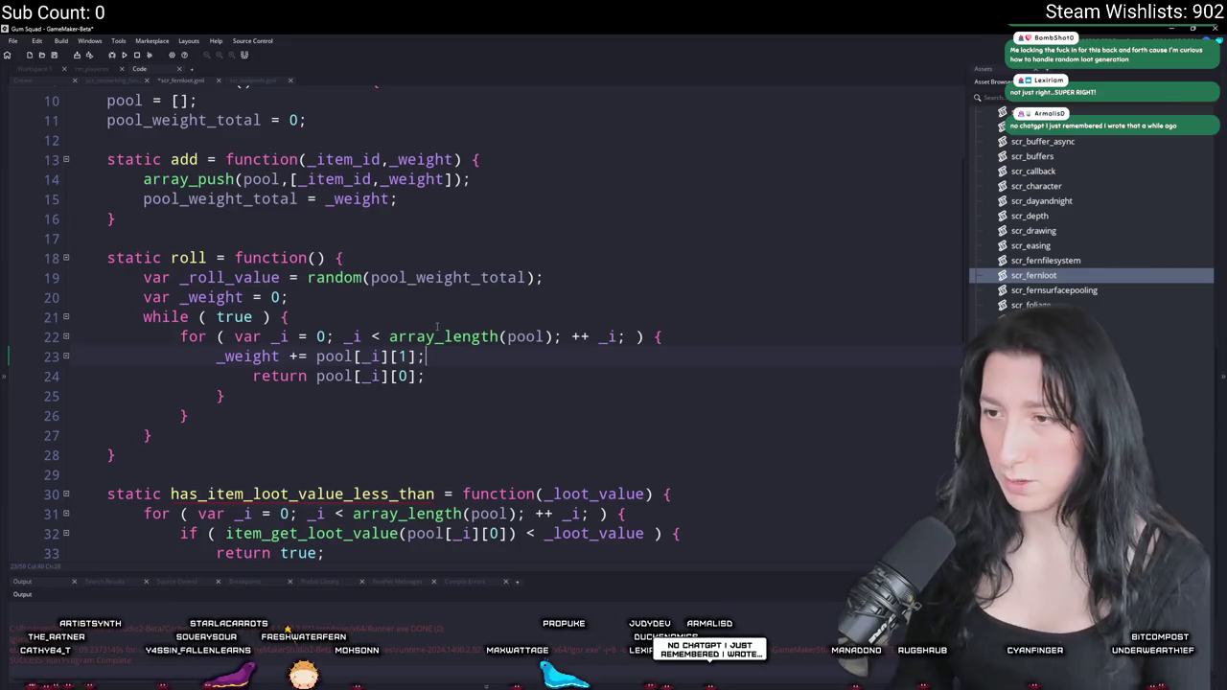
key(BackSpace)
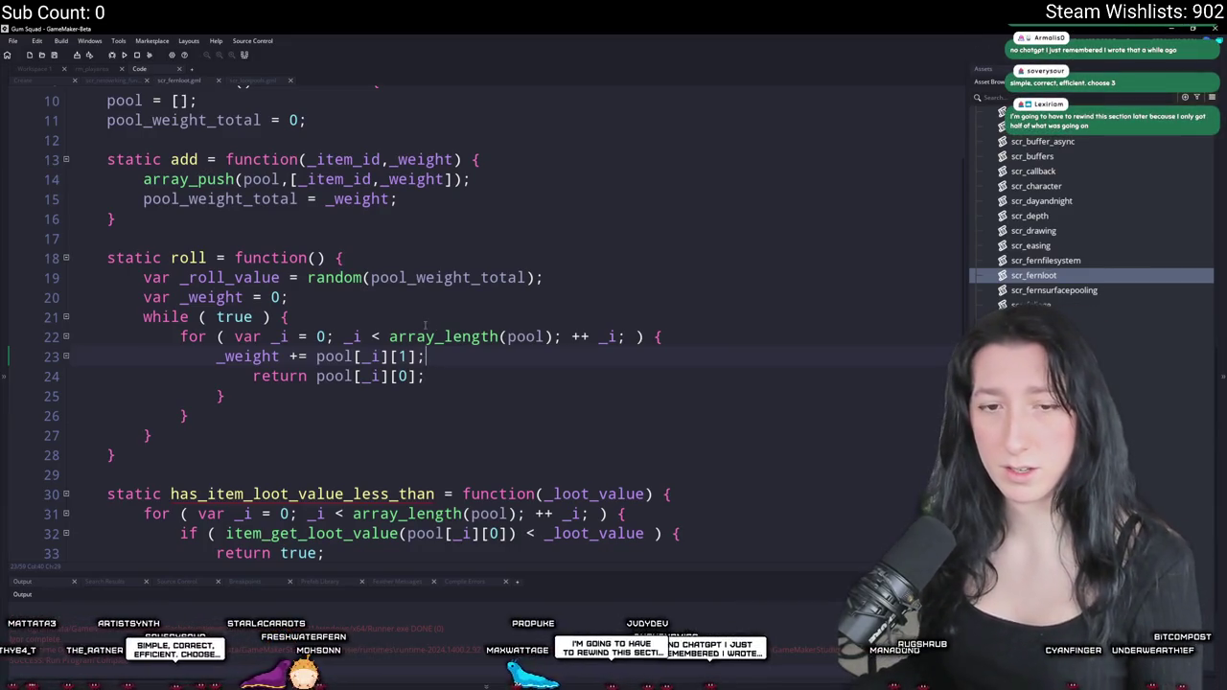